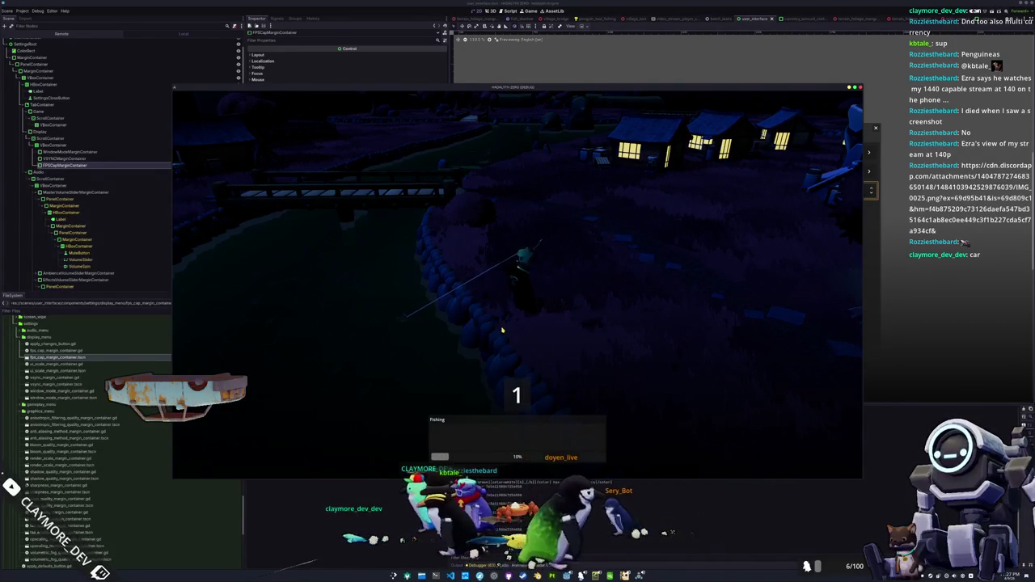
Reel in the fish with the Up, Down, Up, Right, Left arrow sequence
key("Up")
key("Up")
key("Down")
key("Down")
key("Down")
key("Up")
key("Right")
key("Left")
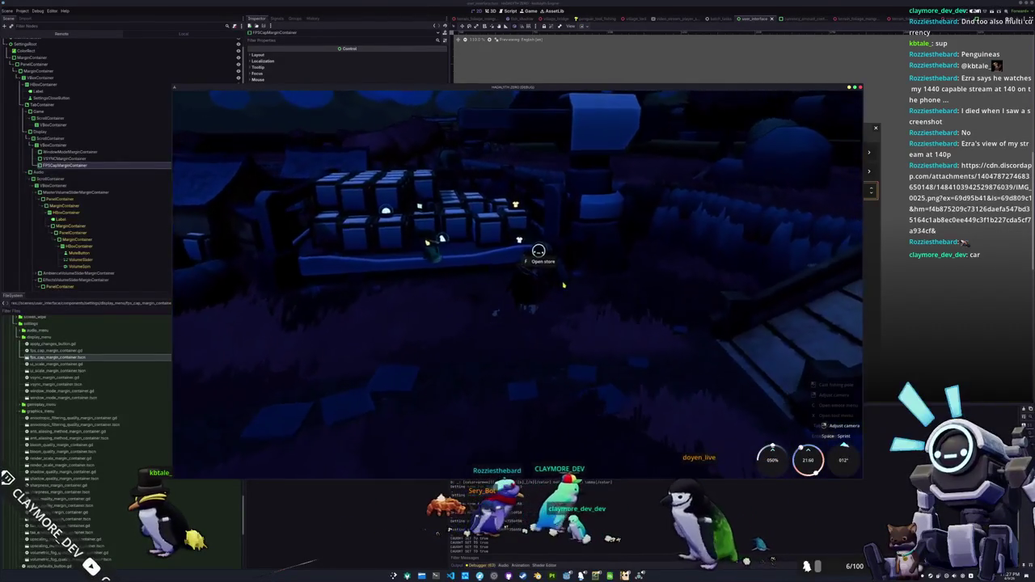
Open the vendor's sell inventory, view the Blue Whale's details, then close the game
key("e")
mouse_move(368, 136)
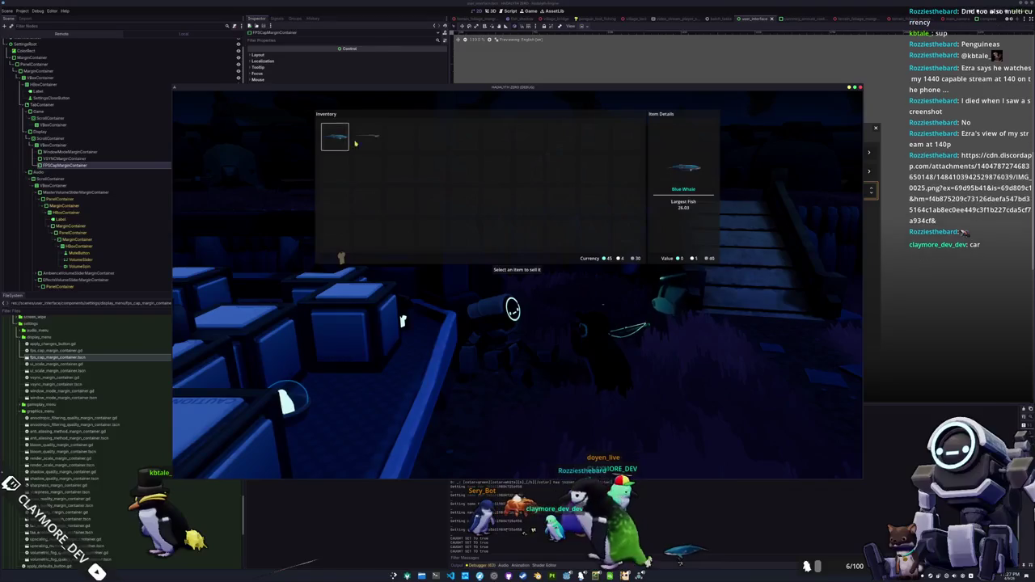
left_click(333, 138)
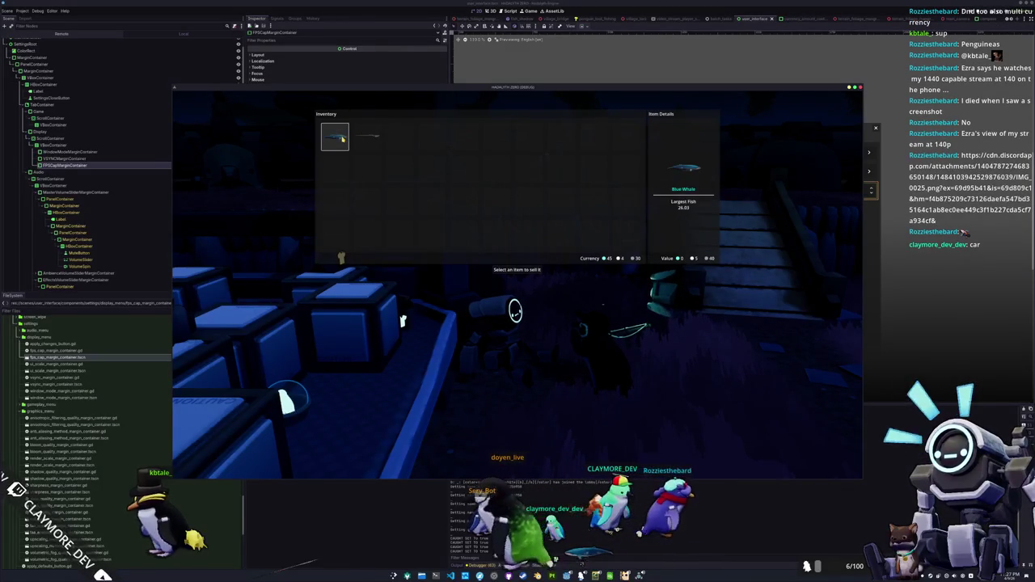
key("F8")
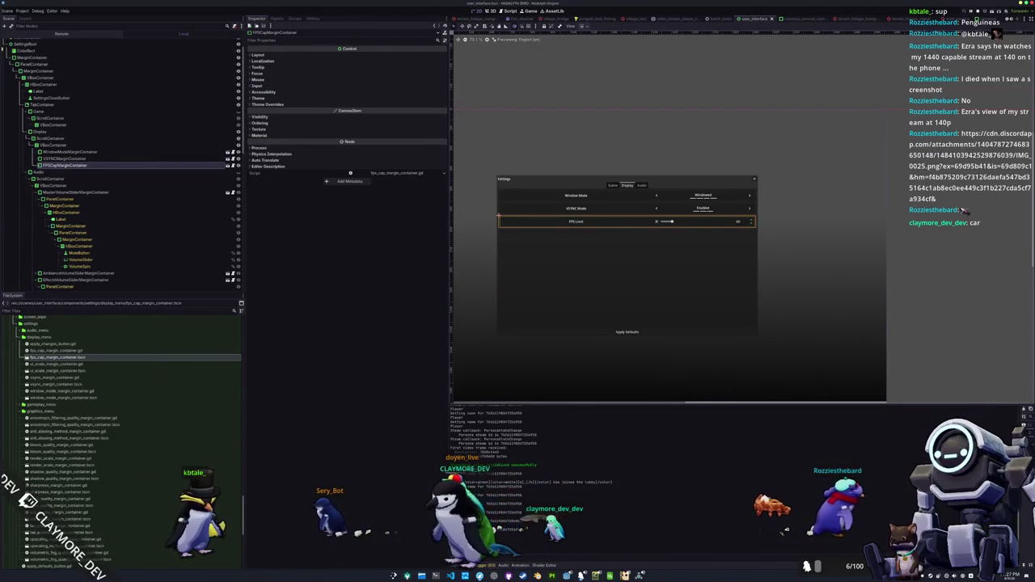
Back in the editor, select the UserInterfaceSquidState node in the scene tree
key("alt+Tab")
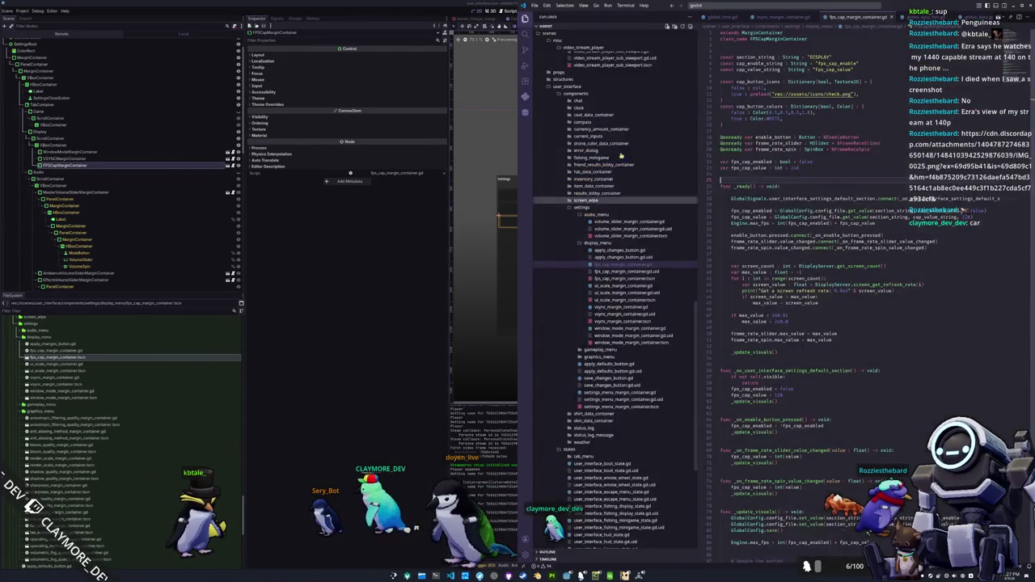
key("alt+Tab")
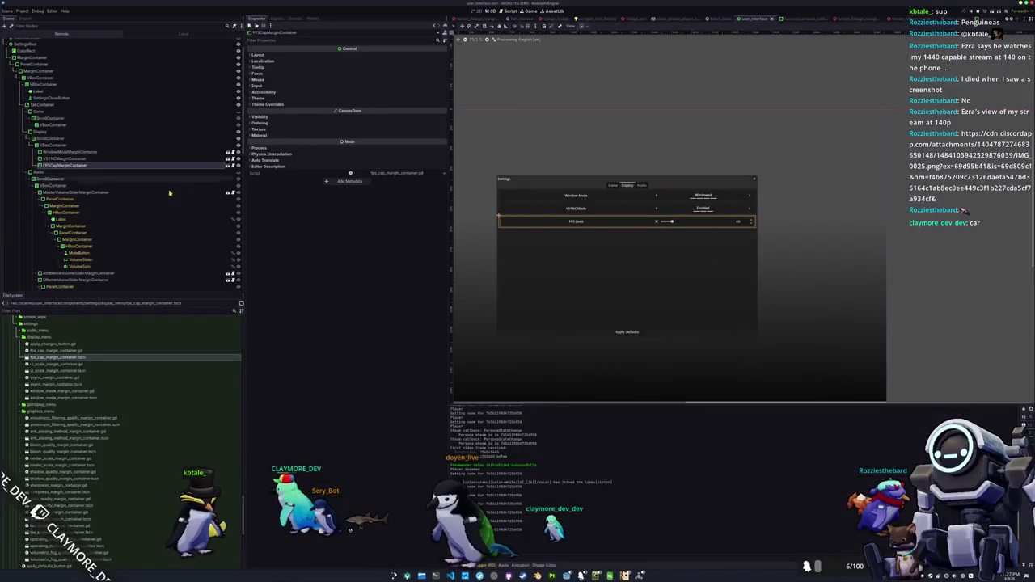
scroll(112, 185, "down", 10)
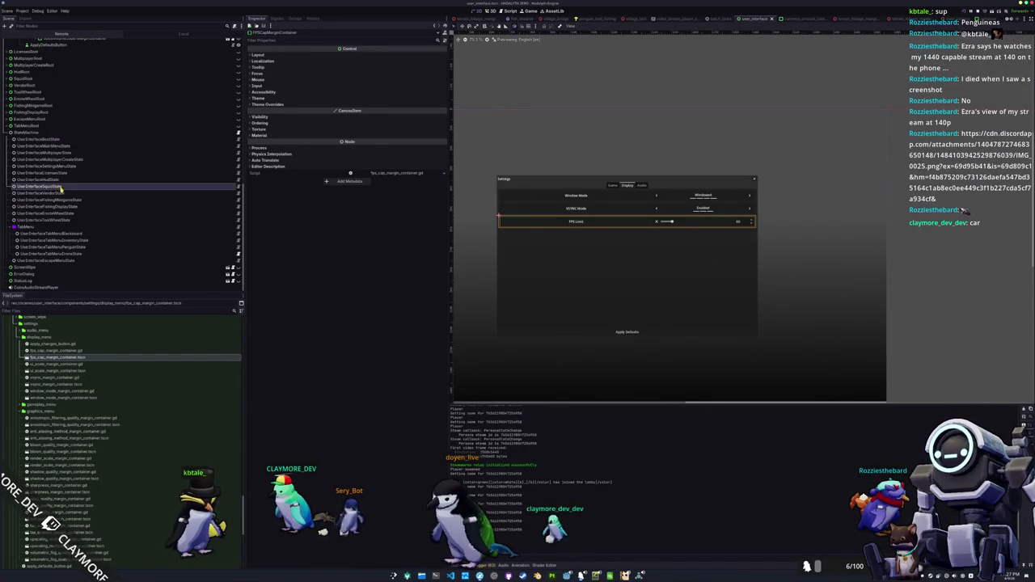
left_click(60, 187)
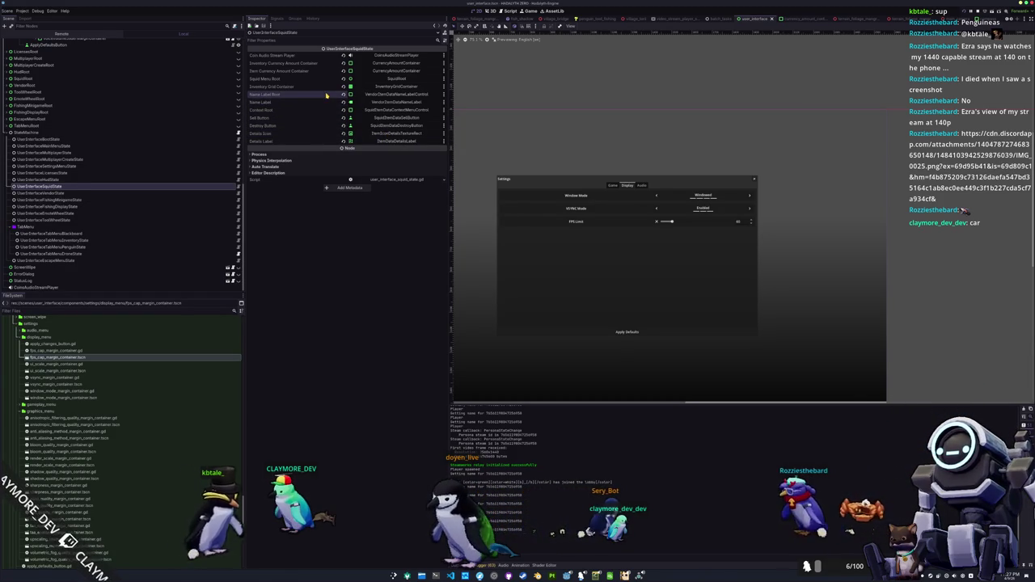
Filter nodes by 'Squid' and assign SquidItemDataNameLabelControl to Name Label Root and the next node path
left_click(380, 95)
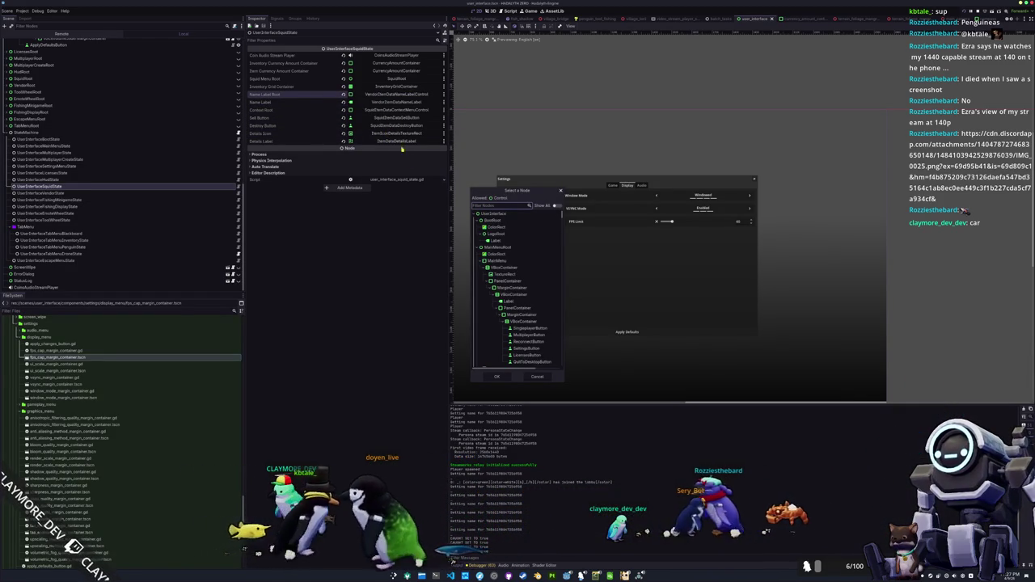
scroll(486, 287, "down", 10)
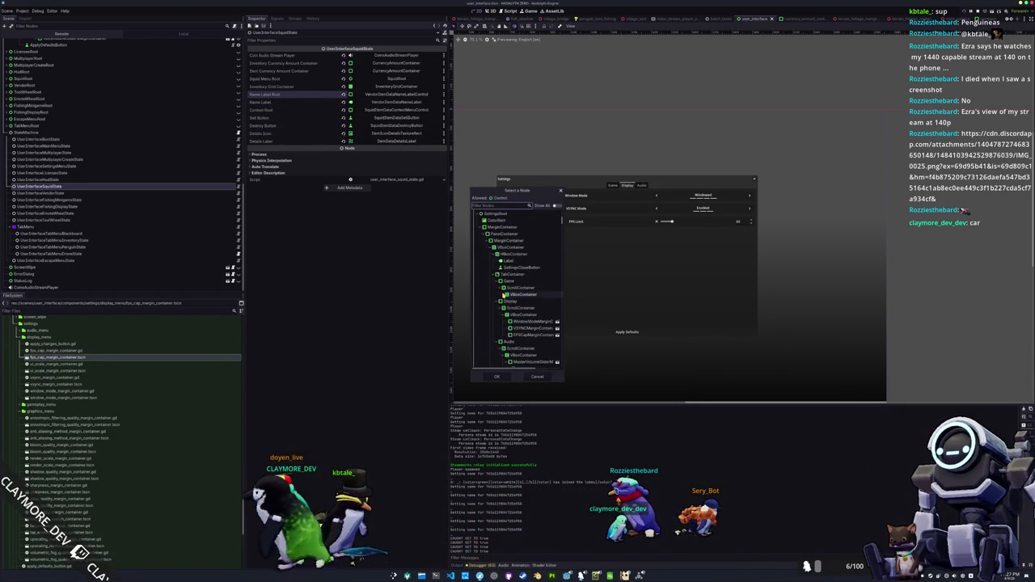
scroll(563, 358, "down", 10)
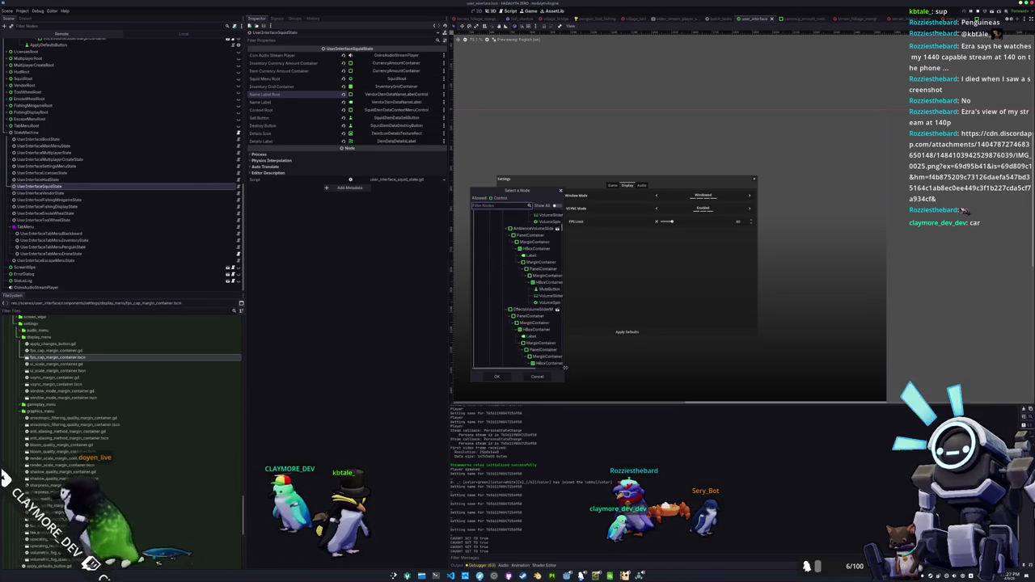
left_click_drag(564, 367, 684, 370)
scroll(571, 304, "down", 3)
scroll(566, 305, "down", 5)
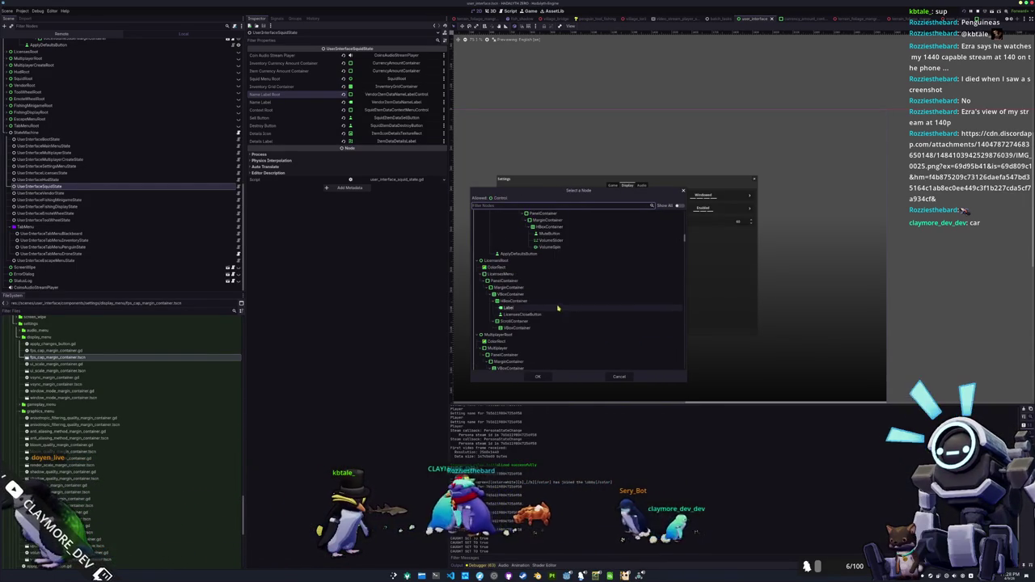
scroll(550, 310, "down", 6)
scroll(528, 312, "down", 8)
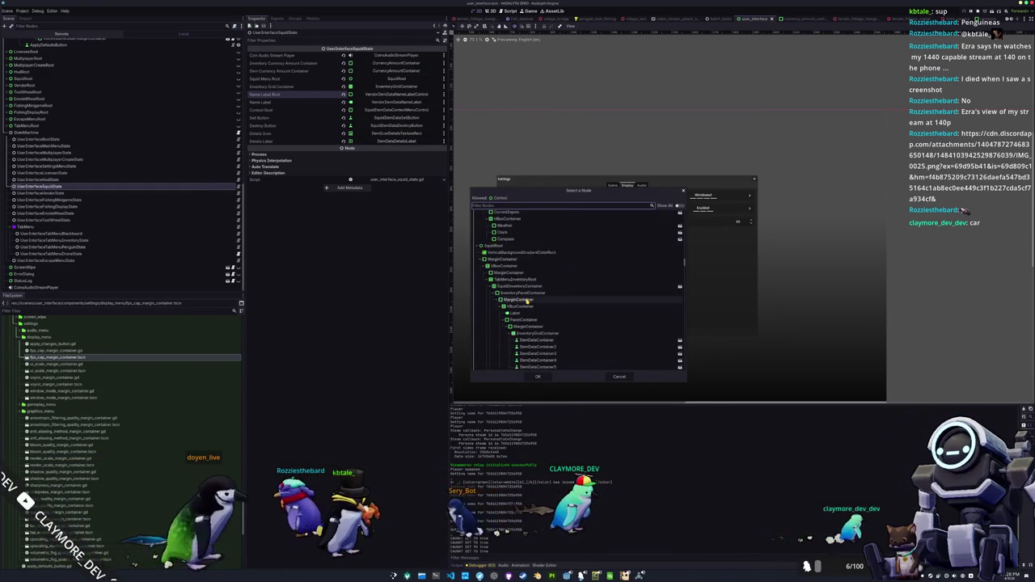
scroll(528, 300, "down", 1)
type("Squid")
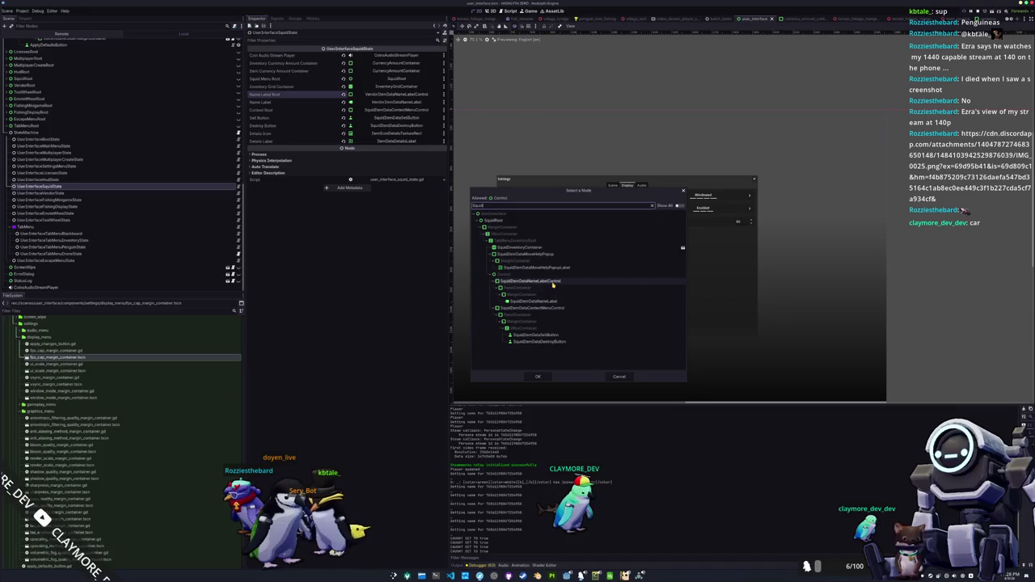
left_click(534, 378)
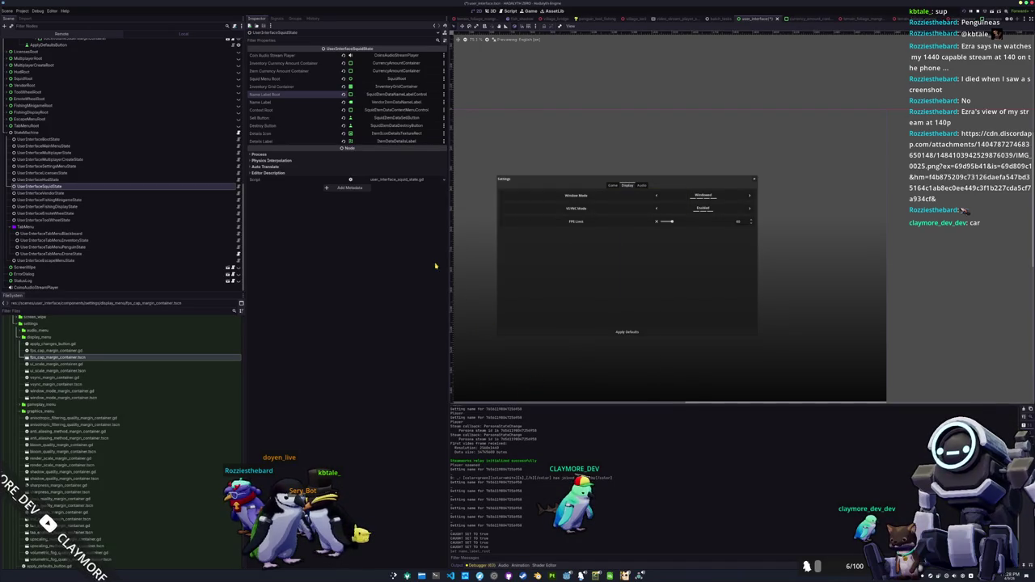
left_click(399, 125)
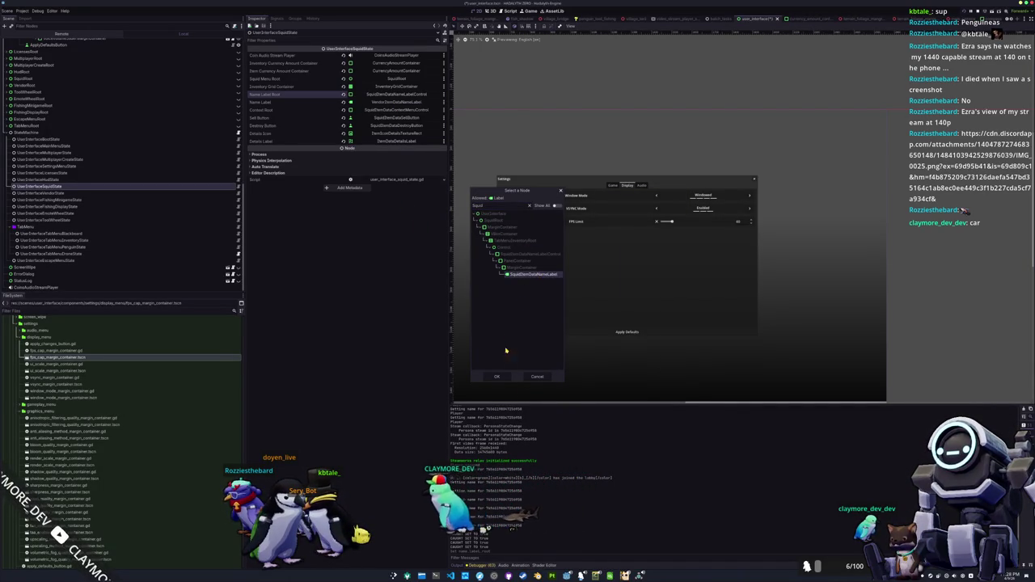
left_click(498, 377)
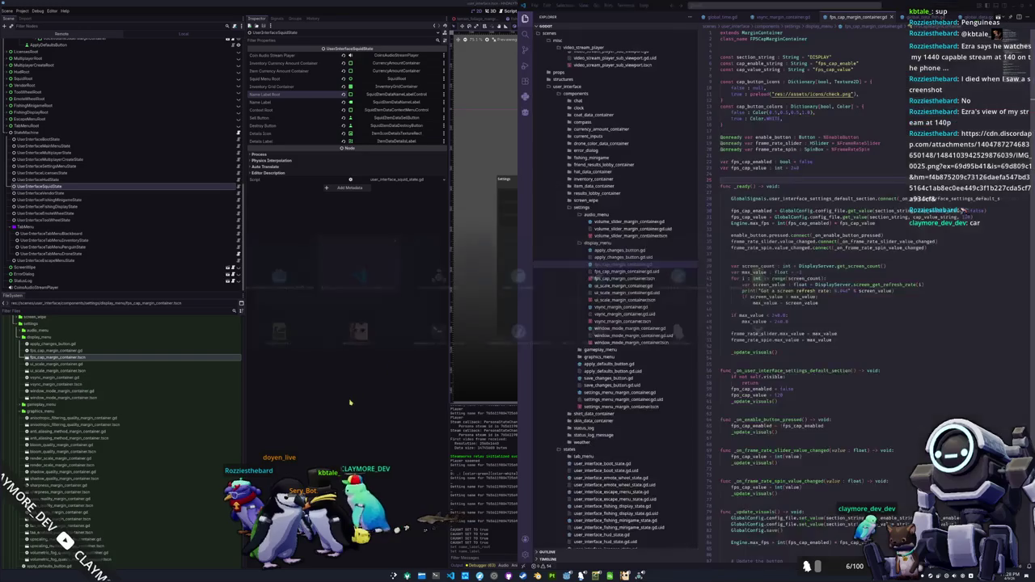
Stop the game, relaunch it, choose Singleplayer, and start walking into the village
key("F8")
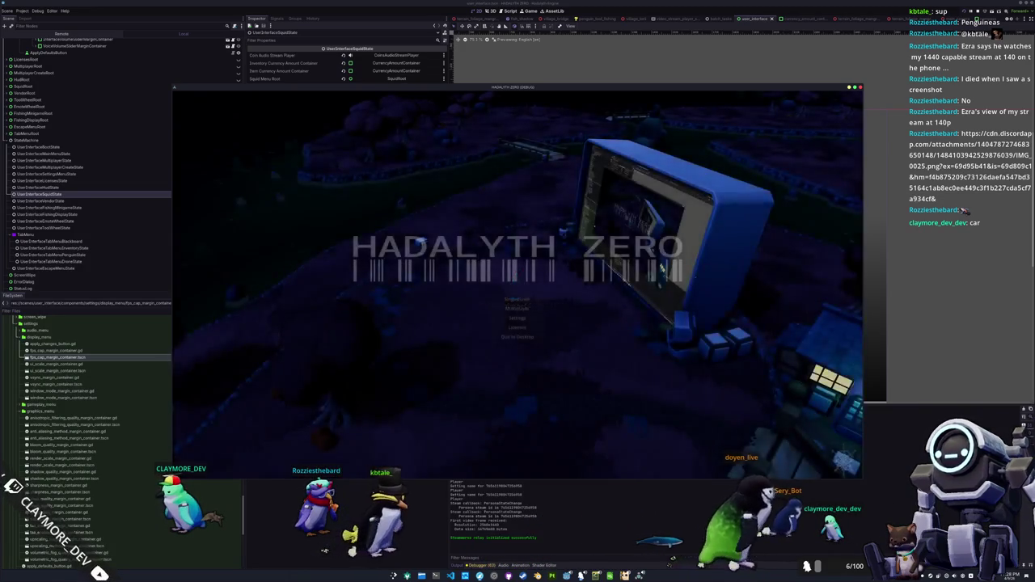
left_click(518, 299)
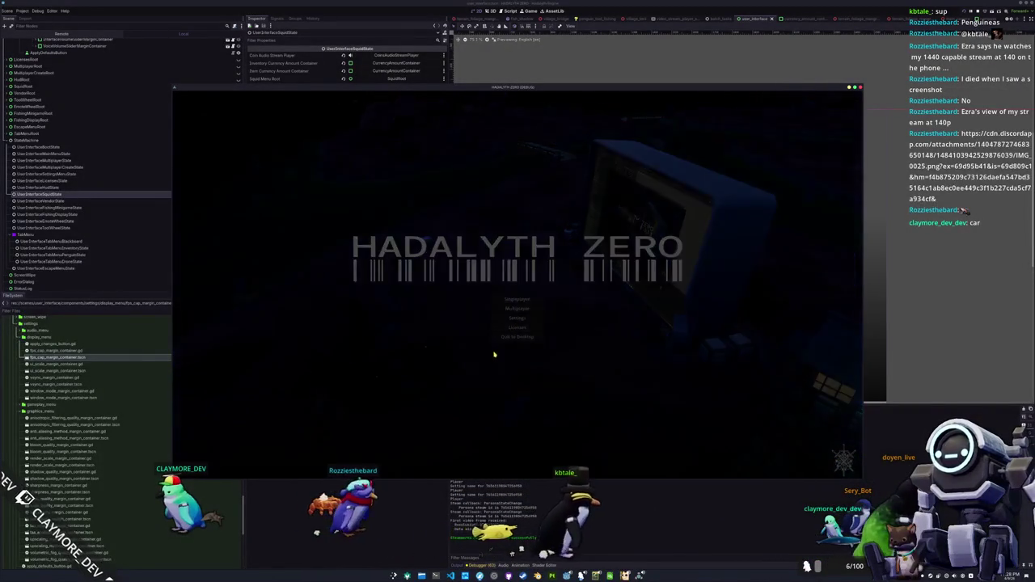
key("w")
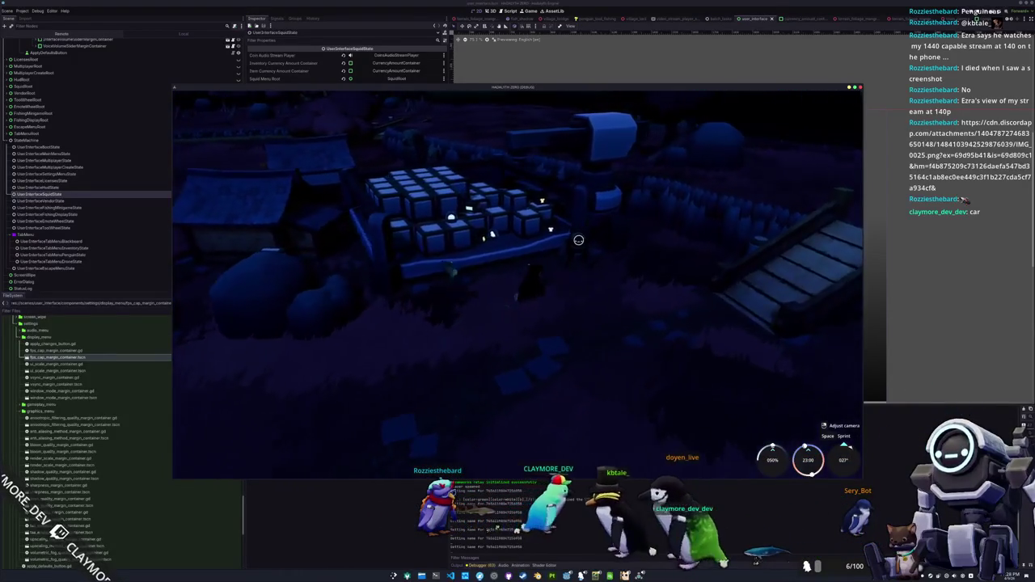
Open and close the vendor's sell inventory, then walk along the village path
key("e")
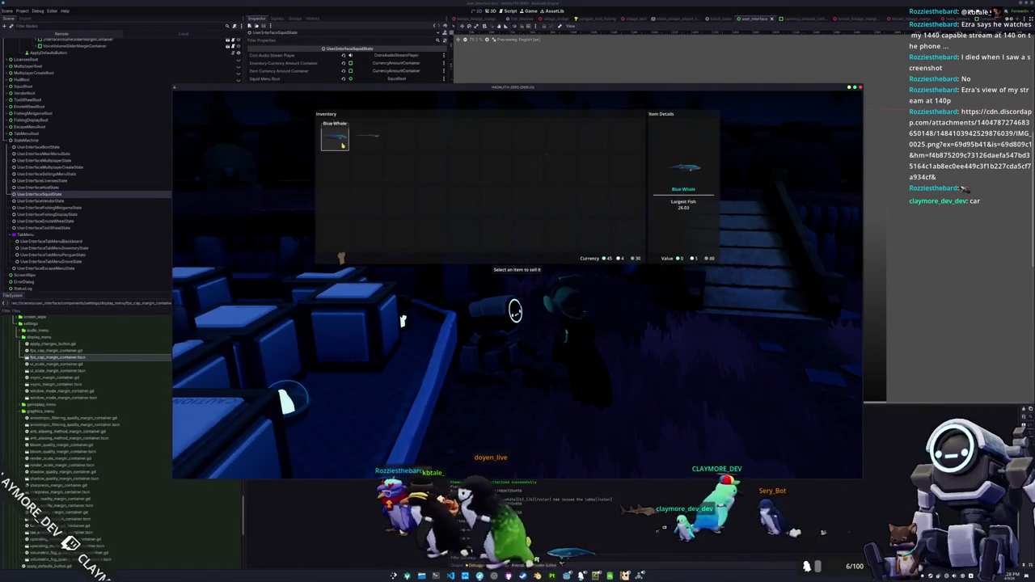
key("Escape")
left_click_drag(428, 311, 767, 312)
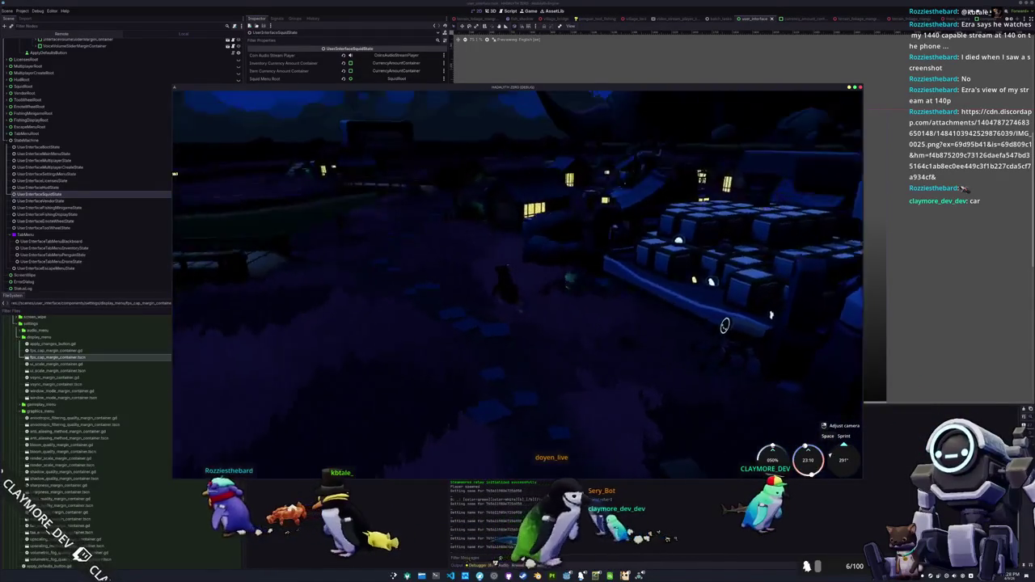
key("w")
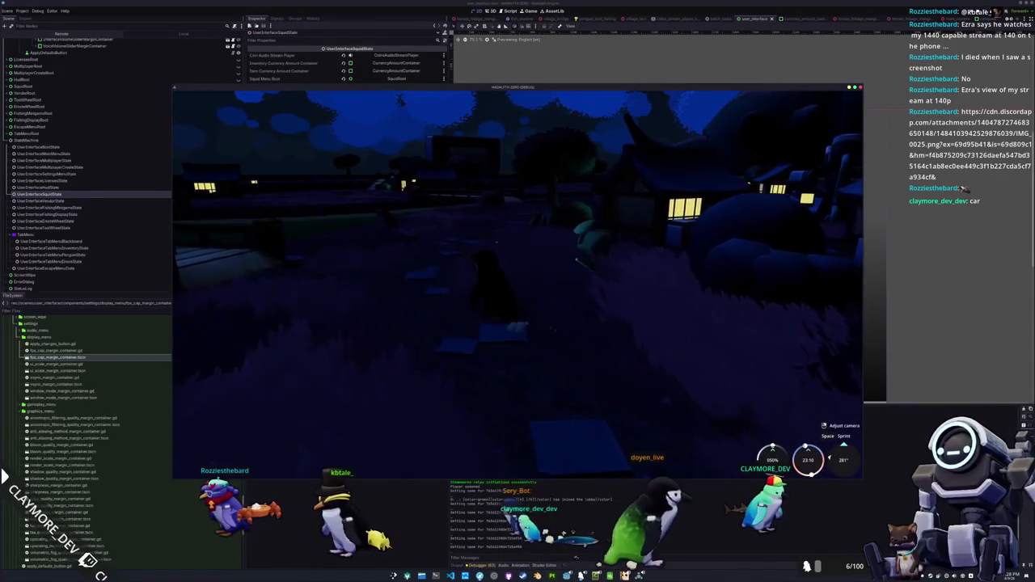
key("w")
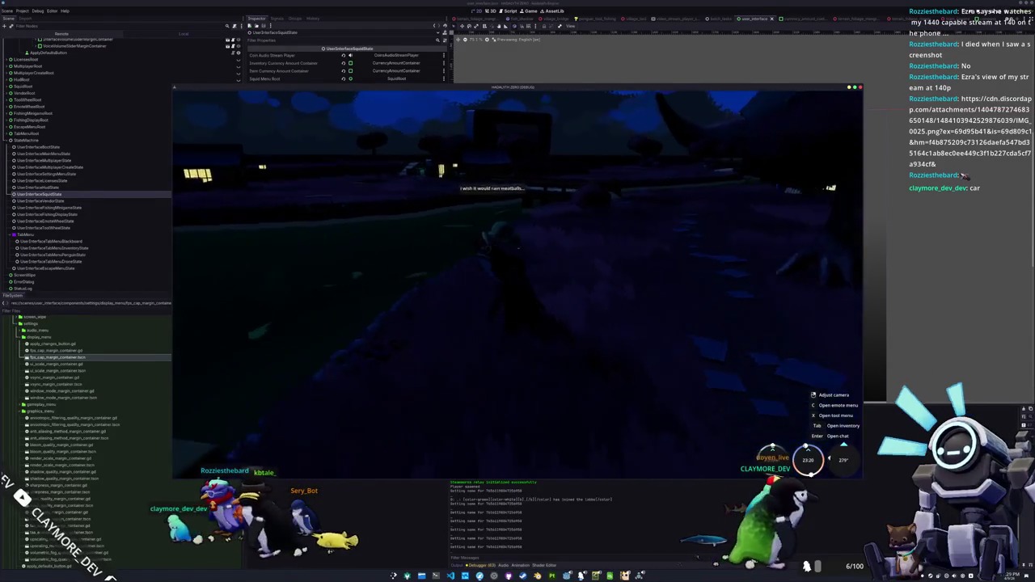
key("w")
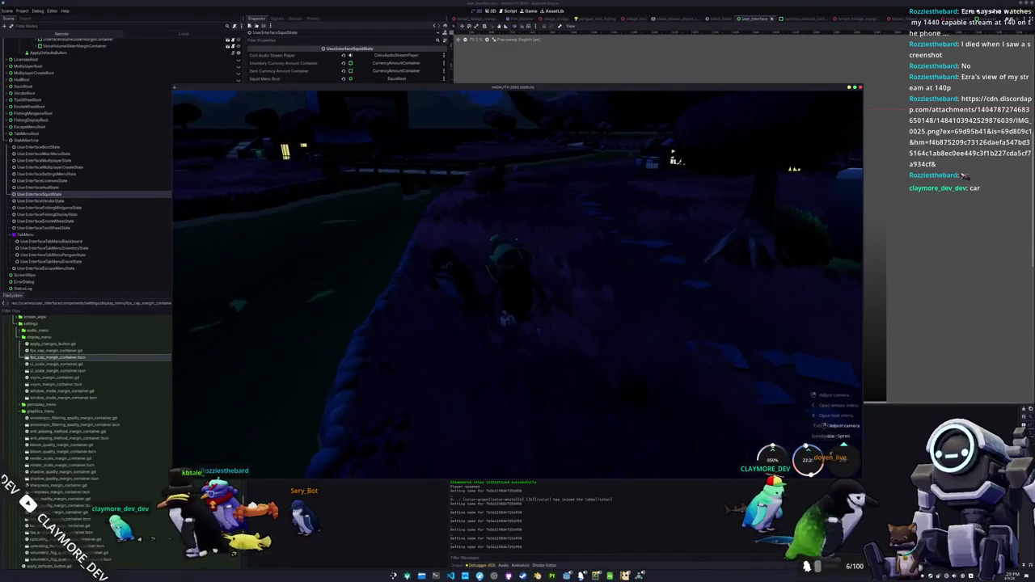
key("w")
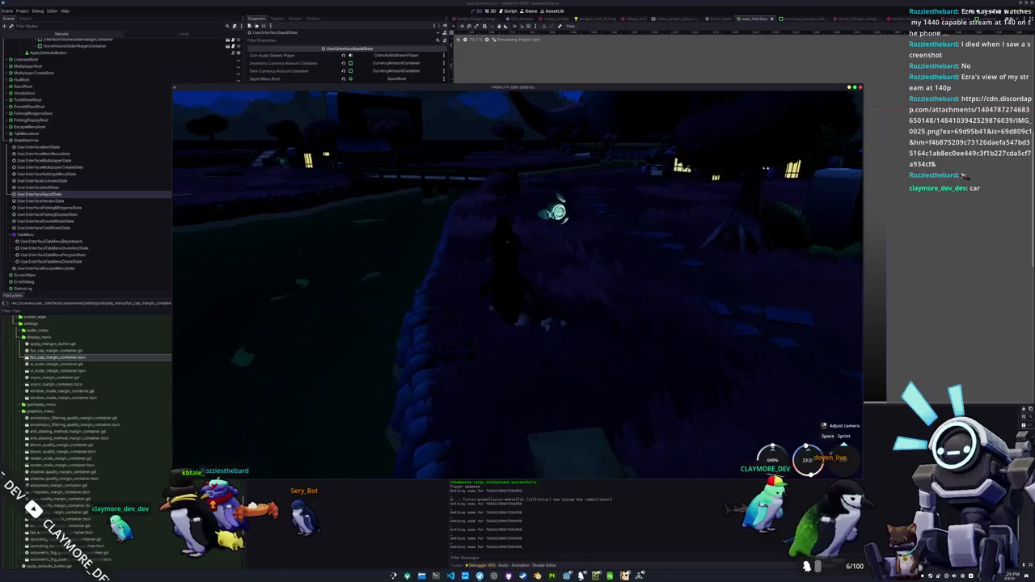
key("w")
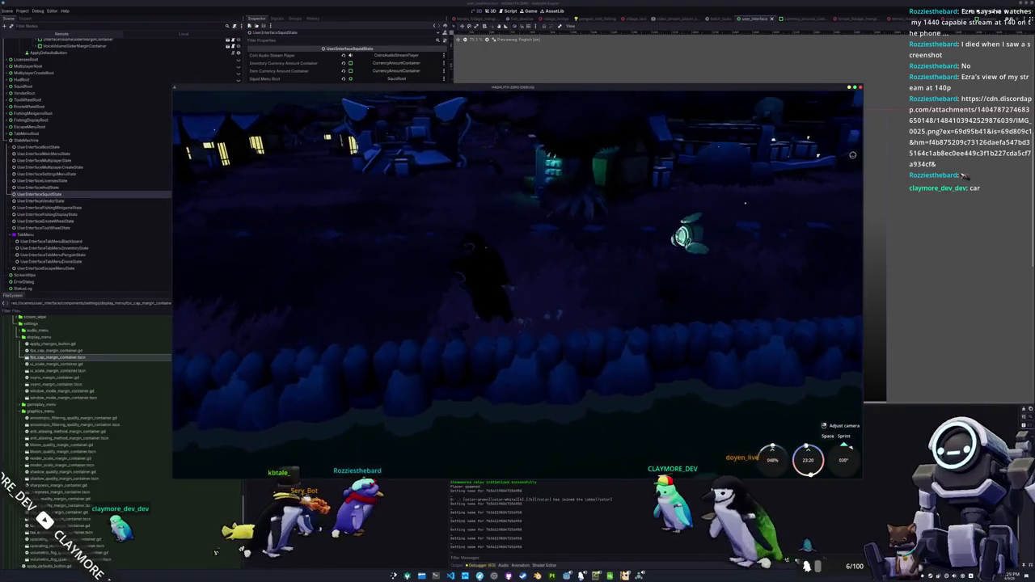
Check the penguin cosmetics page in the inventory menu, then close it
key("Tab")
left_click(511, 102)
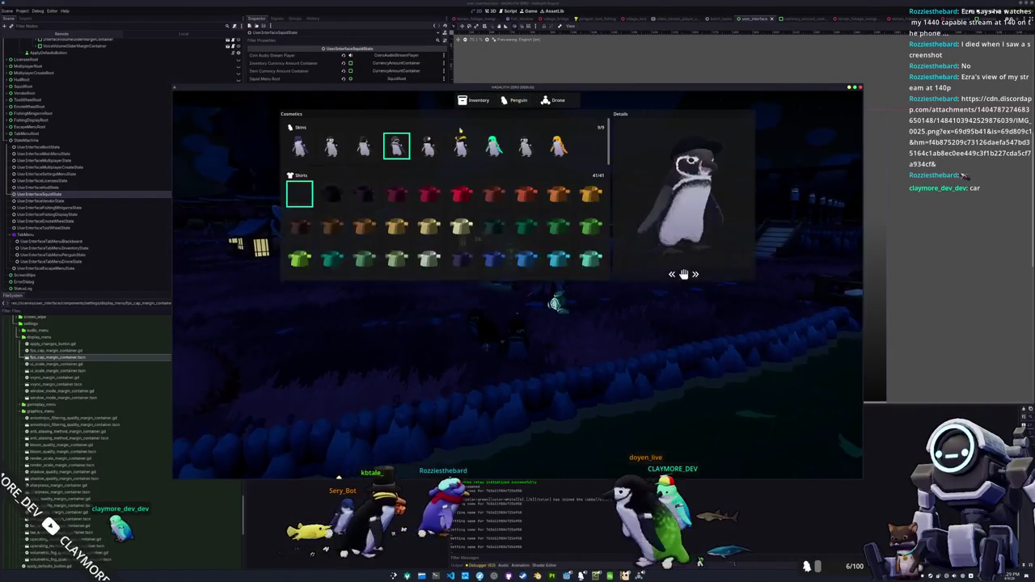
key("Tab")
Walk up toward the bridge and lit houses, then interact with the vendor
key("d")
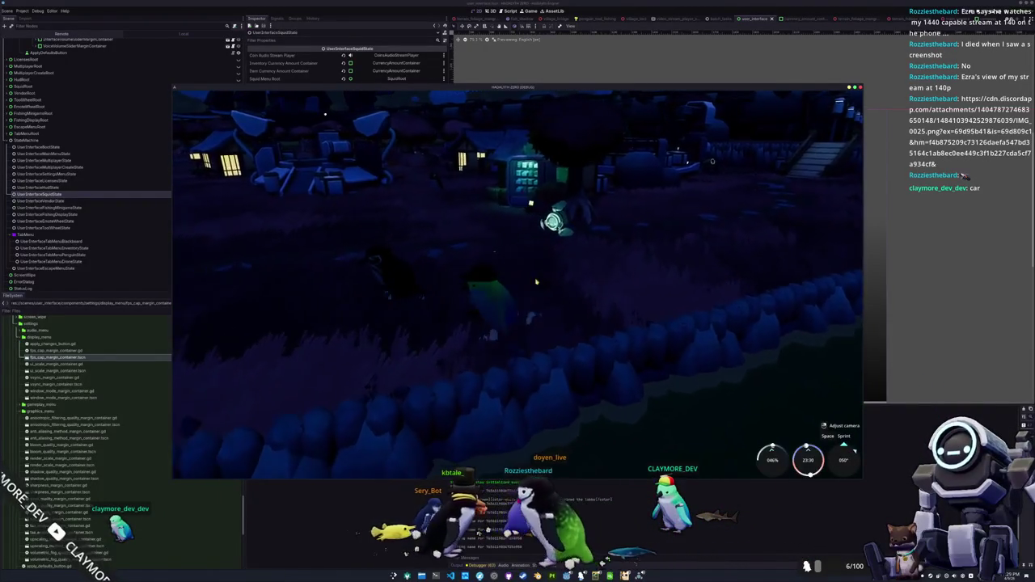
key("w")
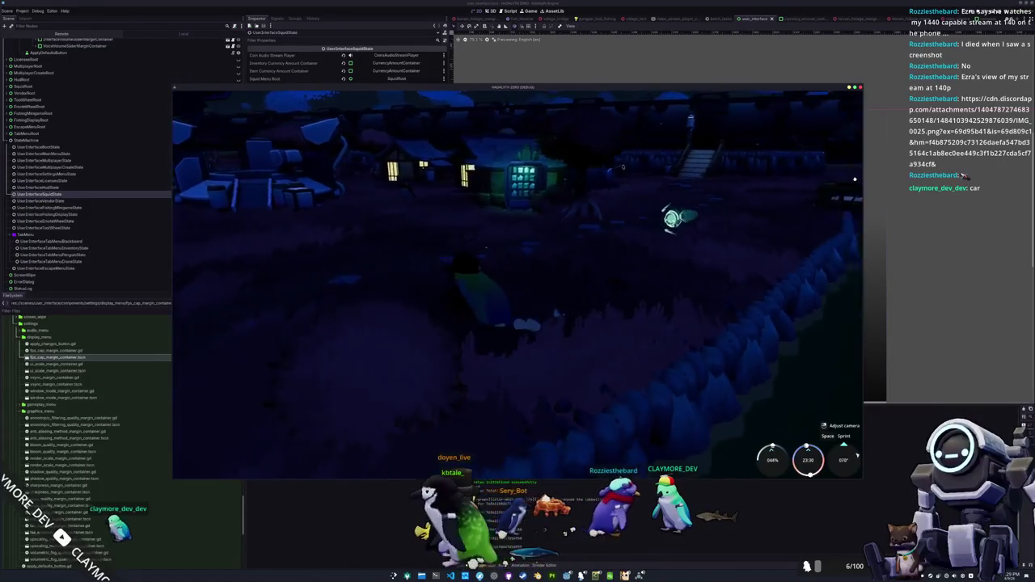
key("a")
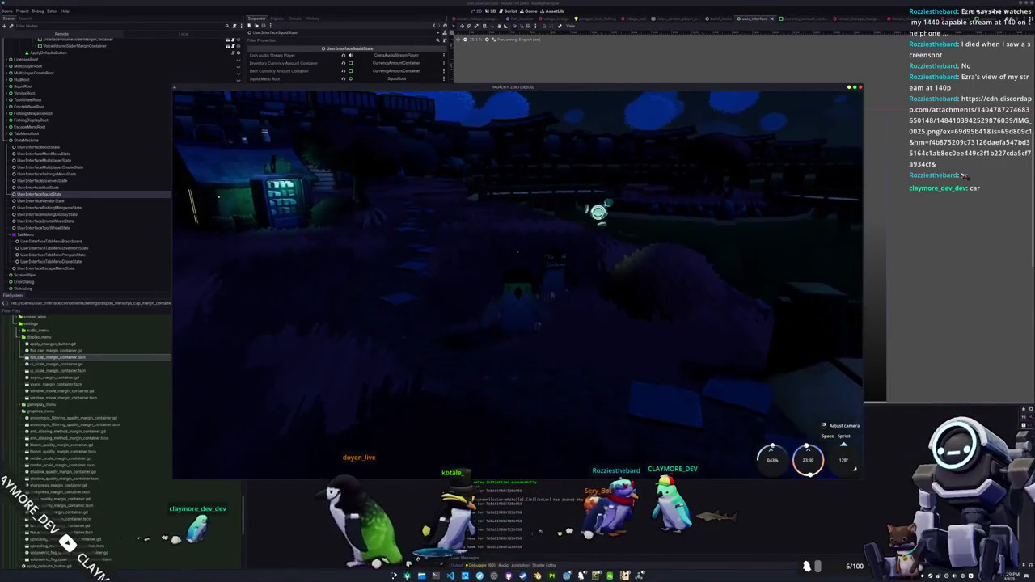
key("a")
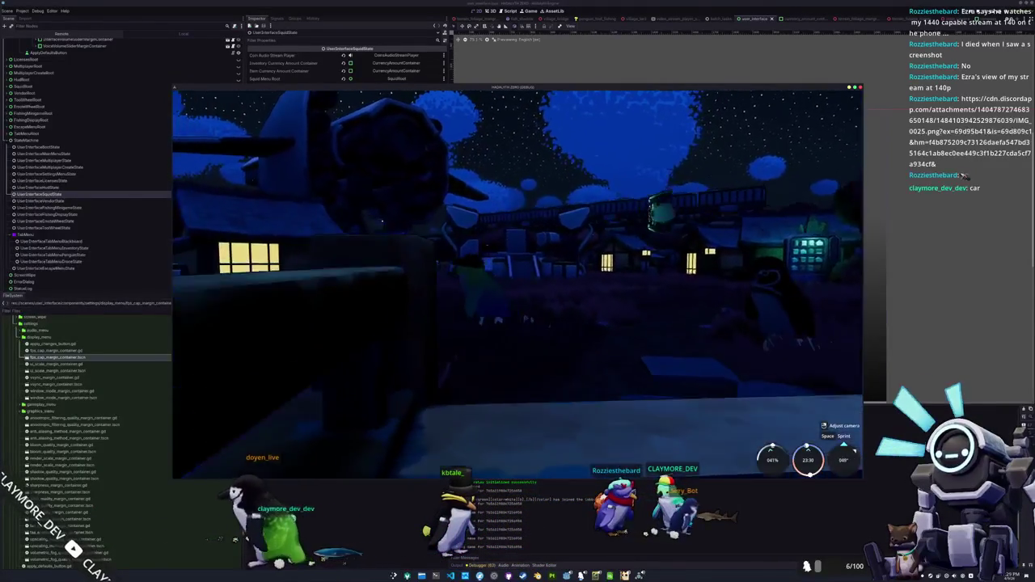
key("w")
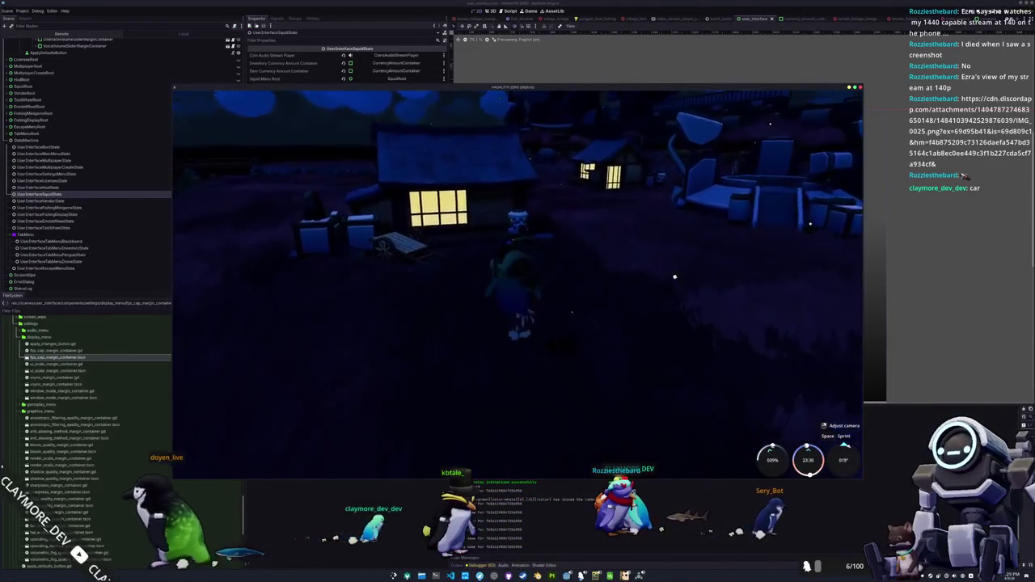
key("e")
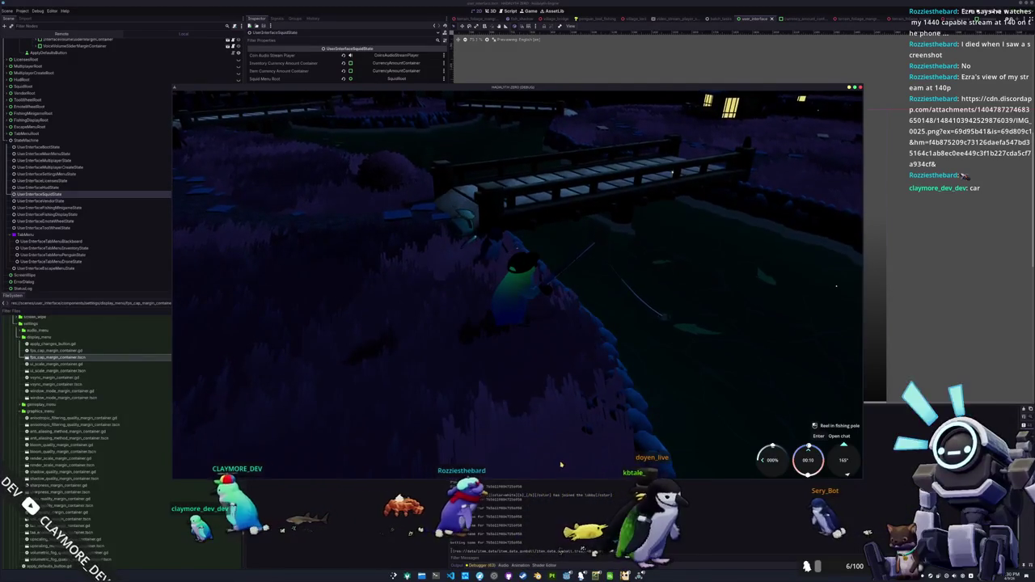
Open the in-game Escape Menu over the bridge-side fishing scene
key("Escape")
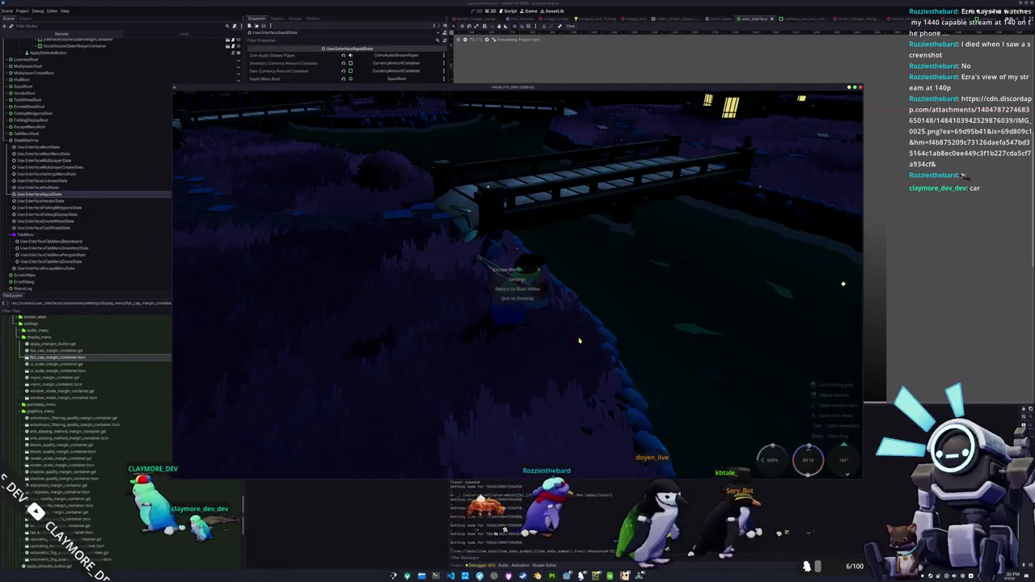
Quit the game to the editor and browse the settings files in FileSystem
left_click(517, 298)
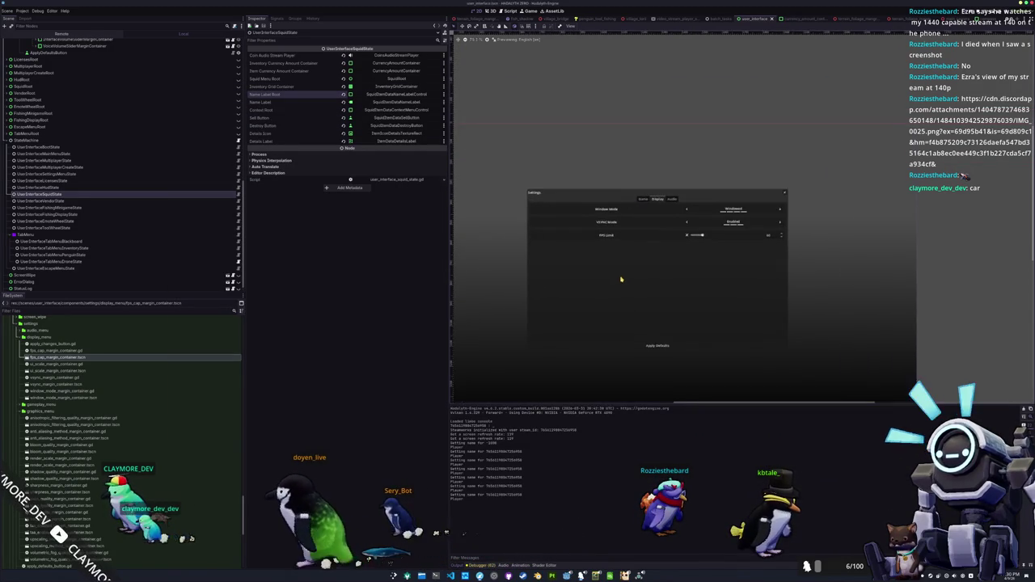
left_click_drag(595, 291, 583, 277)
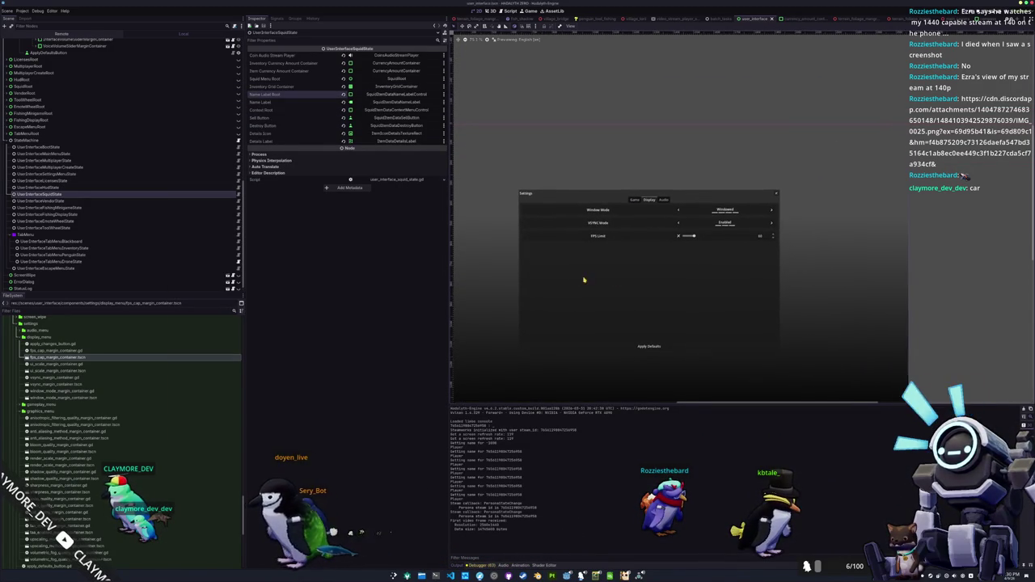
left_click(63, 385)
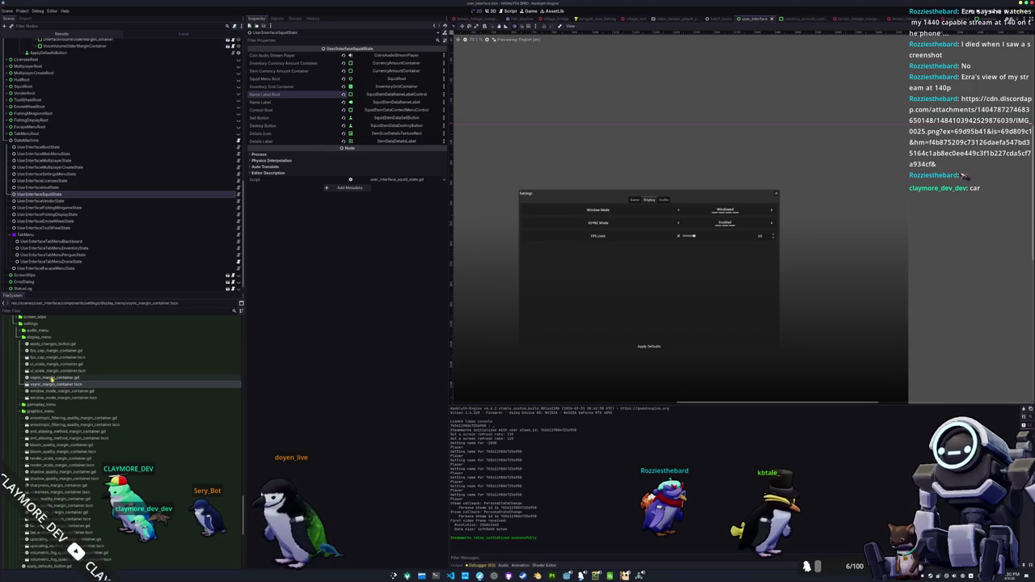
left_click(54, 372)
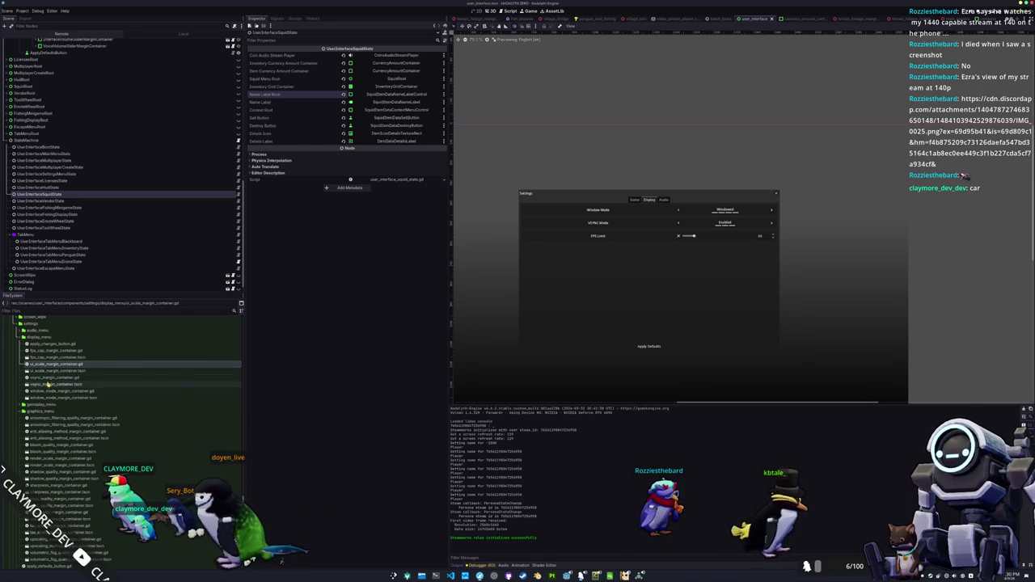
scroll(51, 386, "down", 2)
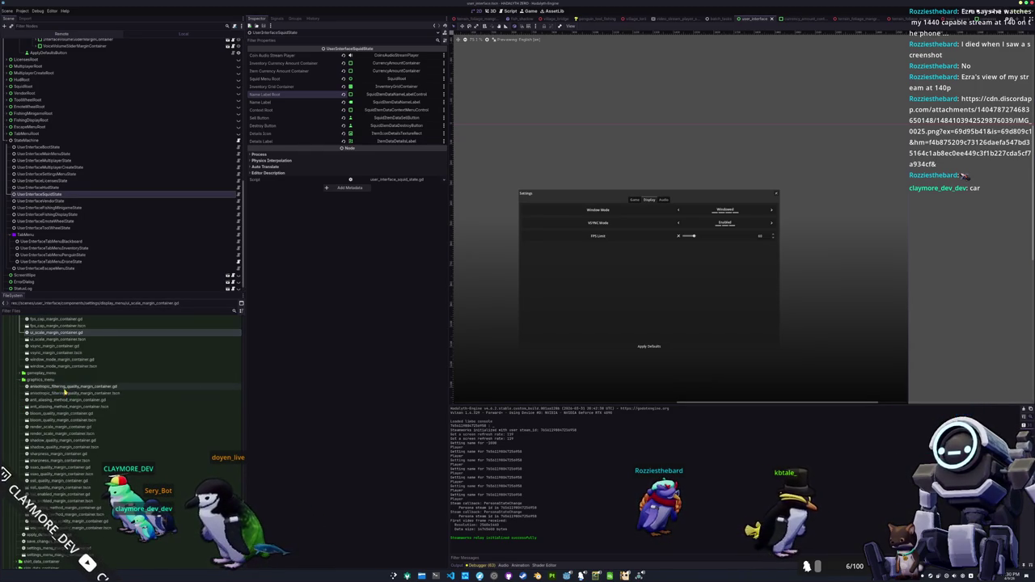
scroll(65, 392, "up", 2)
scroll(60, 385, "down", 2)
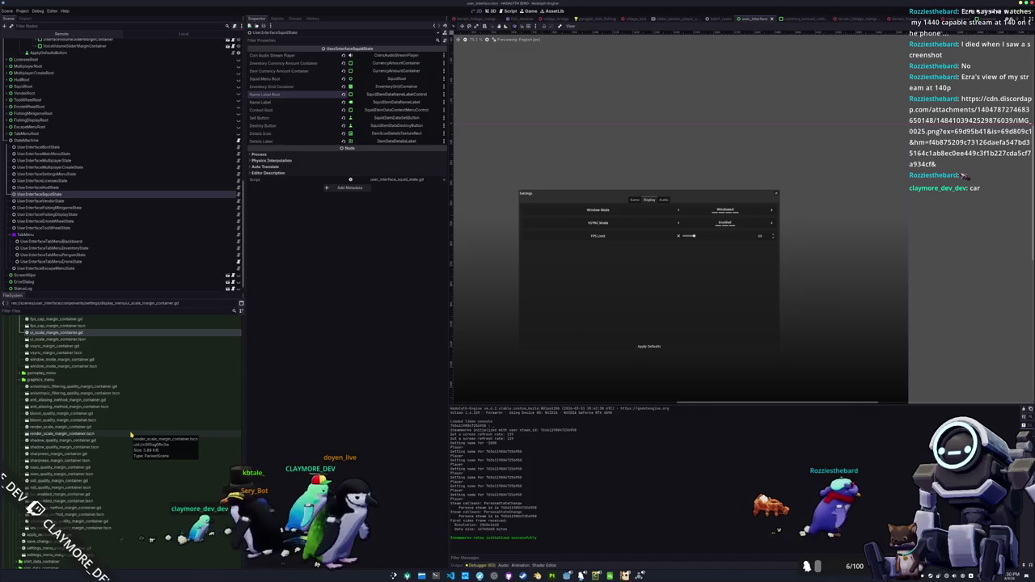
Move the four render_scale and upscaling_method files into display_menu and open render_scale_margin_container.tscn
left_click(69, 514)
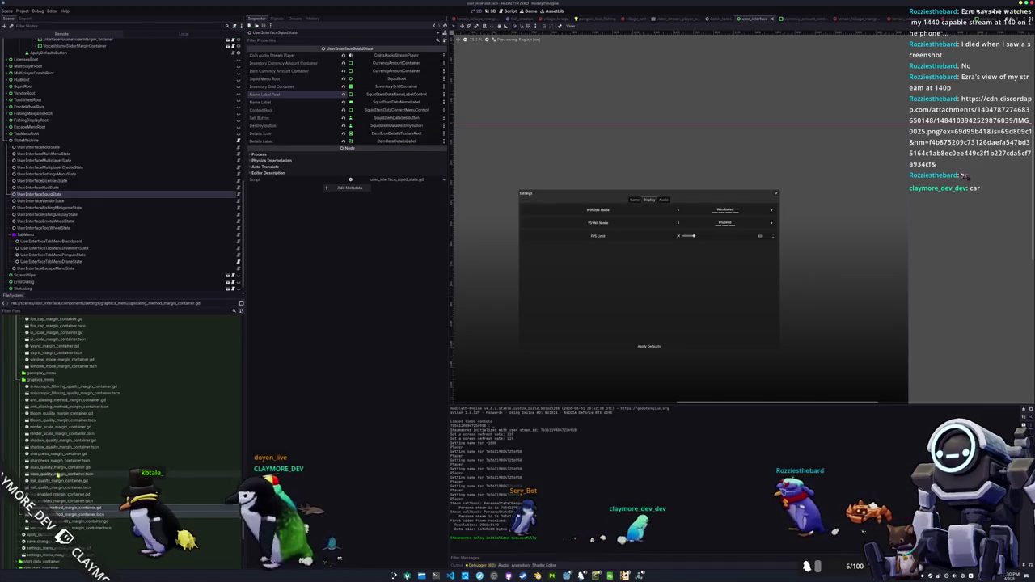
left_click(59, 434, "ctrl")
left_click(59, 427, "ctrl")
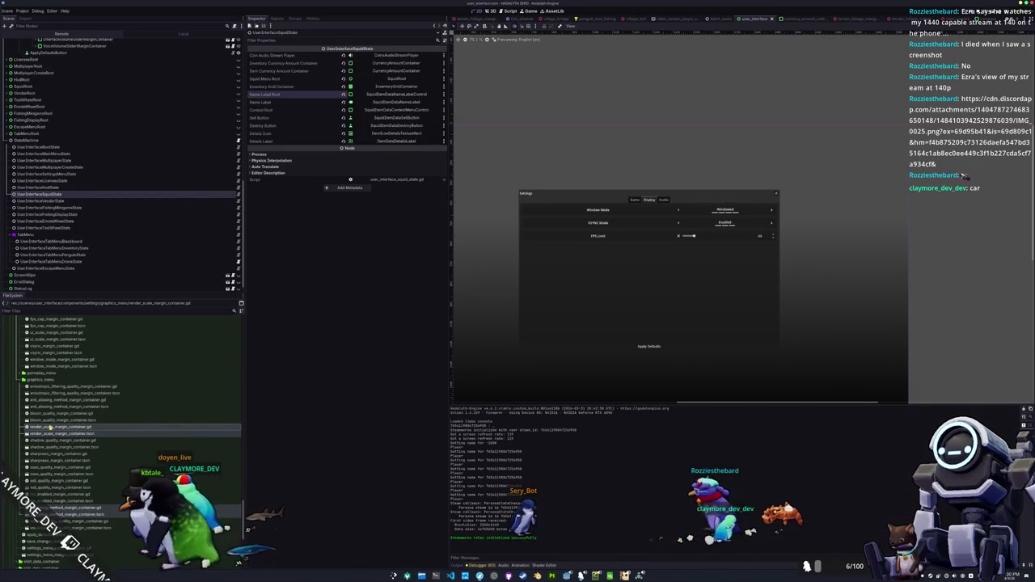
mouse_move(59, 427)
left_mouse_down()
mouse_move(100, 368)
mouse_move(55, 375)
mouse_move(54, 402)
left_mouse_up()
left_click(485, 296)
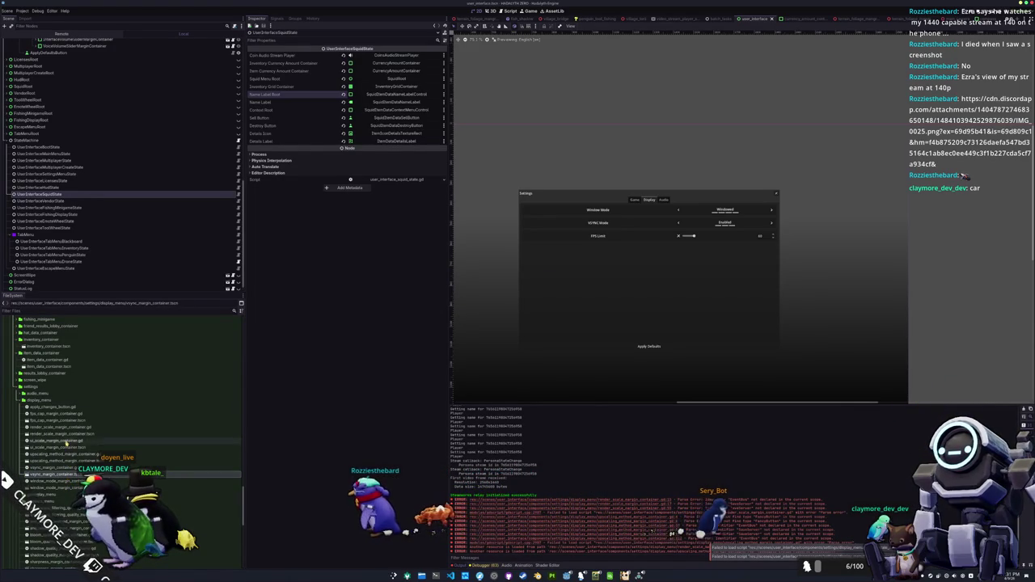
double_click(62, 433)
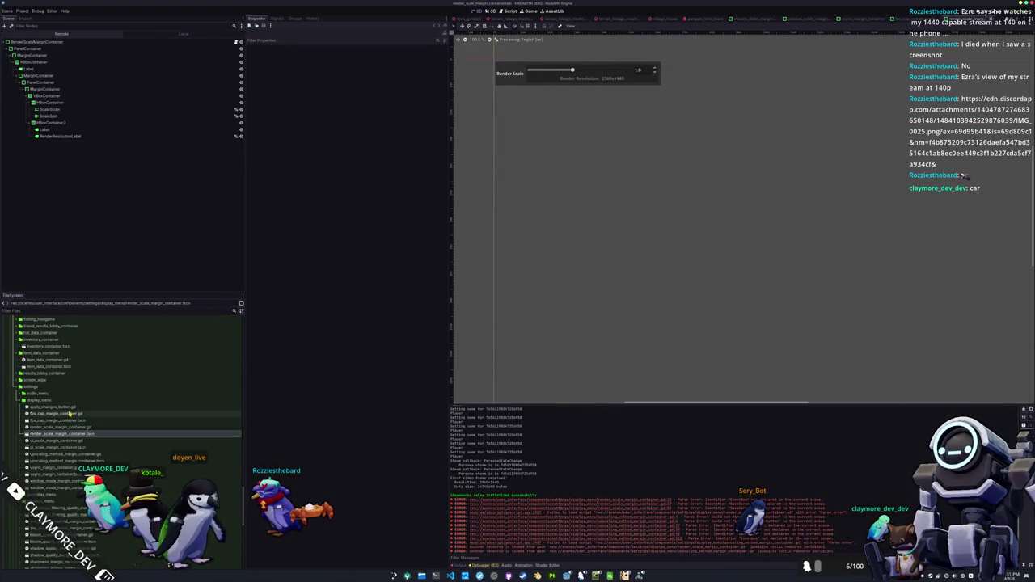
Open upscaling_method_margin_container.tscn with Open Anyway despite its missing dependencies
left_click(66, 461)
double_click(66, 462)
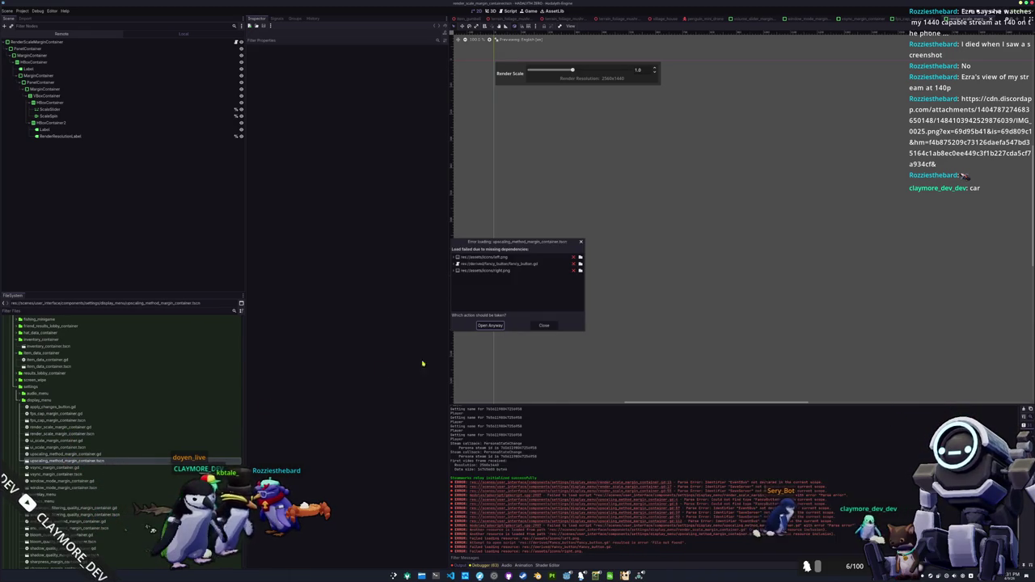
left_click(496, 326)
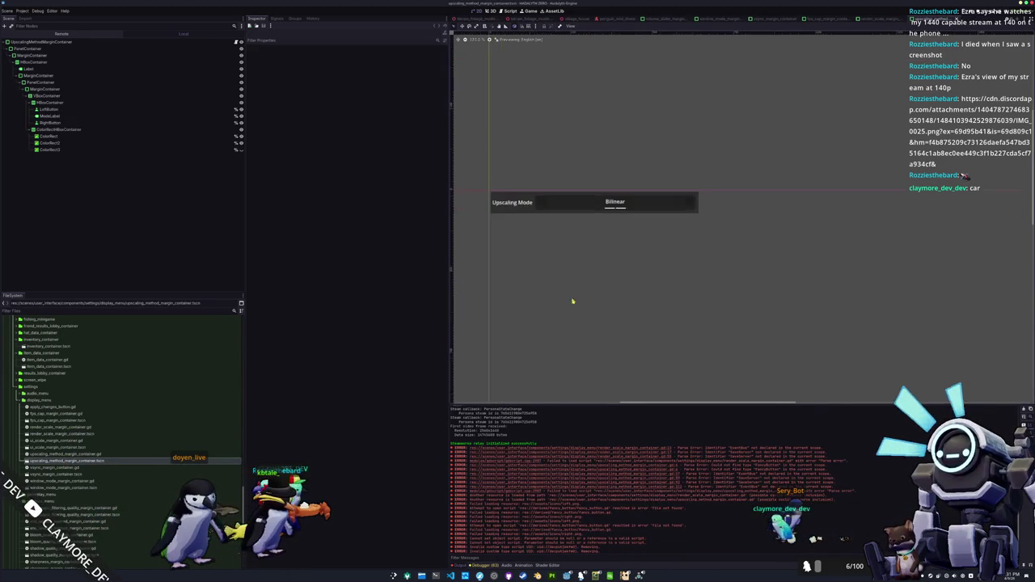
Inspect the MarginContainers, PanelContainer, root and arrow-and-label HBoxContainer in the Scene dock
scroll(598, 302, "up", 3)
scroll(563, 243, "up", 3)
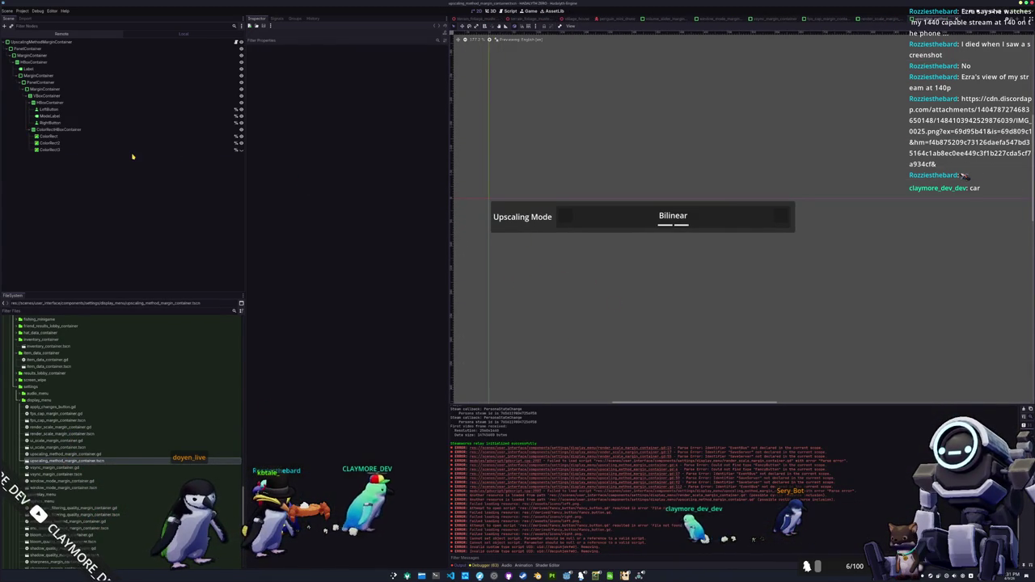
left_click(65, 75)
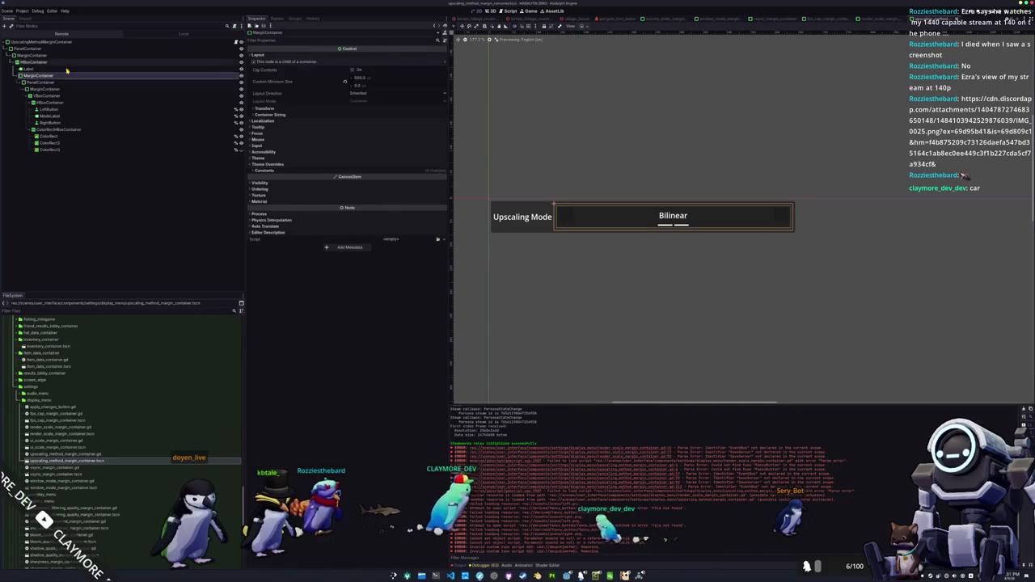
left_click(67, 56)
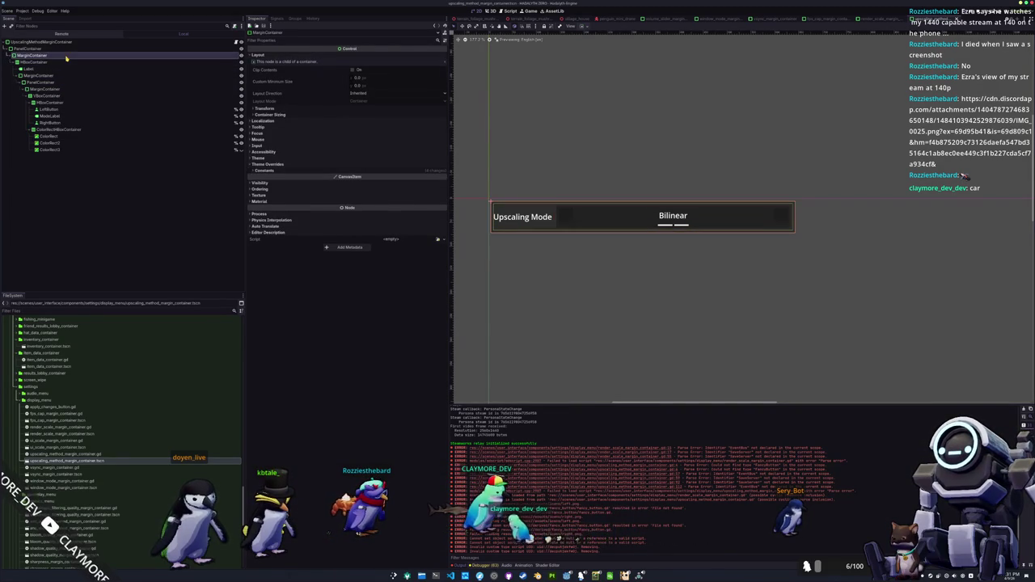
left_click(82, 43)
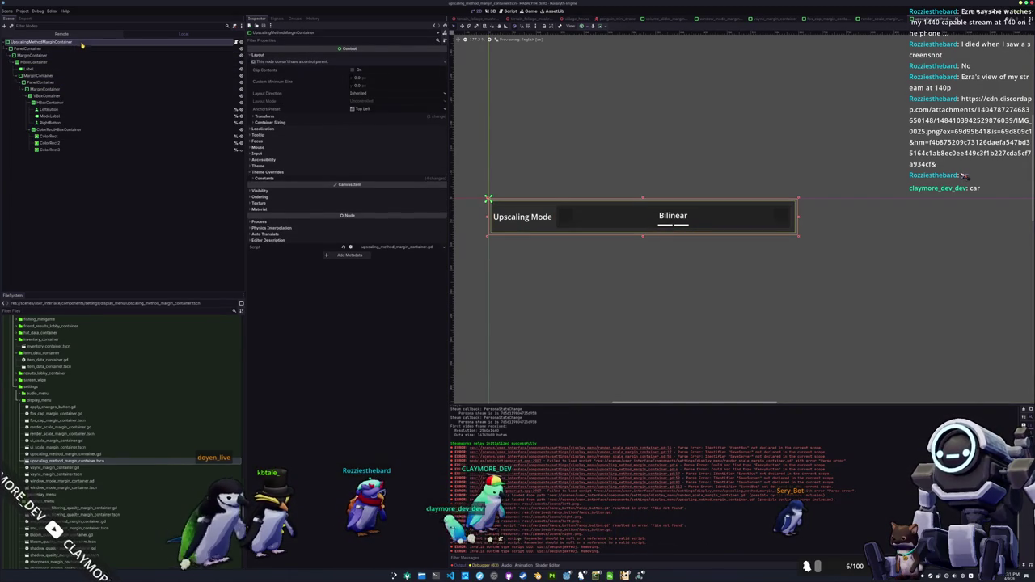
left_click(80, 50)
left_click(86, 43)
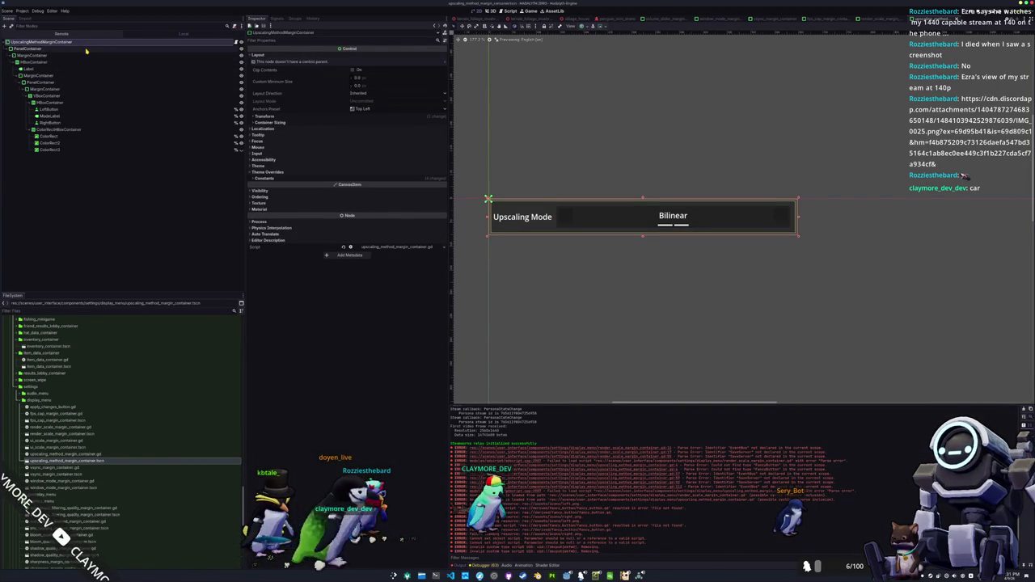
left_click(86, 50)
left_click(49, 102)
Nest ColorRectHBoxContainer and ModeLabel in an Expand-enabled VBoxContainer between LeftButton and RightButton
left_click_drag(45, 128, 42, 103)
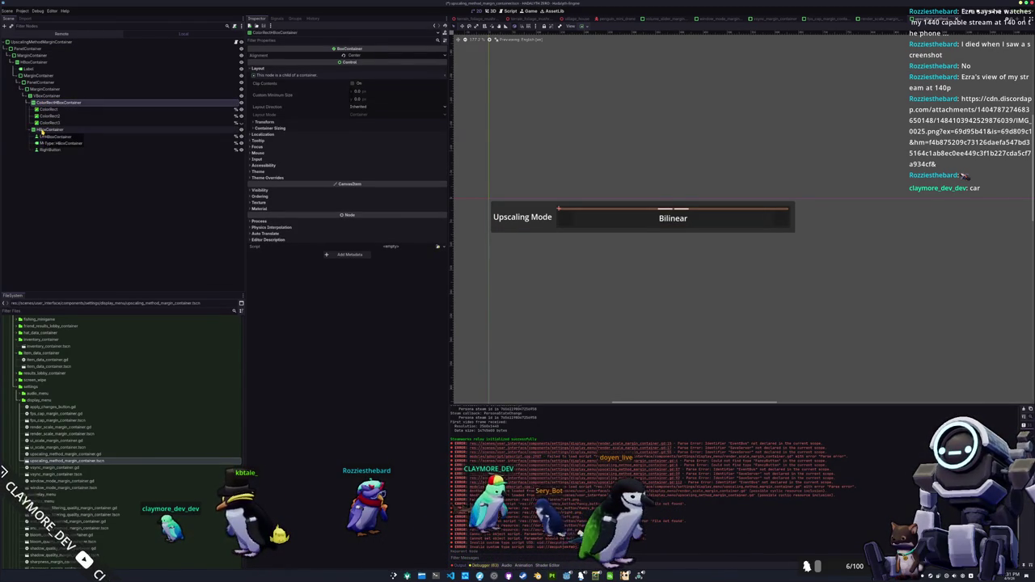
left_click_drag(37, 129, 38, 96)
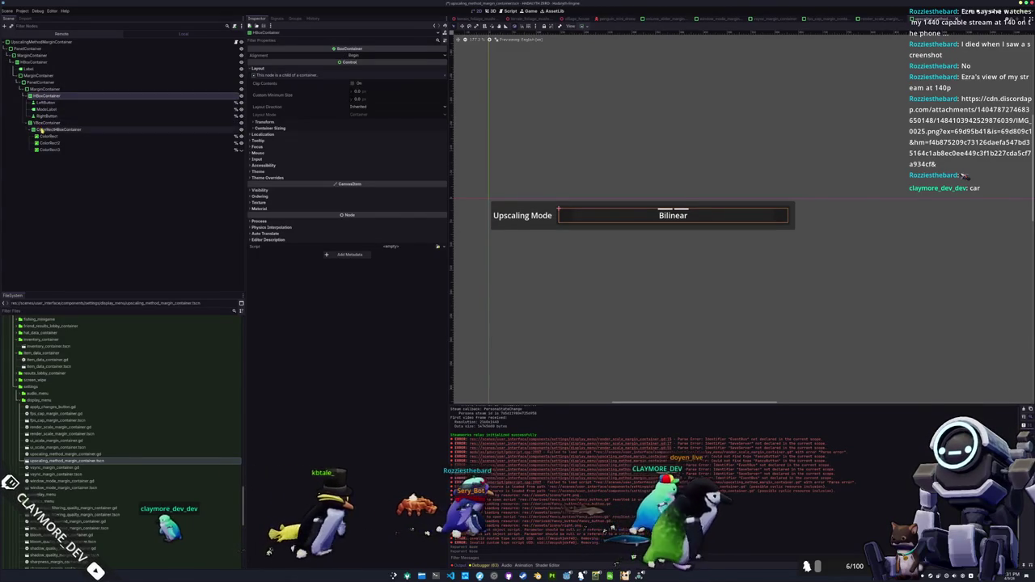
left_click(45, 110)
left_click_drag(50, 127, 45, 108)
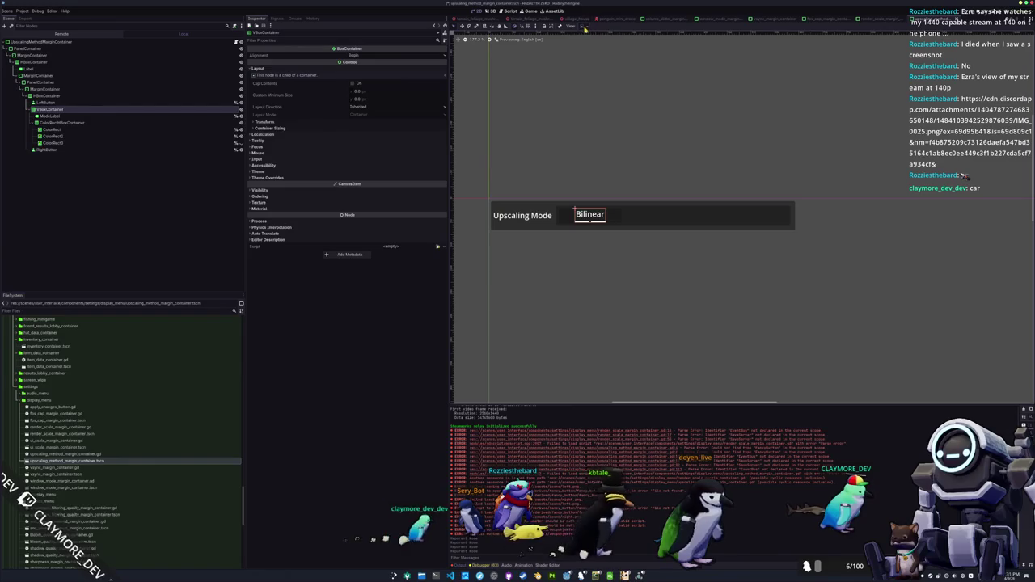
left_click(611, 52)
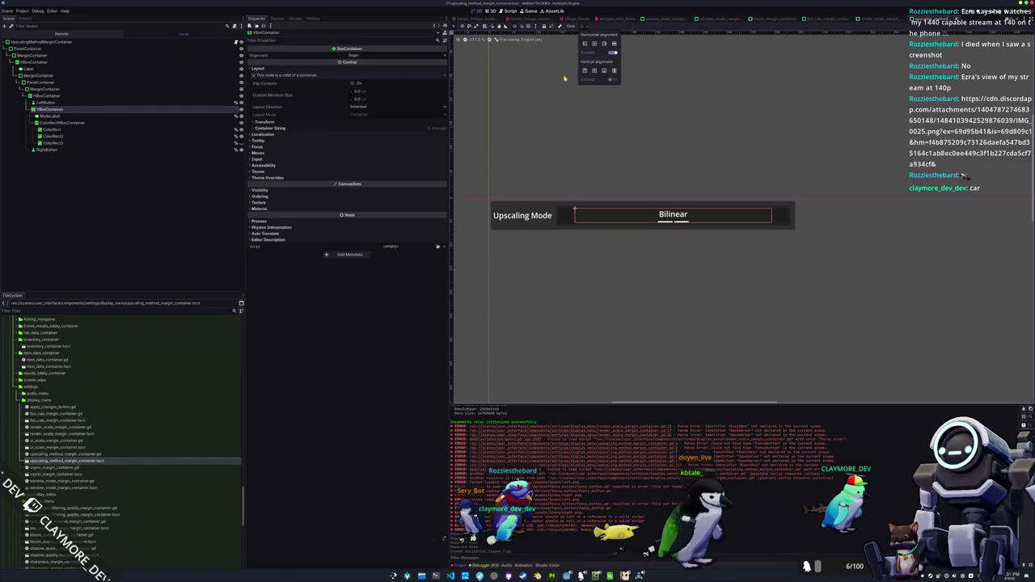
Check the RightButton, LeftButton and ModeLabel nodes, then run the game to test the layout
left_click(63, 150)
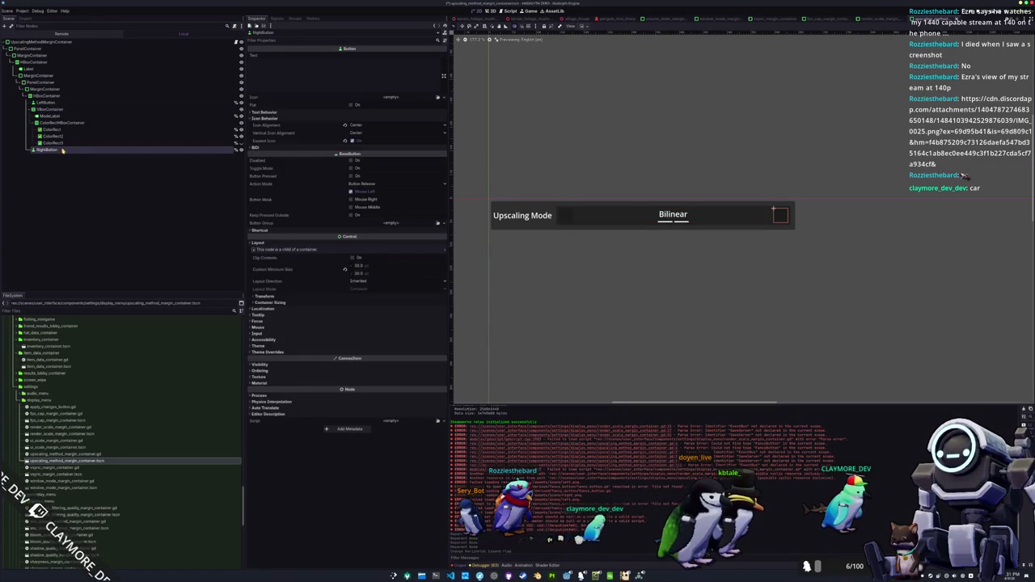
left_click(49, 103)
left_click(51, 117)
key("F5")
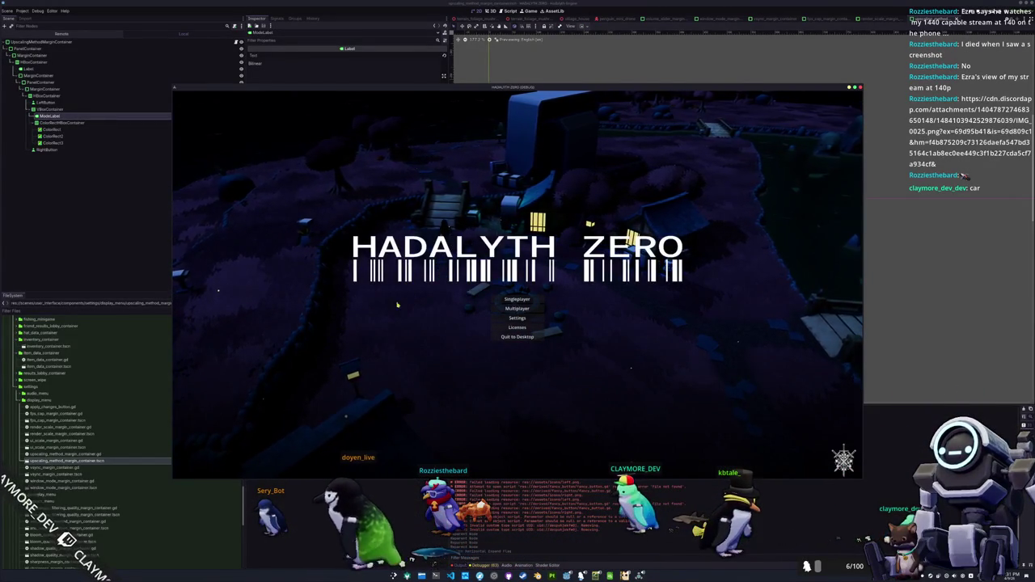
Stop the test run and switch the editor's main view back from the game
left_click(543, 26)
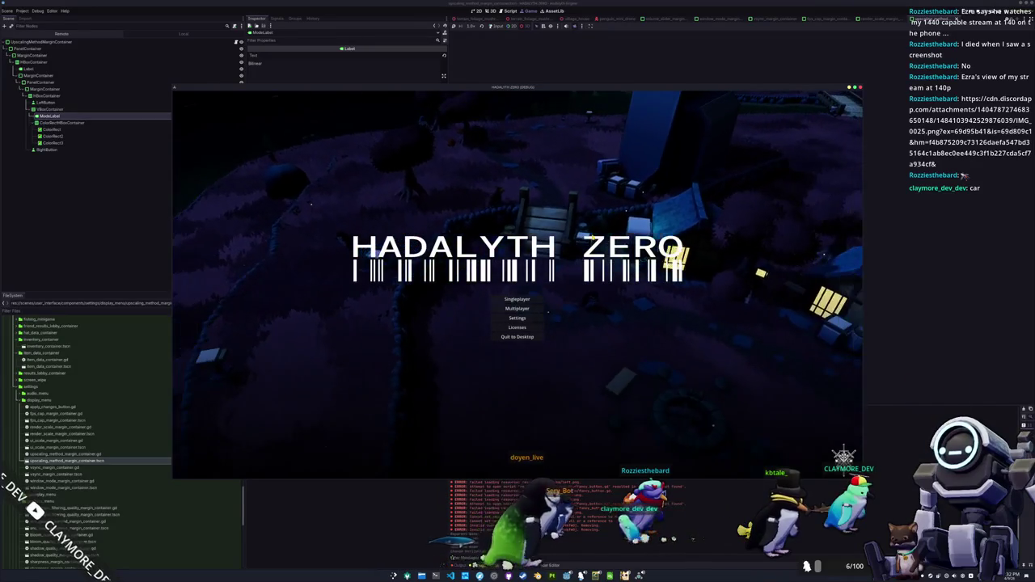
key("F8")
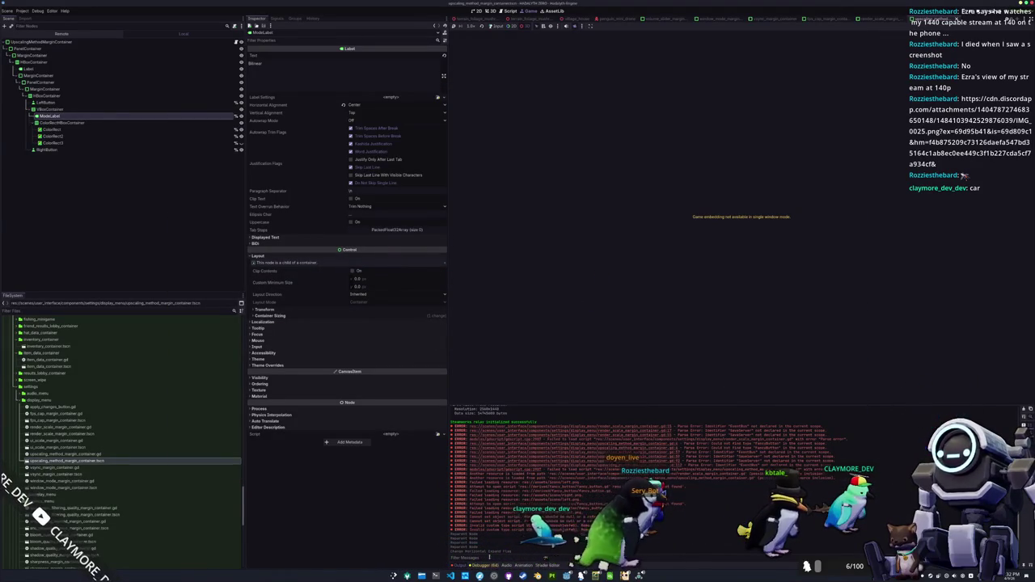
key("alt+Tab")
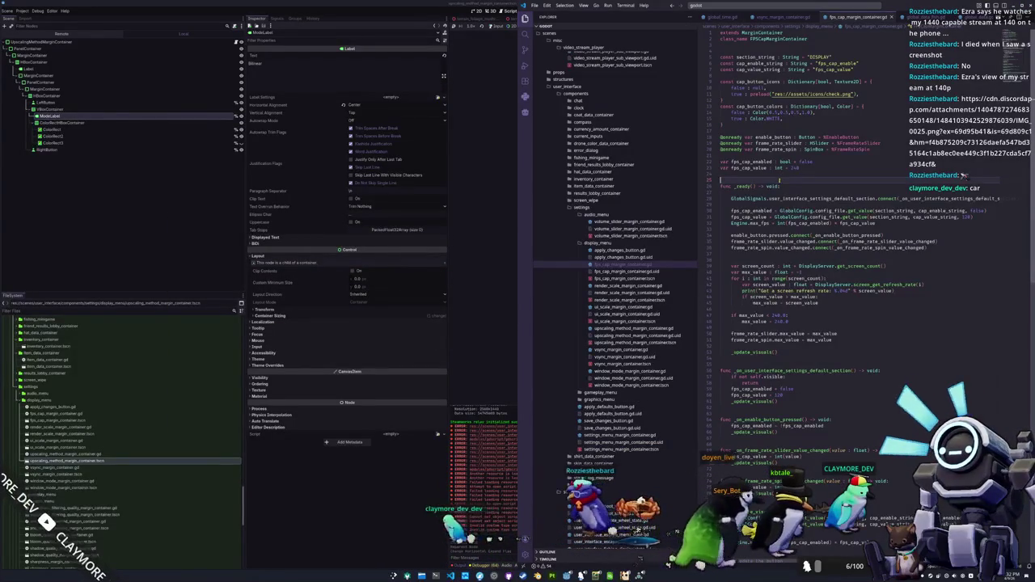
key("alt+Tab")
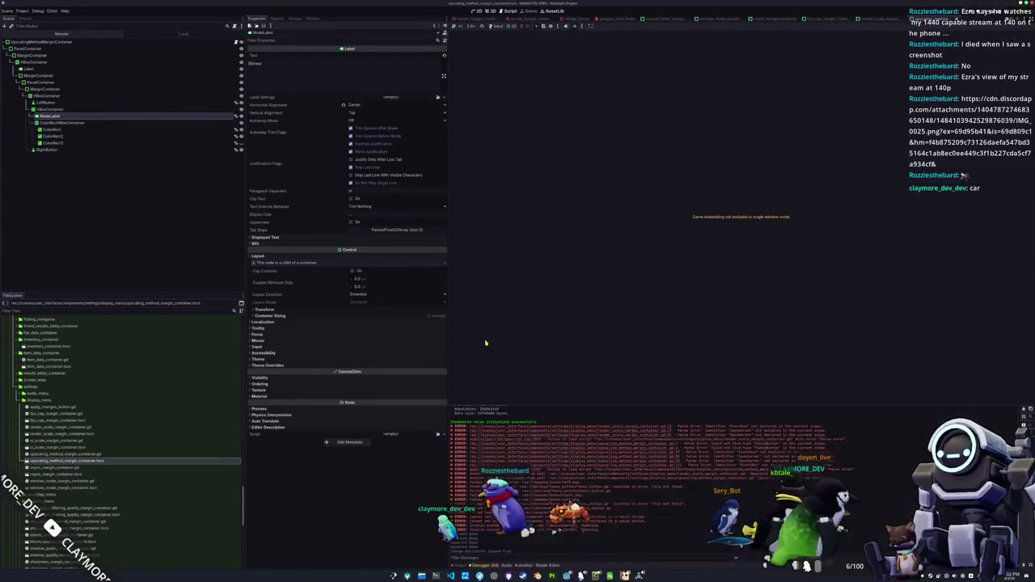
left_click(489, 11)
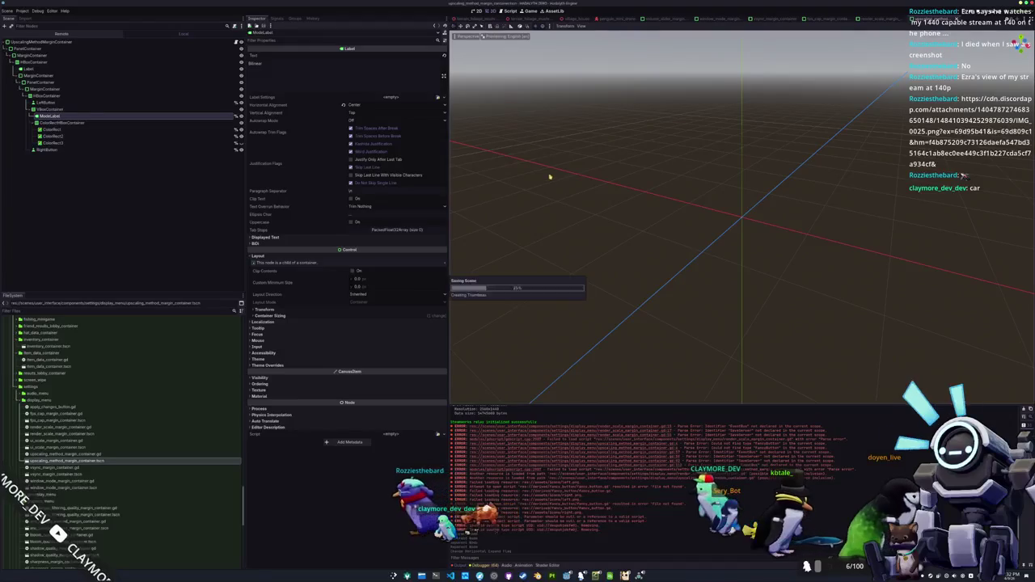
Set the RightButton icon to arrow_right.png
left_click(147, 118)
left_click(117, 102)
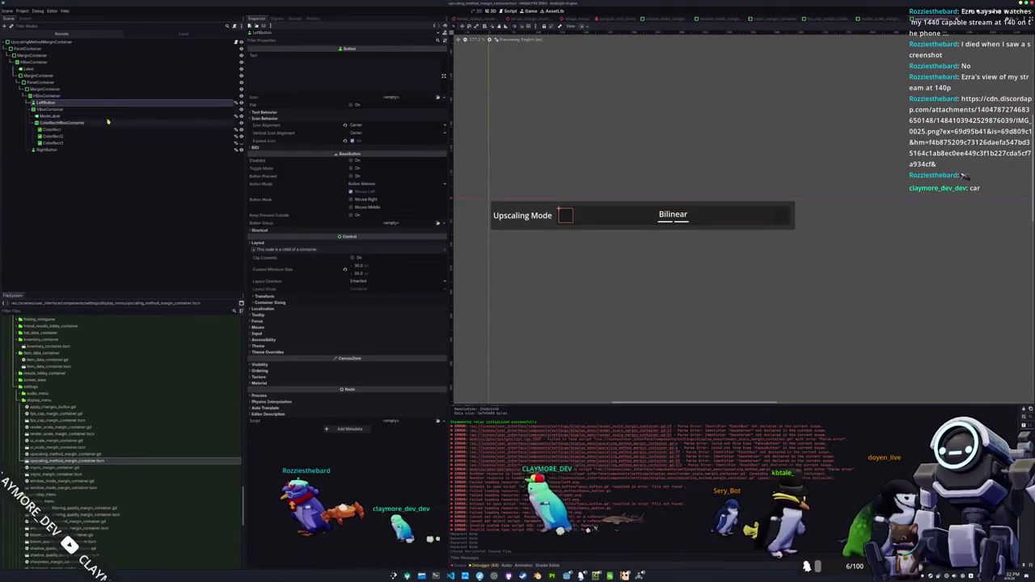
left_click(81, 150)
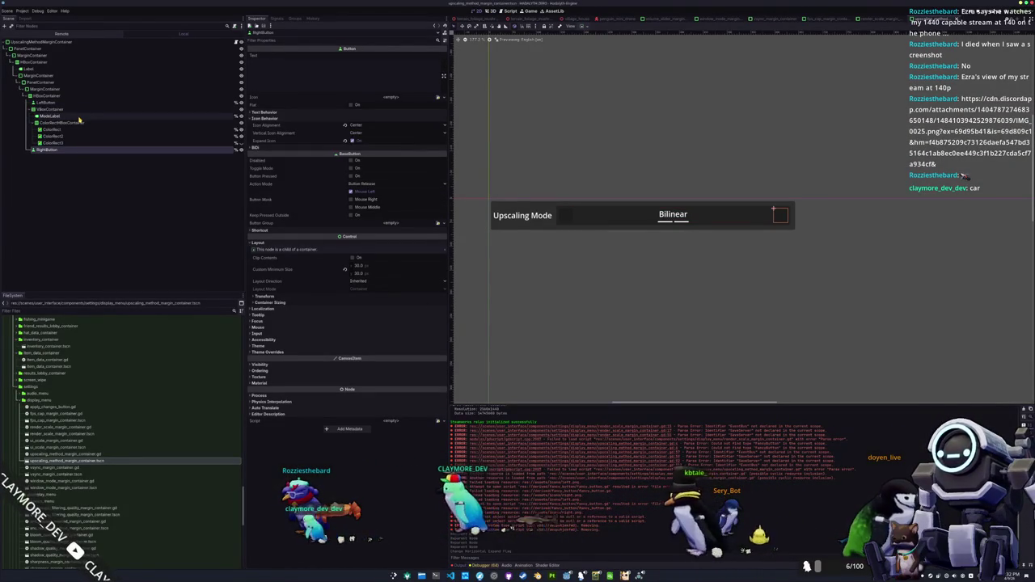
left_click(438, 98)
type("right")
double_click(462, 224)
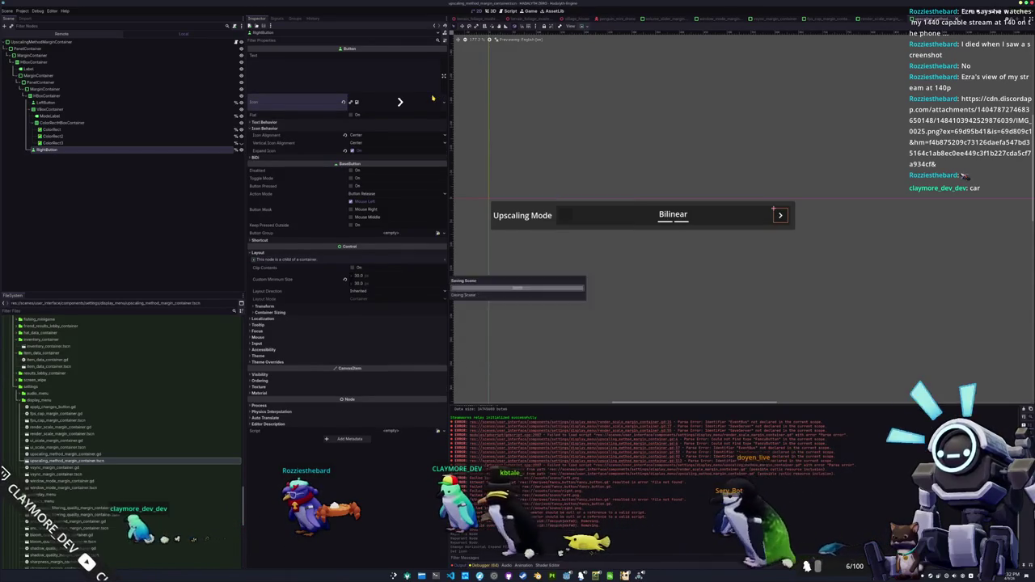
Give LeftButton the left-arrow icon and save the scene
left_click(58, 104)
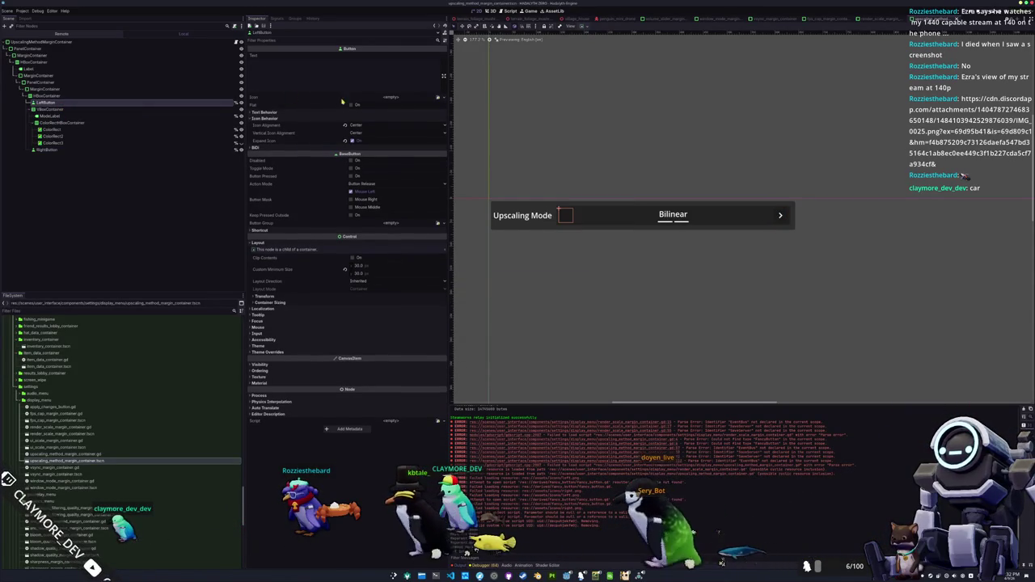
left_click(432, 98)
type("left")
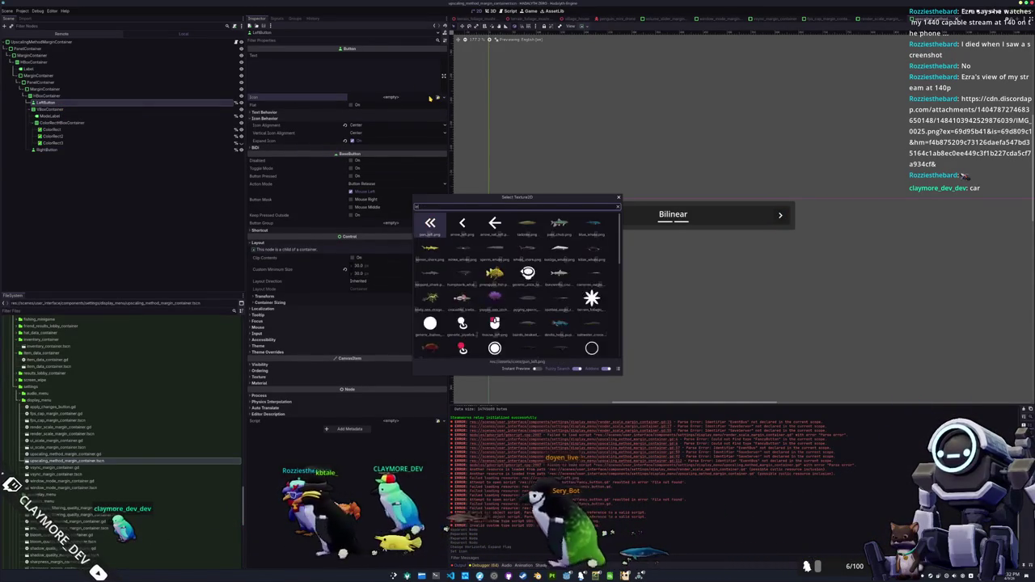
key("Return")
key("ctrl+s")
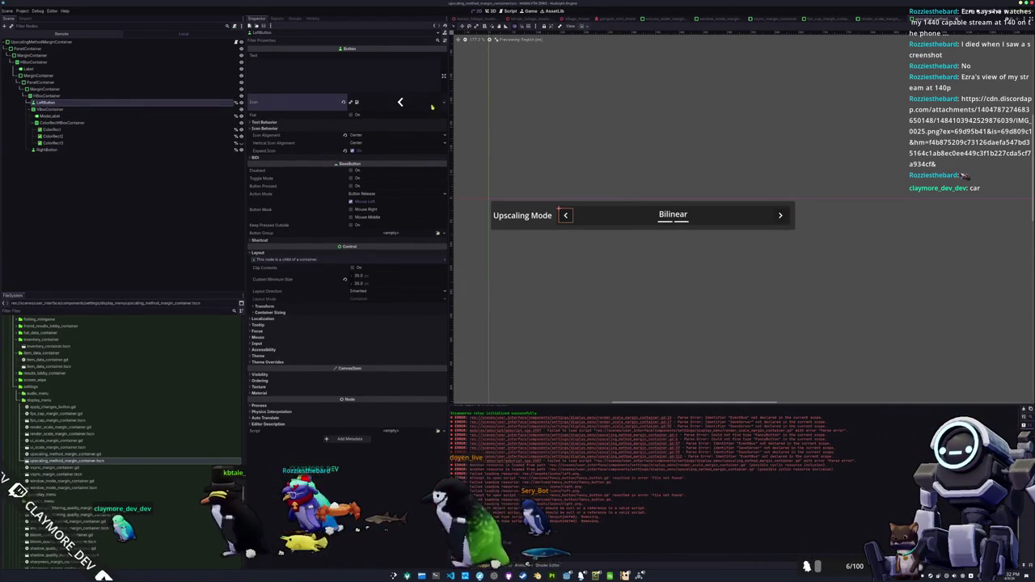
Select the Upscaling Mode Label node and switch to translations.csv in LibreOffice Calc
scroll(512, 160, "down", 1)
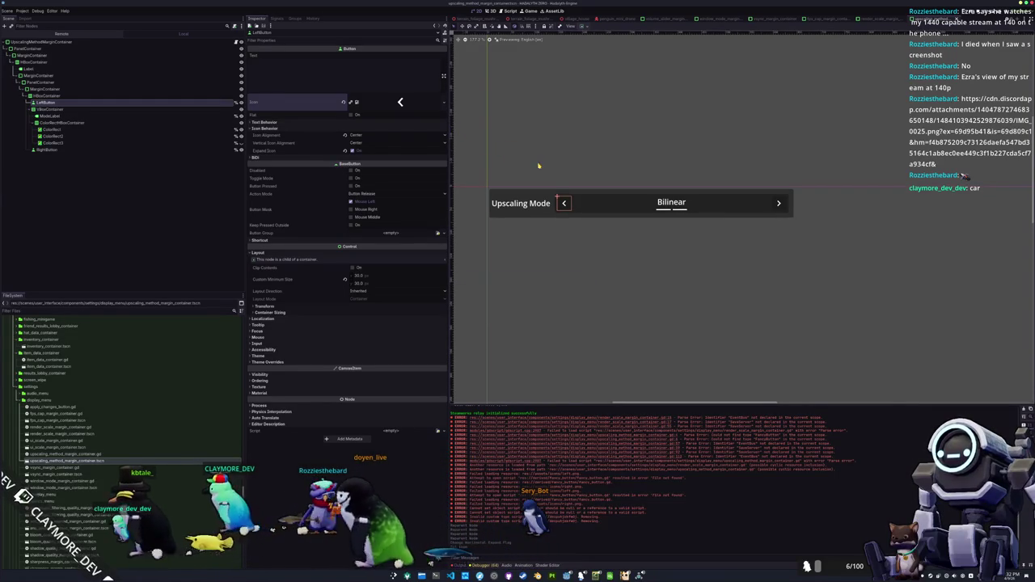
left_click(76, 70)
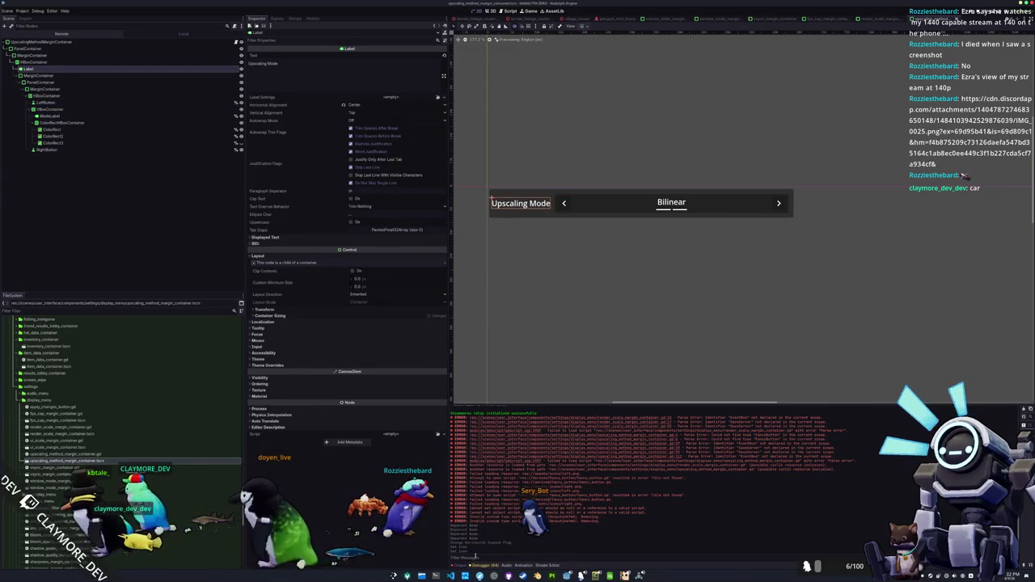
key("alt+Tab")
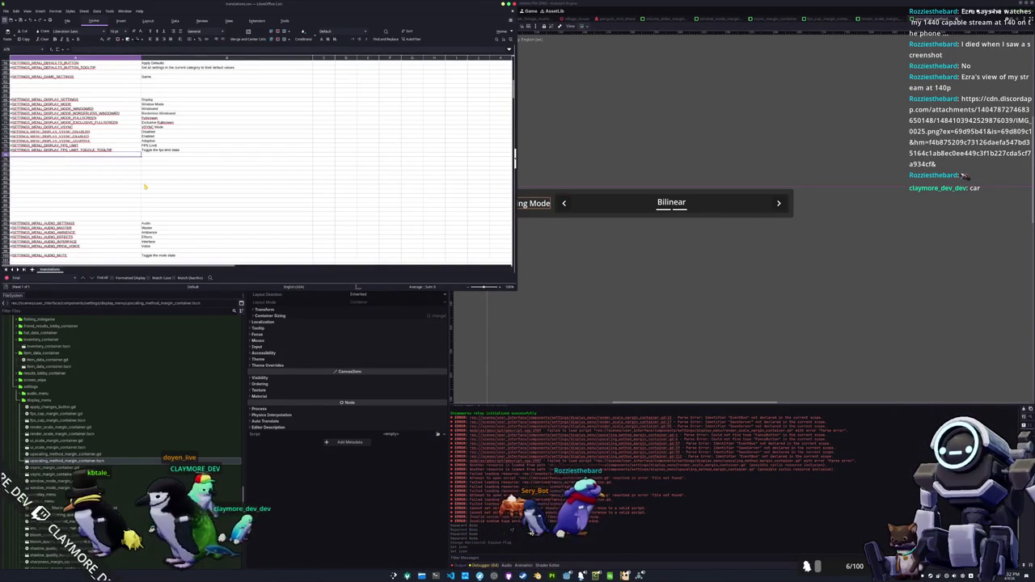
Add the #SETTINGS_MENU_DISPLAY_UPSCALING_MODE key with English text 'Upscaling Mode' to translations.csv
type("_")
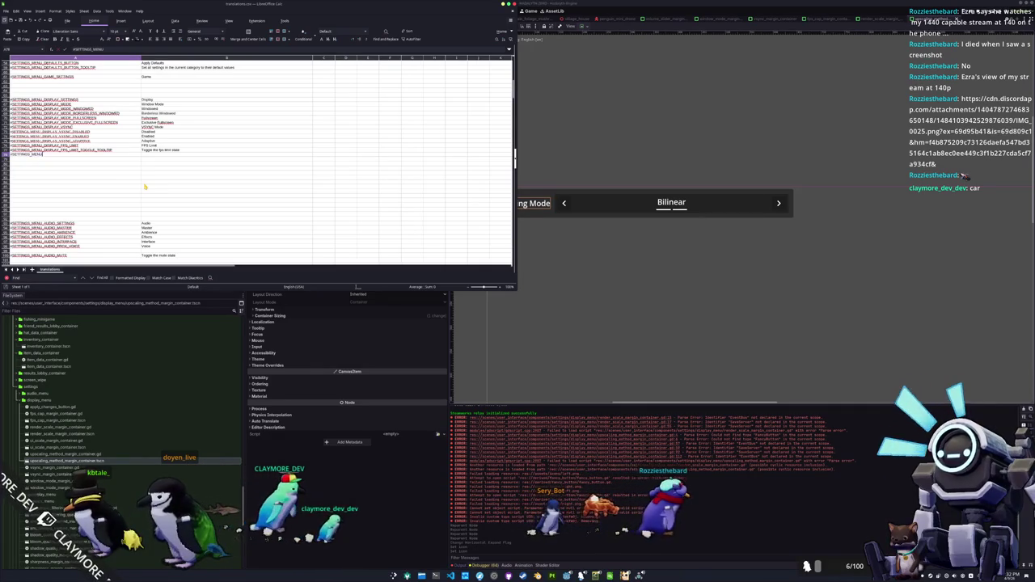
type("DISPLAY_U")
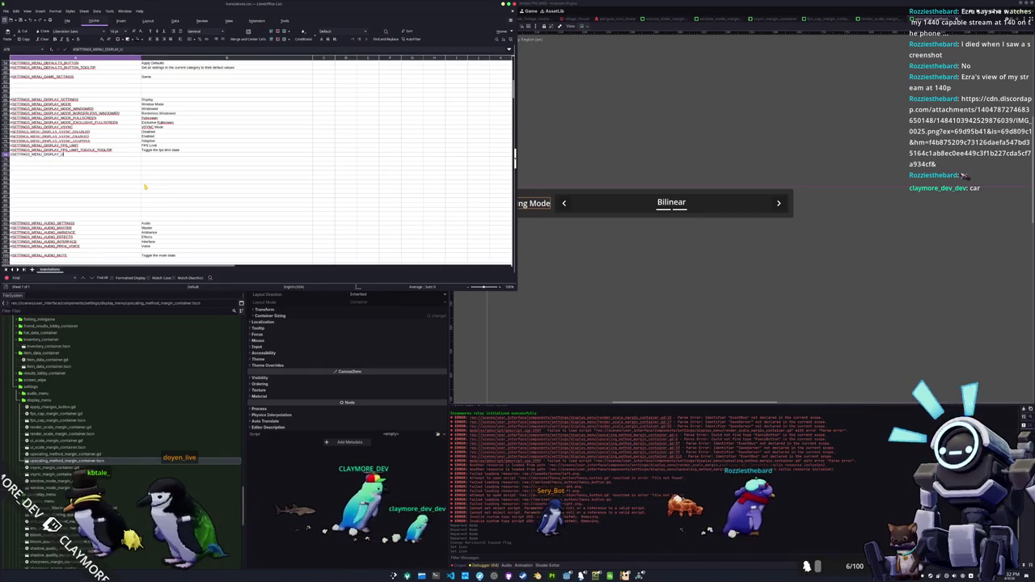
type("PSCALING")
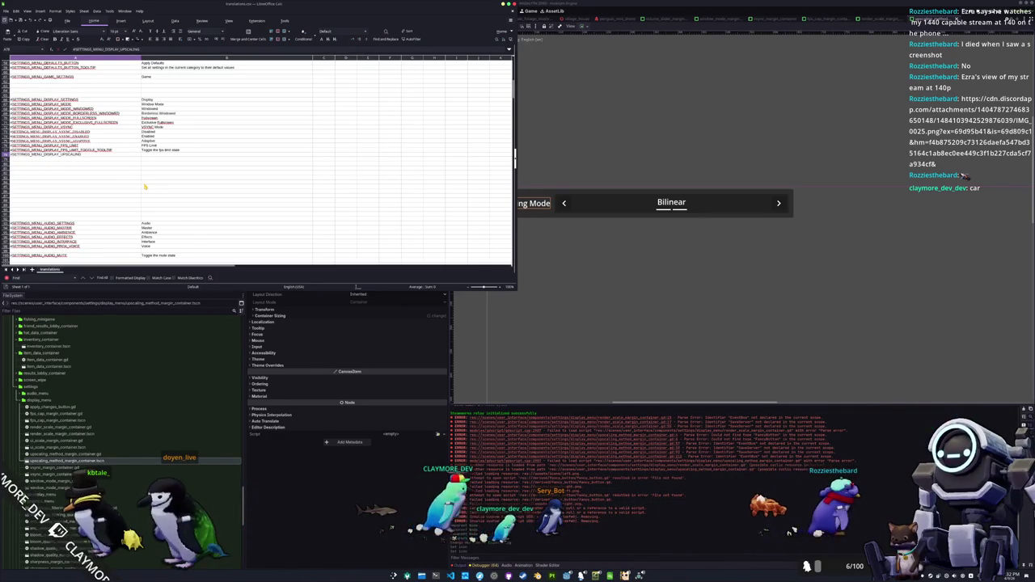
type("_MODE")
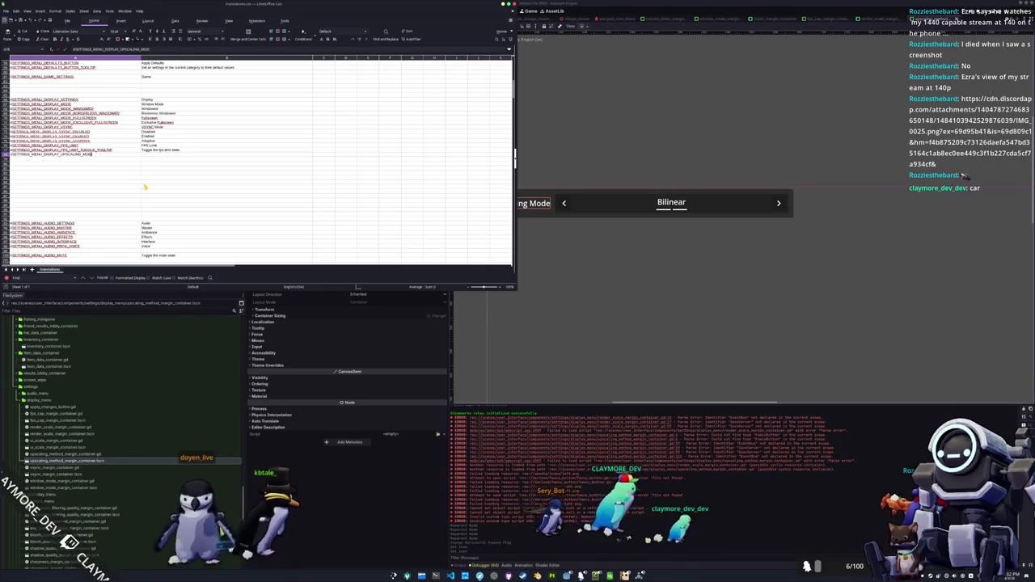
key("Tab")
type("Upscal")
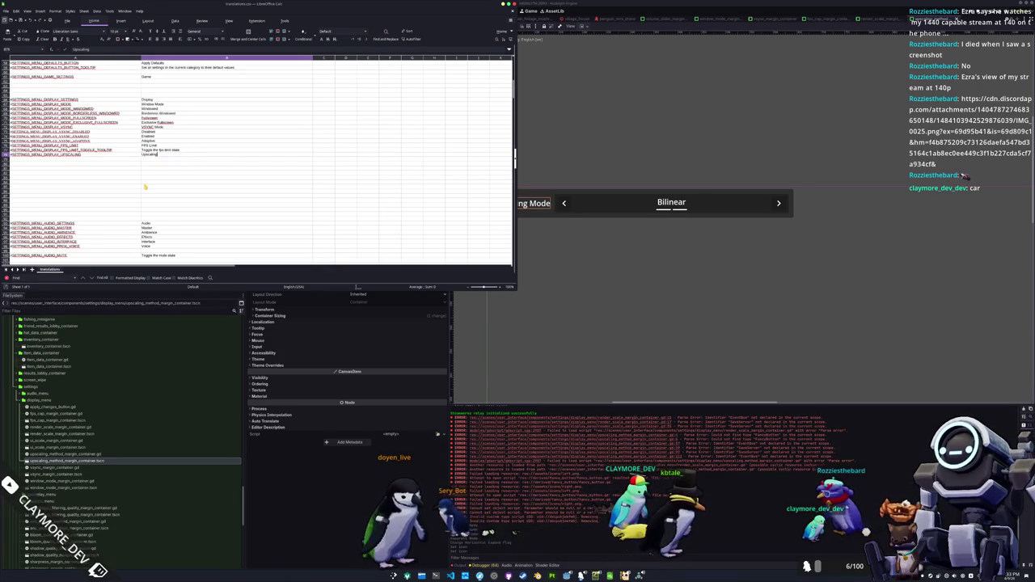
type("Mode")
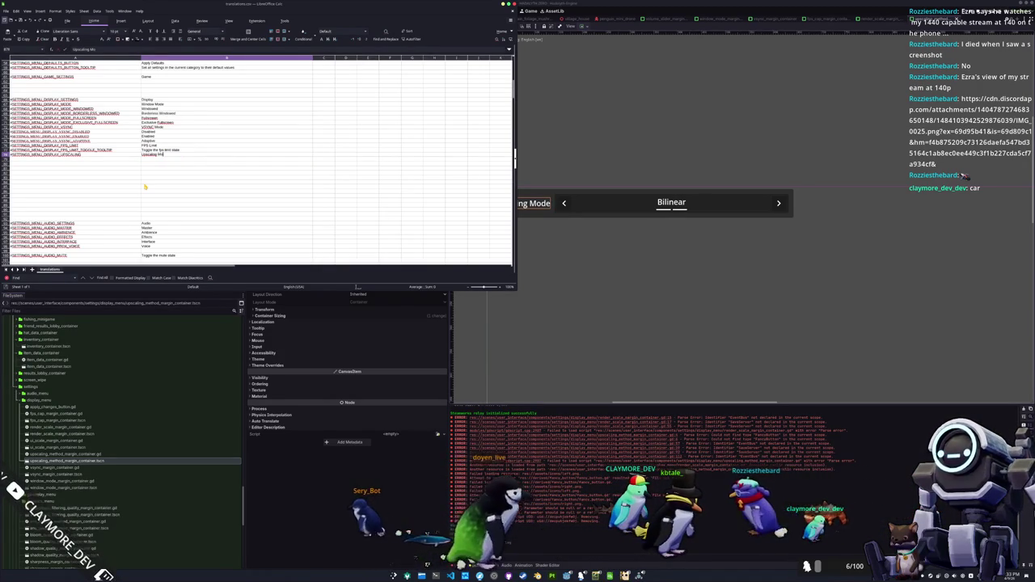
key("alt+Tab")
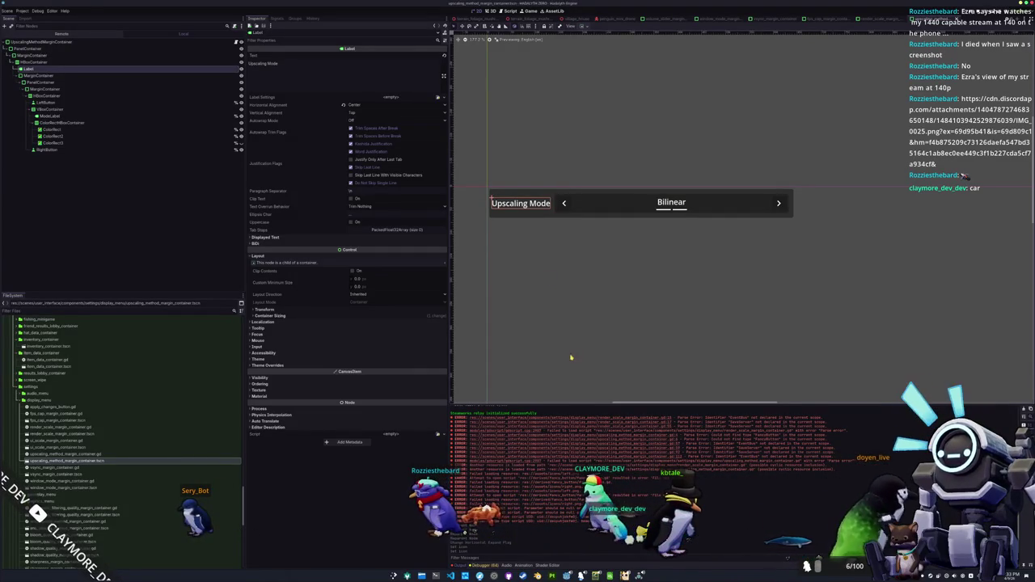
Review WEBFISHING's settings: View Distance to Scary then back to Unlimited, Water Quality to High Quality
left_click(263, 368)
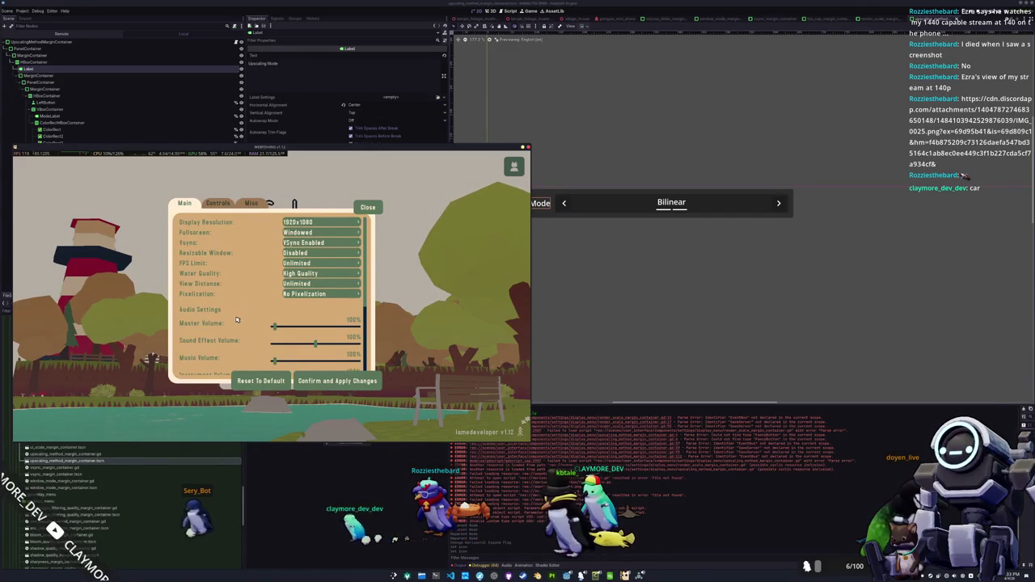
scroll(237, 320, "down", 3)
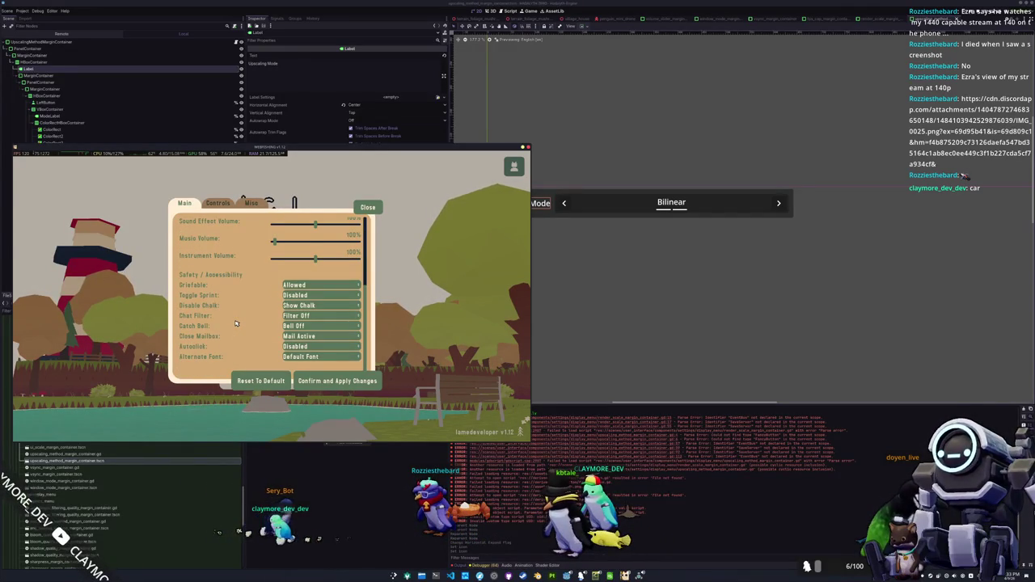
scroll(237, 323, "up", 3)
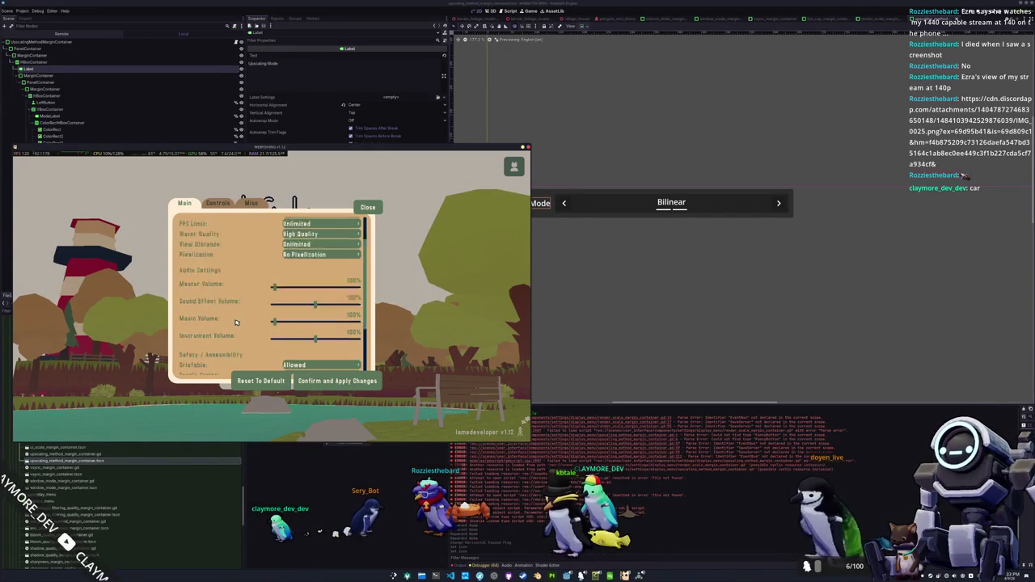
scroll(236, 323, "down", 3)
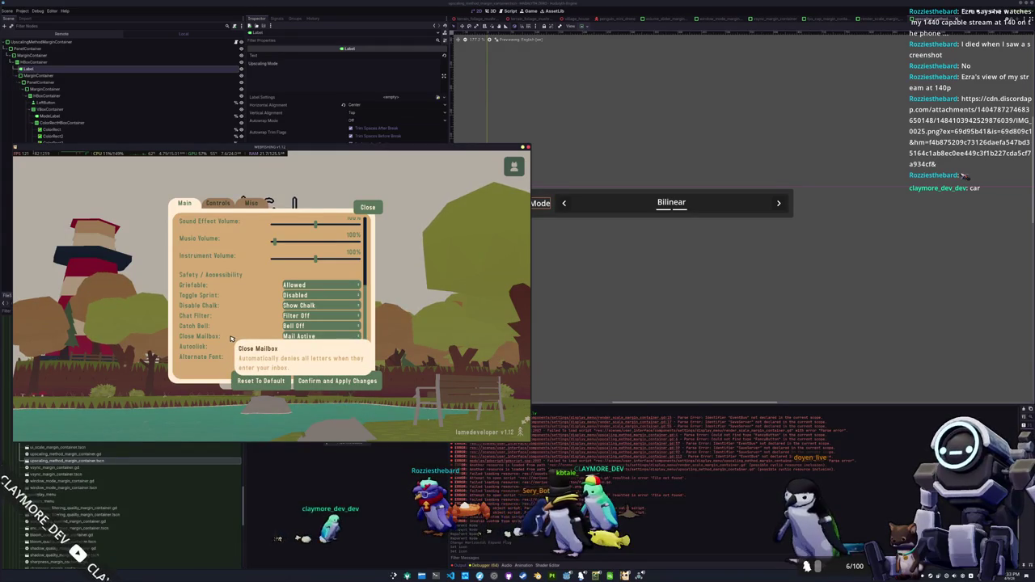
scroll(230, 339, "up", 5)
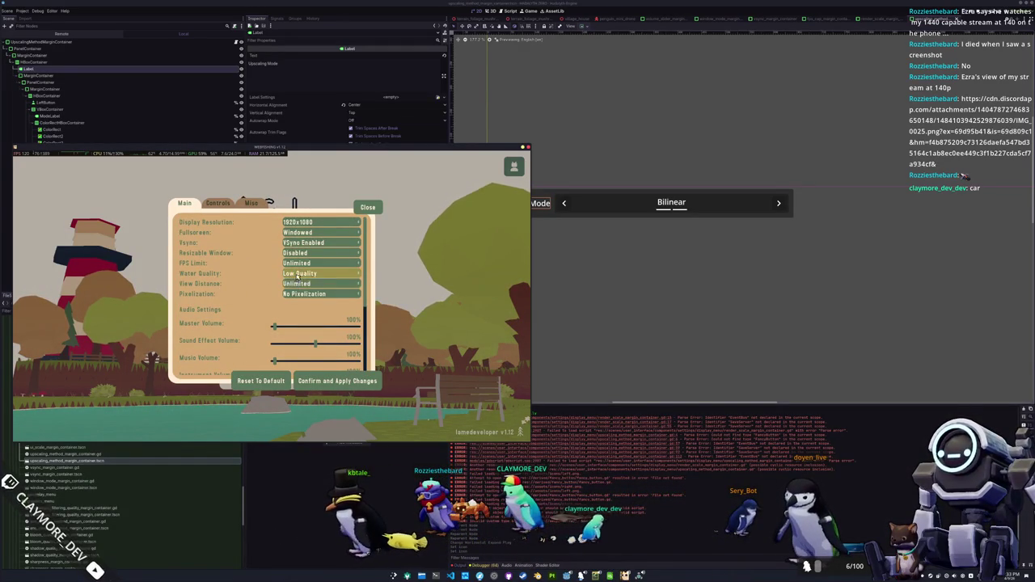
left_click(297, 283)
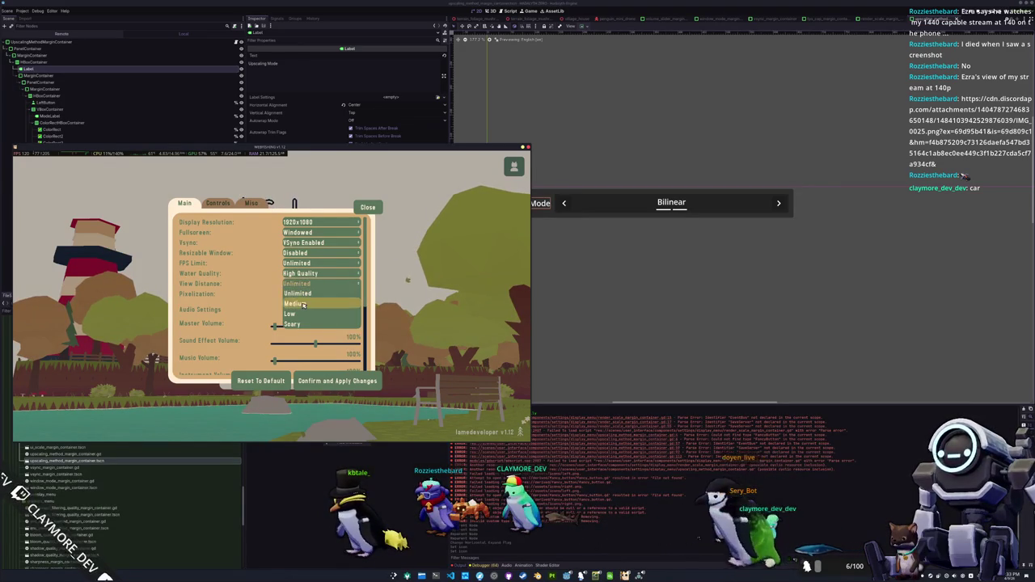
left_click(299, 324)
left_click(297, 283)
left_click(299, 292)
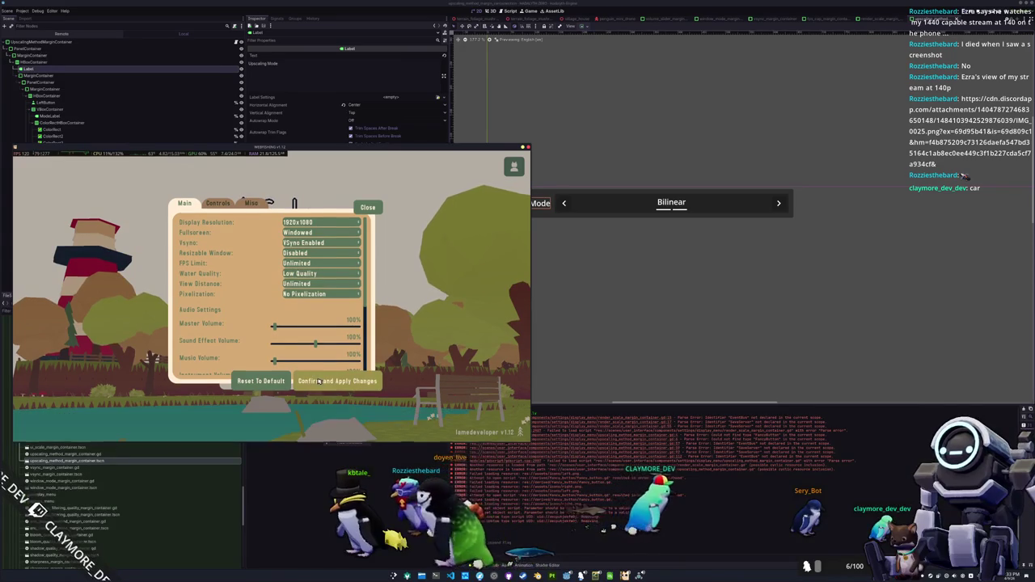
left_click(307, 274)
left_click(301, 284)
Close WEBFISHING and bring up Slay the Spire 2's Graphics settings
scroll(298, 368, "down", 3)
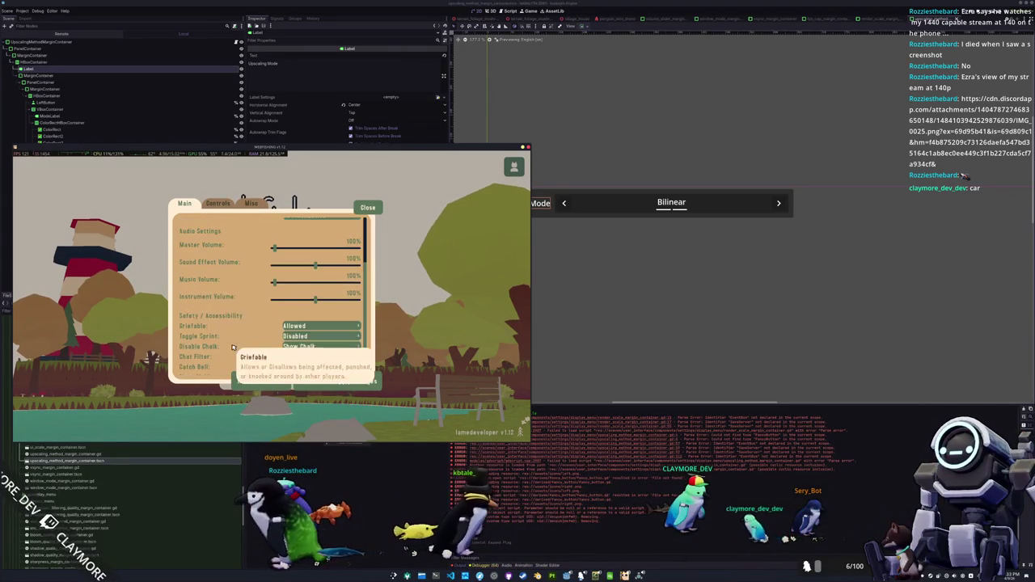
key("F8")
key("F5")
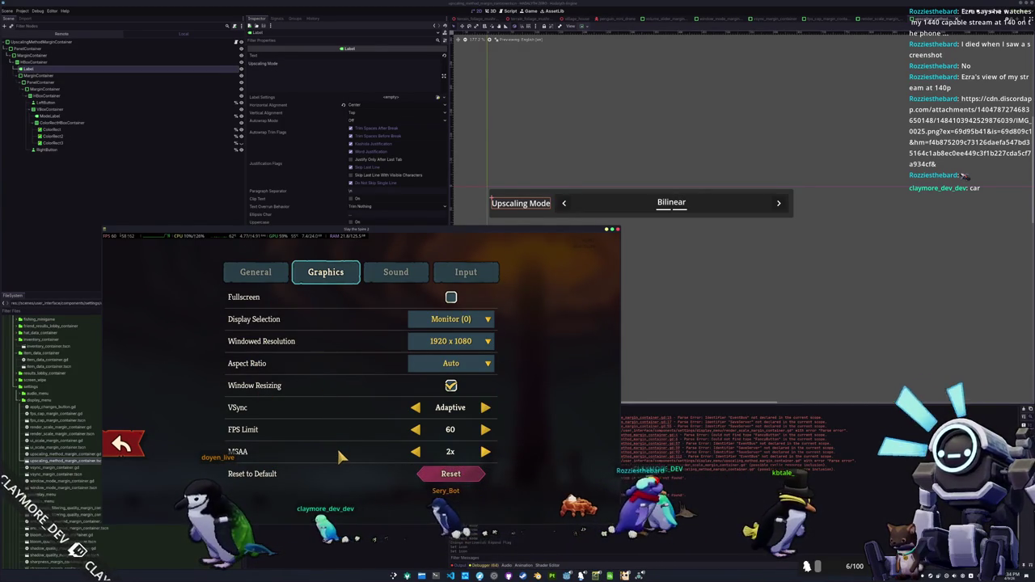
Cycle MSAA from None round to 8x, check the General page, then return to Graphics
left_click(416, 451)
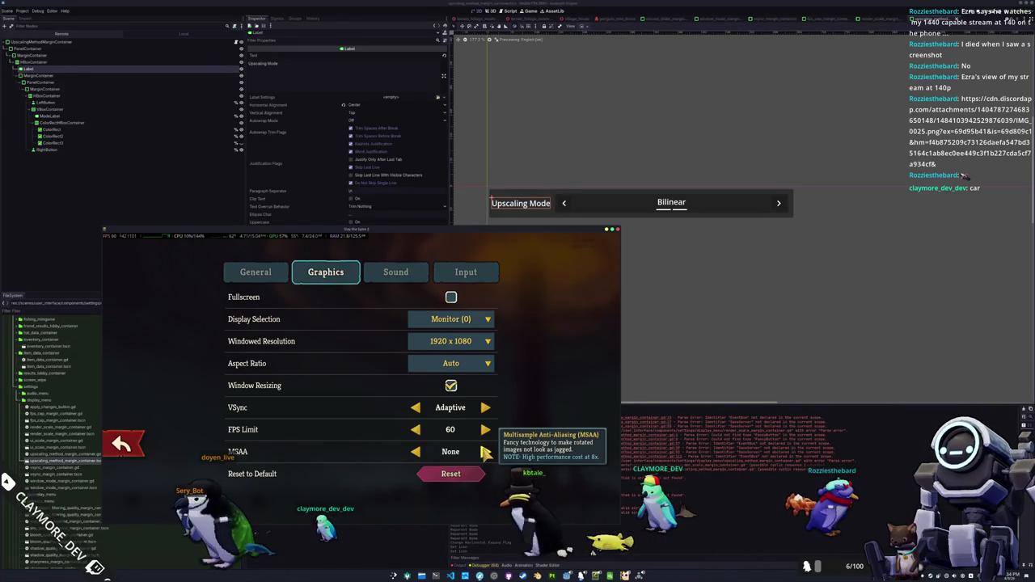
left_click(416, 451)
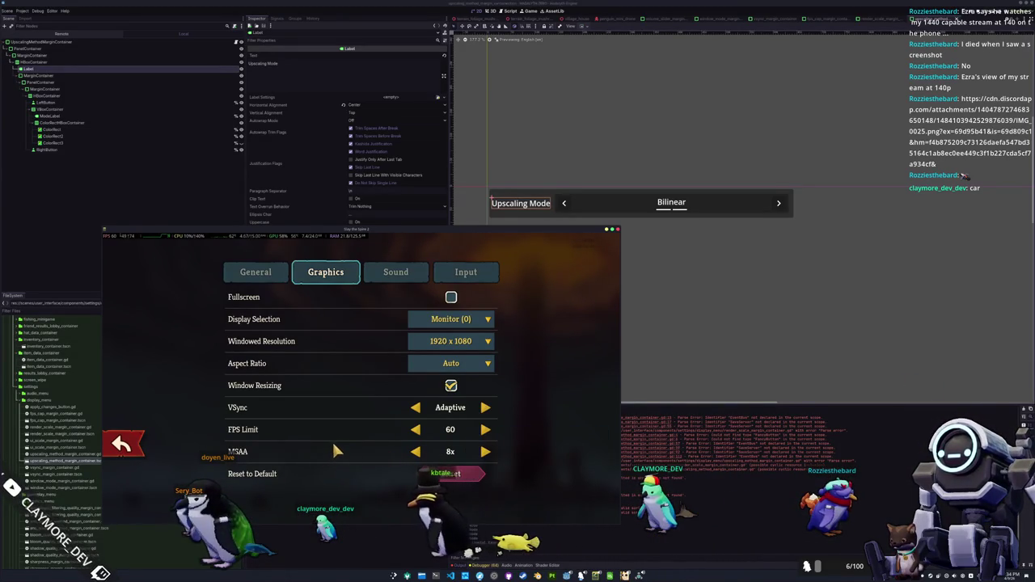
left_click(251, 274)
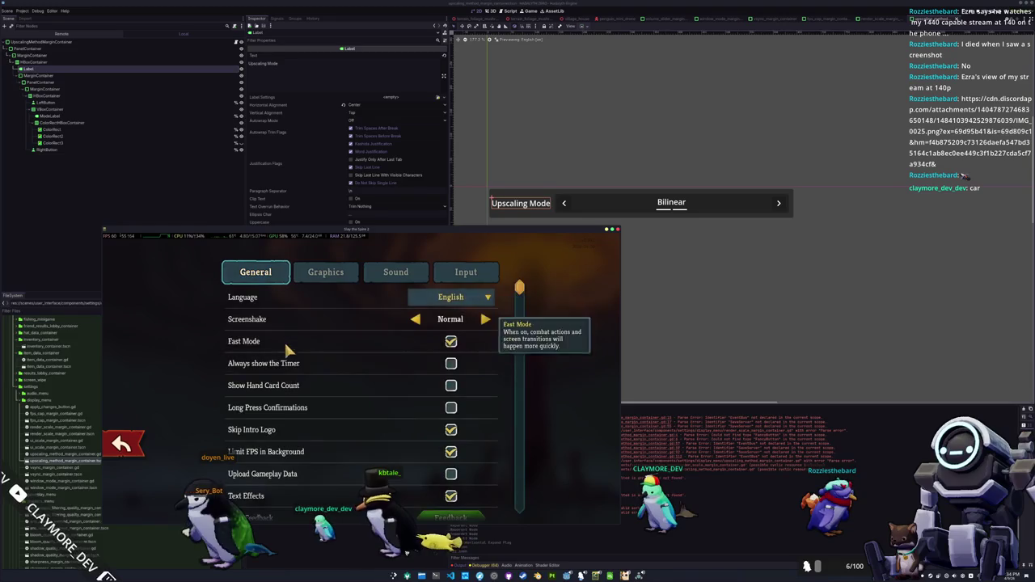
scroll(294, 364, "down", 3)
scroll(312, 407, "up", 3)
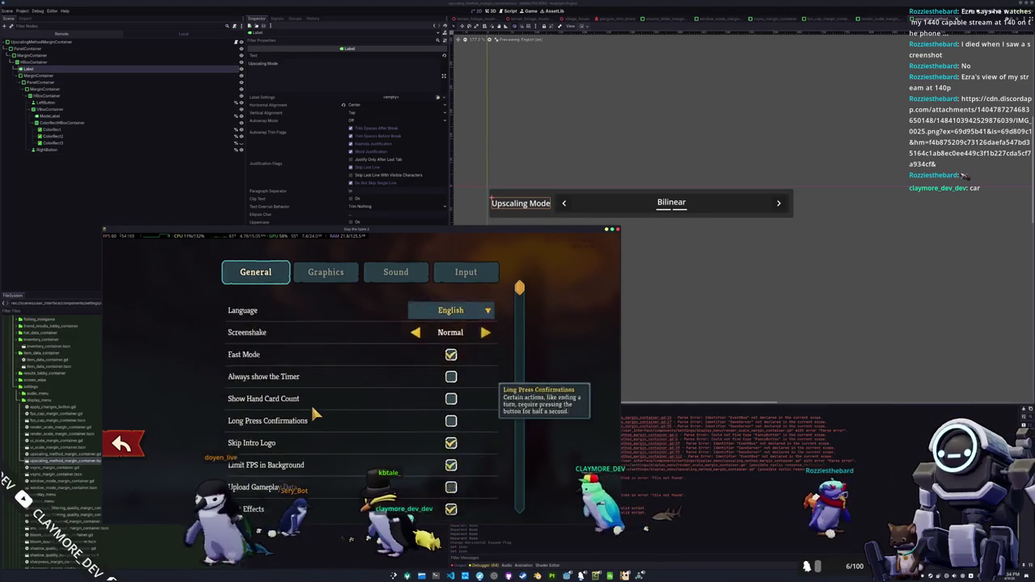
left_click(342, 272)
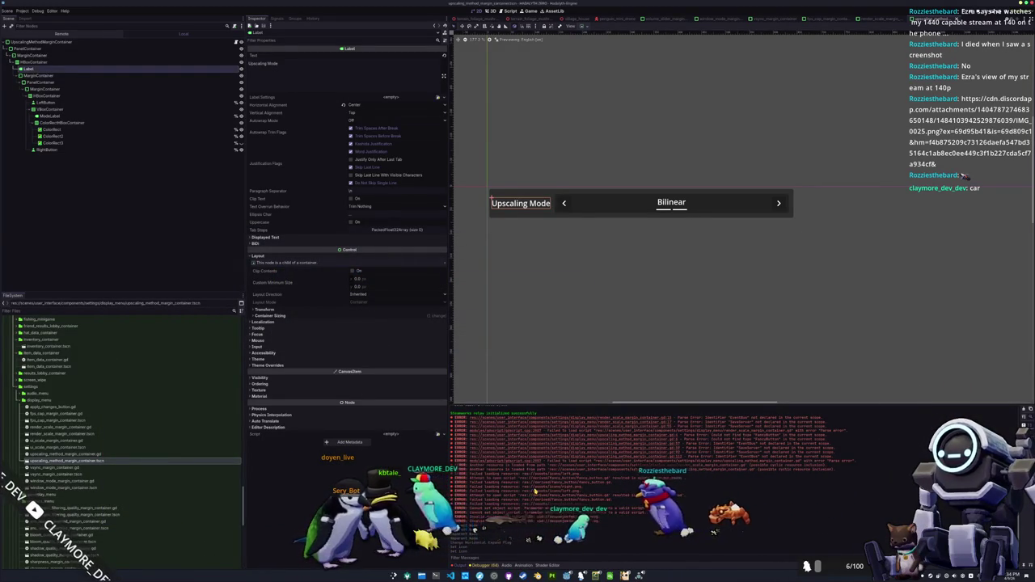
Change the row label's text to #SETTINGS_MENU_DISPLAY_UPSCALING, then select the mode label and LeftButton
key("alt+Tab")
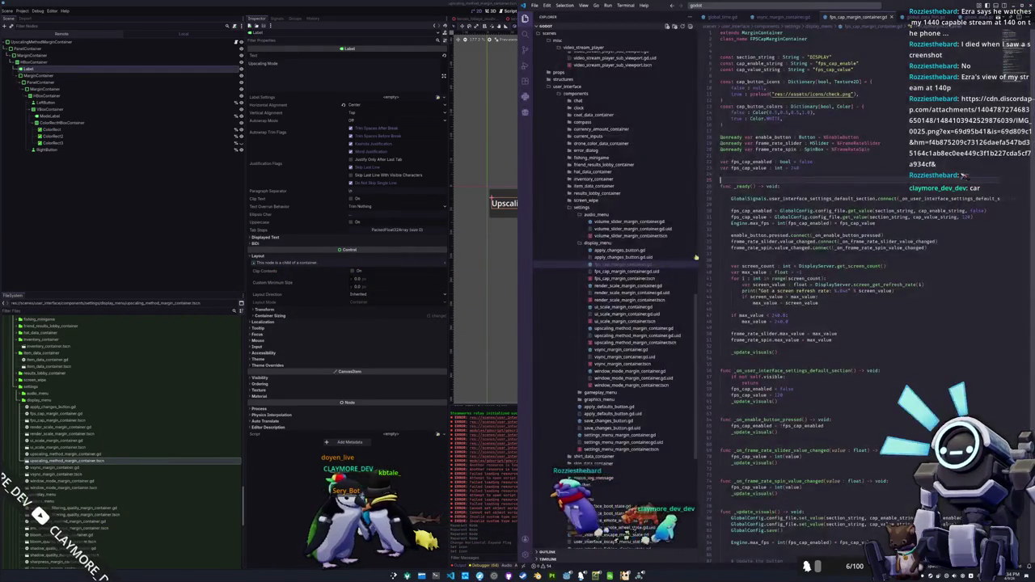
key("alt+Tab")
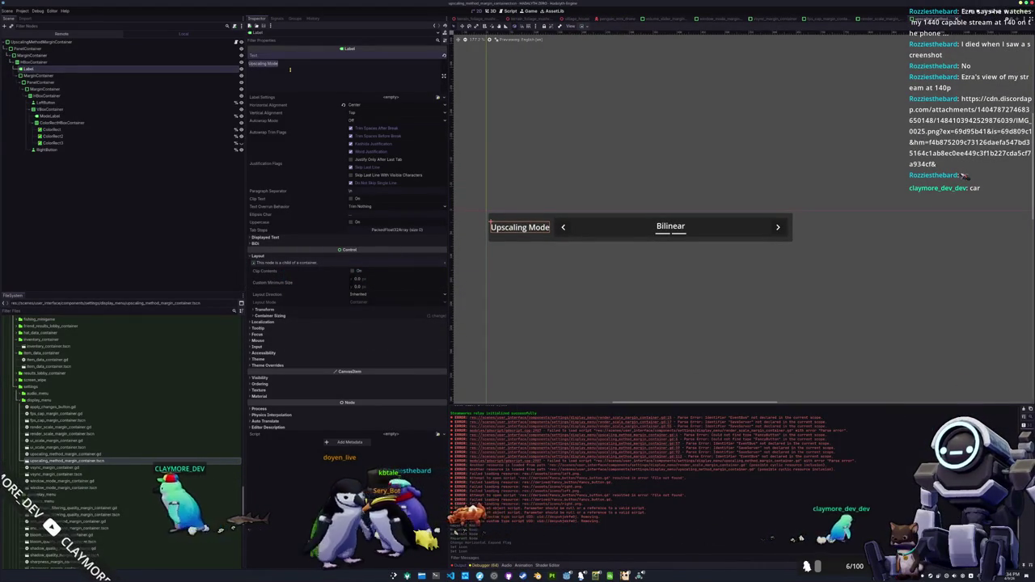
key("BackSpace")
type("#SETTINGS_MEN")
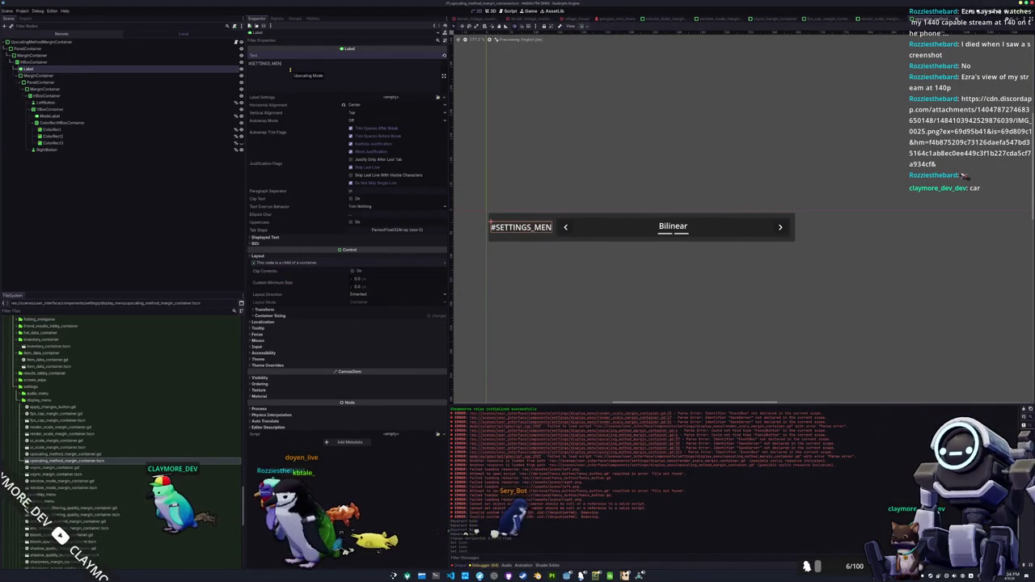
type("U")
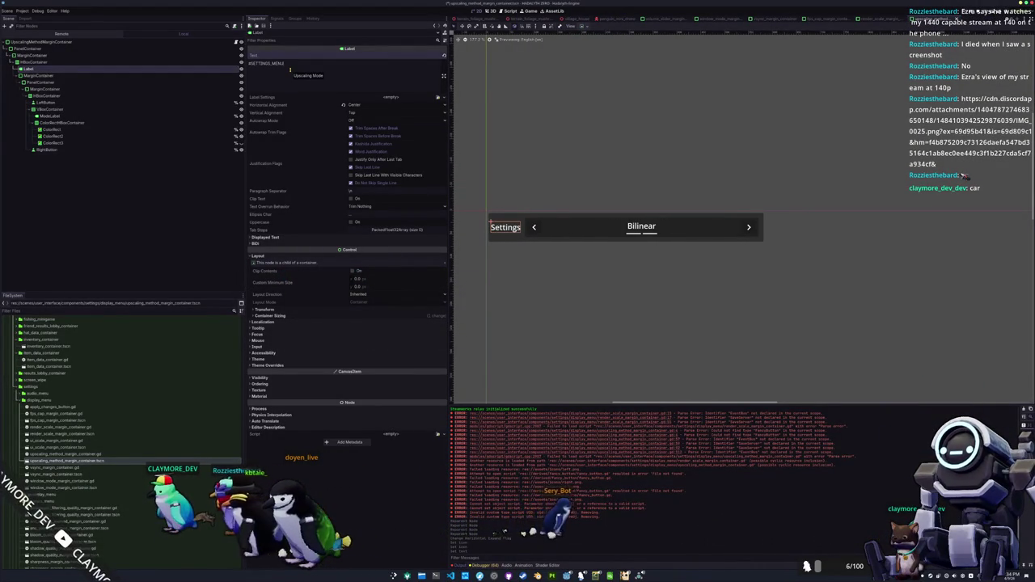
type("_DISPLAY_")
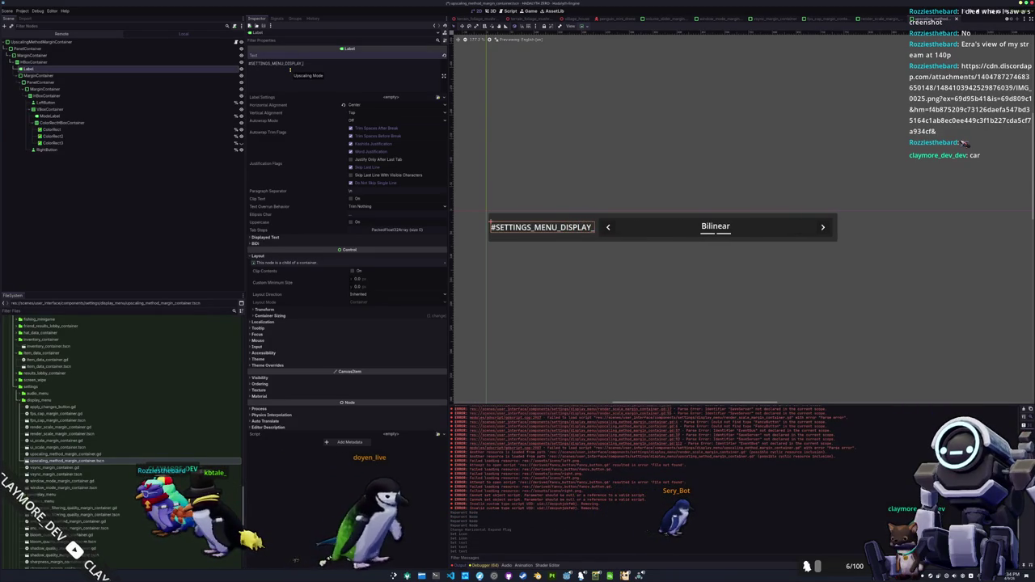
type("UPSCALING_")
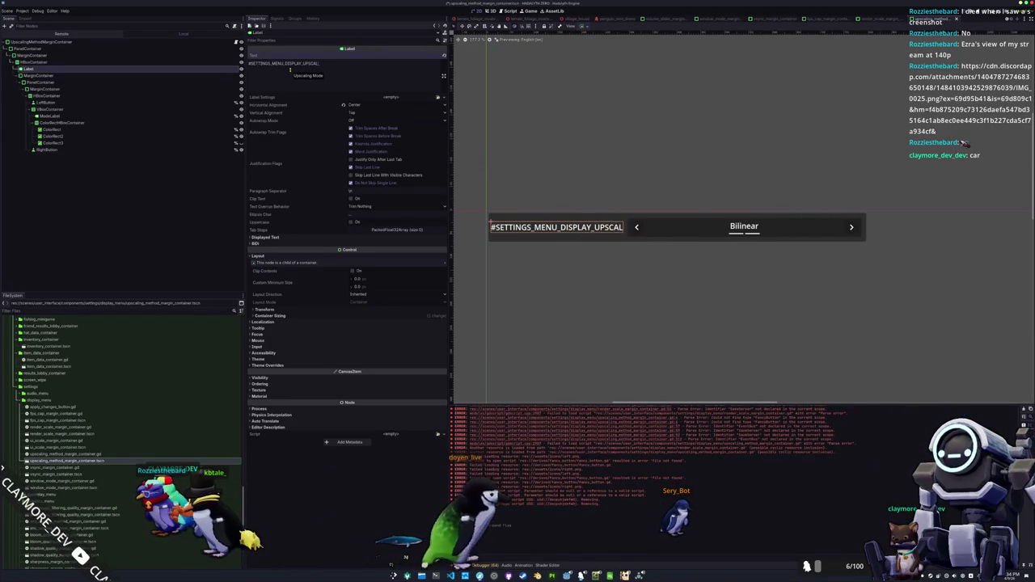
key("BackSpace")
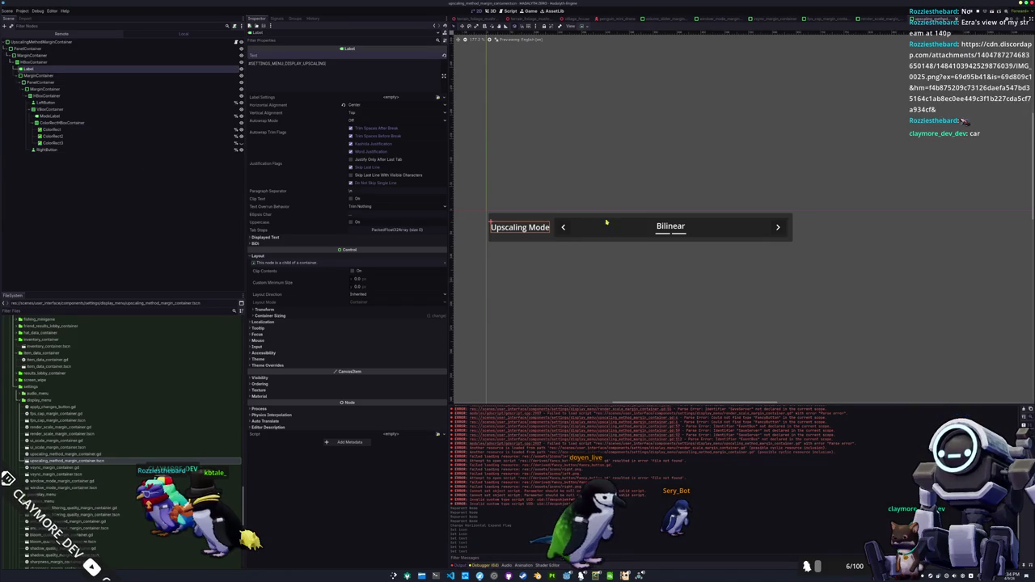
left_click(649, 231)
left_click(565, 231)
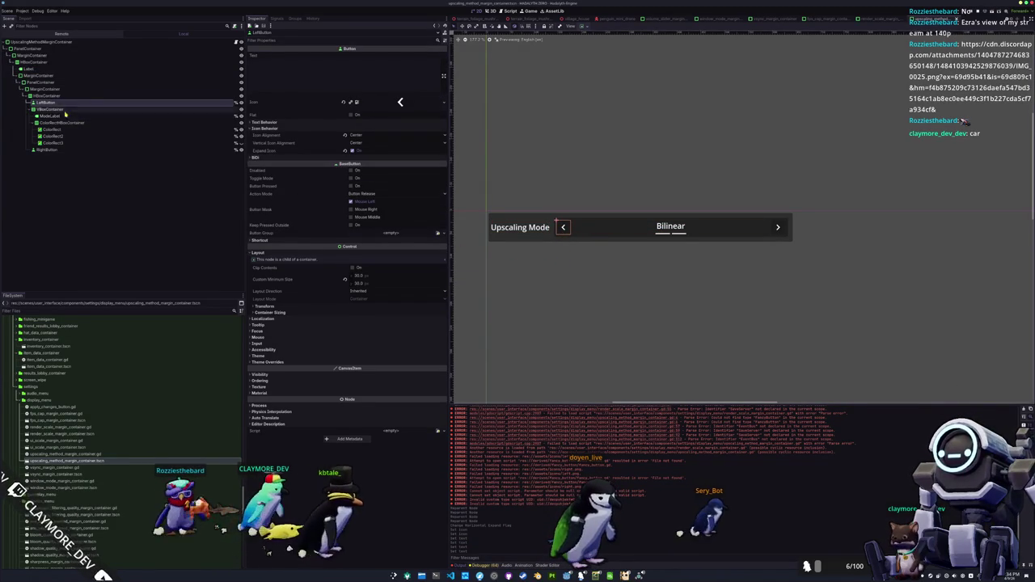
Enable margin constant overrides on the row's MarginContainer
left_click(113, 90)
left_click(264, 170)
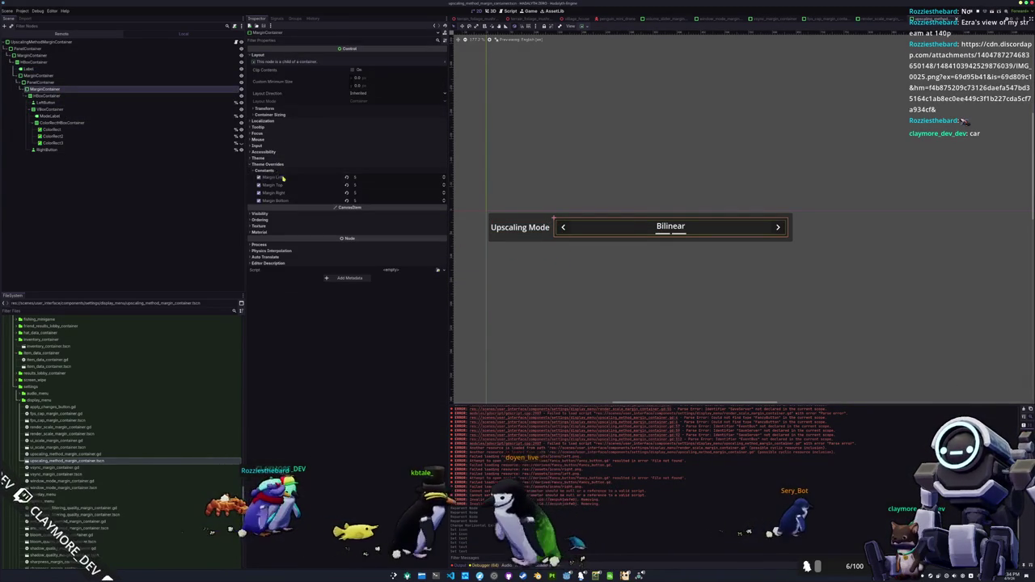
left_click(259, 177)
left_click(258, 201)
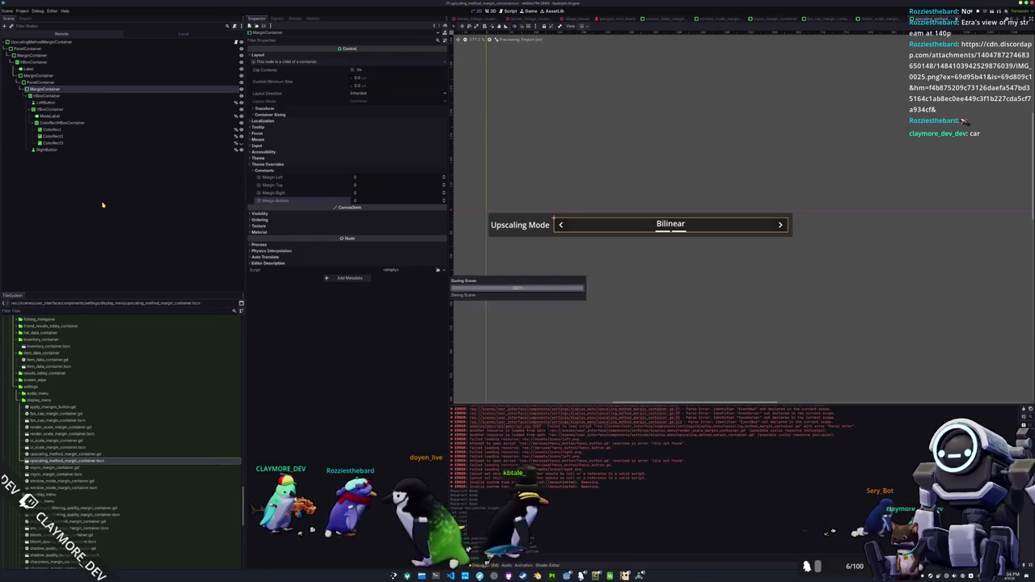
Make the PanelContainer's self modulate fully transparent
left_click(31, 83)
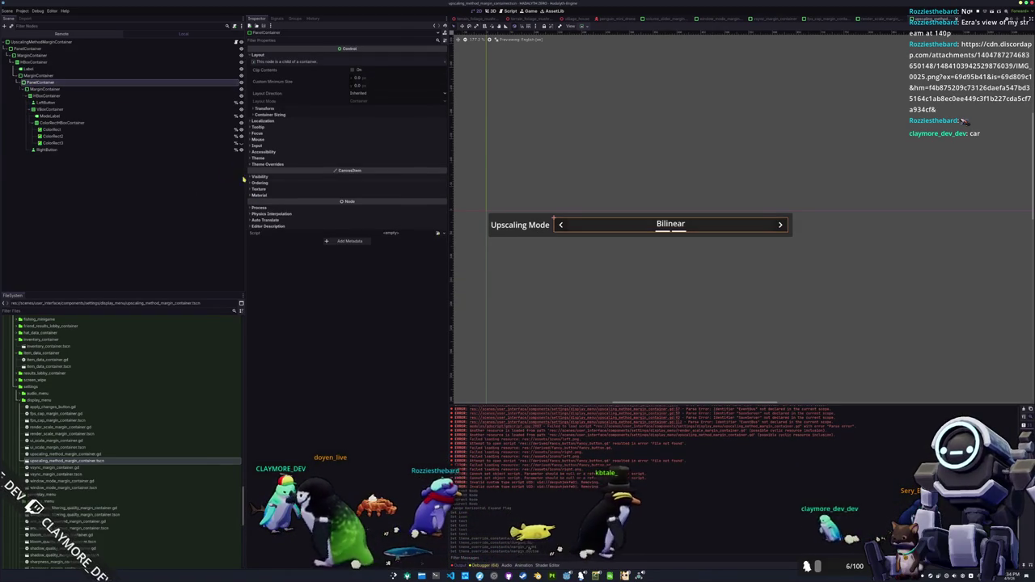
left_click(347, 176)
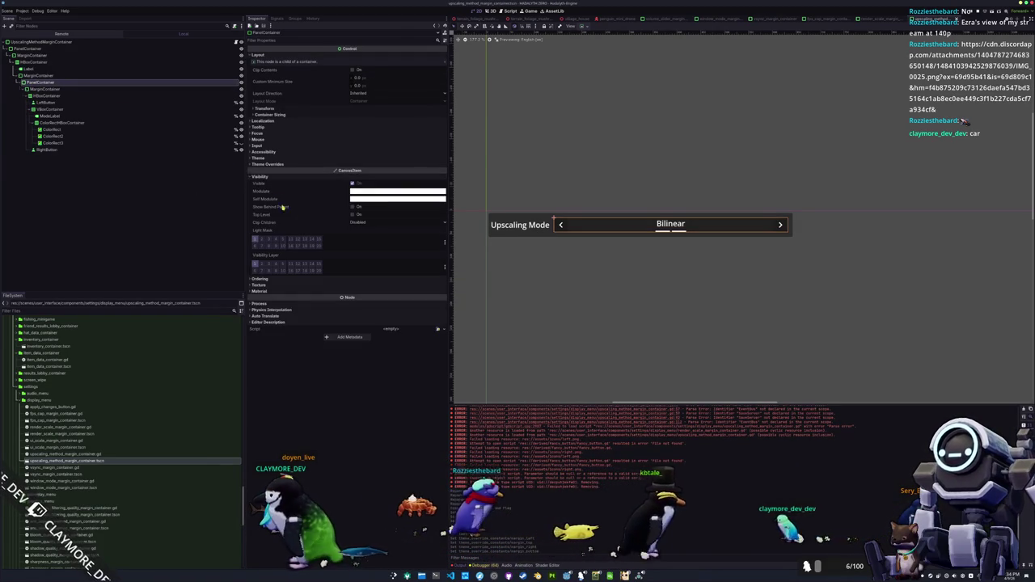
left_click(363, 200)
left_click(319, 327)
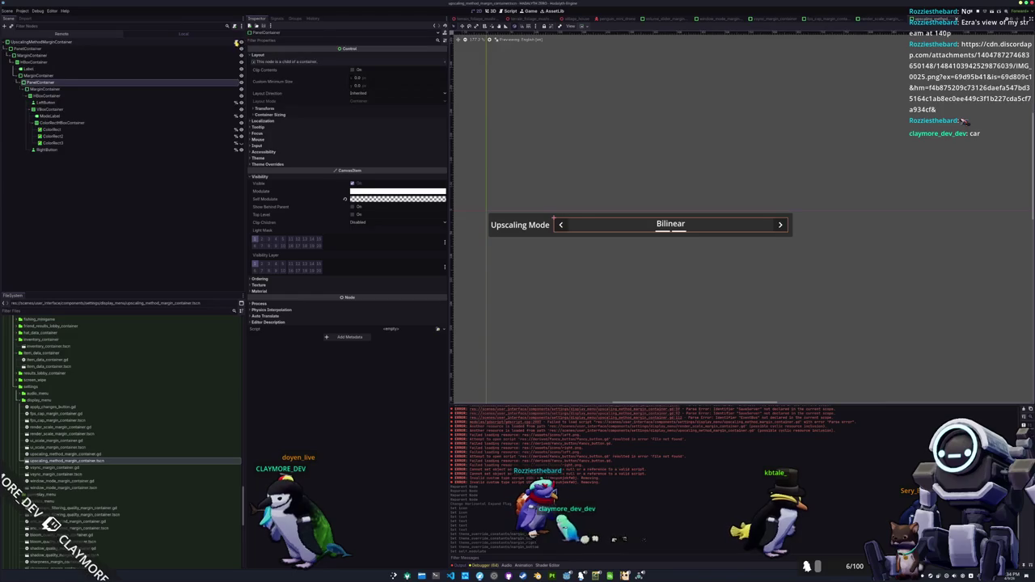
left_click(450, 575)
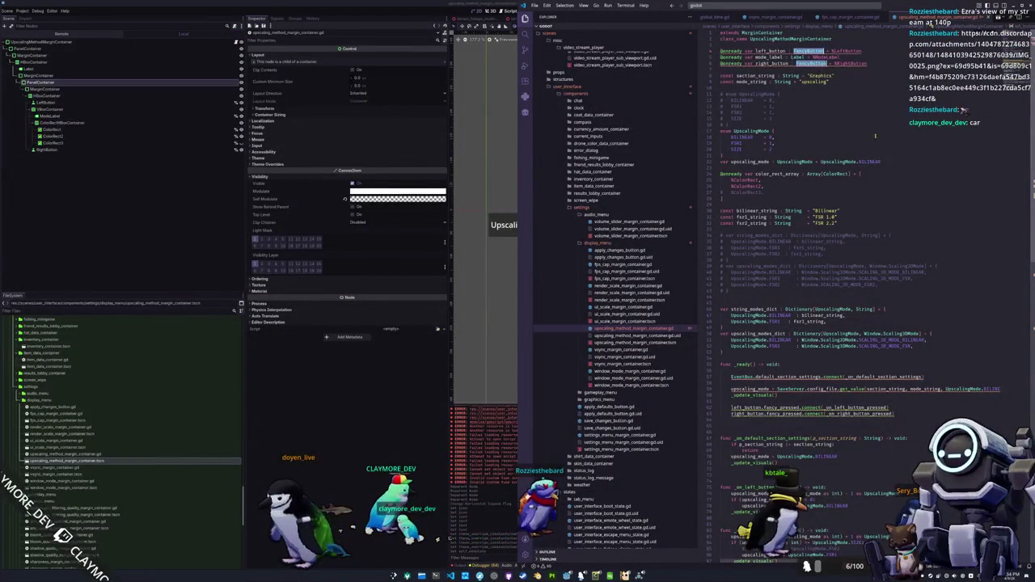
Change both arrow button type annotations from FancyButton to Button
type("Button")
key("Escape")
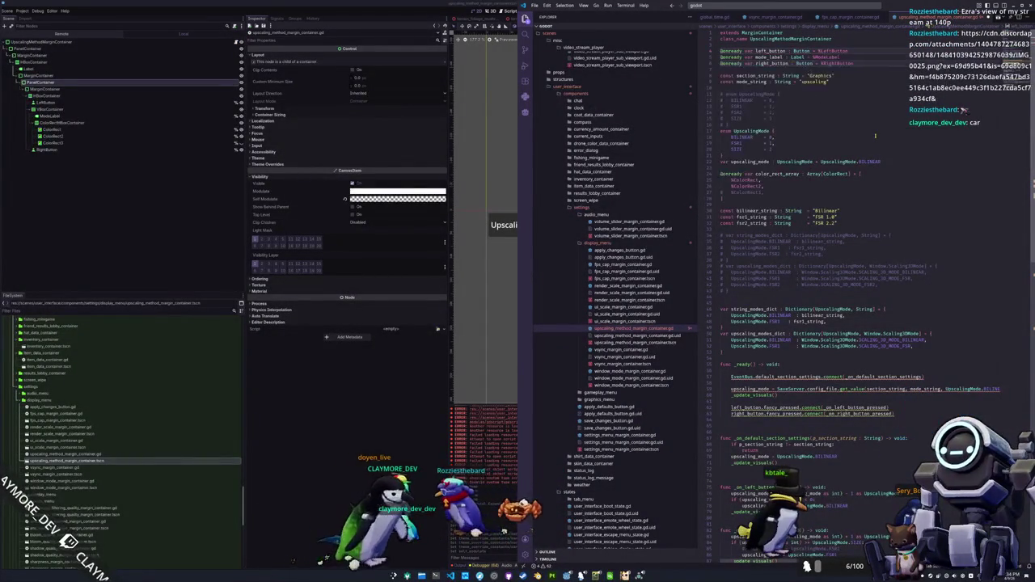
key("Down")
key("Down")
key("Down")
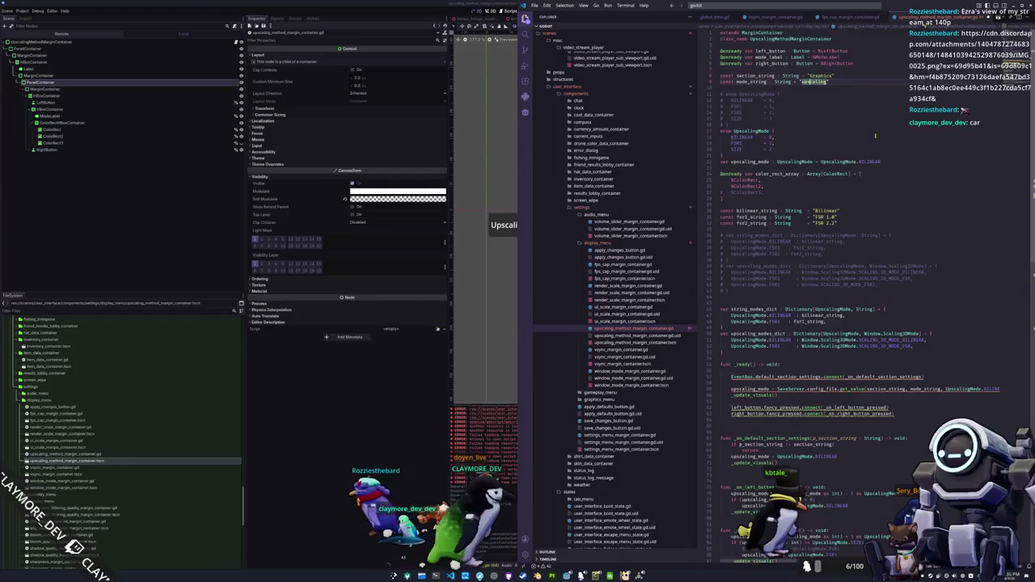
Set section_string to "DISPLAY" instead of "Graphics"
key("Up")
key("Up")
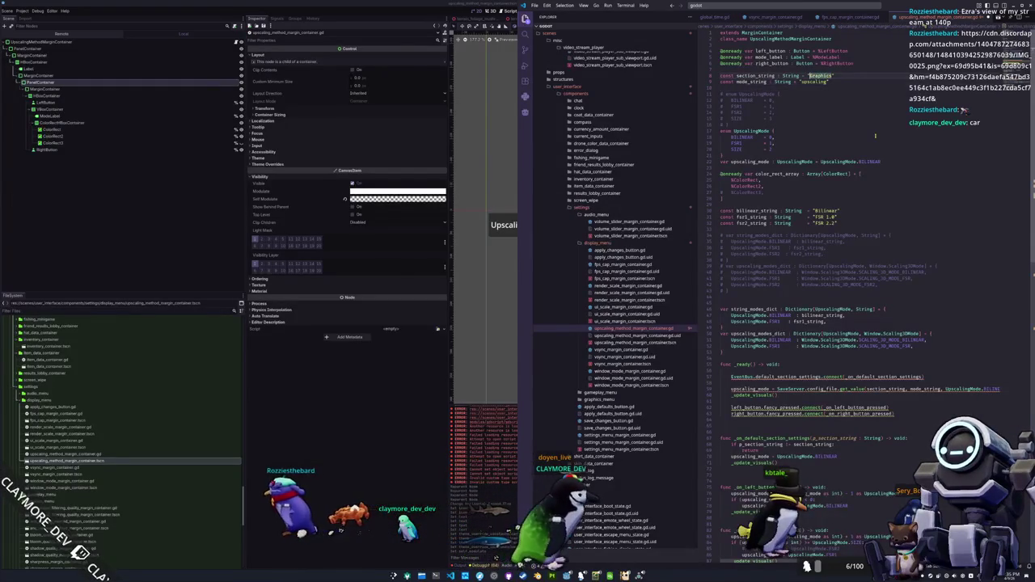
type("Di")
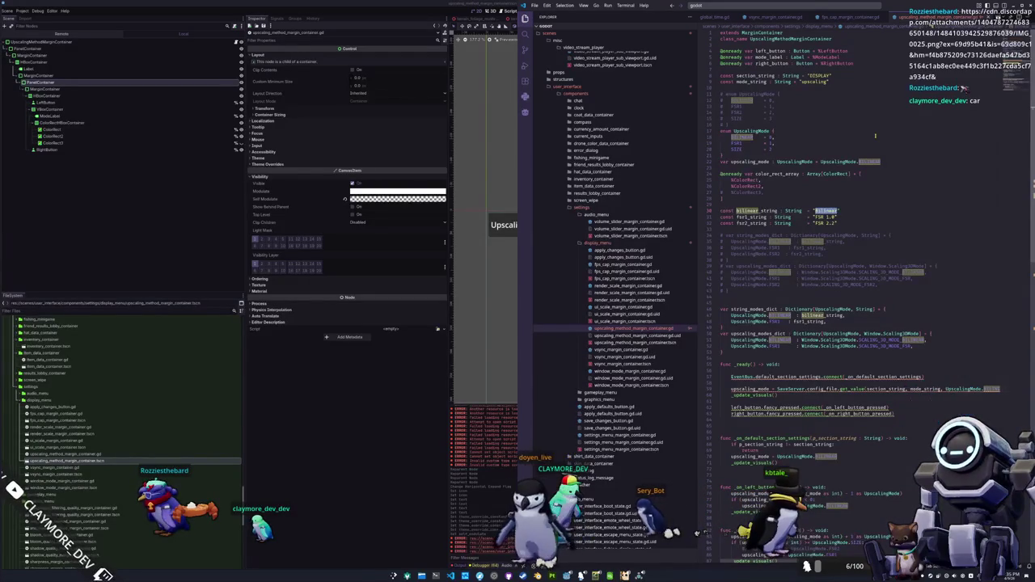
key("Down")
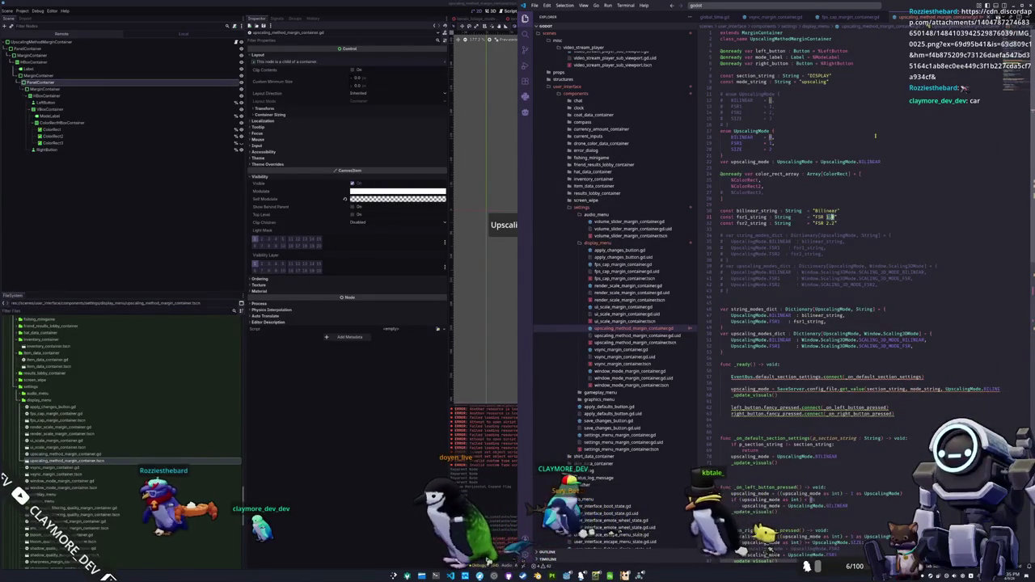
key("Up")
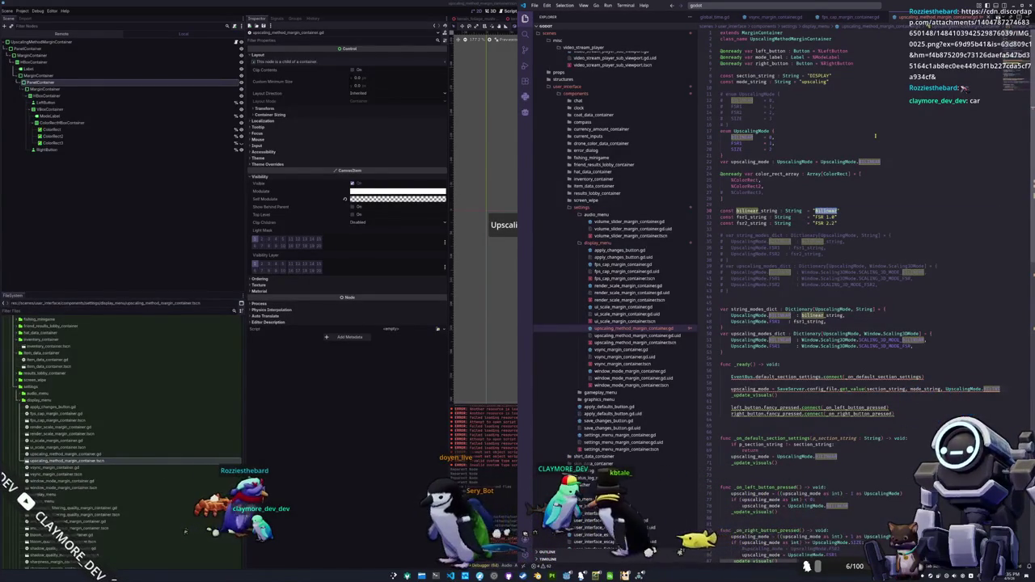
key("alt+Tab")
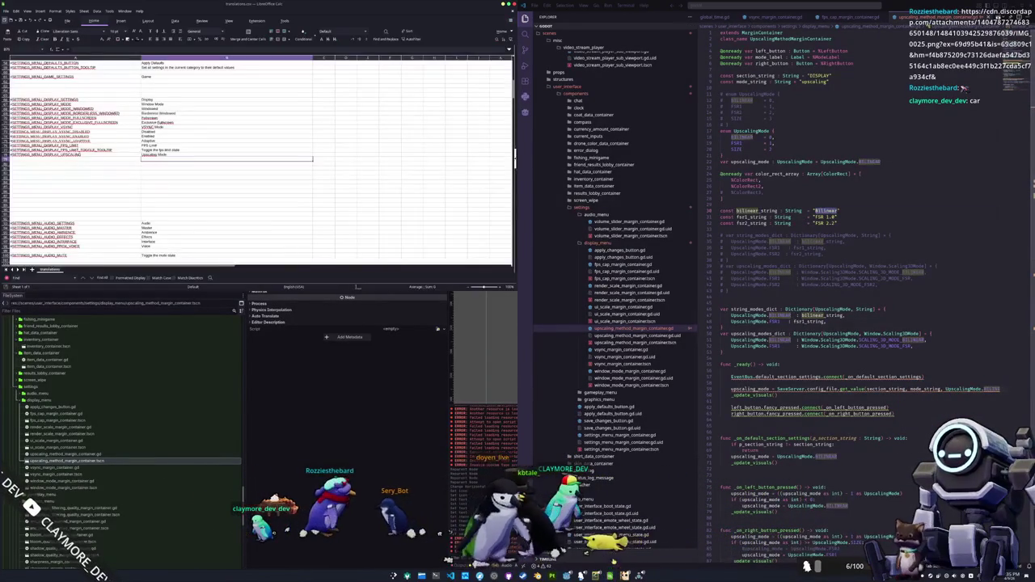
Add the #SETTINGS_MENU_DISPLAY_UPSCALING_FSR_1 and FSR_2 keys in column A
type("#SETTINGS_MENU_")
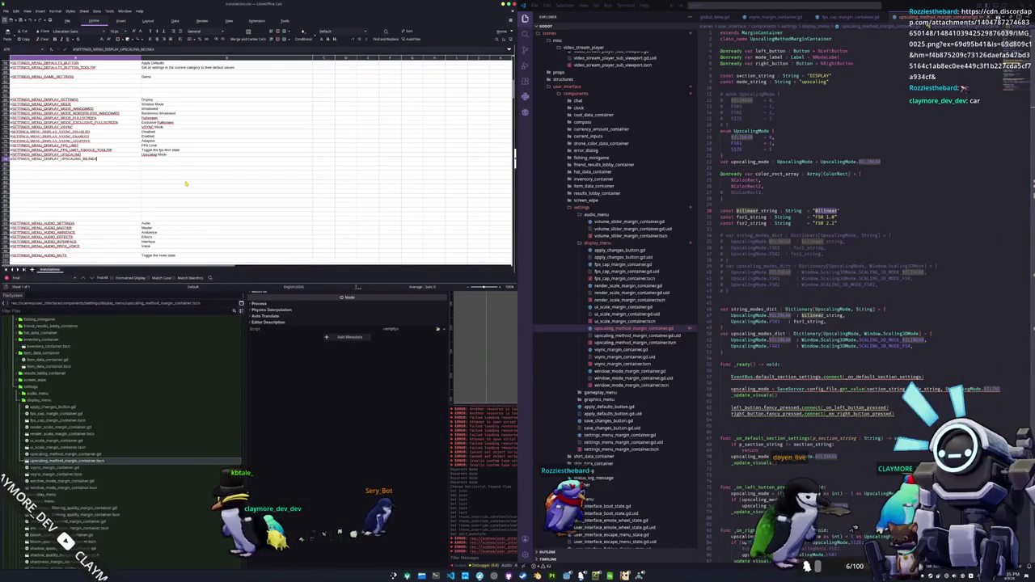
type("DISPLAY_UPSCALING_FSR_1")
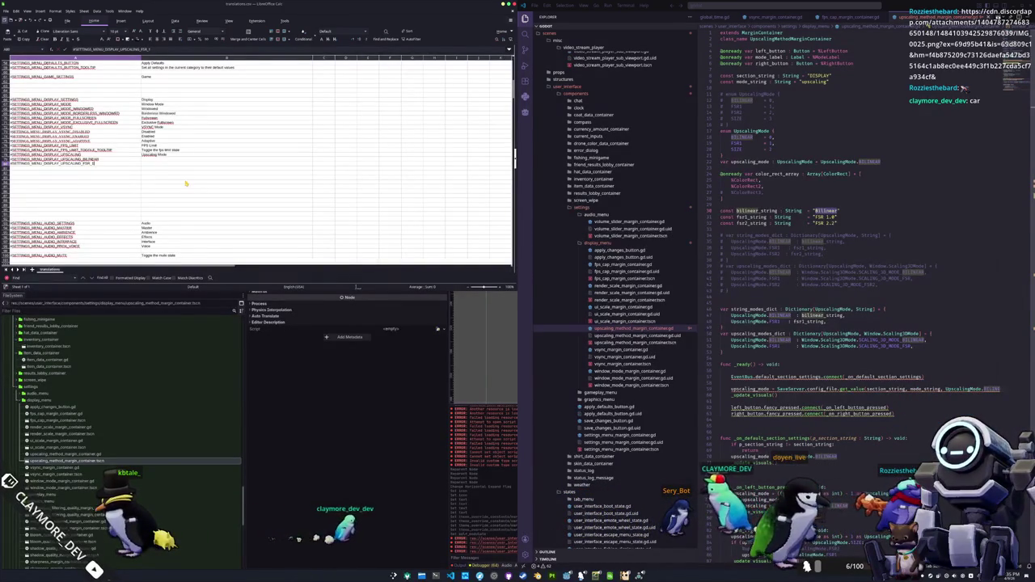
key("Return")
type("#SETTINGS_MENU_DISPLAY_UPSCALING_FSR_")
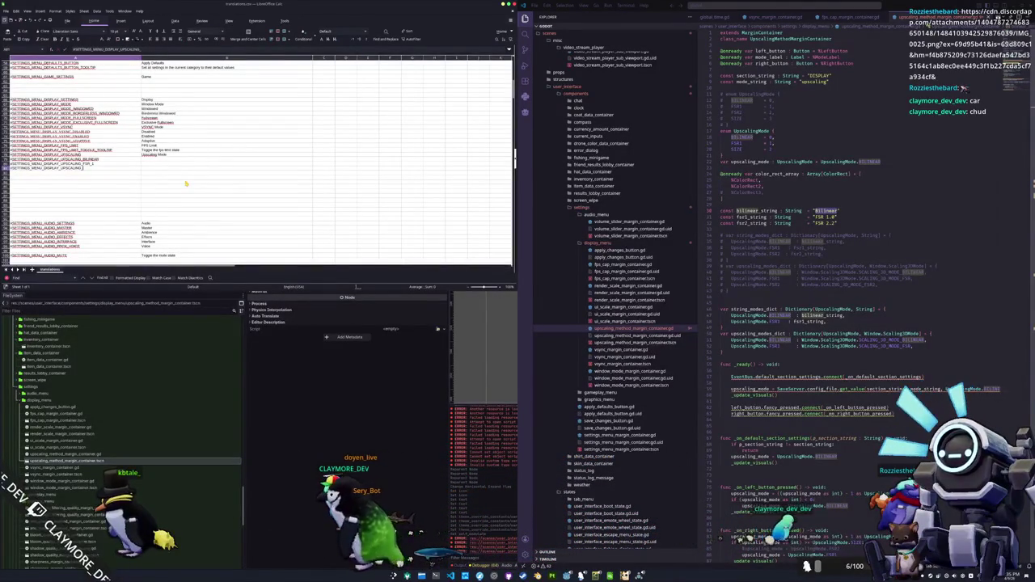
type("2")
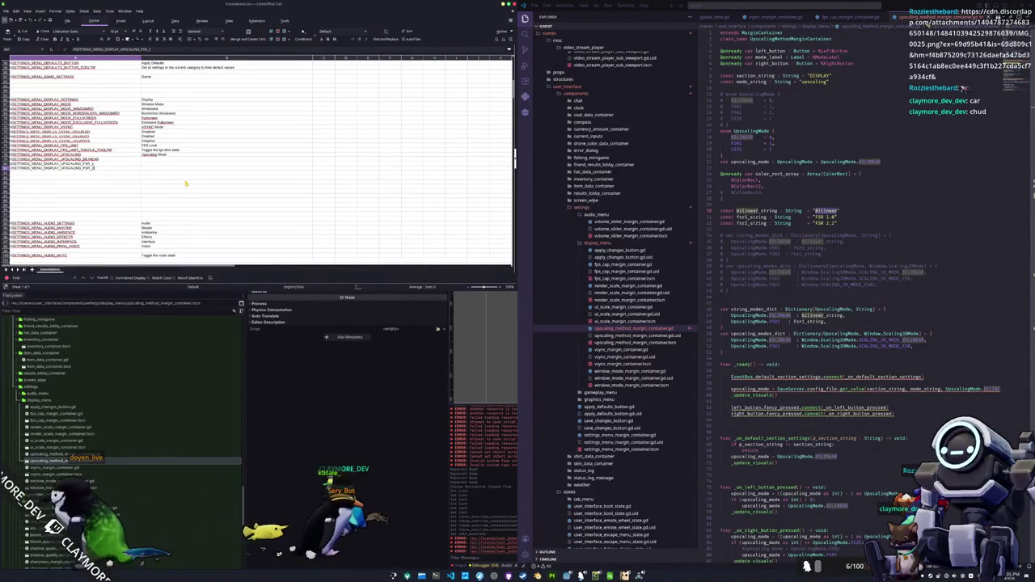
key("Tab")
type("Bilinear")
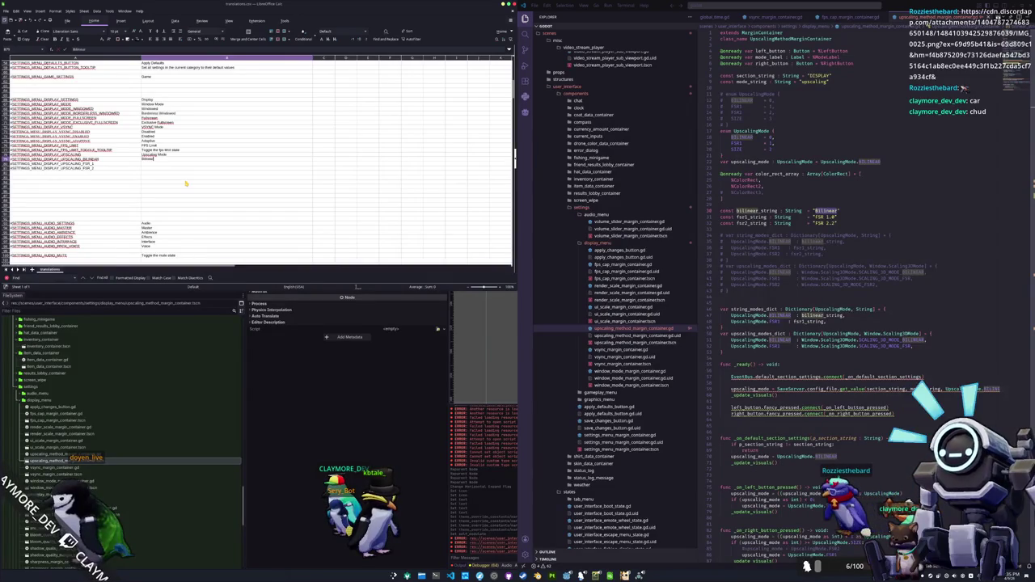
Enter English labels Bilinear, FSR 1.0 and FSR 2.0, then copy the UPSCALING_BILINEAR key
key("Return")
type("FSR")
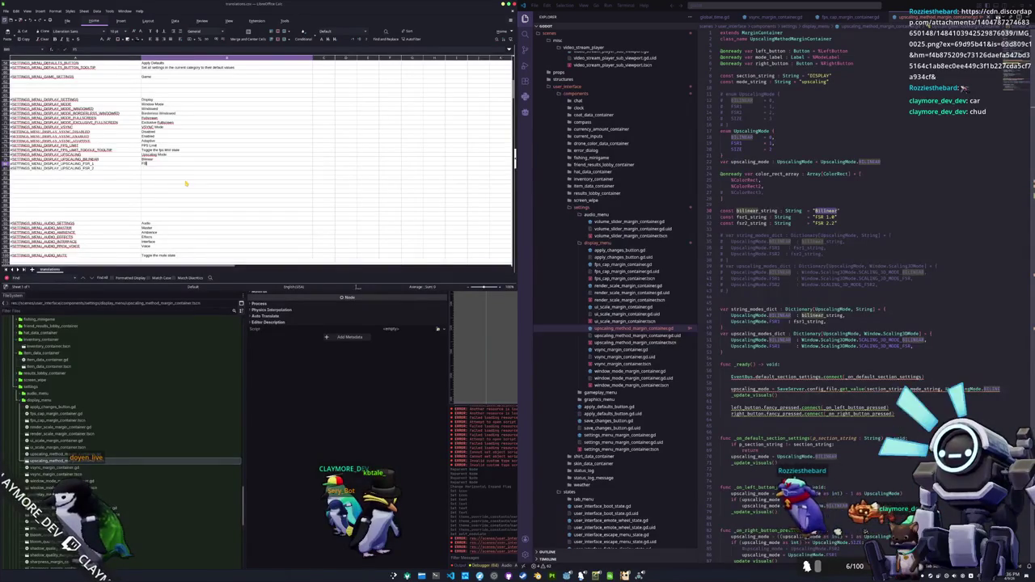
type(" 1.0")
key("Return")
type("FSR 2.0")
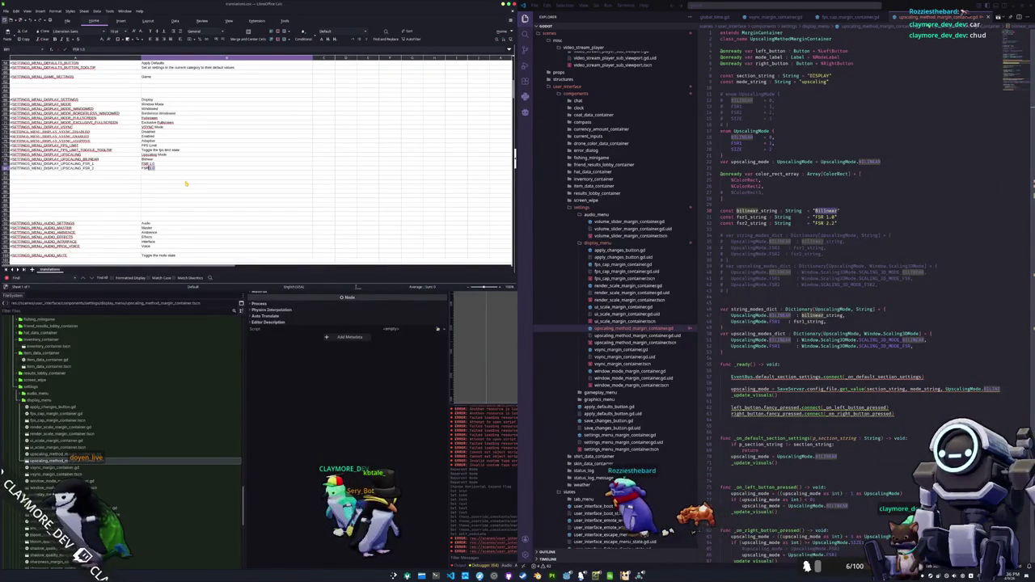
key("Return")
key("Up")
key("Up")
key("Up")
key("Left")
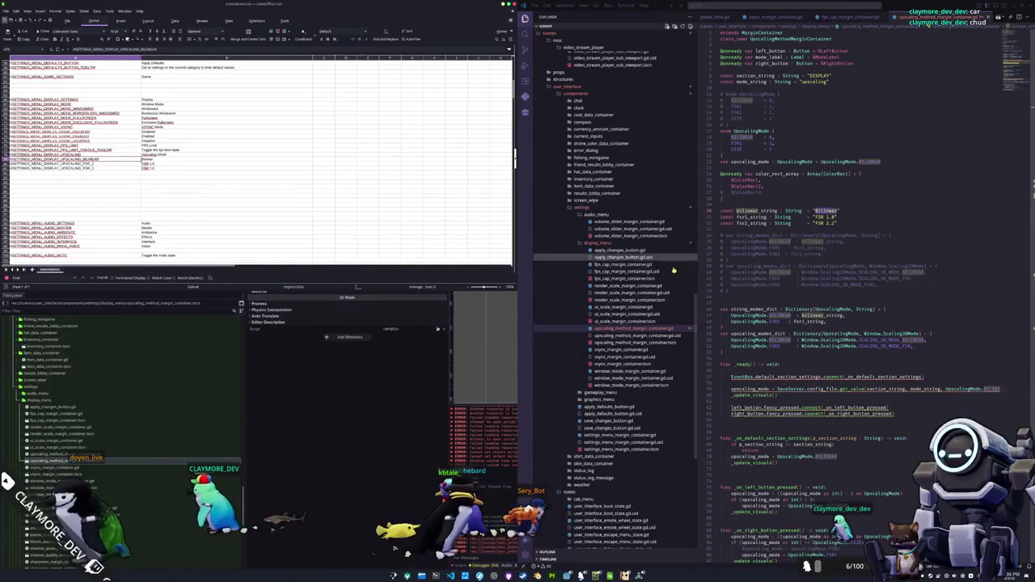
double_click(827, 210)
Paste the BILINEAR, FSR_1 and FSR_2 translation keys over the three label strings
type("#SETTINGS_MENU_DISPLAY_UPSCALING_BILINEAR")
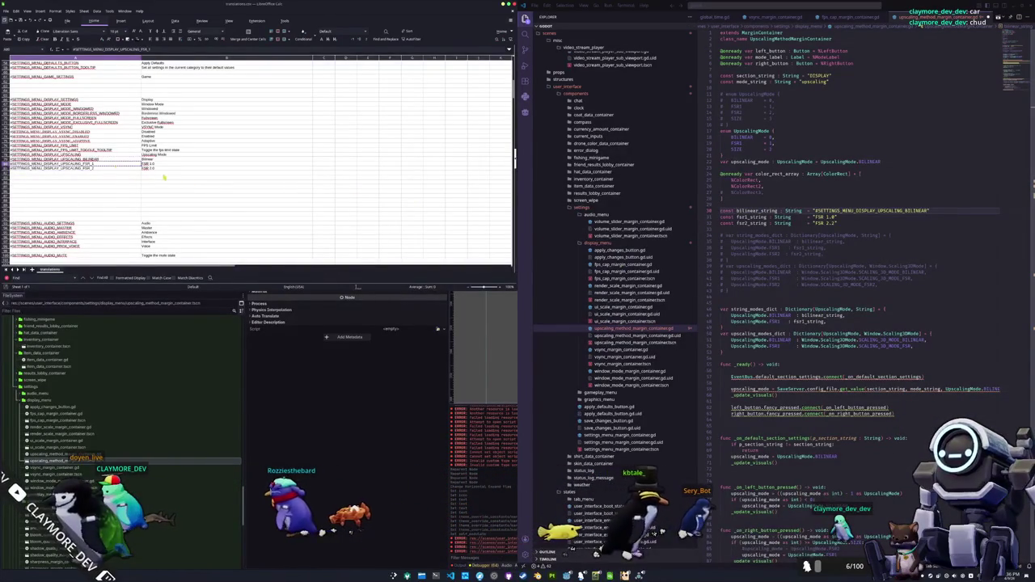
double_click(818, 216)
type("#SETTINGS_MENU_DISPLAY_UPSCALING_FSR_1")
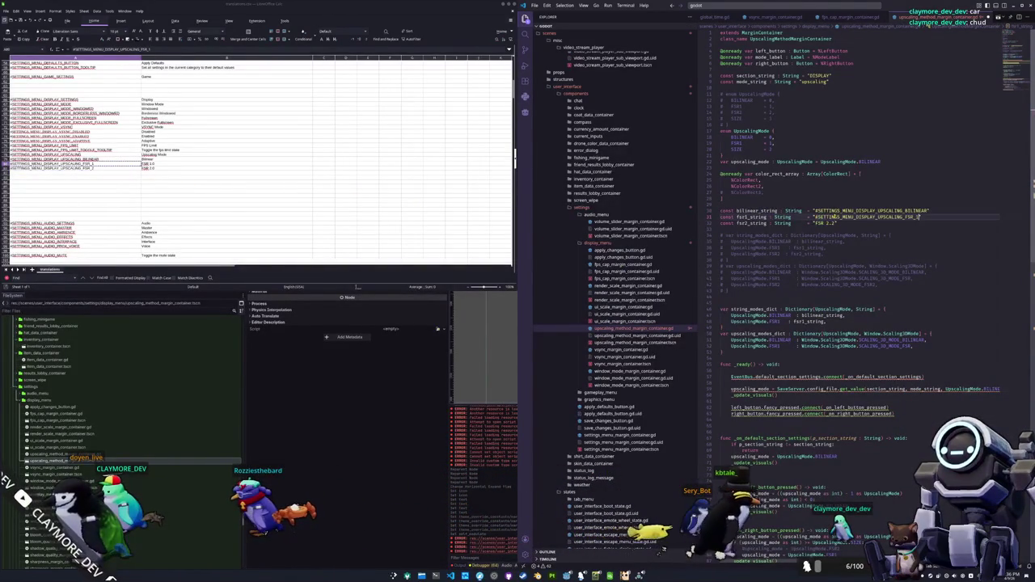
left_click(114, 169)
key("ctrl+c")
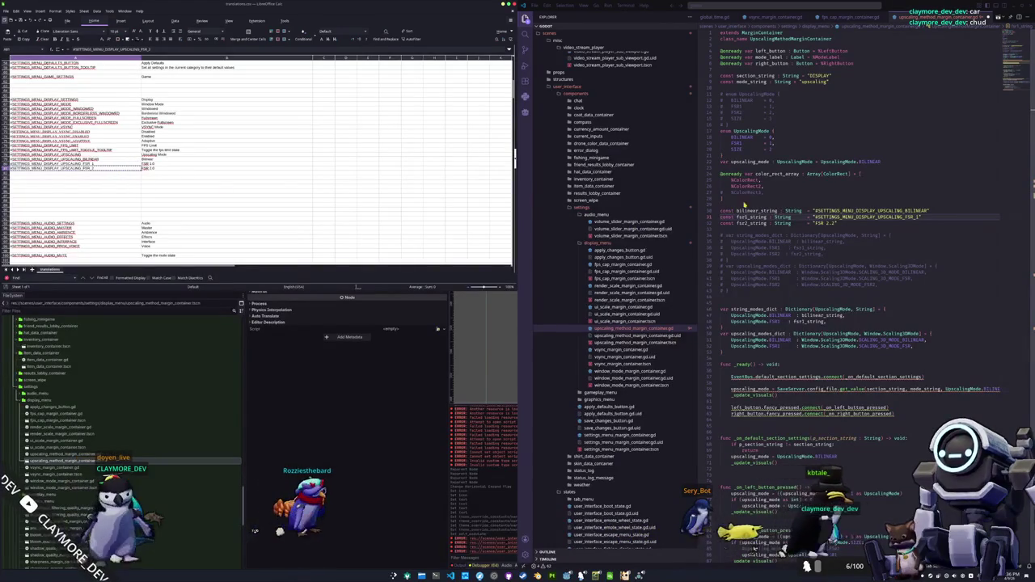
double_click(817, 223)
key("ctrl+v")
Connect GlobalSignals.user_interface_settings_default_section in _ready
triple_click(794, 235)
key("shift+Down")
key("shift+Down")
key("shift+Down")
key("Down")
key("Down")
key("Down")
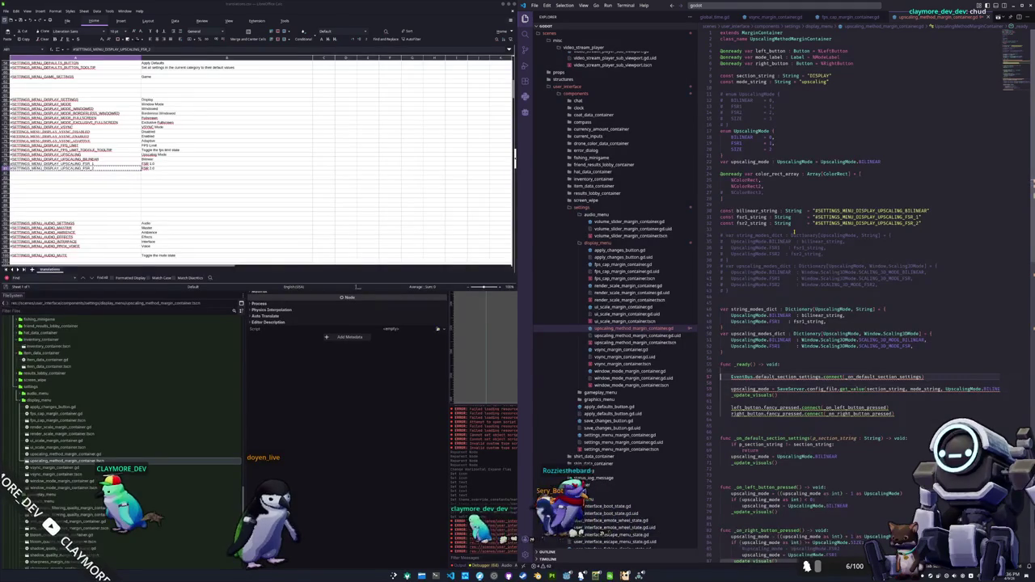
type("GlobalSignals.")
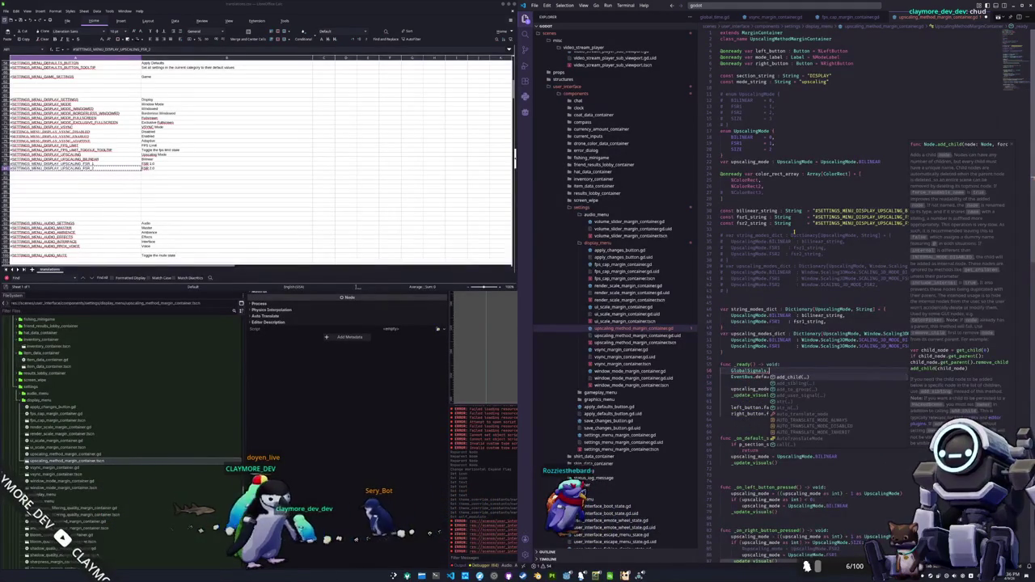
type("user_inter")
type("face")
type("_settings_default_section")
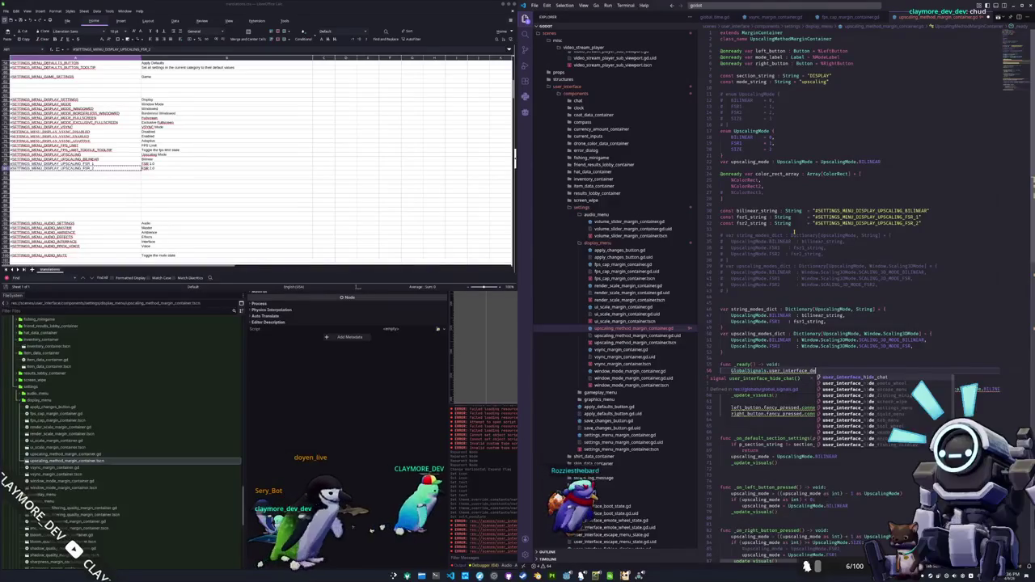
type(".c")
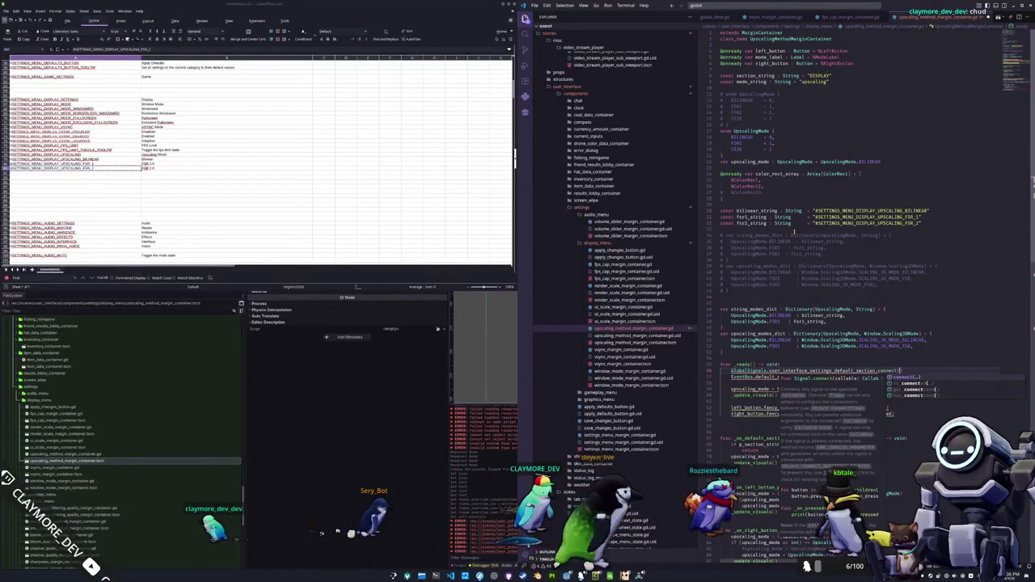
key("Return")
key("Return")
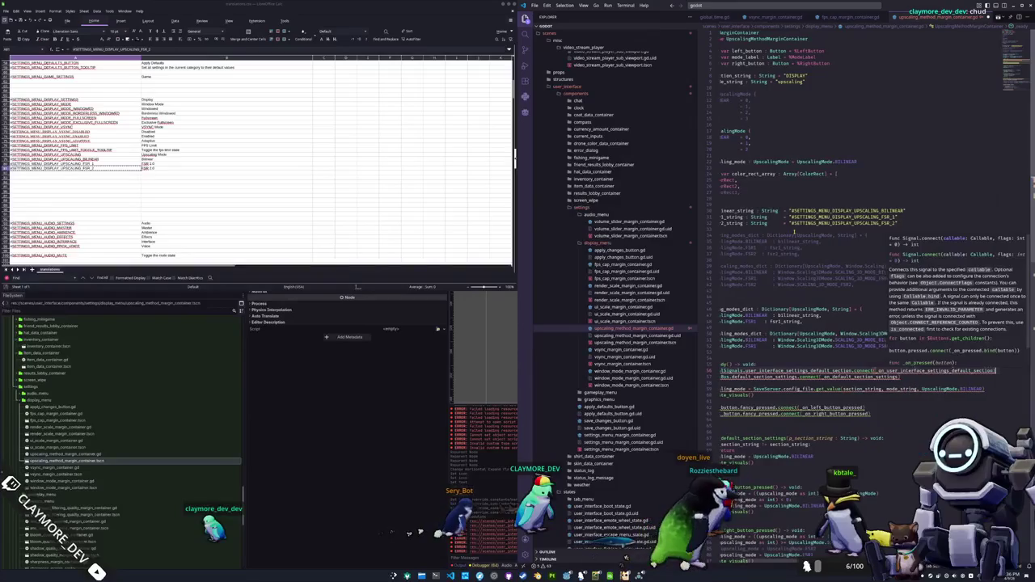
Load settings from GlobalConfig instead of SaveServer and use pressed on both buttons
key("Down")
key("Down")
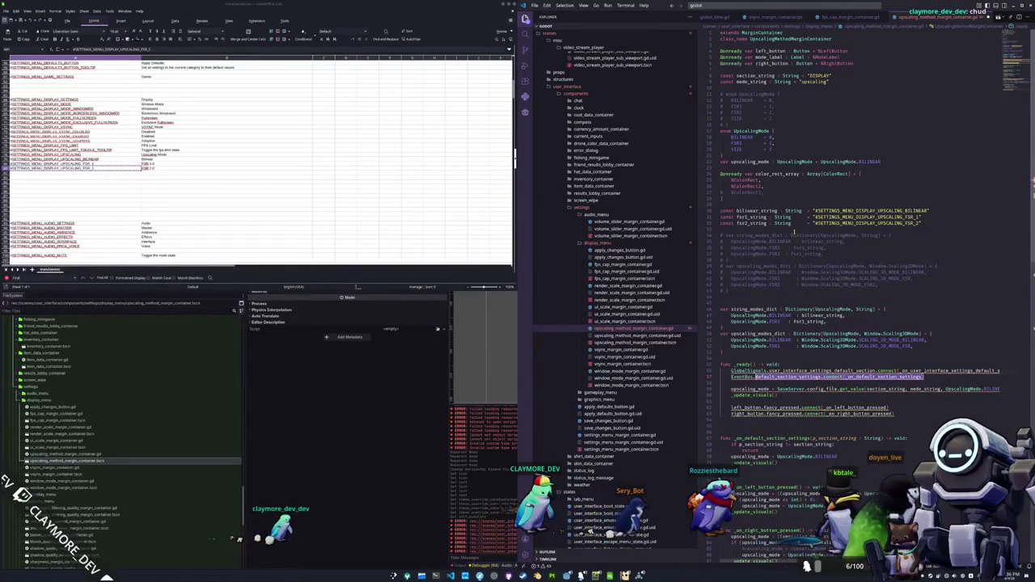
key("Delete")
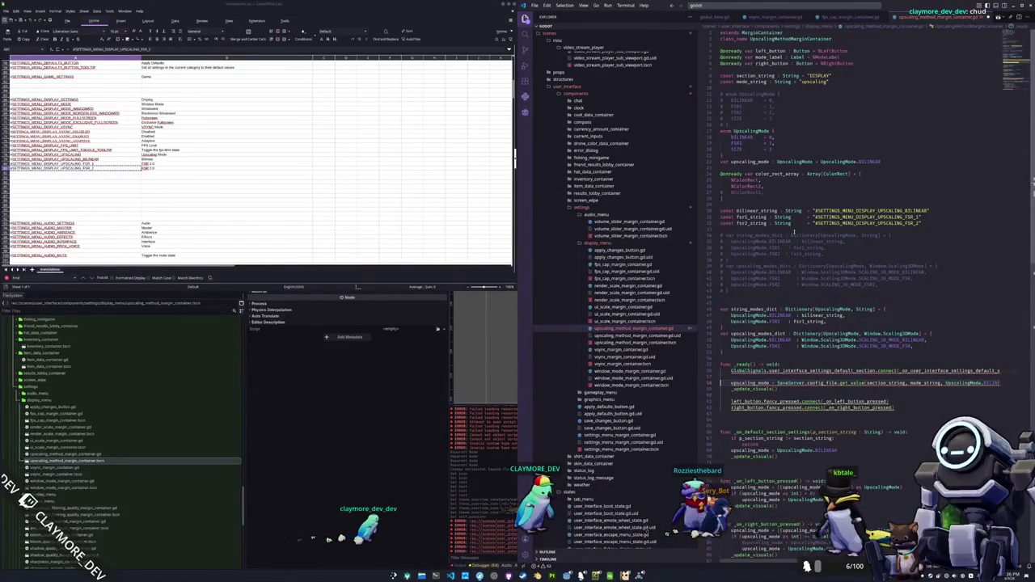
type("GlobalConfig")
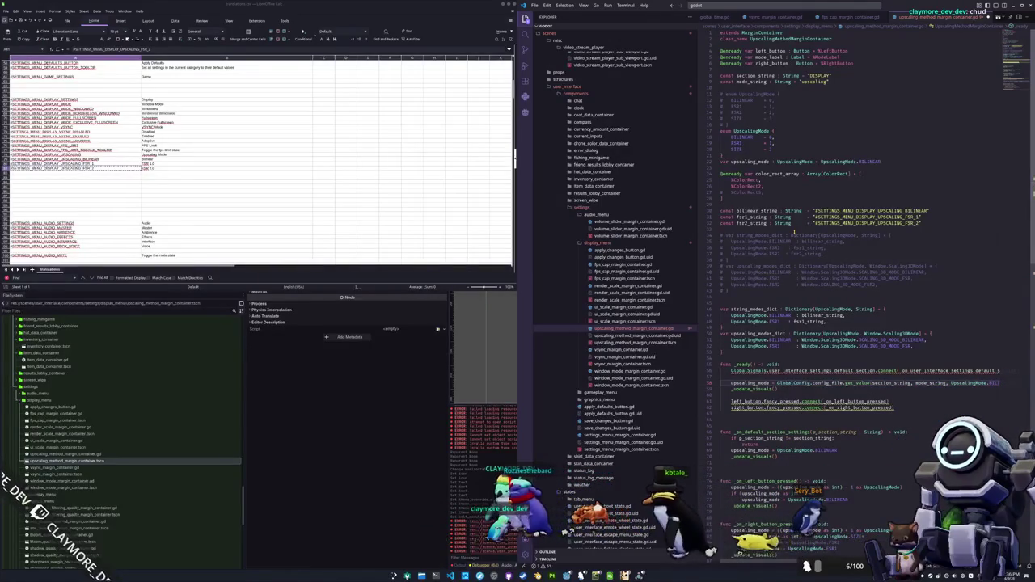
key("Down")
key("Down")
type("pressed")
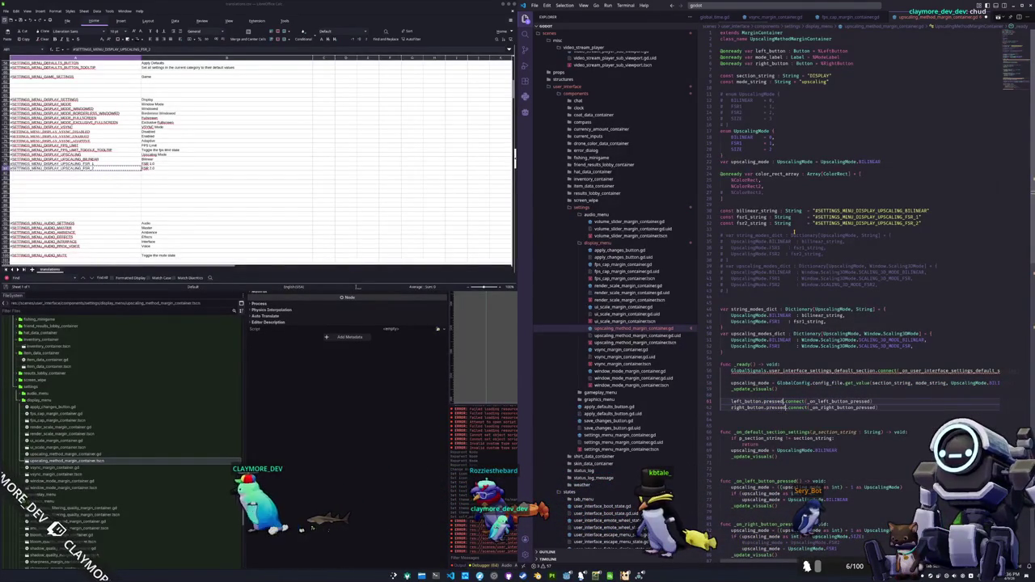
Rename the default-section handler to match the connected signal
key("Down")
key("Down")
key("Down")
key("ctrl+v")
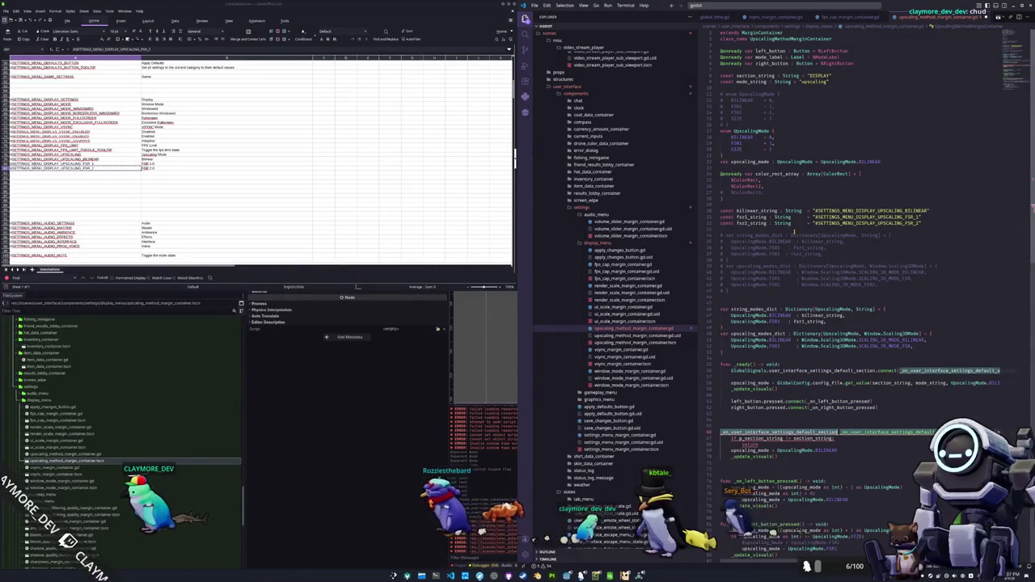
key("ctrl+z")
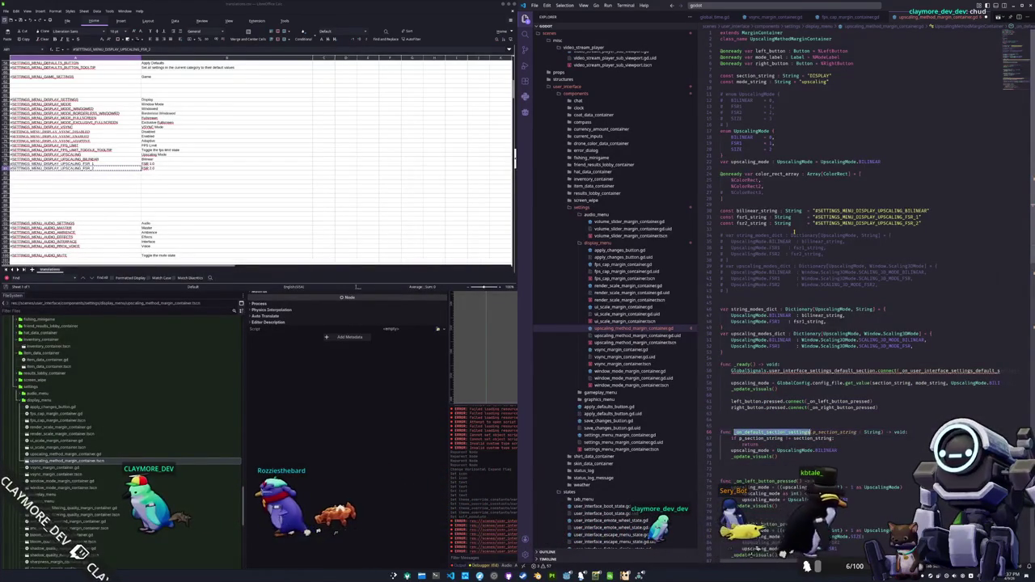
key("ctrl+shift+z")
Rewrite the handler's condition as 'if not self.visible:' and remove the extra blank lines
left_click(783, 437)
double_click(778, 438)
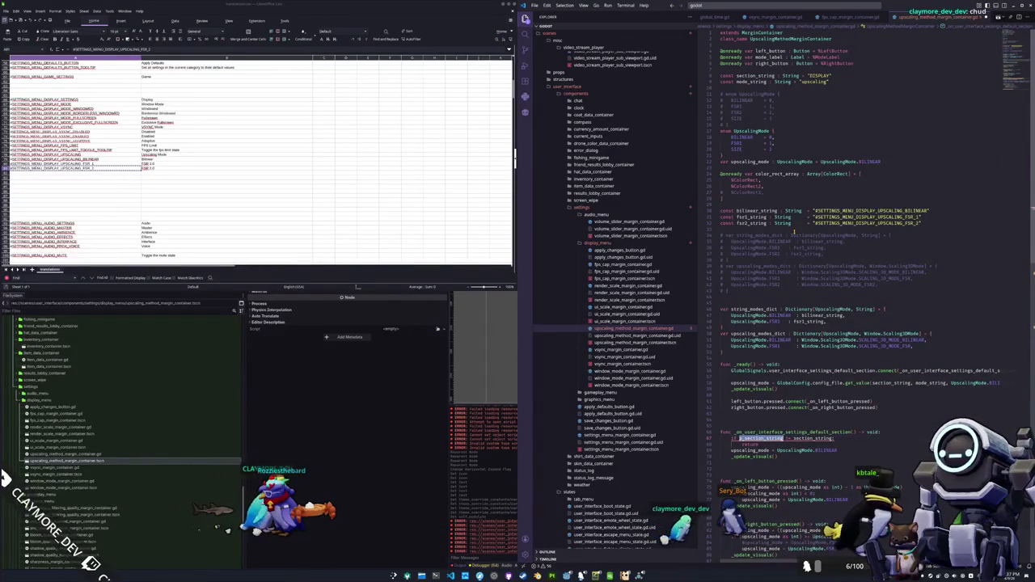
type("p_s")
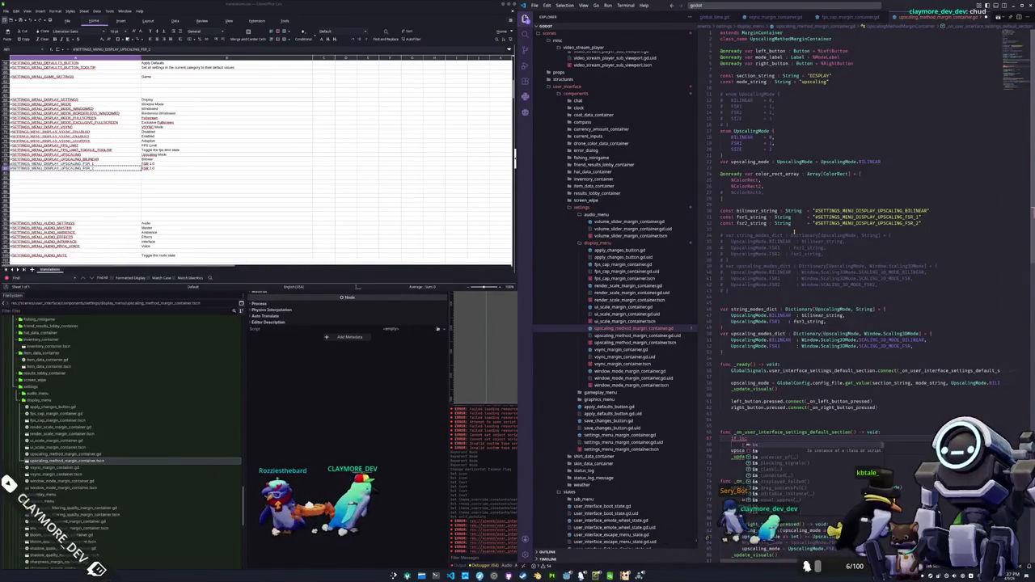
key("BackSpace")
key("BackSpace")
key("BackSpace")
type("not sl")
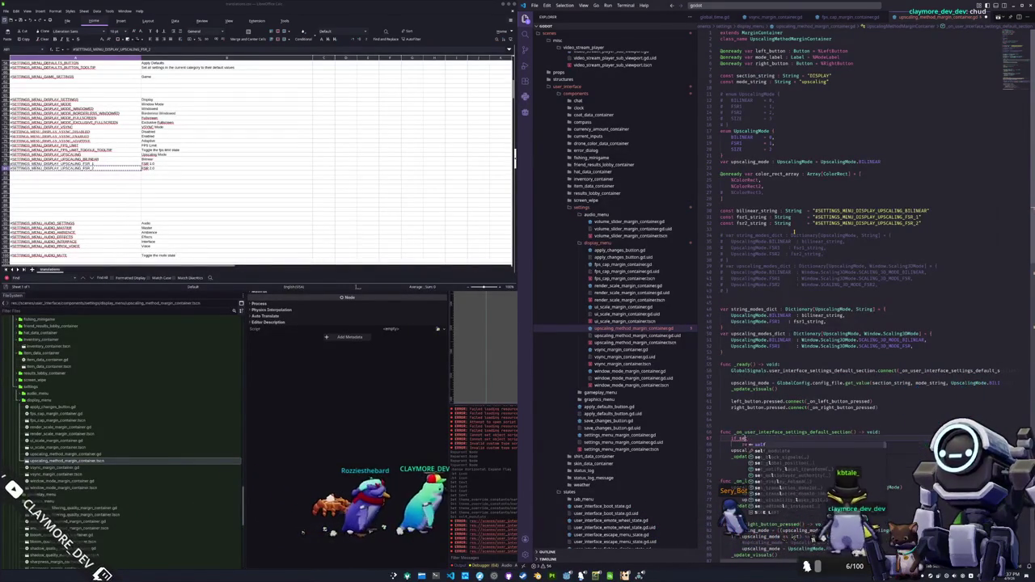
key("BackSpace")
type("elf.visib")
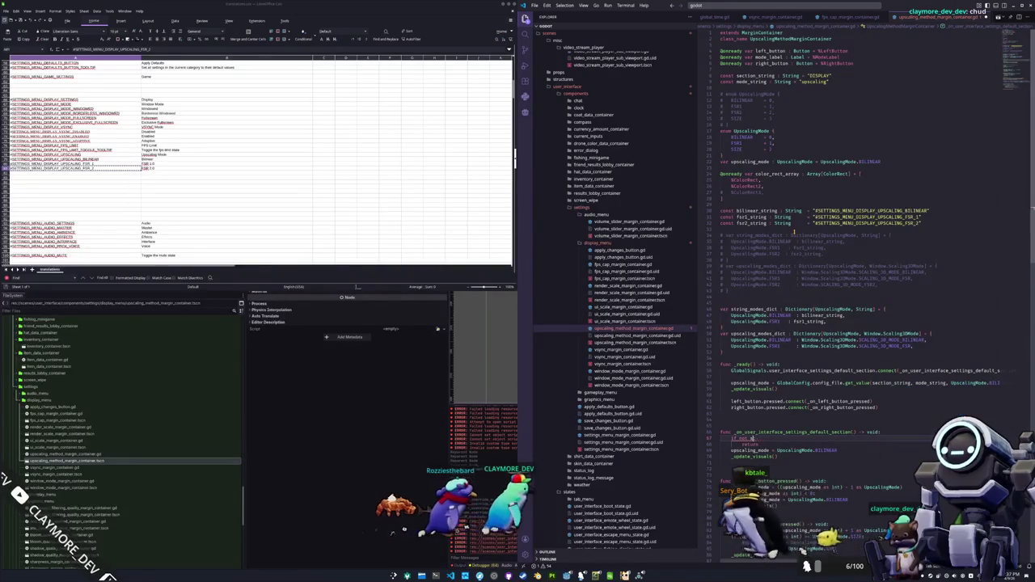
type("le:")
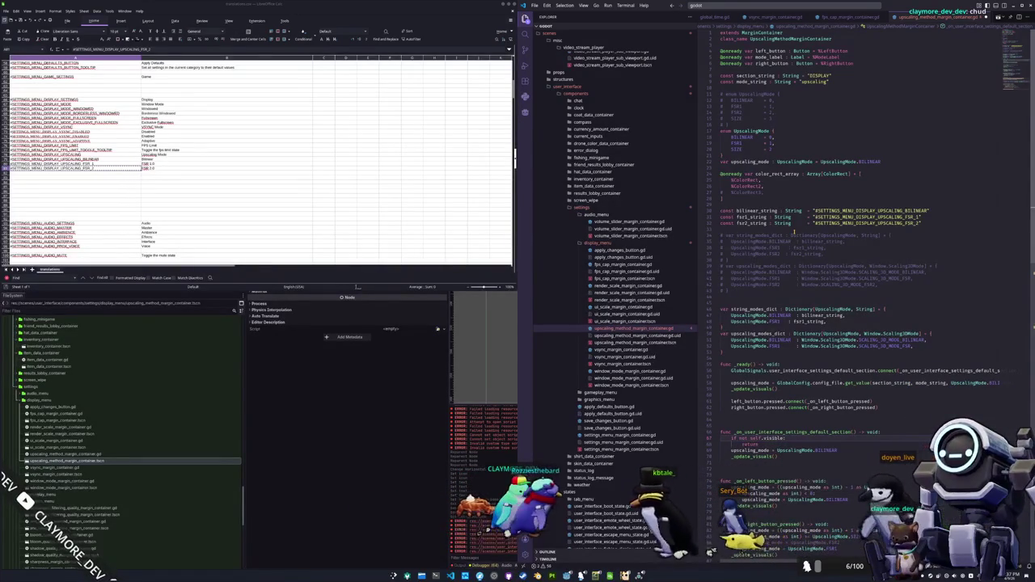
key("Delete")
key("Delete")
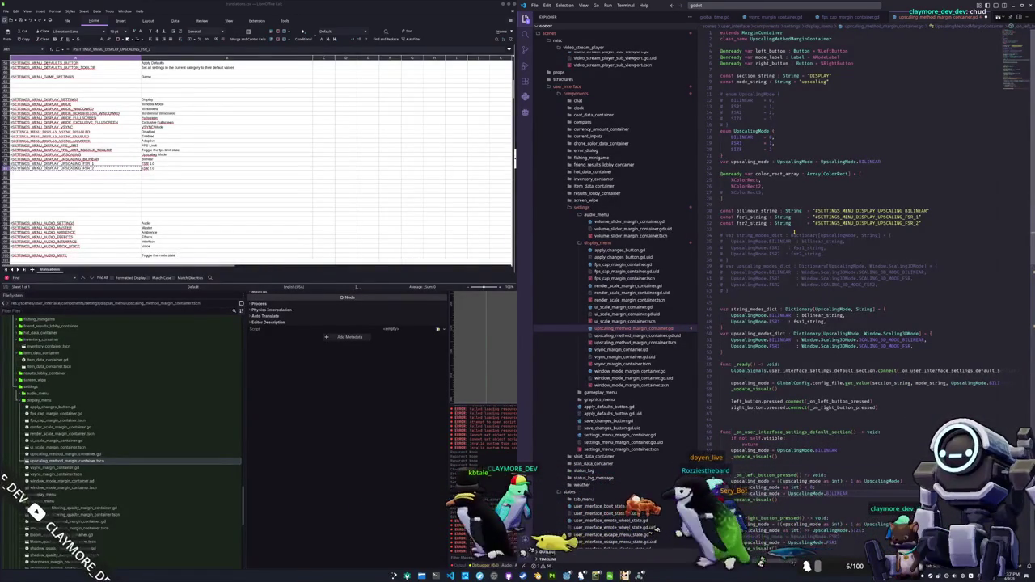
Move the two mode dictionaries and the enum above their commented-out copies
scroll(795, 232, "down", 1)
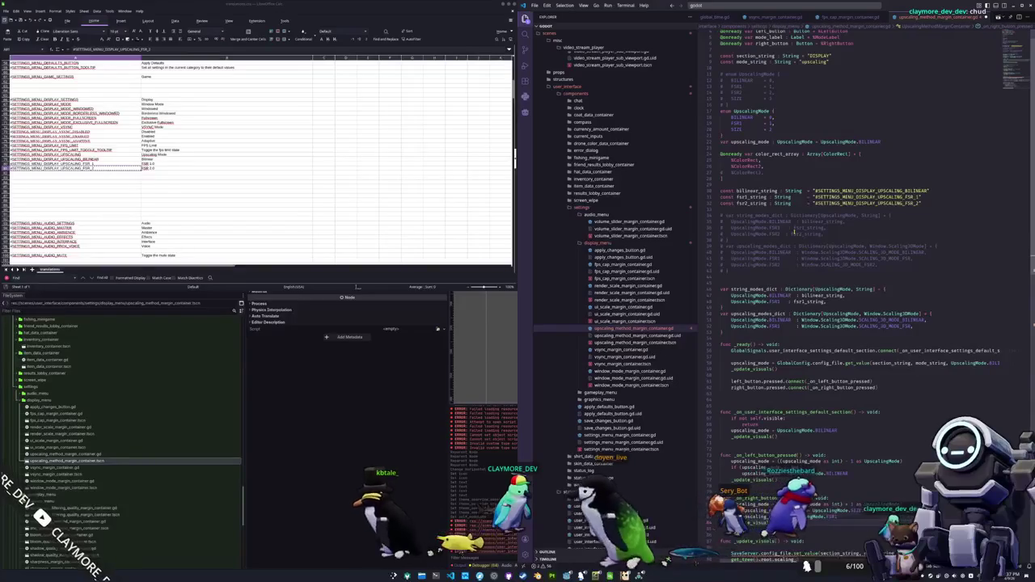
scroll(796, 232, "down", 2)
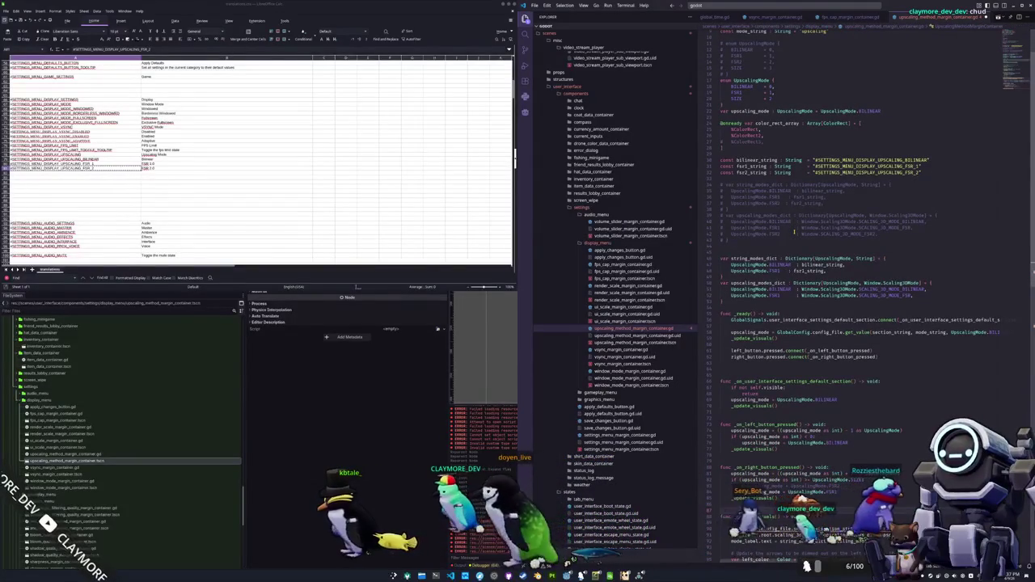
scroll(795, 232, "down", 1)
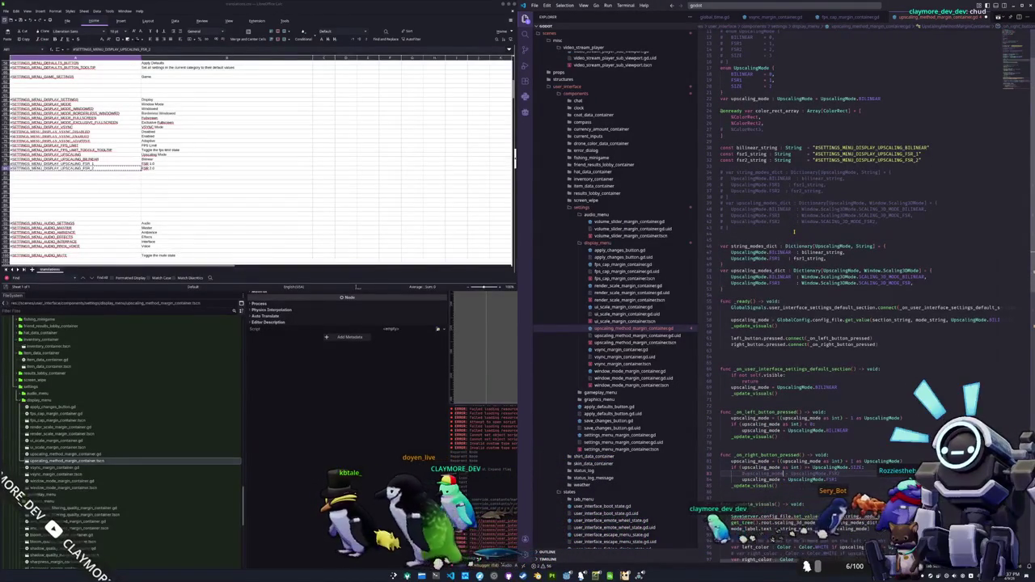
key("Up")
key("Up")
key("Up")
key("Up")
key("Up")
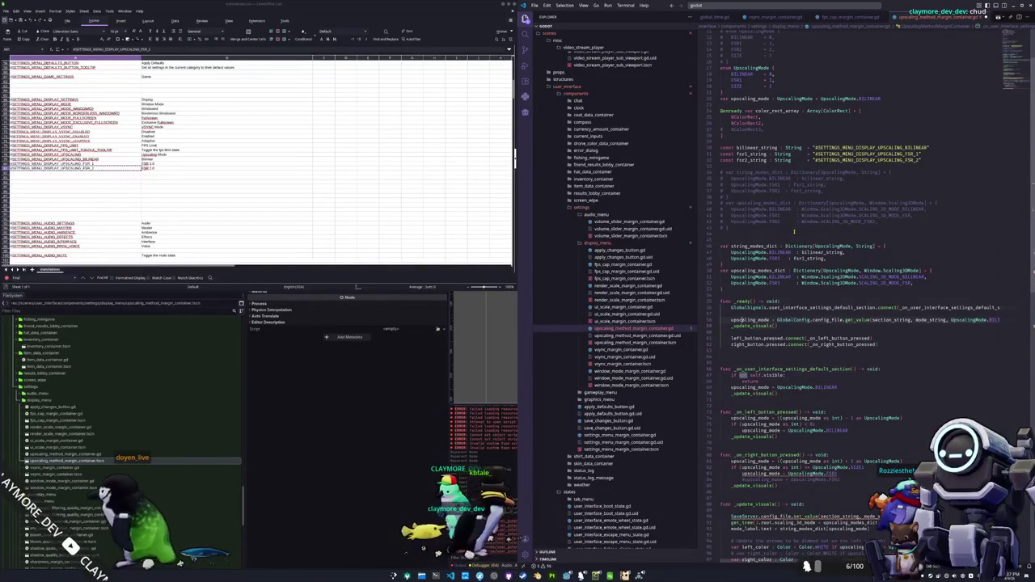
key("Up")
key("Up")
key("Up")
key("shift+Up")
key("shift+Up")
key("shift+Up")
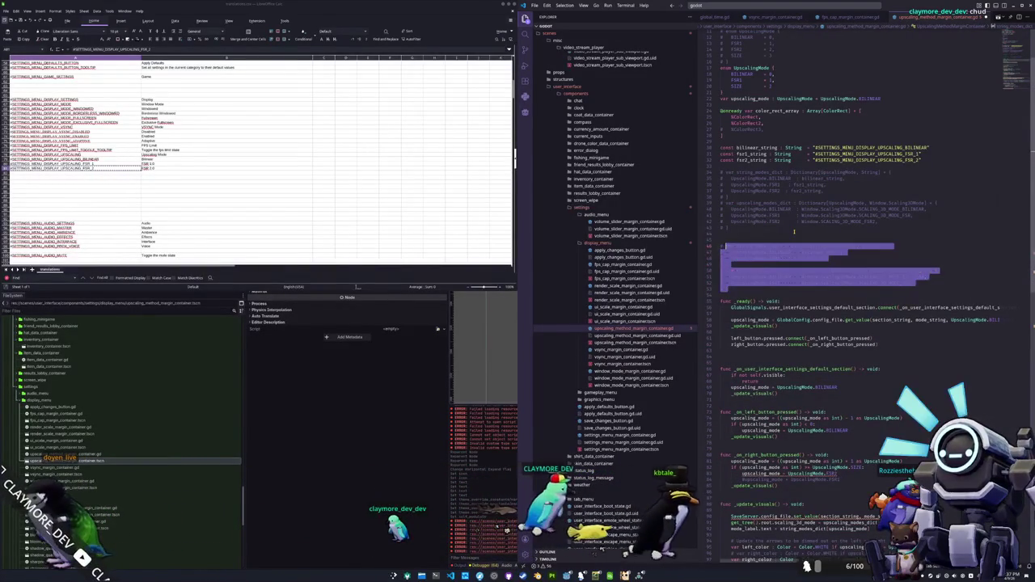
key("alt+Up")
key("alt+Up")
key("alt+Up")
key("alt+Up")
key("alt+Up")
key("Up")
key("Up")
key("Up")
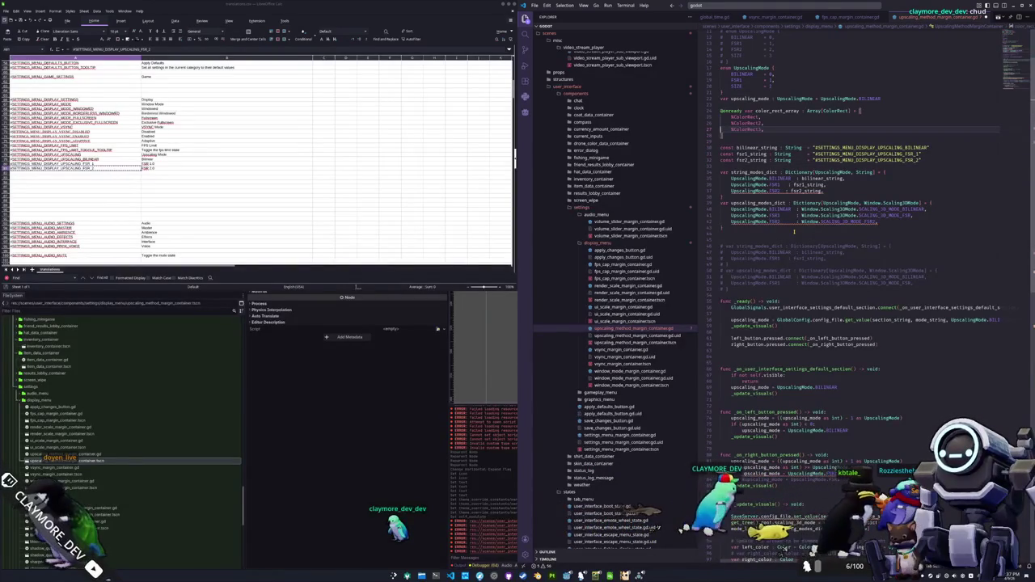
key("Up")
key("Up")
key("Up")
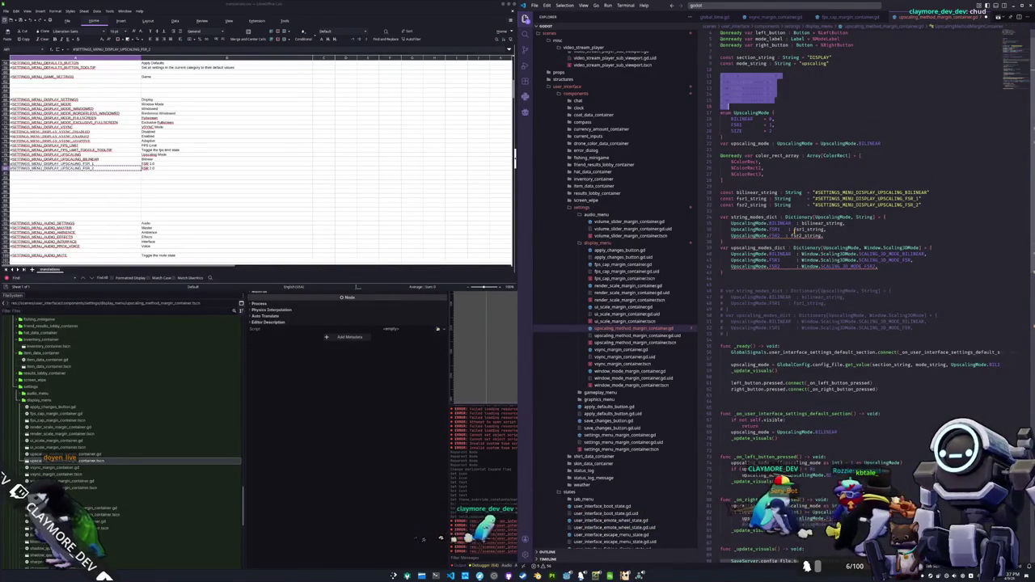
key("Down")
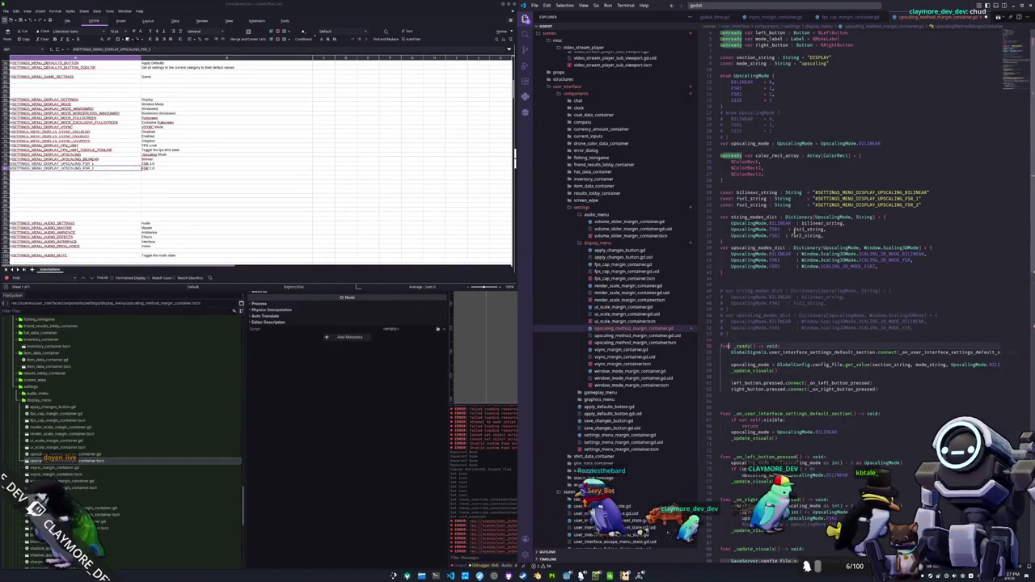
Add a GlobalConfig.save() call in _update_visuals
scroll(795, 231, "down", 6)
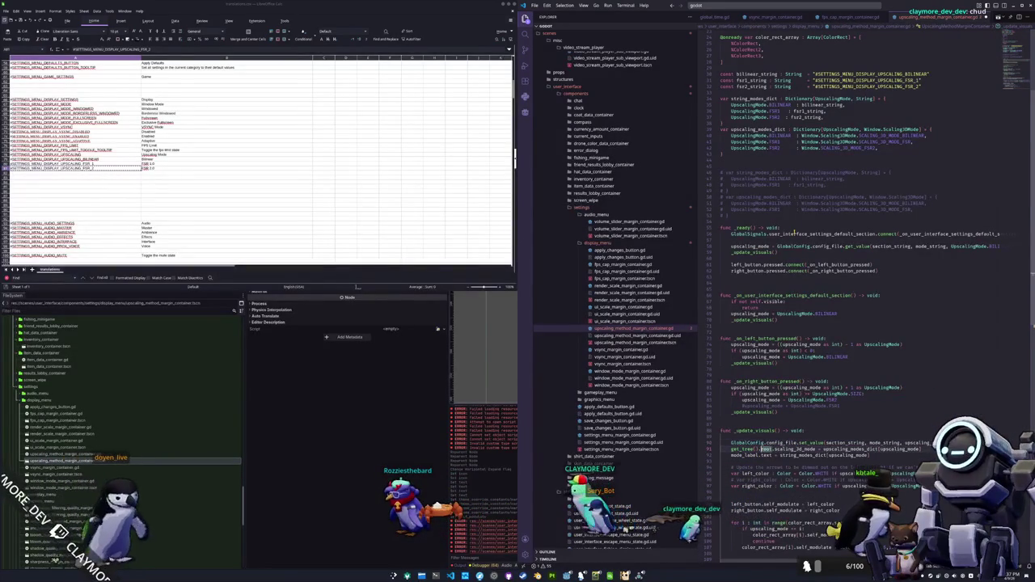
type("GlobalConfig.sa")
key("Return")
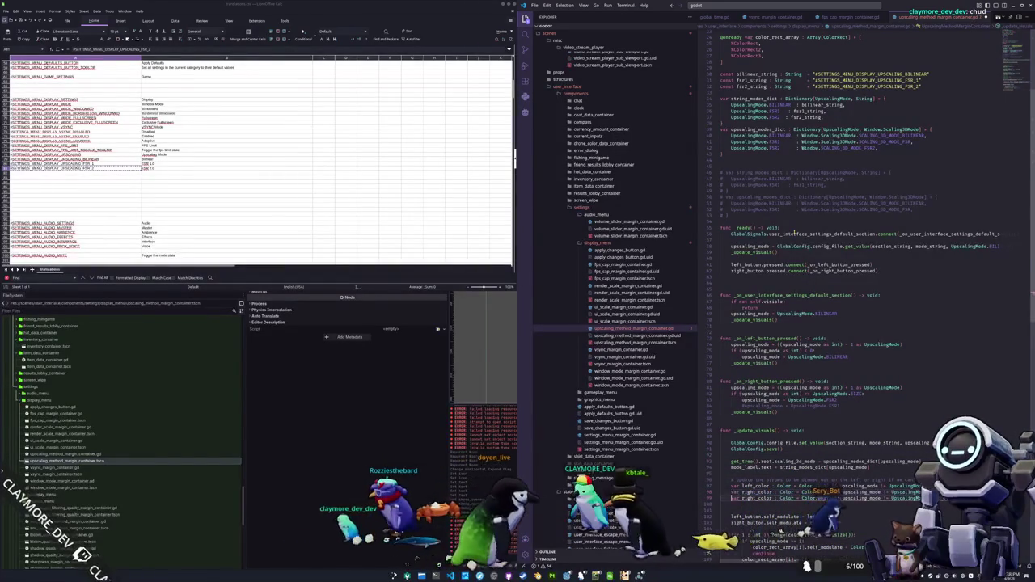
scroll(793, 232, "down", 3)
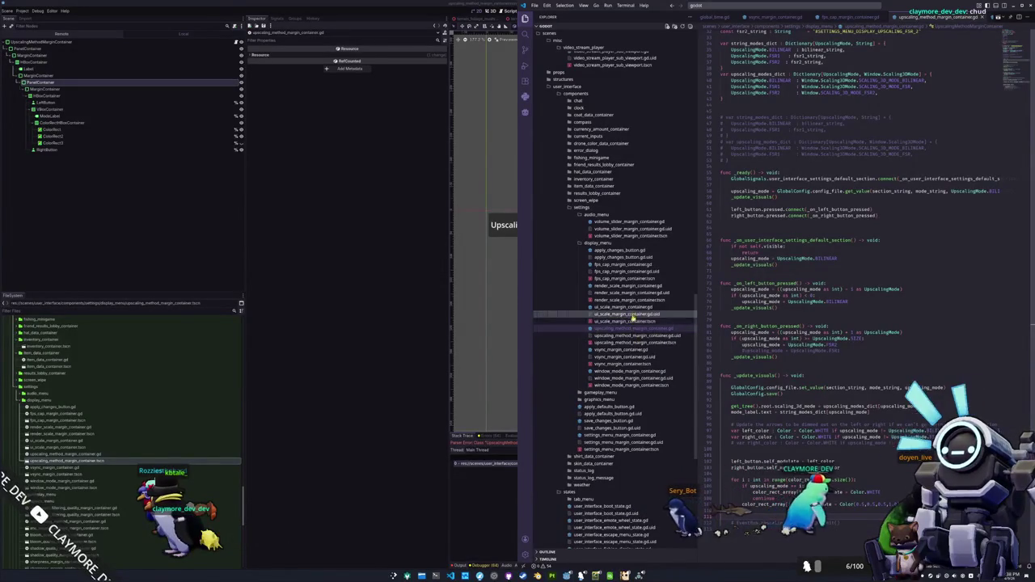
Check render_scale_margin_container.gd in VS Code for reference, then go back to the Hadalyth Engine editor
left_click(628, 287)
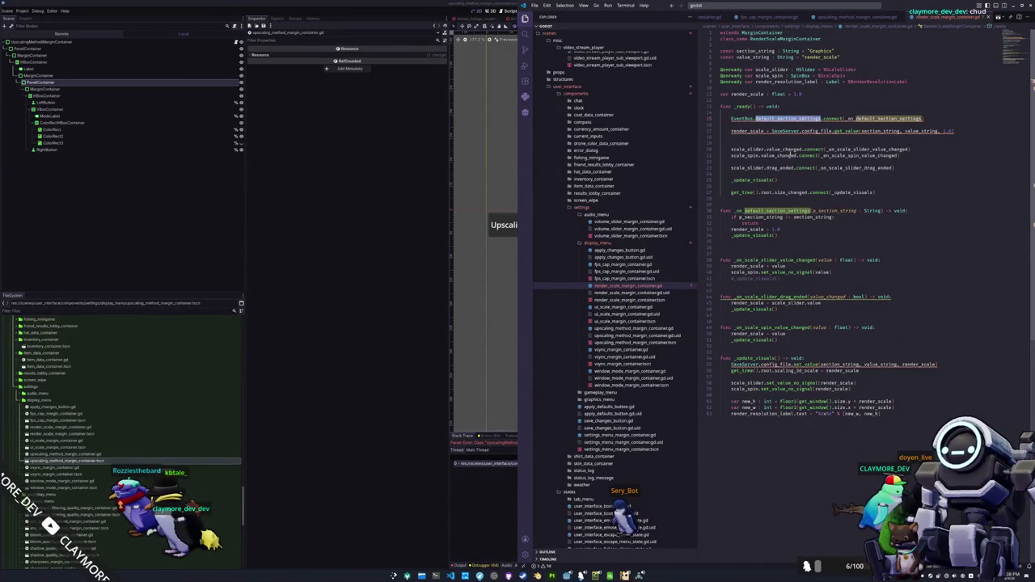
left_click(783, 198)
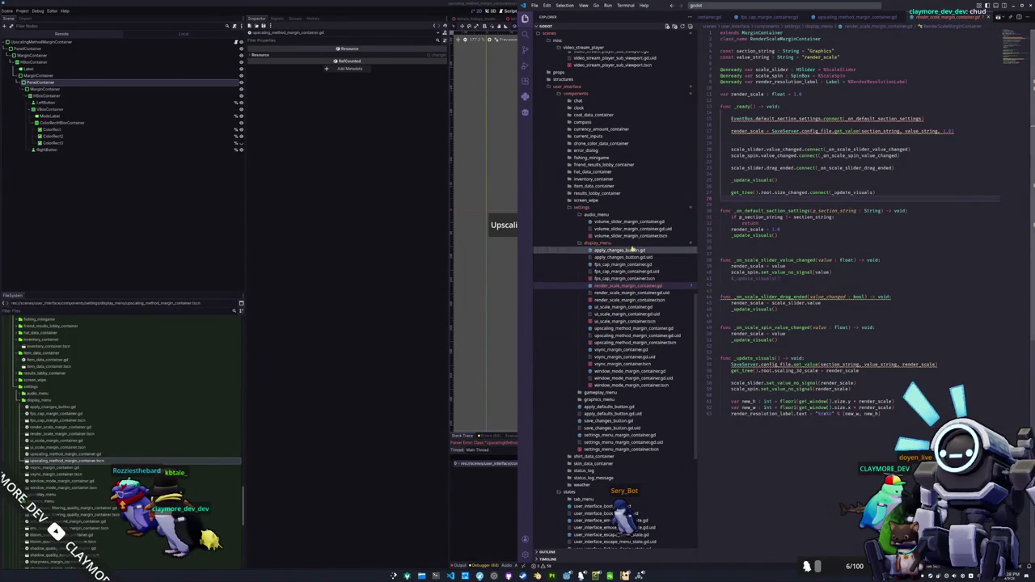
left_click(429, 410)
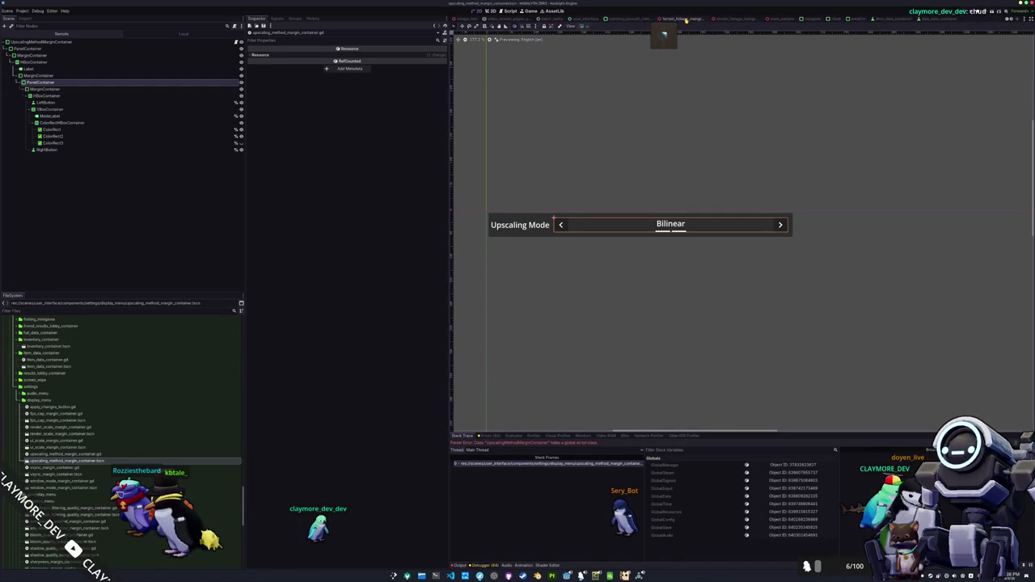
Add upscaling_method_margin_container.tscn to the Display list under FPS Limit, open it, and run the game
left_click(639, 18)
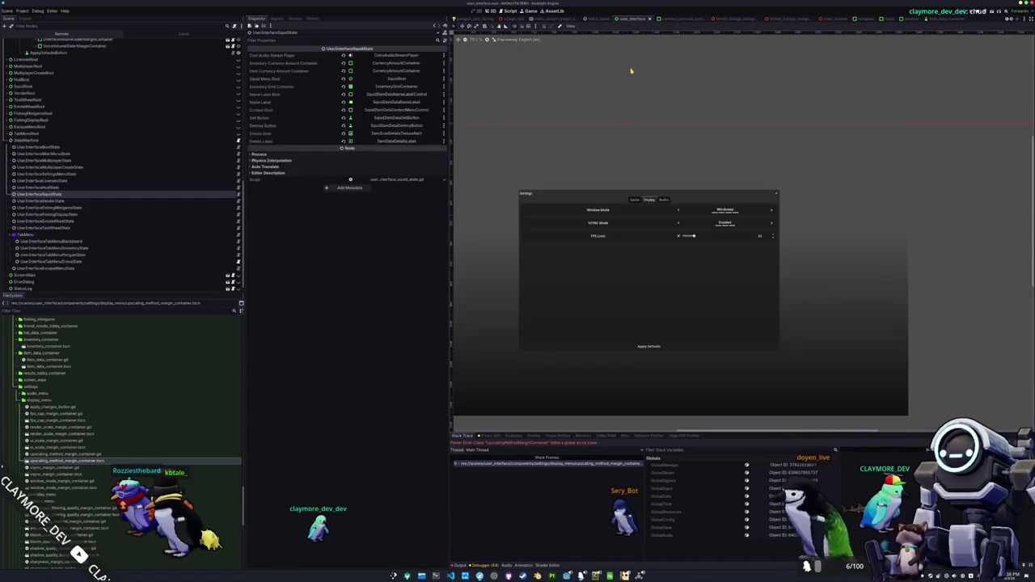
mouse_move(65, 461)
left_mouse_down()
mouse_move(83, 238)
mouse_move(156, 177)
mouse_move(85, 194)
mouse_move(46, 231)
mouse_move(38, 215)
mouse_move(73, 186)
left_mouse_up()
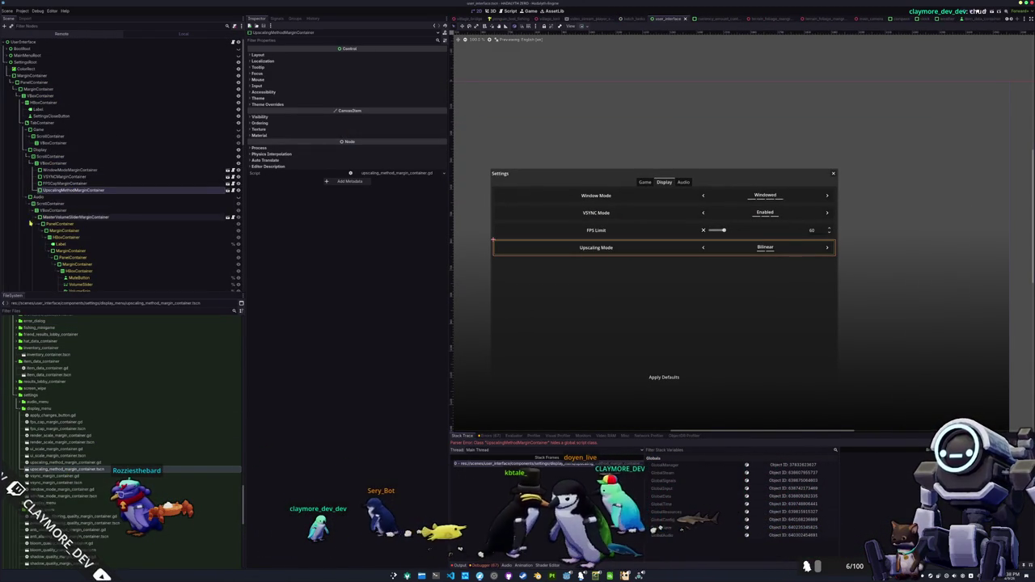
left_click(227, 190)
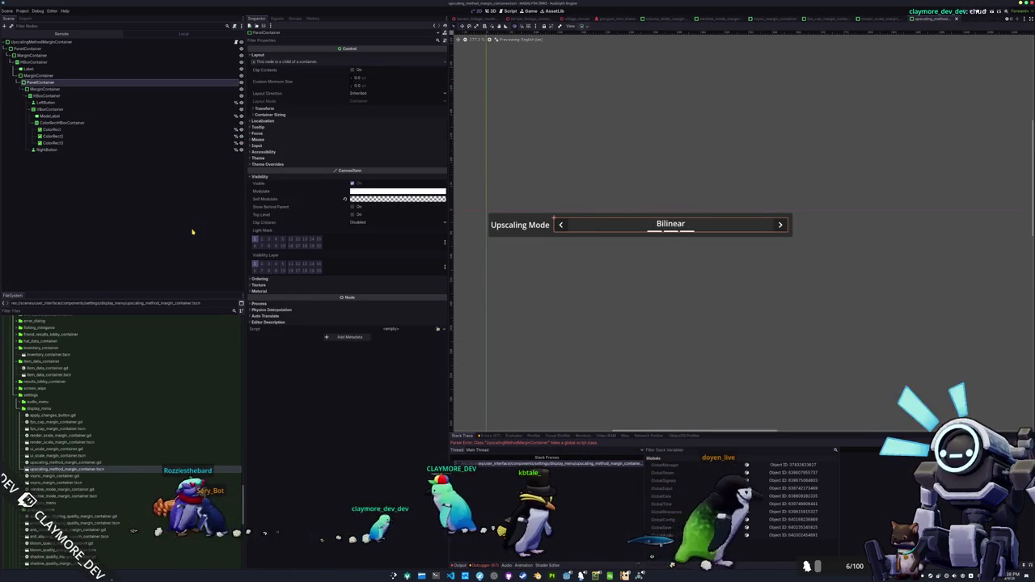
key("ctrl+j")
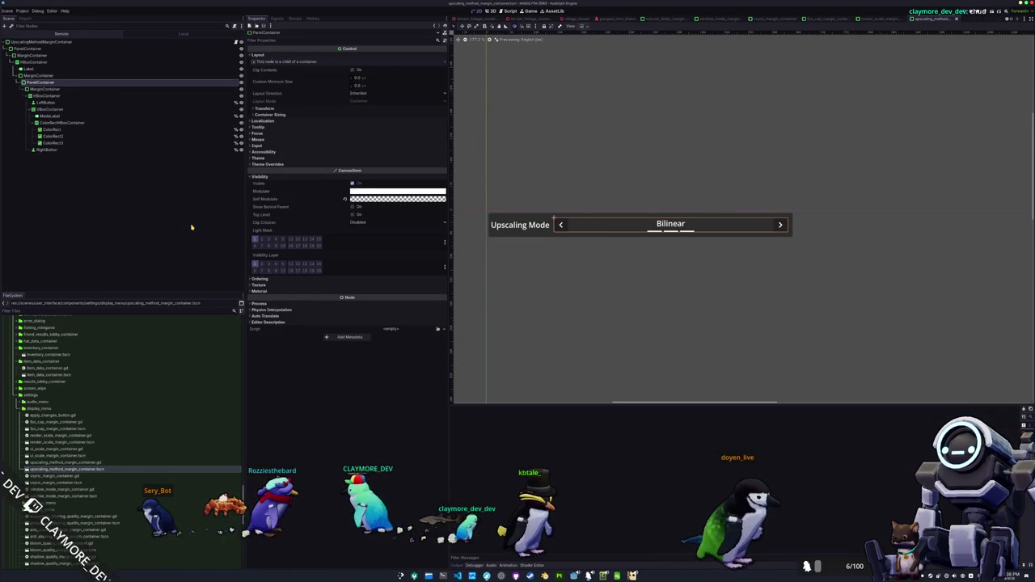
key("F6")
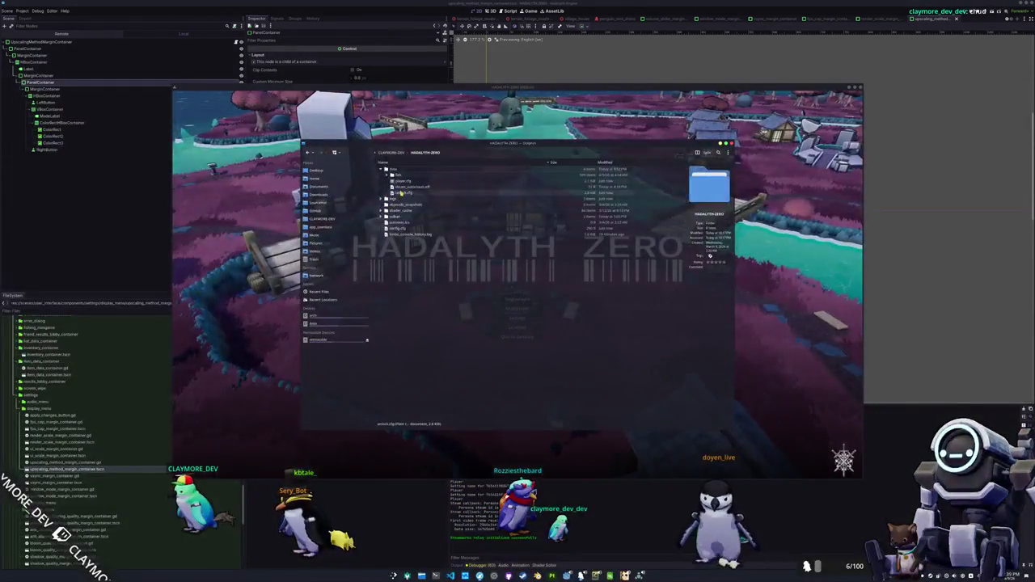
Open config.cfg in Kate and read its saved settings down to the last line
left_click(402, 194)
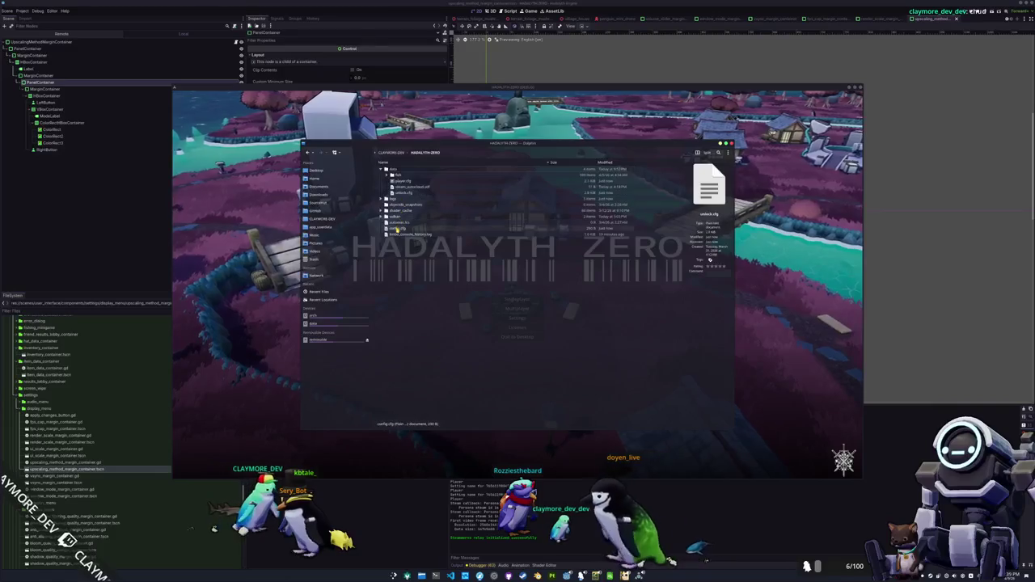
double_click(397, 228)
left_click(381, 280)
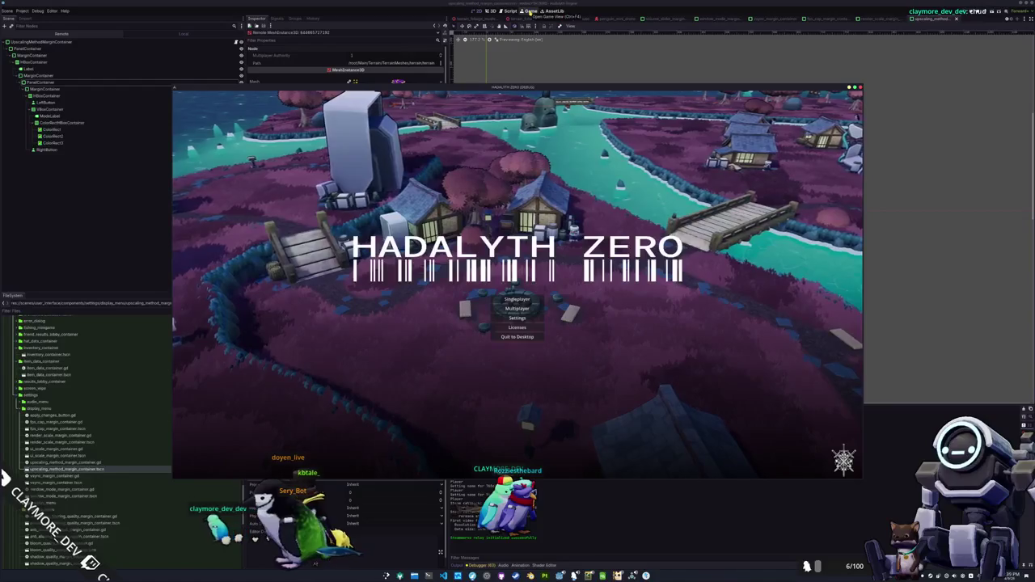
In the running game's Settings, cycle Upscaling Mode from FSR 2.0 to FSR 1.0 and back
left_click(533, 12)
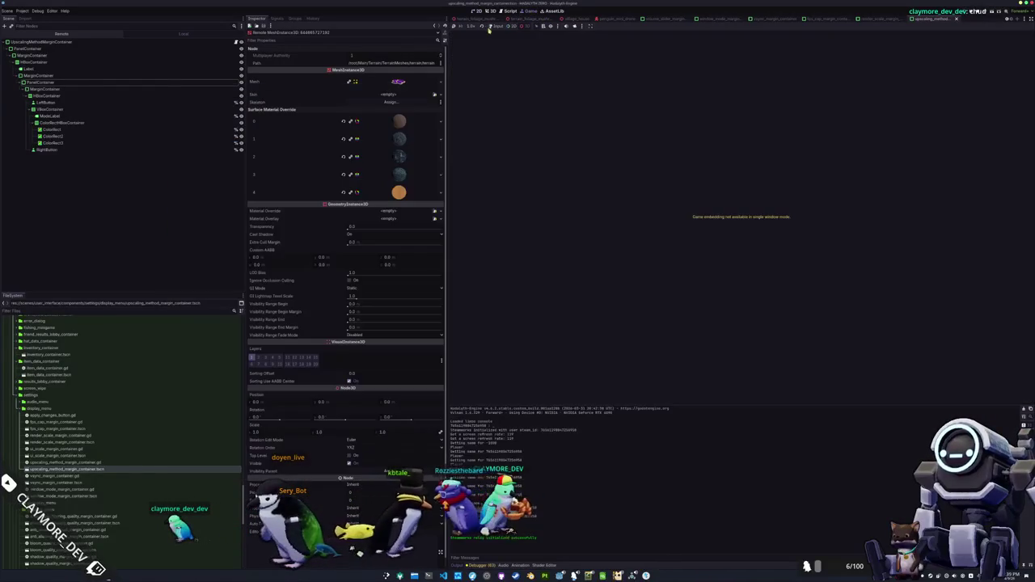
left_click(489, 10)
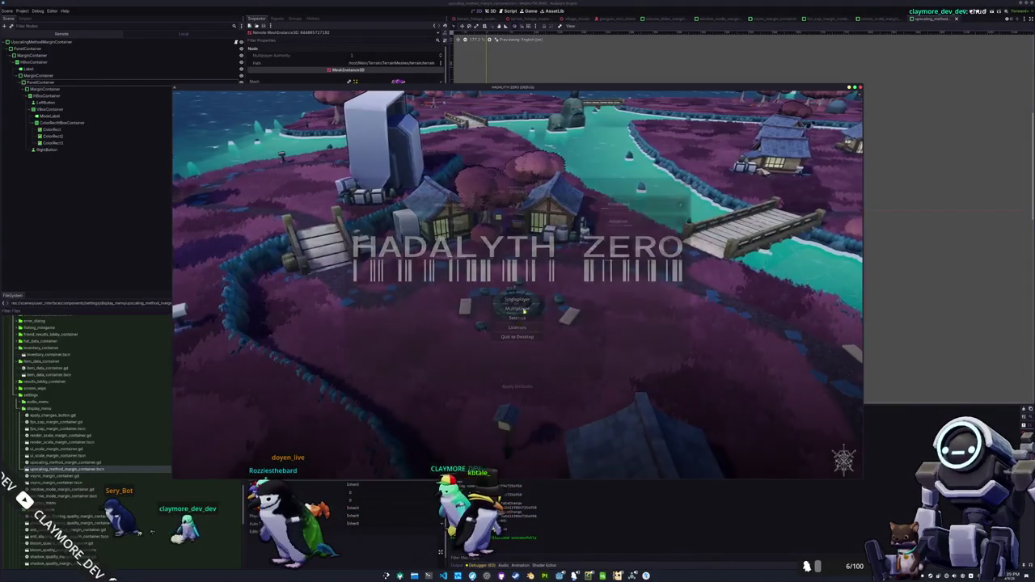
left_click(517, 318)
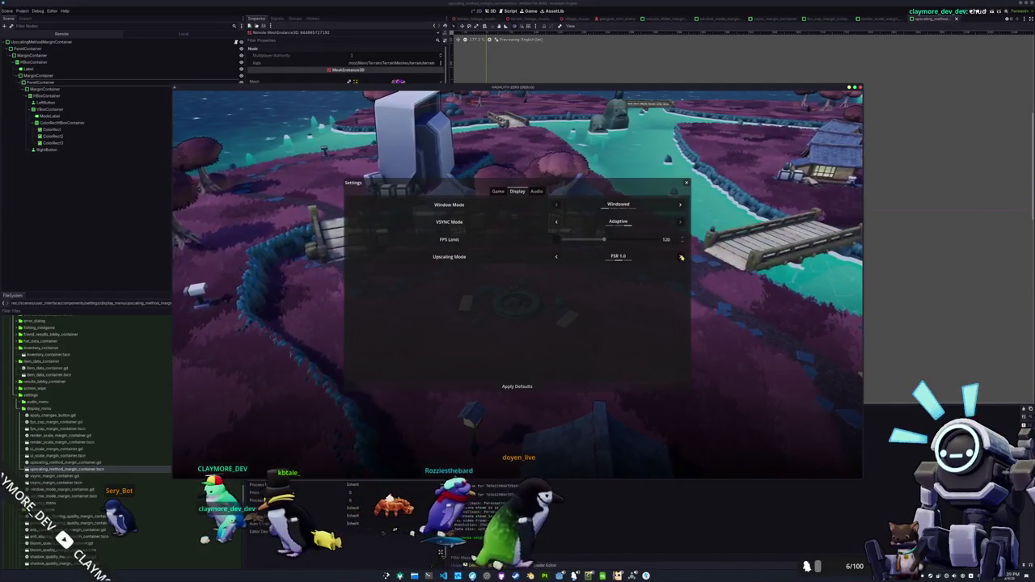
left_click(556, 257)
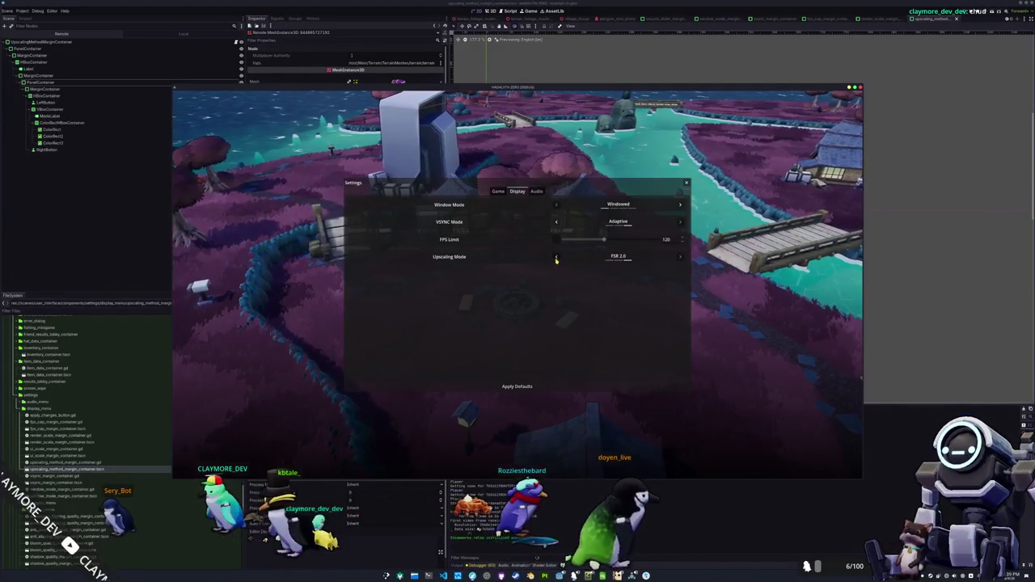
left_click(680, 257)
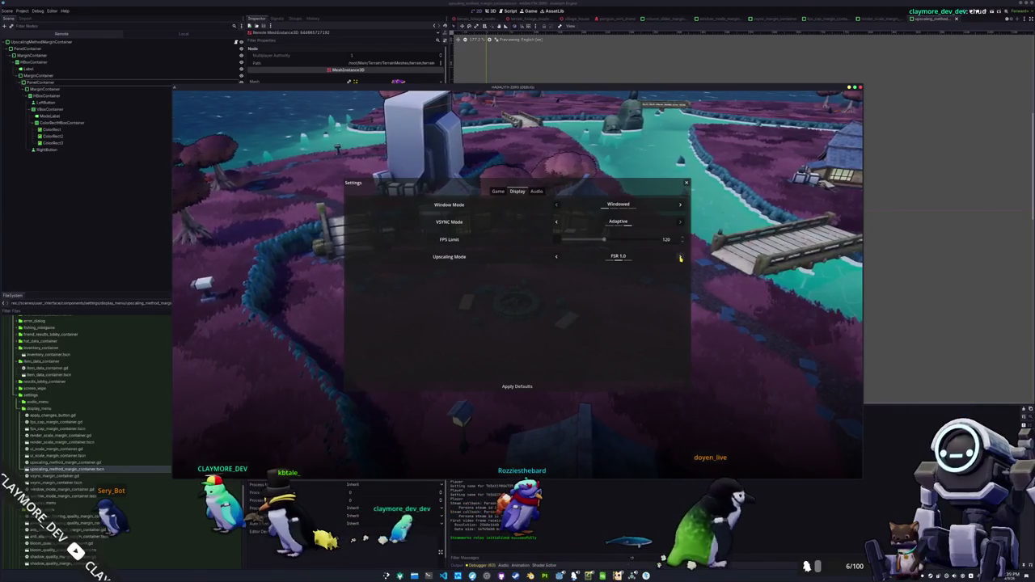
Set the running game's root viewport Scaling 3D Mode to MetalFX (Spatial) in the remote inspector
left_click(94, 79)
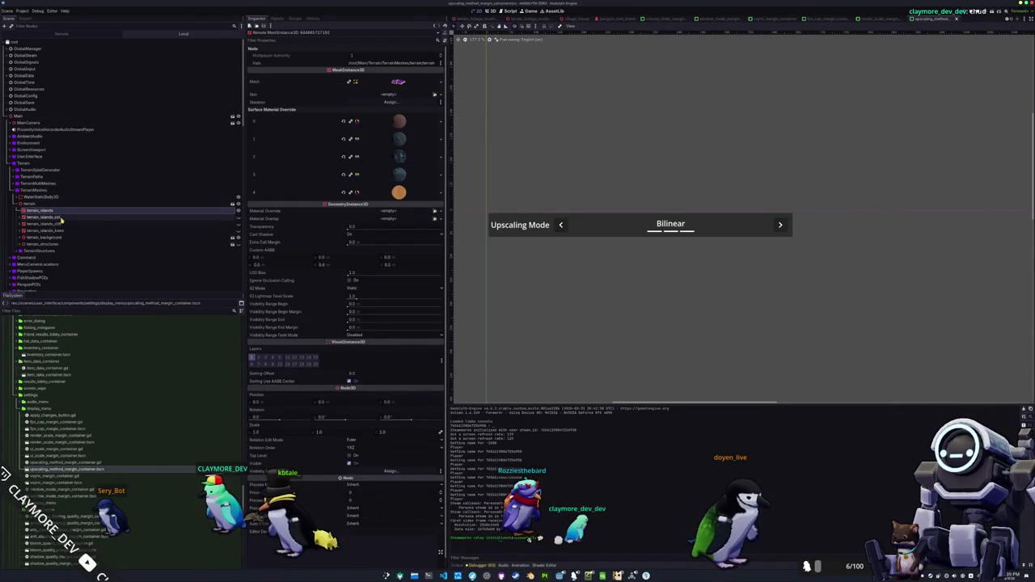
left_click(22, 11)
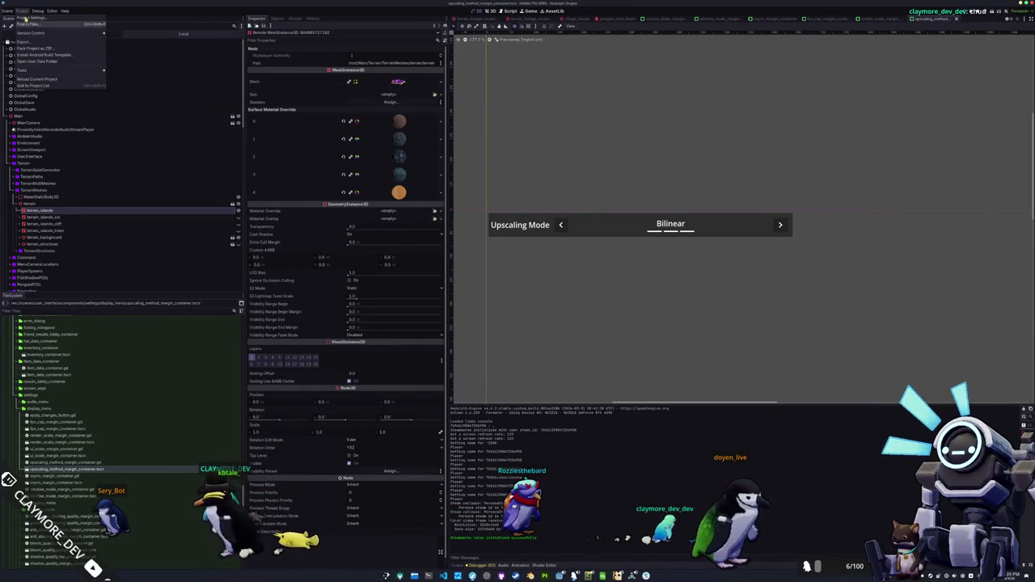
left_click(182, 43)
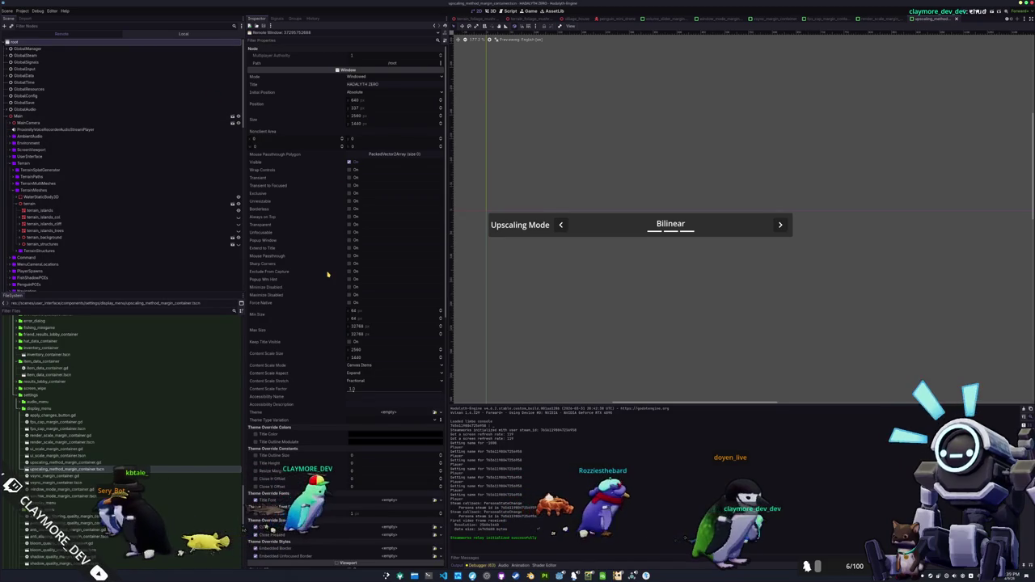
scroll(327, 293, "down", 5)
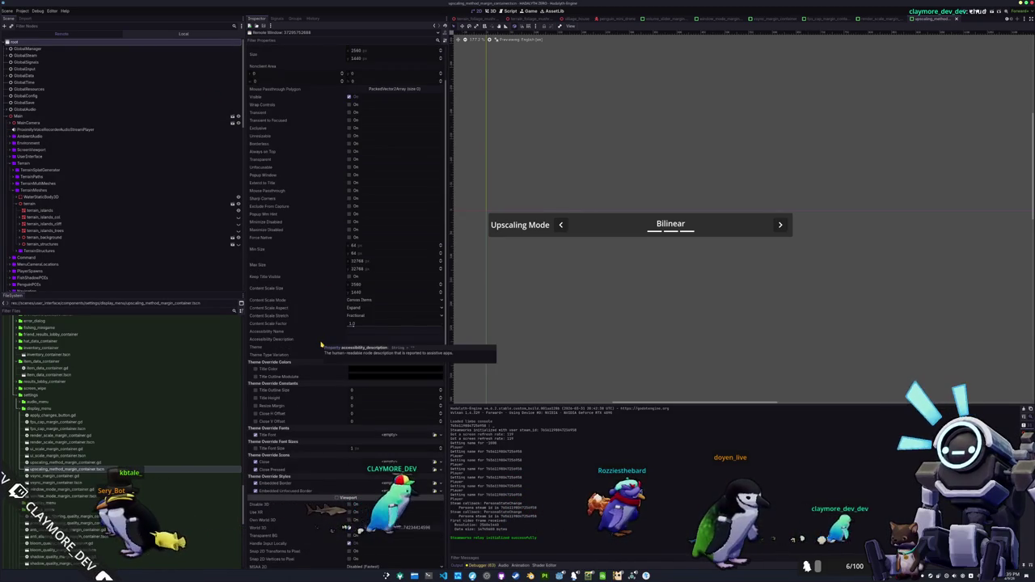
scroll(322, 346, "up", 5)
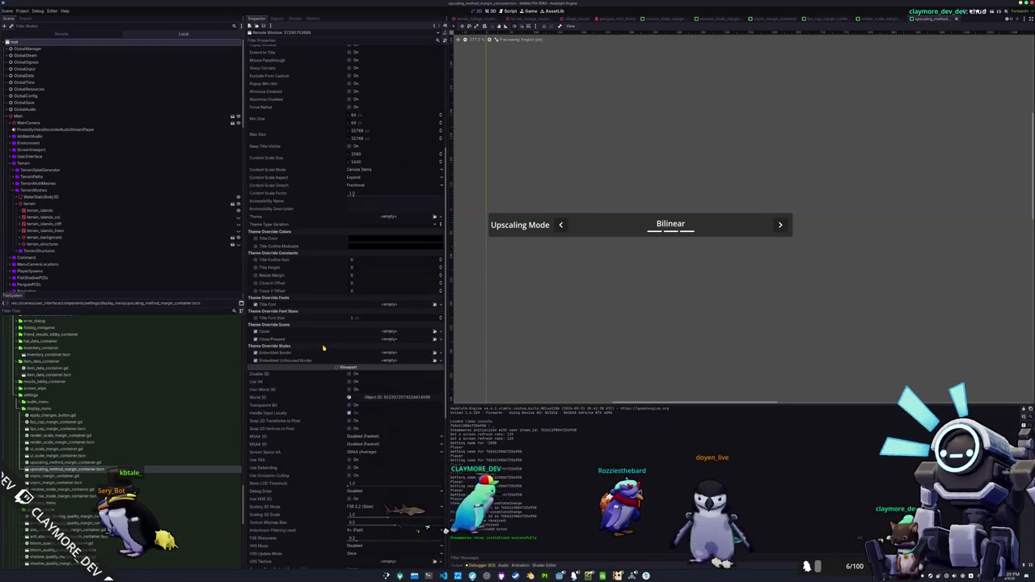
scroll(322, 357, "down", 12)
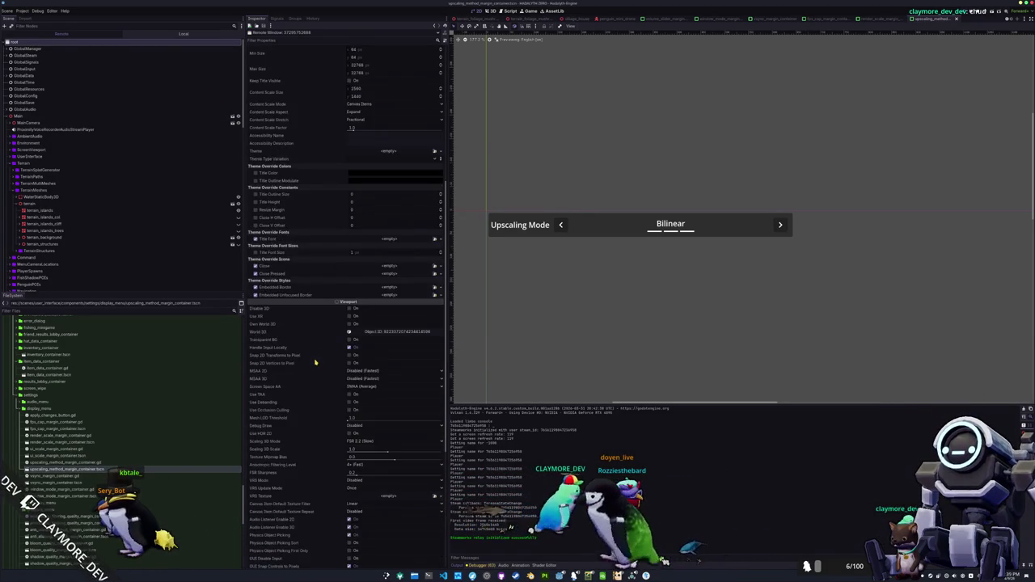
left_click(367, 312)
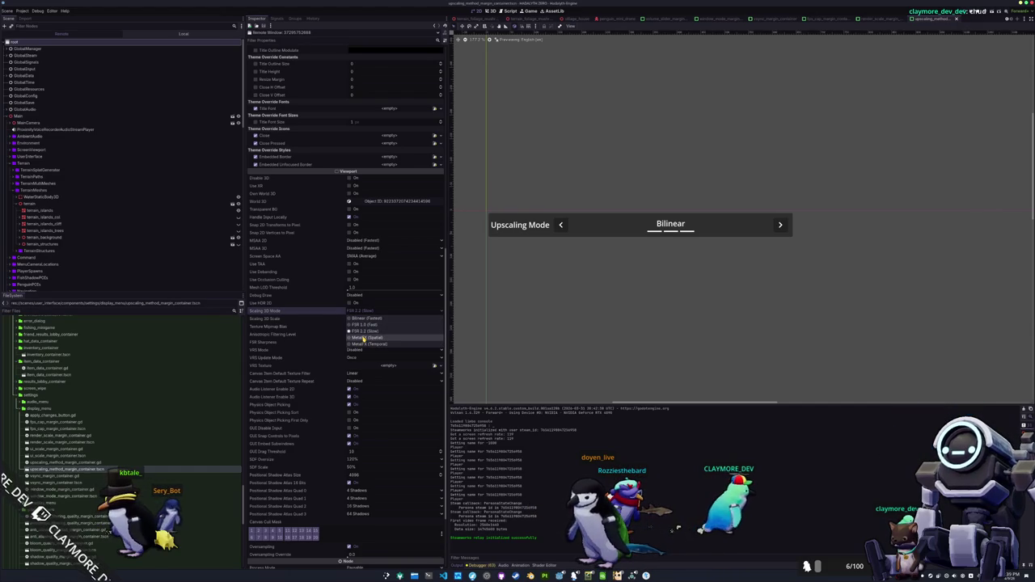
left_click(363, 338)
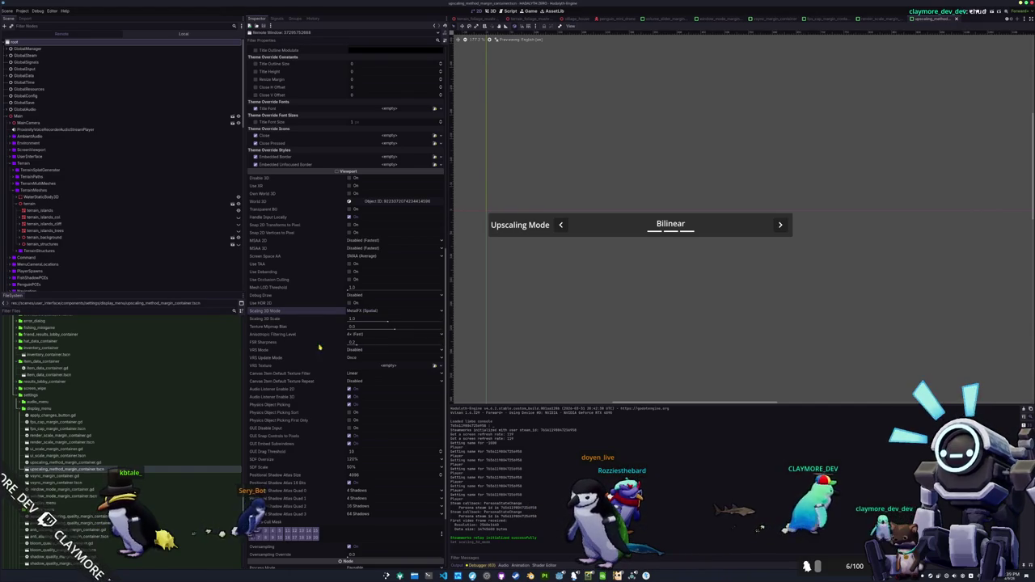
key("alt+Tab")
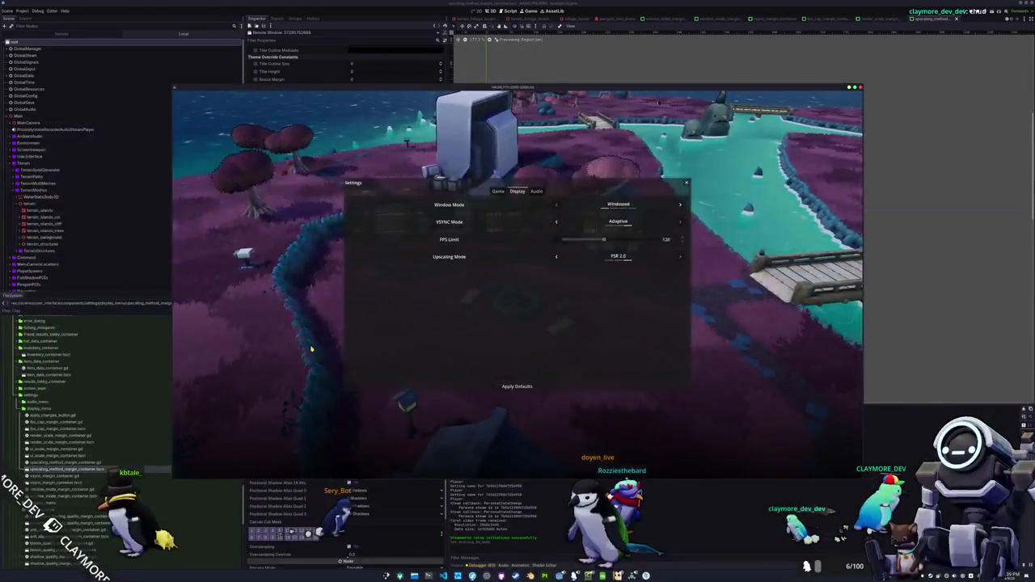
Place the game window on the right so it sits beside the editor's viewport properties
key("alt+Tab")
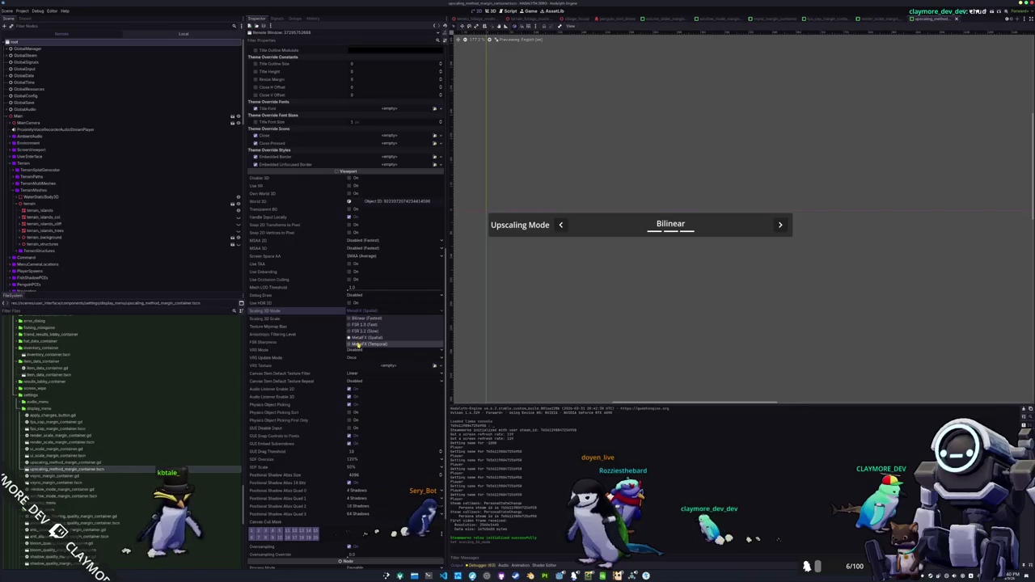
key("alt+Tab")
mouse_move(372, 89)
left_mouse_down()
mouse_move(431, 108)
mouse_move(616, 128)
left_mouse_up()
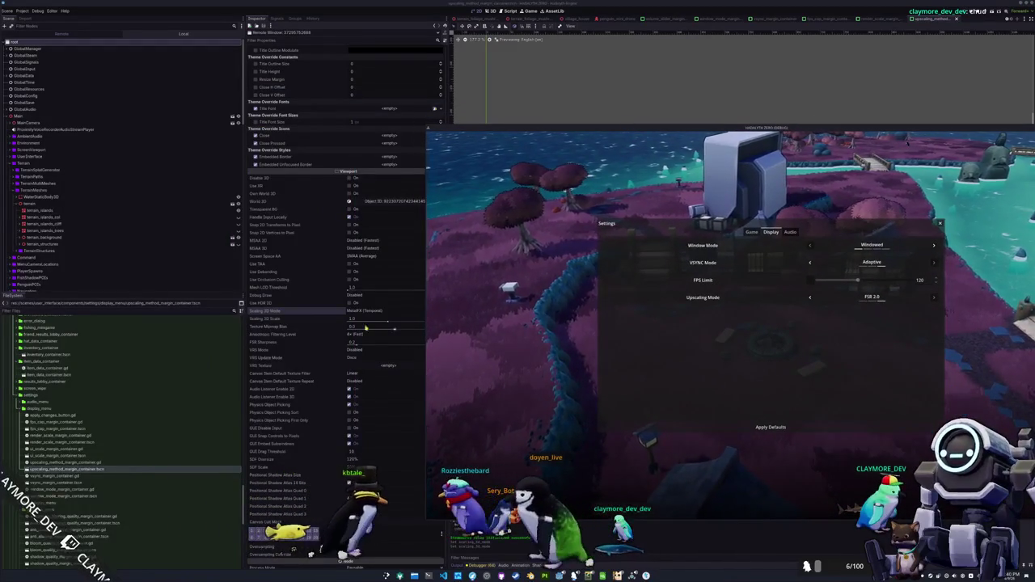
left_click(391, 321)
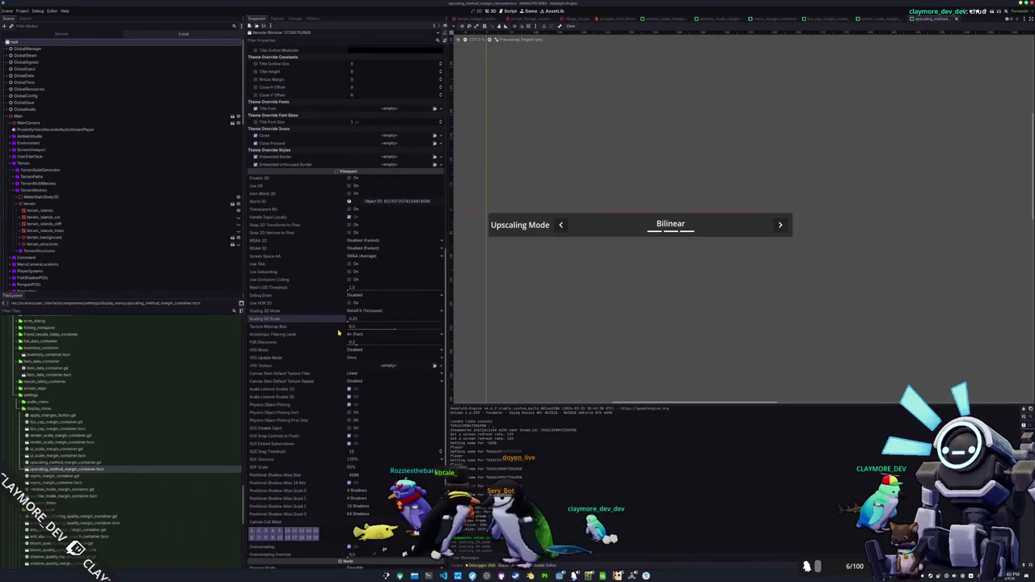
key("alt+Tab")
Switch Scaling 3D Mode to FSR 2.2 (Slow), then Bilinear, comparing each in the game
left_click(358, 312)
left_click(356, 331)
key("alt+Tab")
left_click(358, 312)
left_click(364, 318)
key("alt+Tab")
Centre the game window, close its Settings panel, and enter the game world
left_click_drag(615, 130, 449, 147)
key("Escape")
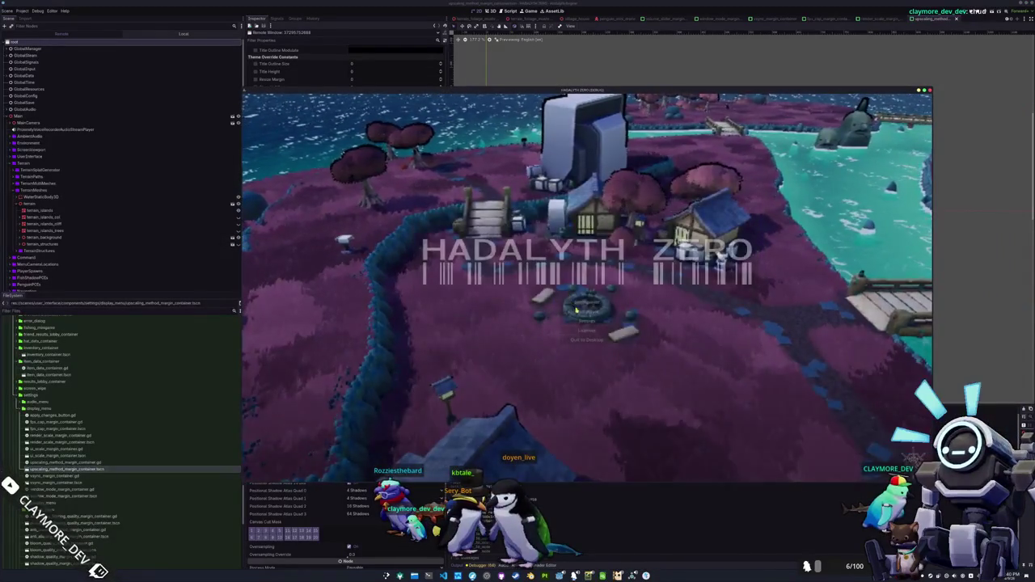
left_click(590, 338)
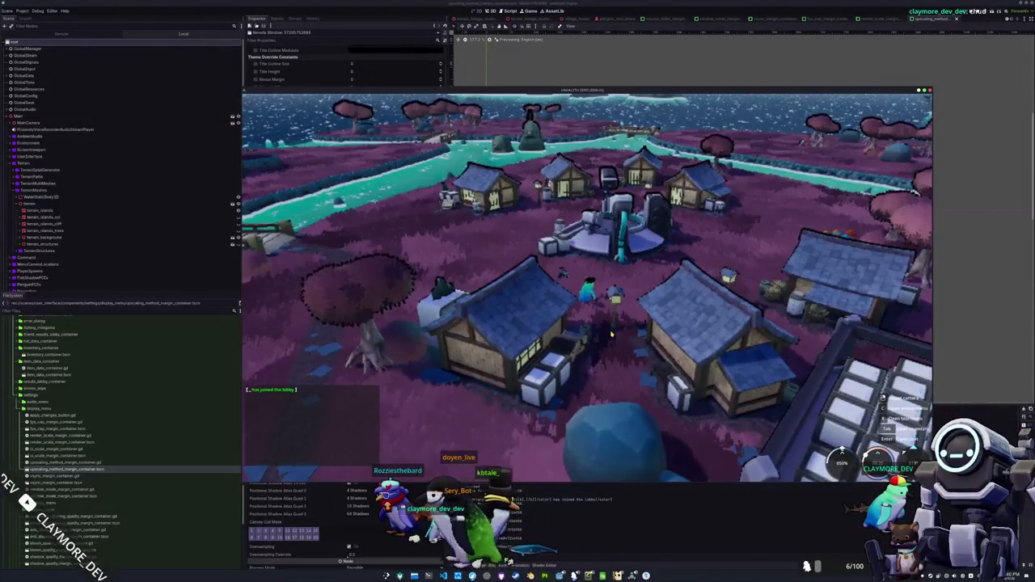
Capture a region screenshot of the village scene, save it, and close the preview
key("Print")
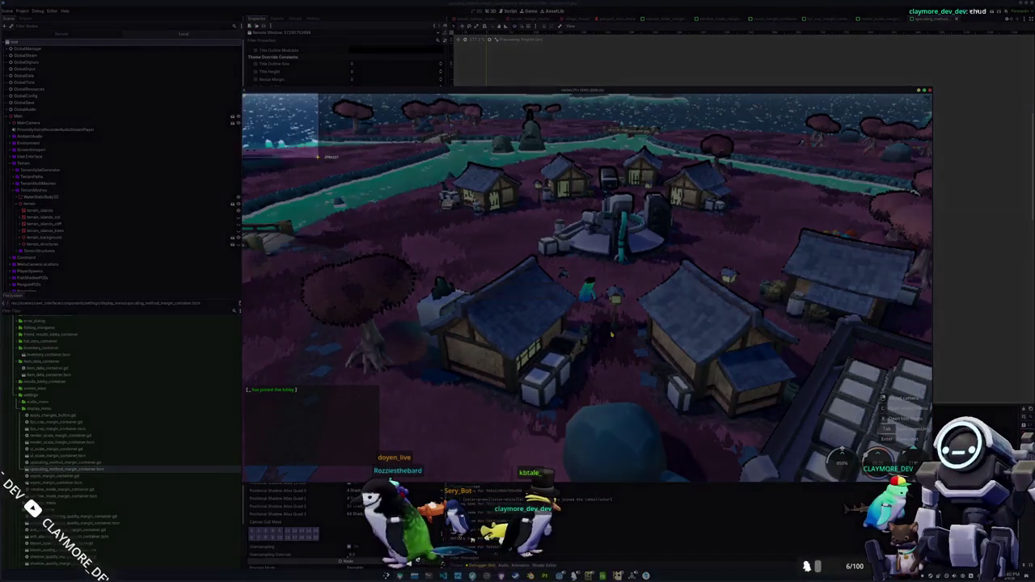
key("Return")
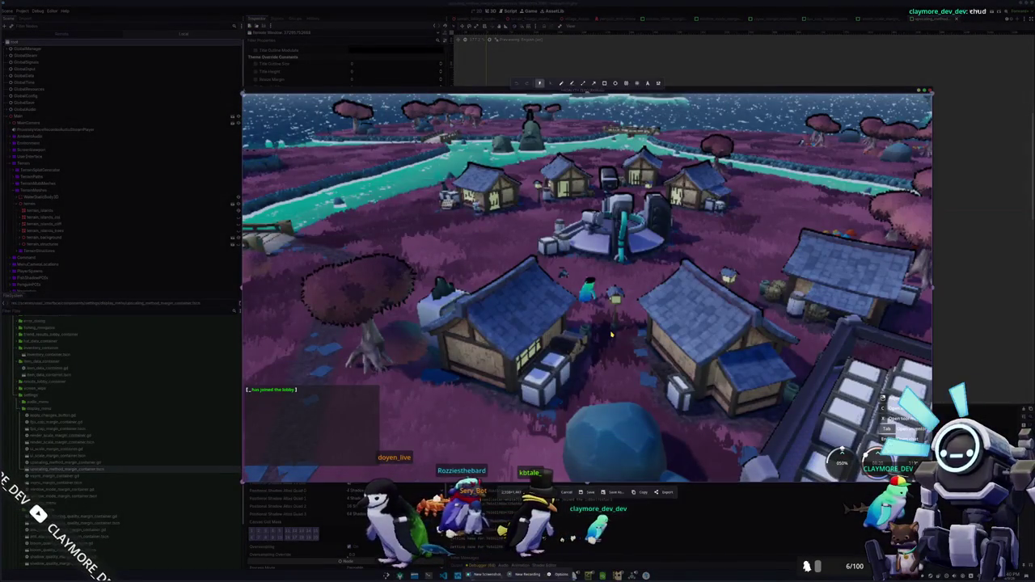
key("Return")
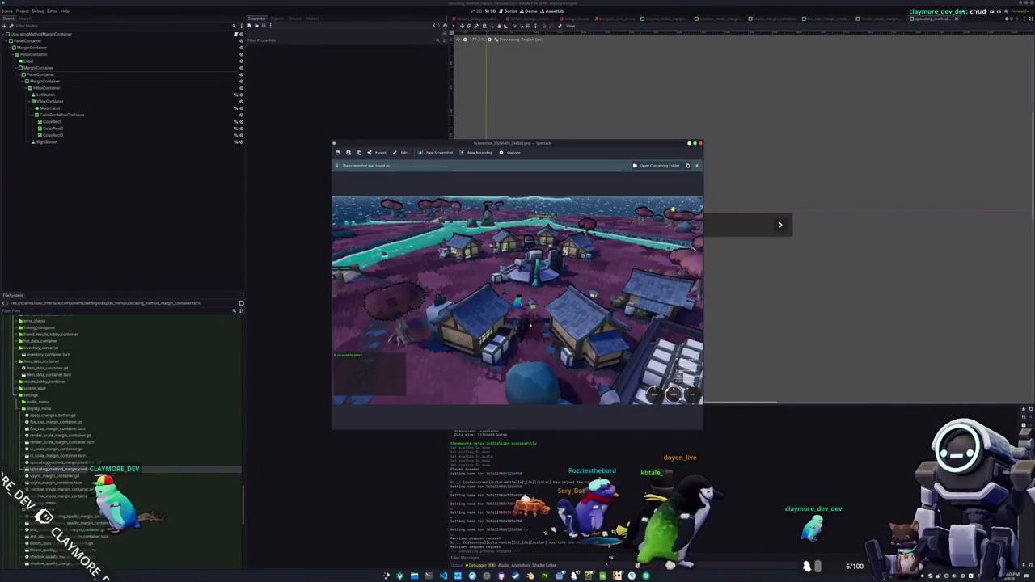
key("Escape")
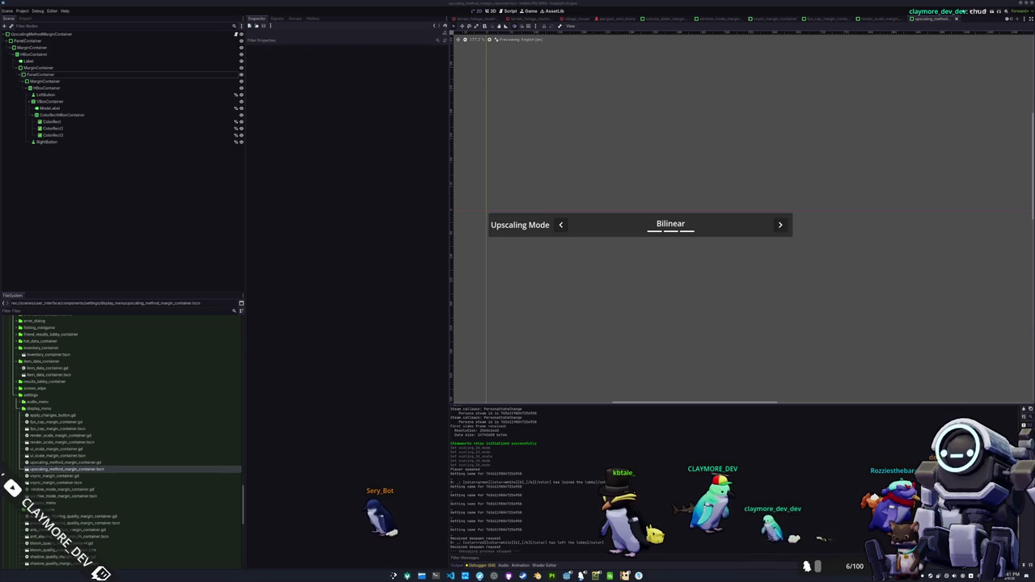
scroll(645, 296, "down", 2)
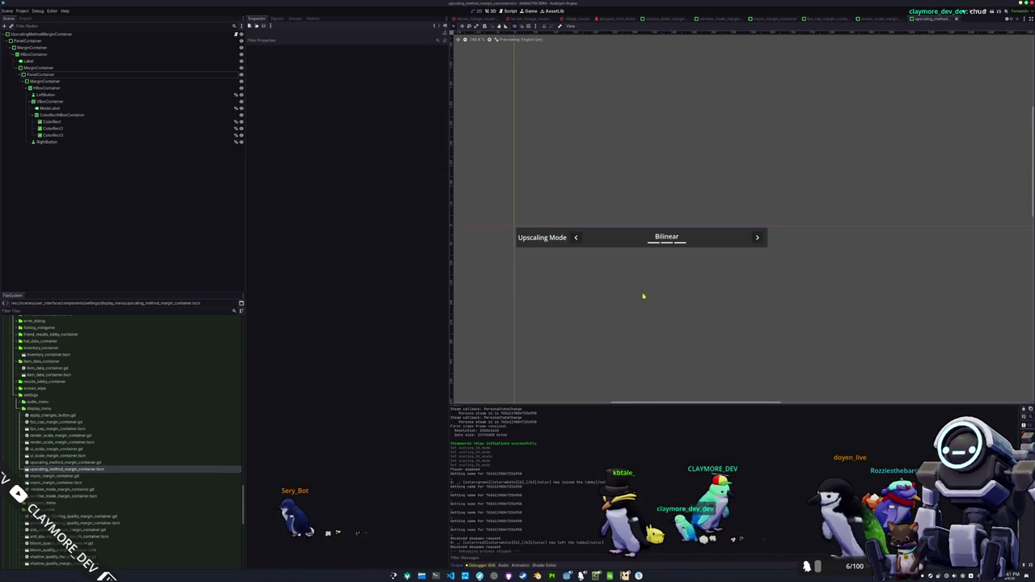
Run the game, then open render_scale_margin_container.tscn and bring its panel into view
key("F6")
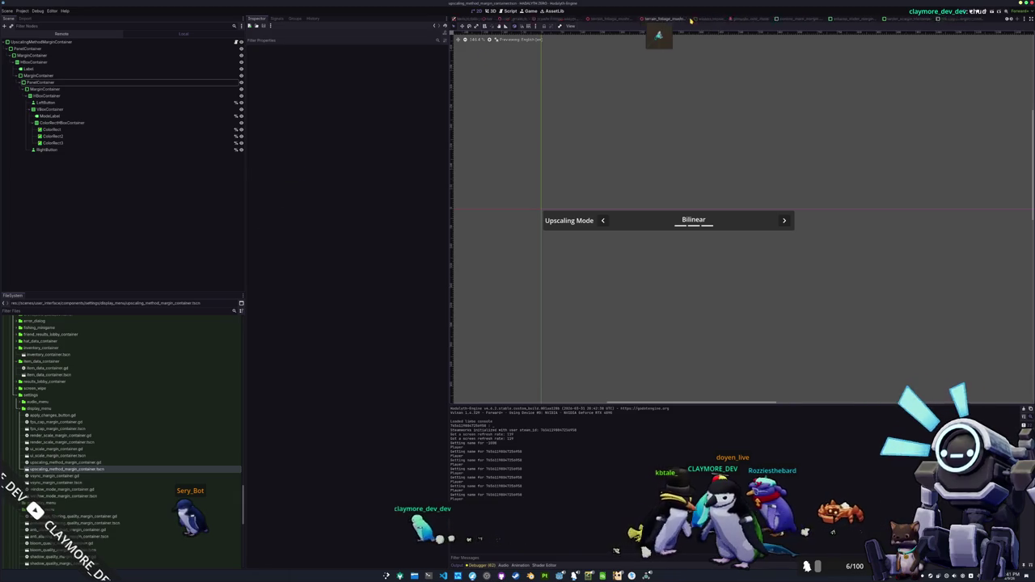
scroll(690, 20, "down", 1)
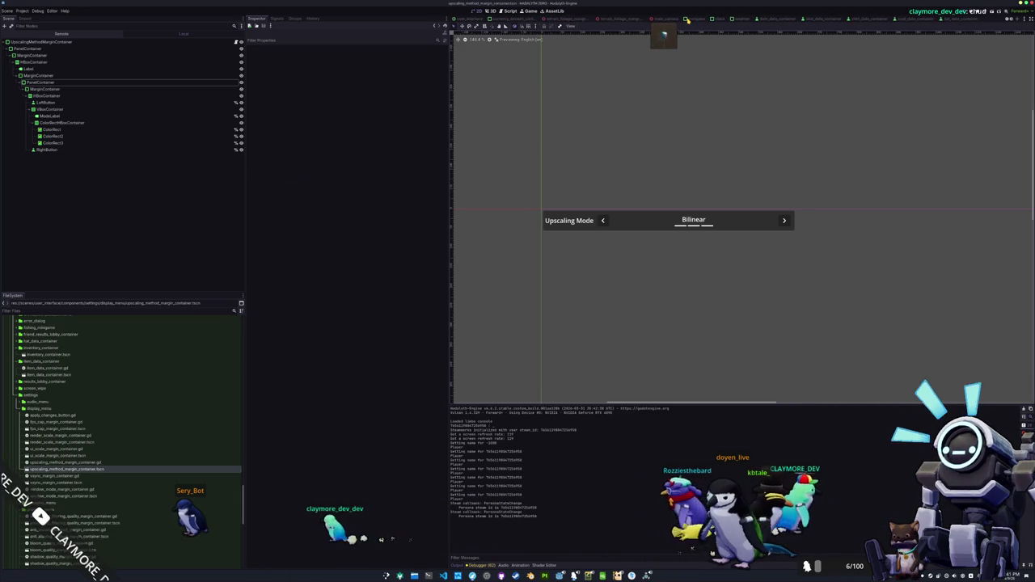
scroll(602, 271, "down", 1)
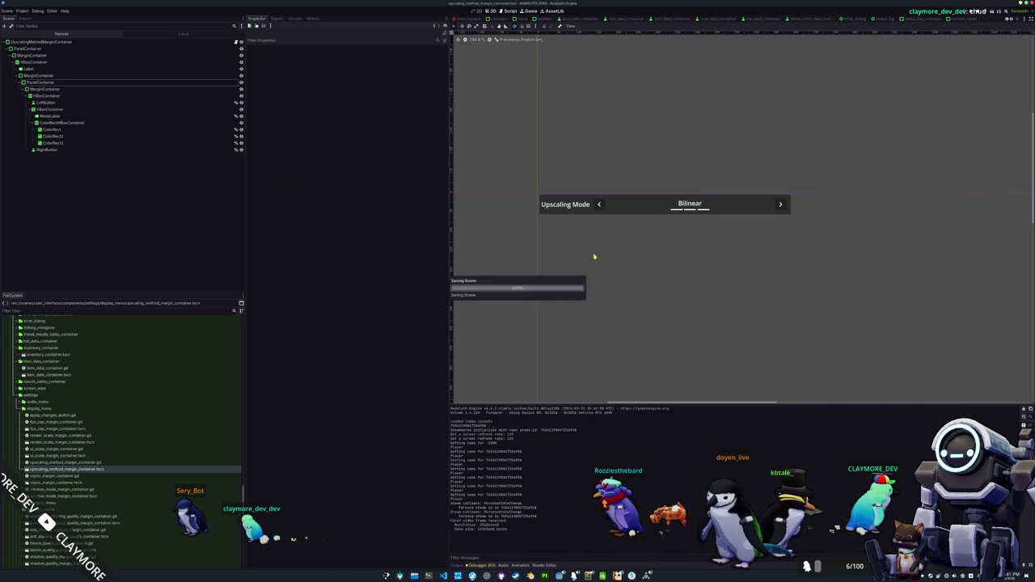
double_click(95, 443)
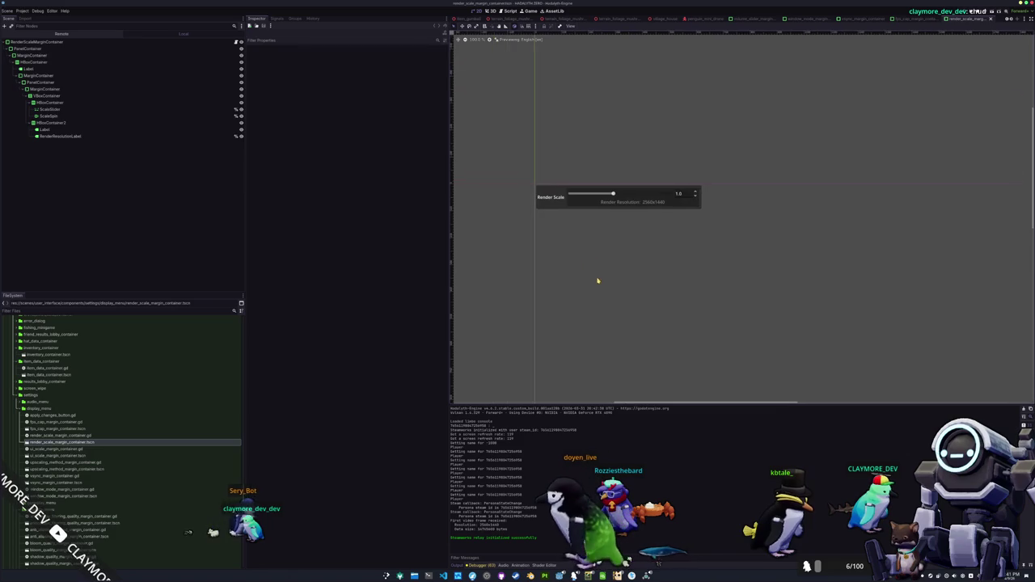
scroll(607, 256, "up", 6)
left_click_drag(619, 217, 646, 272)
Set the Label's Text to #SETTINGS_MENU_DISPLAY_RENDER_SCALE and bring up the row's script
left_click(93, 42)
left_click(84, 69)
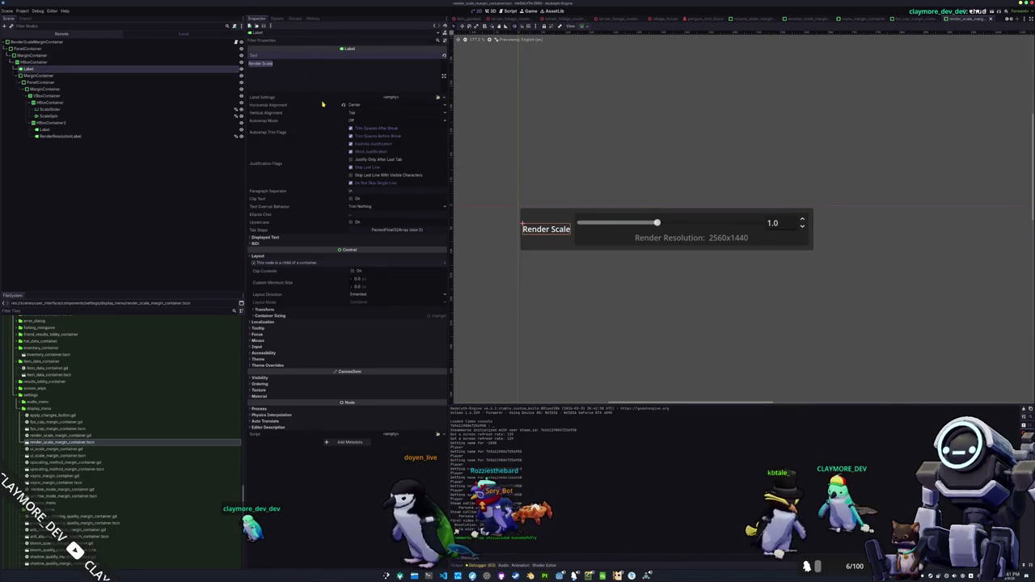
type("#D")
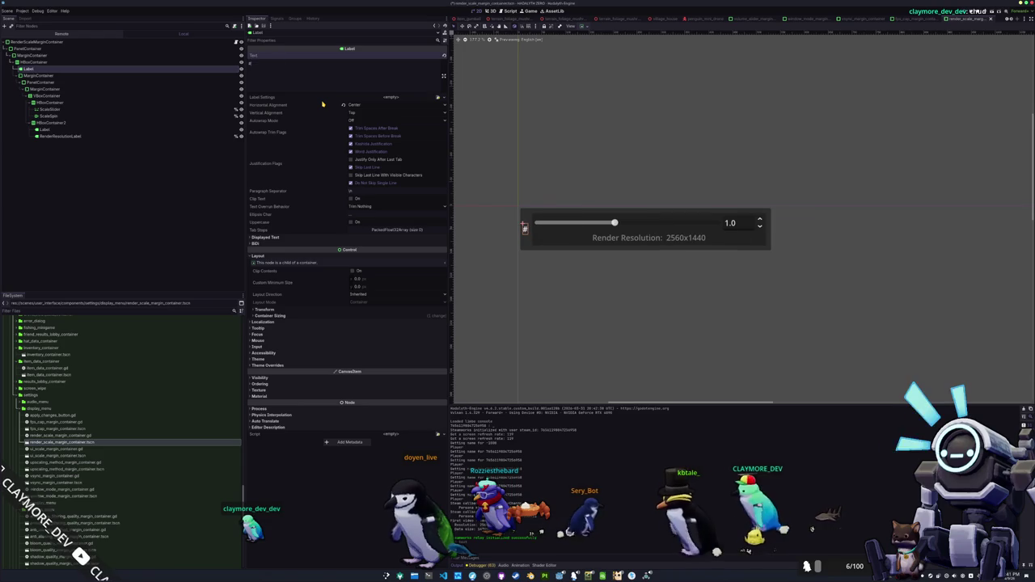
key("BackSpace")
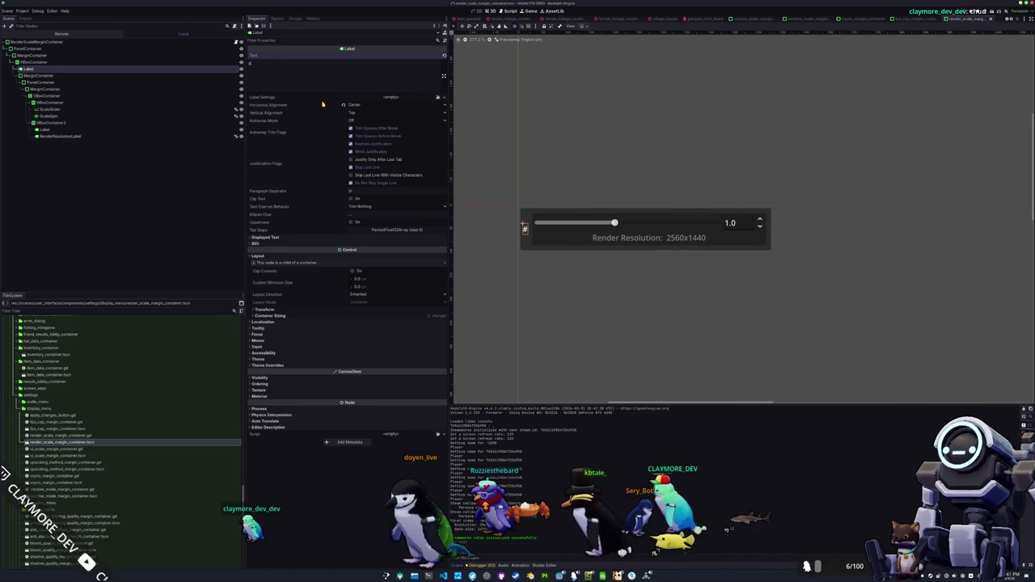
type("SETTINGS_MENU_DISPLAY_R")
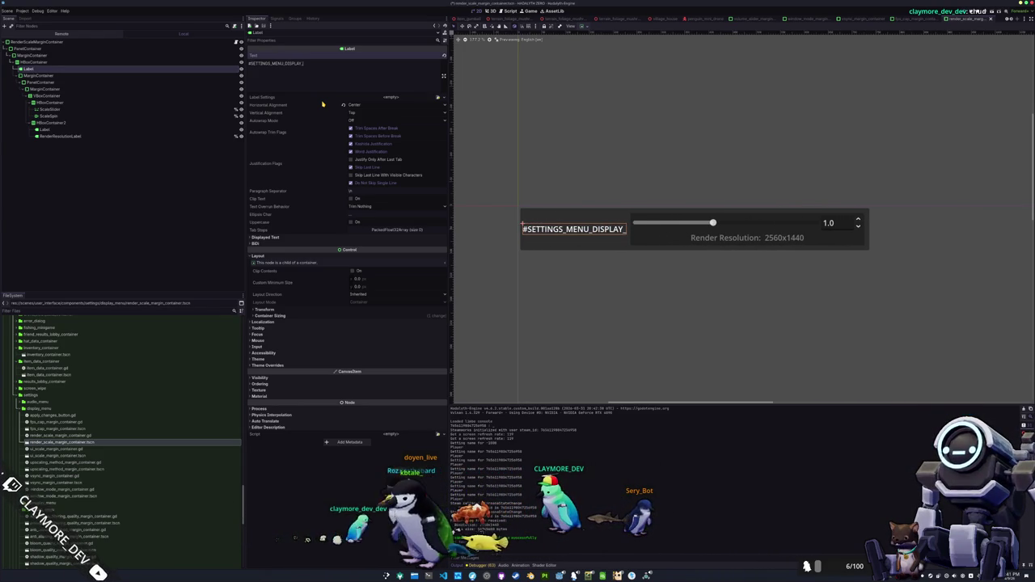
type("ENDER_SCALE")
key("ctrl+a")
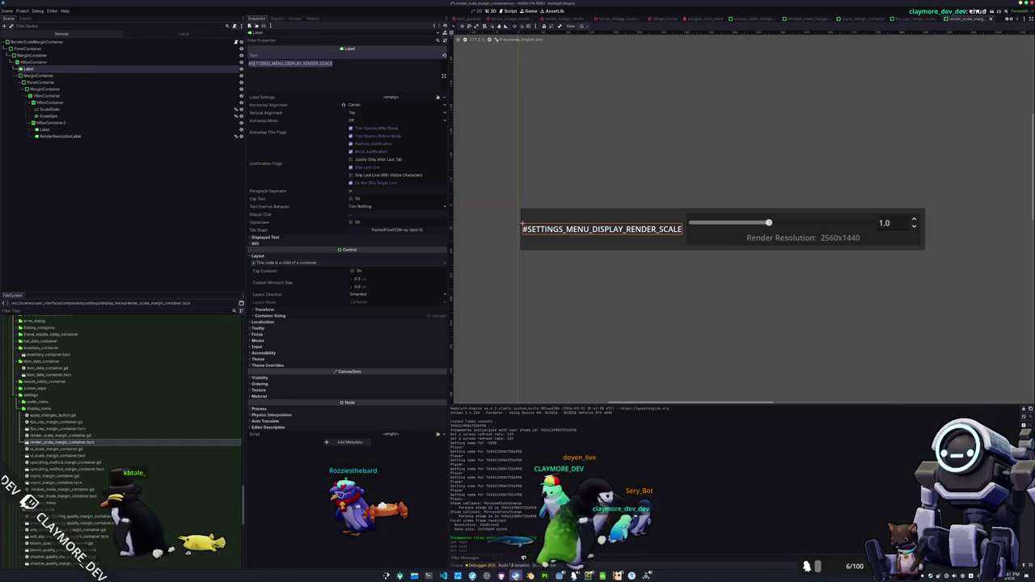
left_click(554, 558)
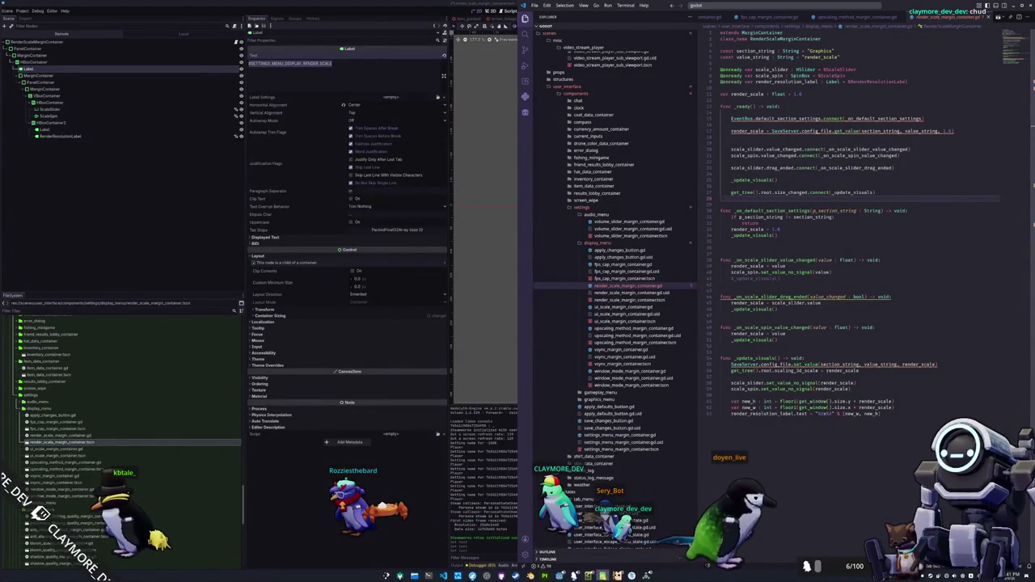
Enter 'Render Scale' as the English text for the new SETTINGS_MENU_DISPLAY_RENDER_SCALE row
left_click(603, 576)
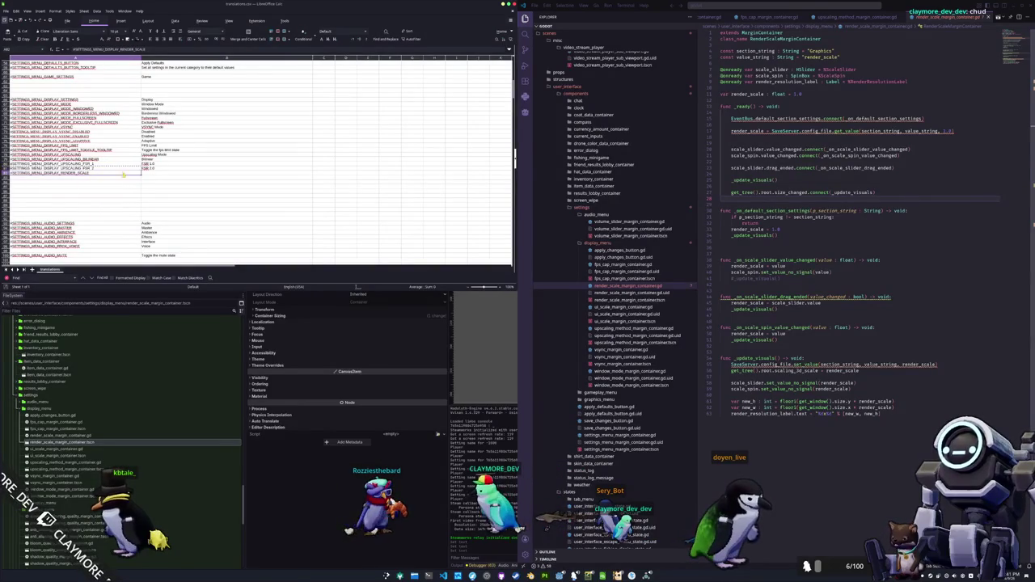
key("Tab")
type("Render")
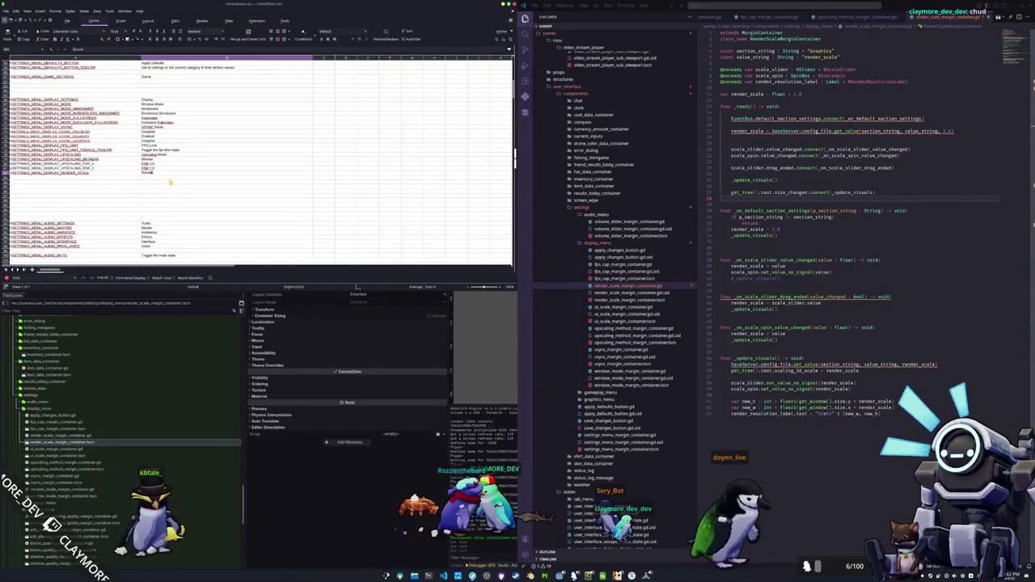
type(" Scale")
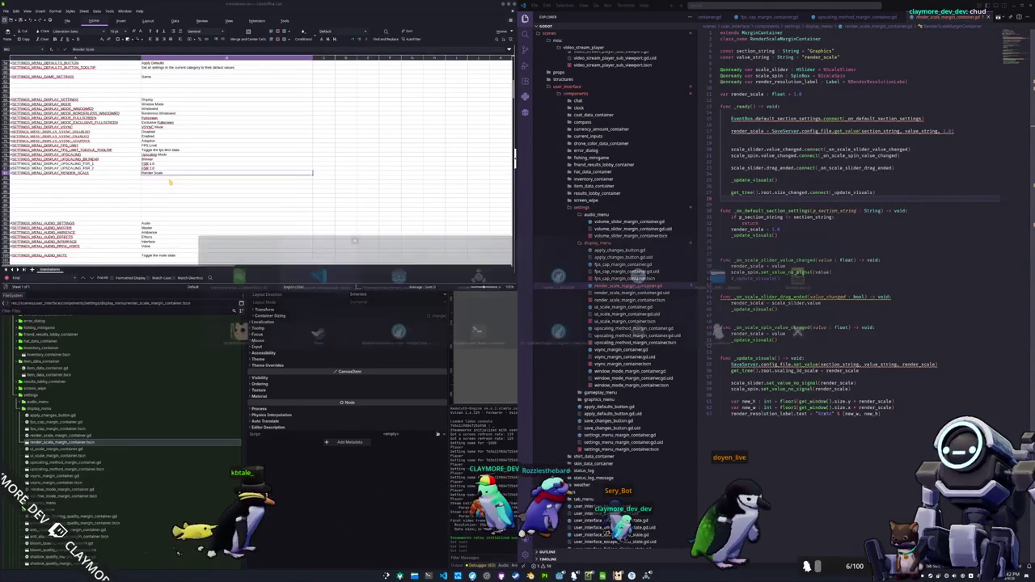
left_click(233, 273)
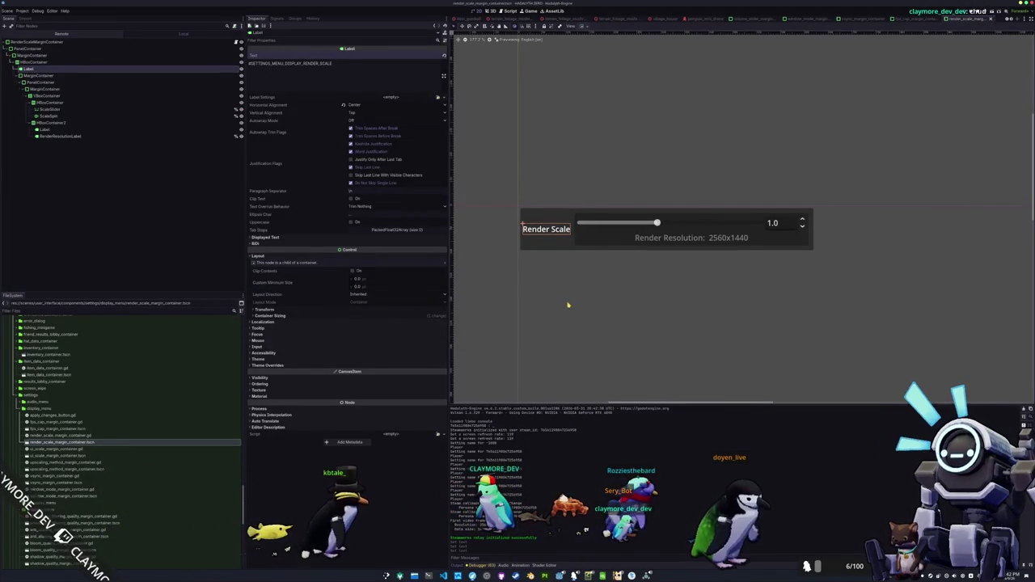
Duplicate the resolution caption label to make a separate ColonLabel
left_click(639, 259)
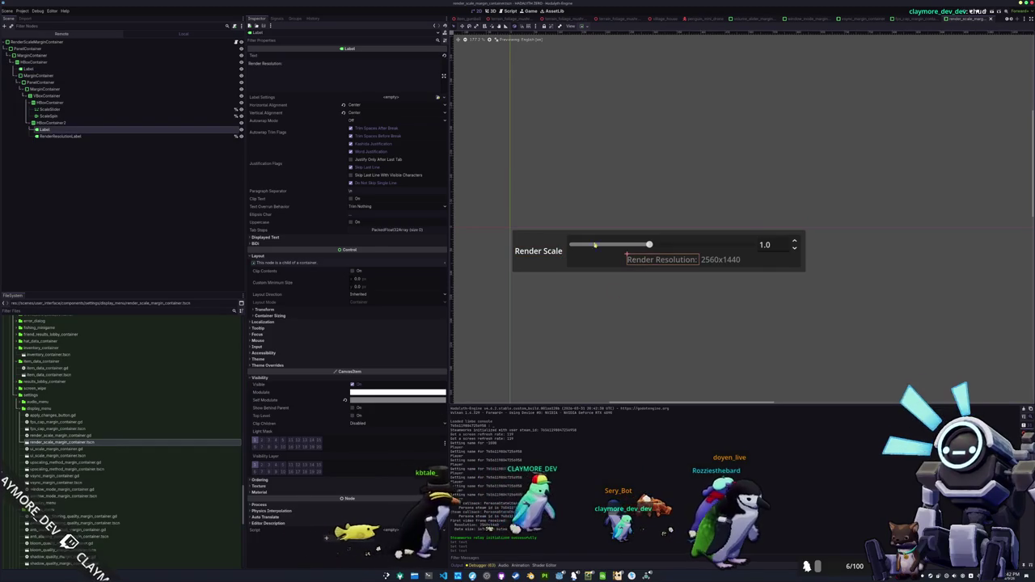
left_click(302, 70)
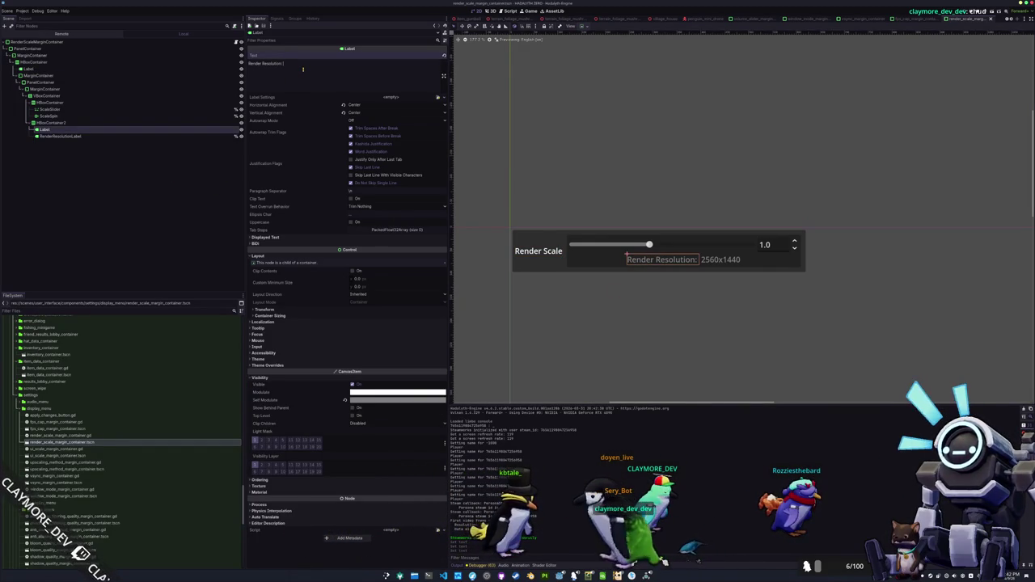
left_click(65, 130)
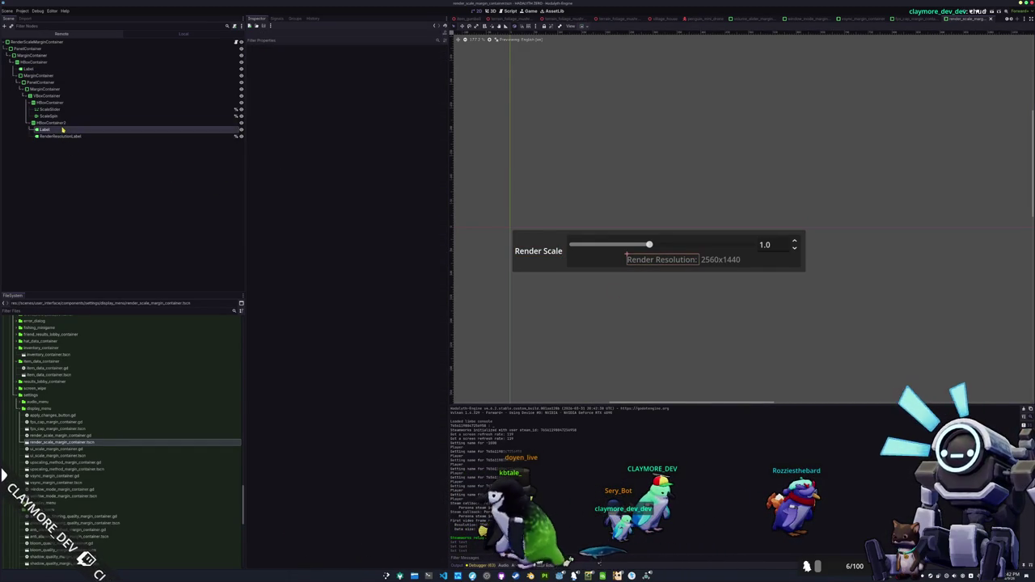
key("ctrl+d")
left_click(78, 144)
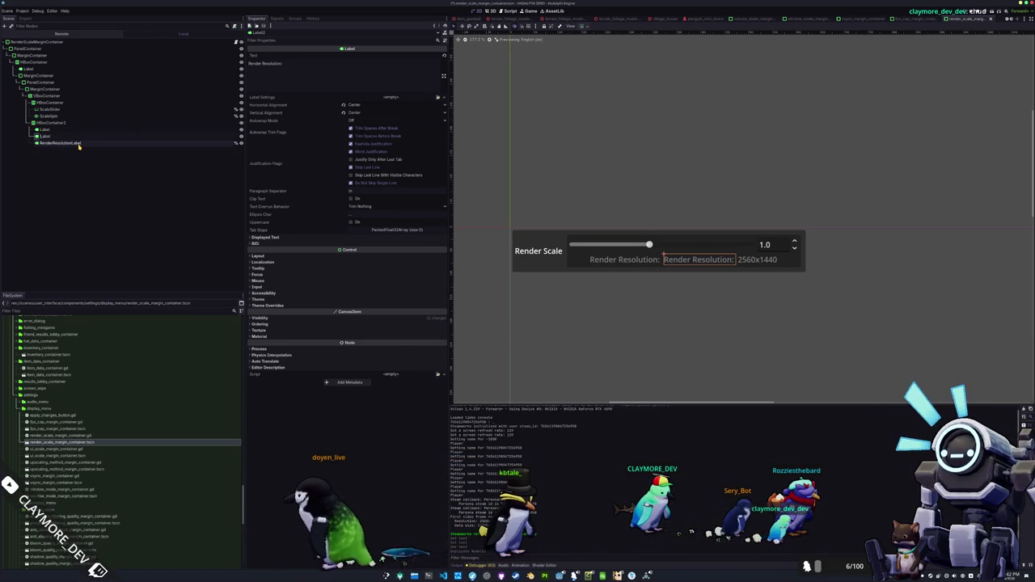
Check the render scale script and reselect the caption label for its #SETTINGS_MENU_RENDER_SCALE_RENDER_SCALE key
key("alt+Tab")
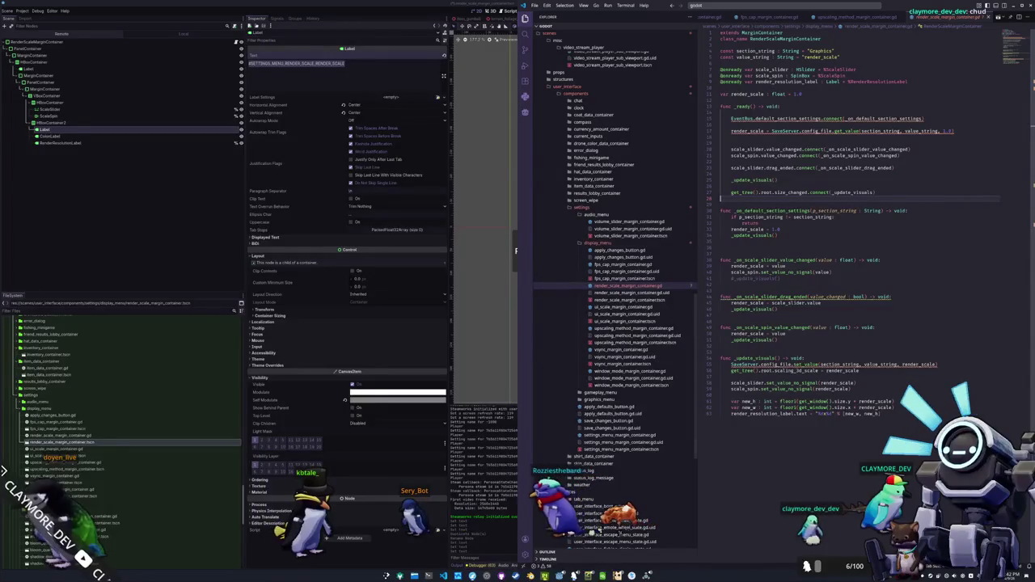
left_click(187, 260)
left_click(157, 130)
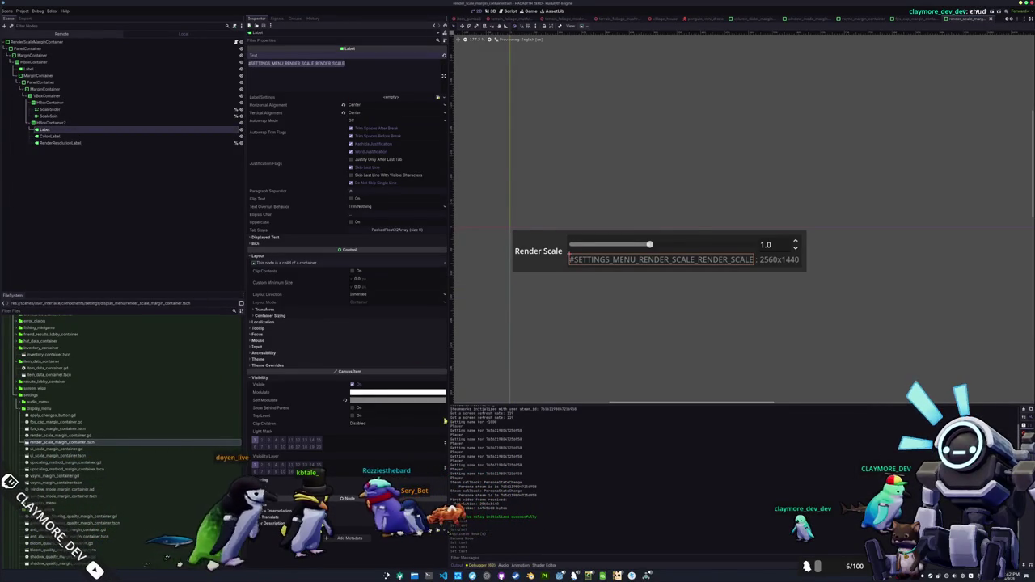
key("alt+Tab")
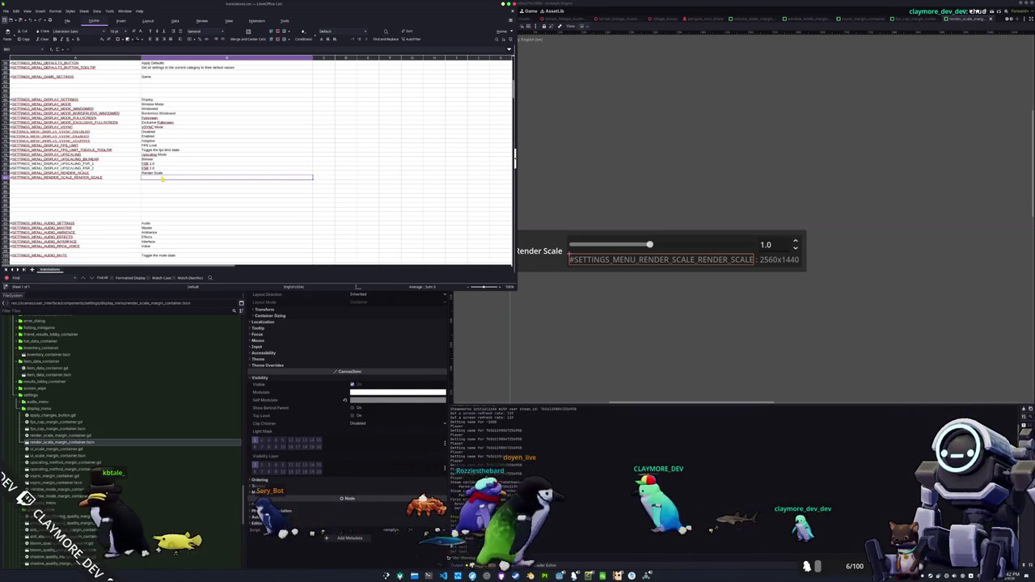
Rename the new row's key to #SETTINGS_MENU_DISPLAY_RENDER_SCALE_RENDER_RESOLUTION and give it English text 'Render Resolution'
key("Left")
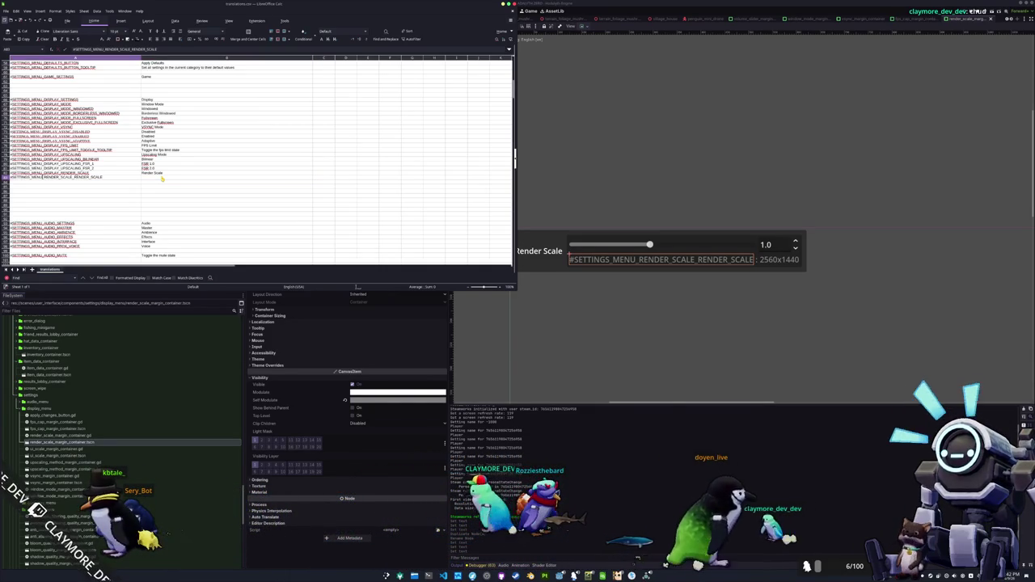
type("DISPLAY_")
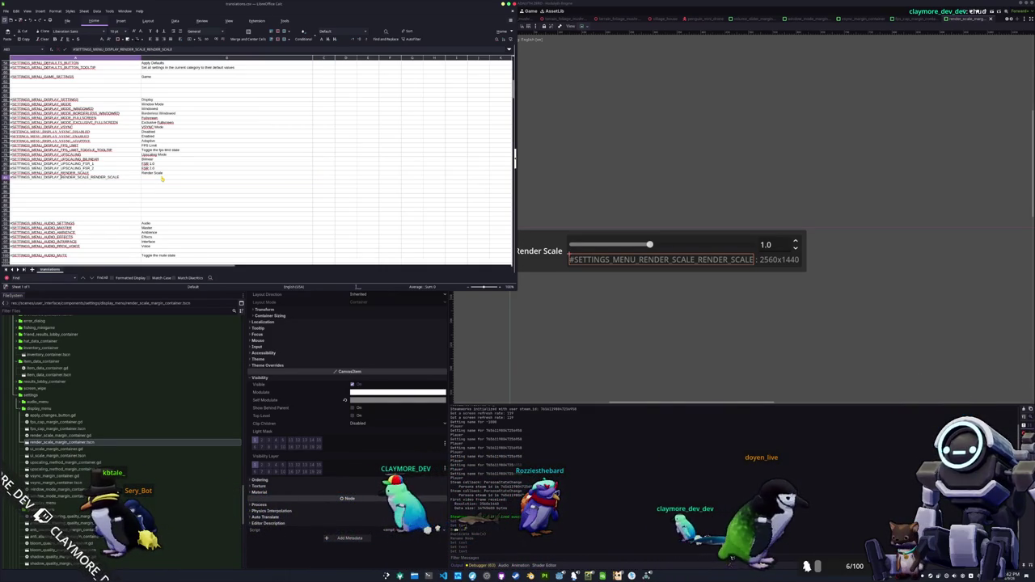
left_click(162, 179)
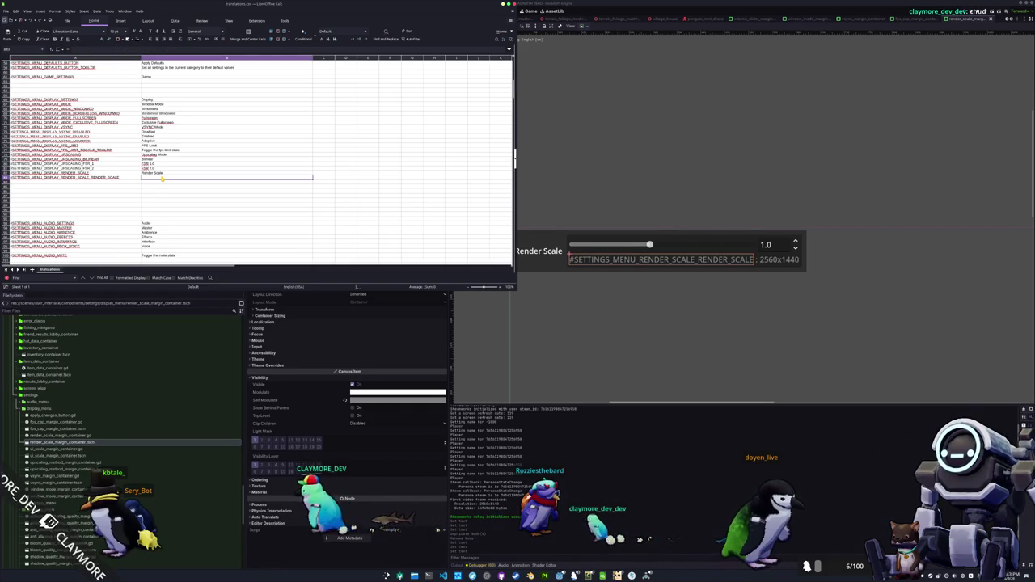
type("Render Resolution")
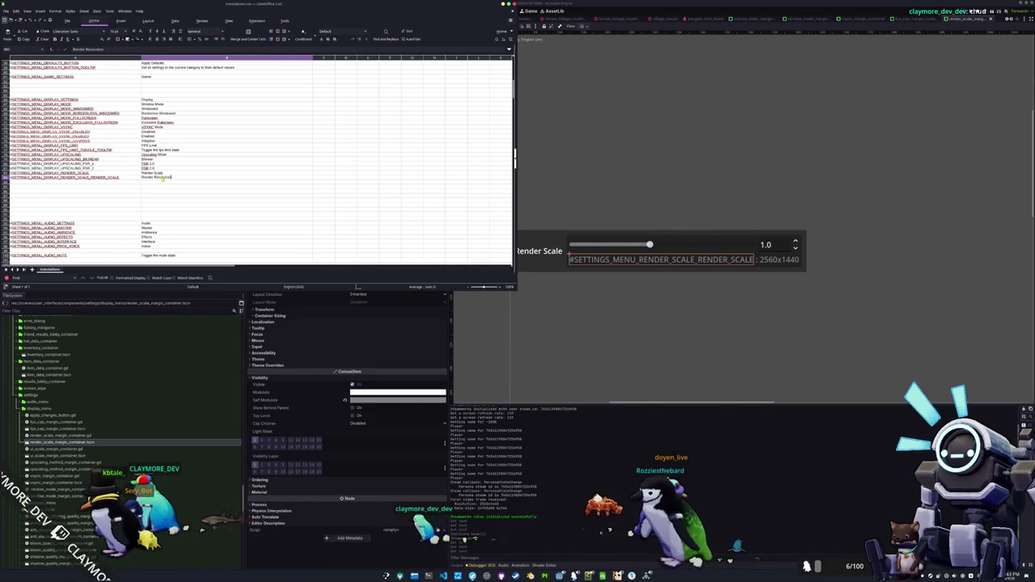
key("shift+Tab")
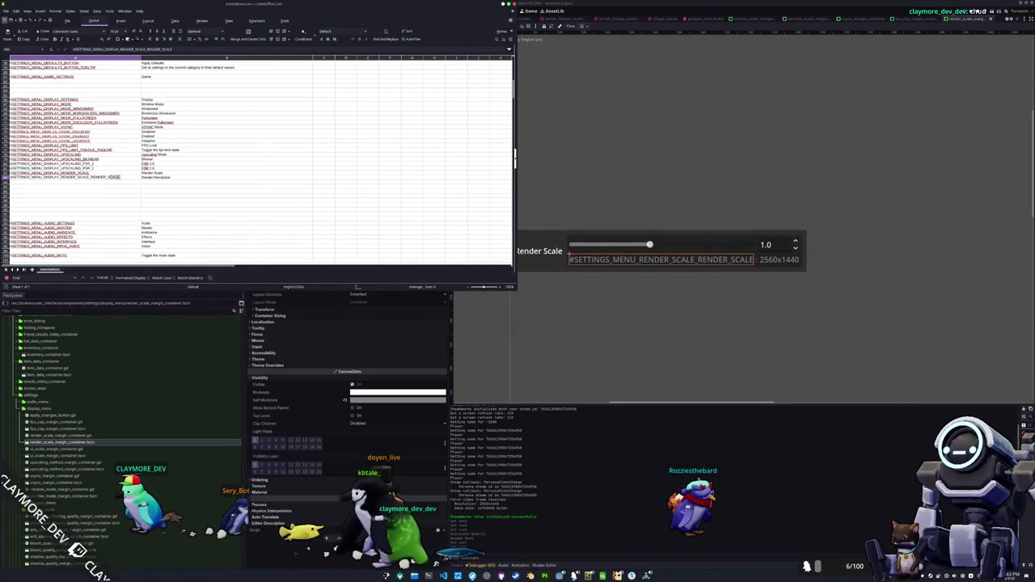
type("RESOLUTION")
key("Return")
key("alt+Tab")
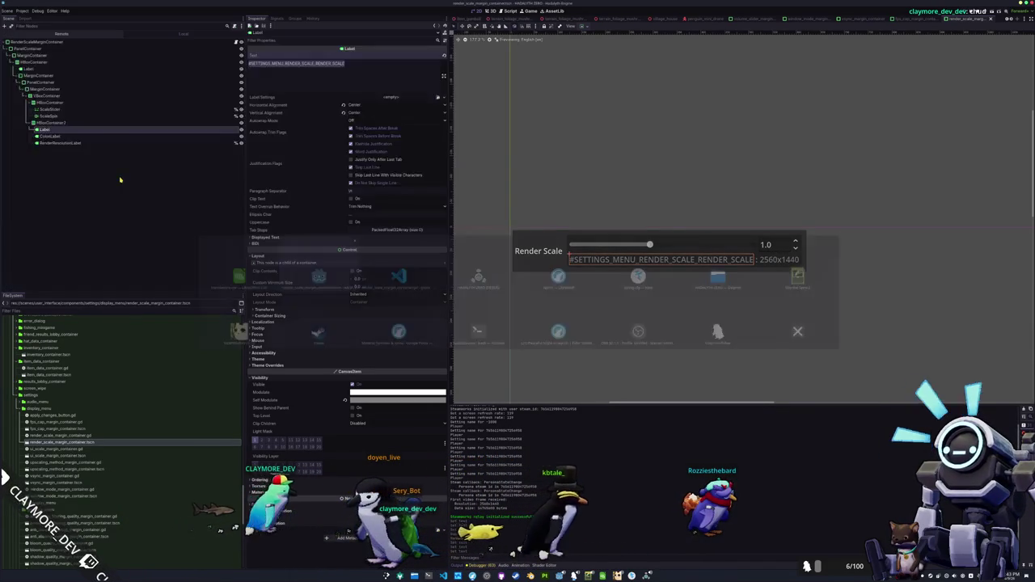
Paste the #SETTINGS_MENU_DISPLAY_RENDER_SCALE_RENDER_RESOLUTION key into the caption Label's Text property
type("#SETTINGS_MENU_DISPLAY_RENDER_SCALE_RENDER_RESOLUTION")
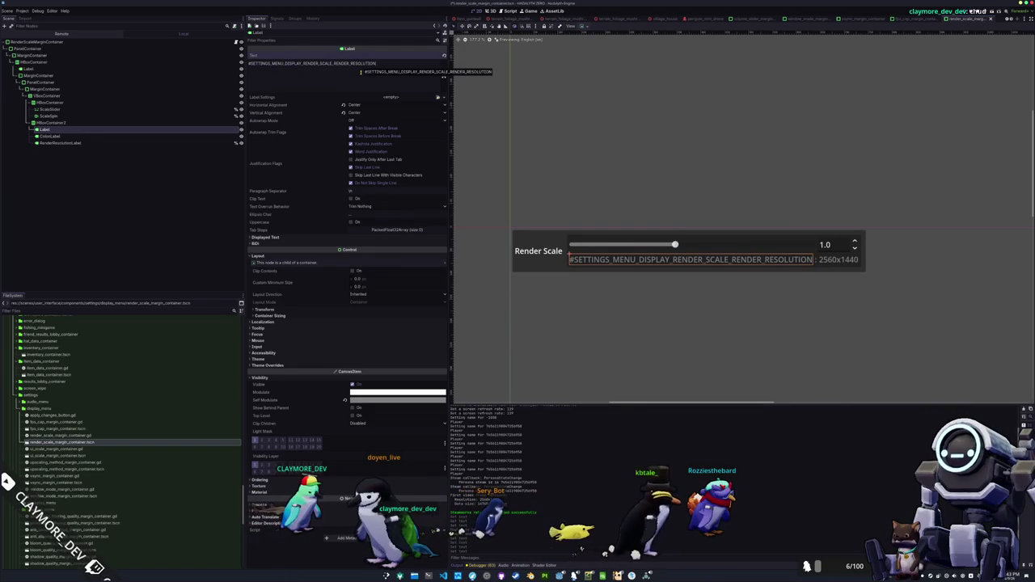
key("alt+Tab")
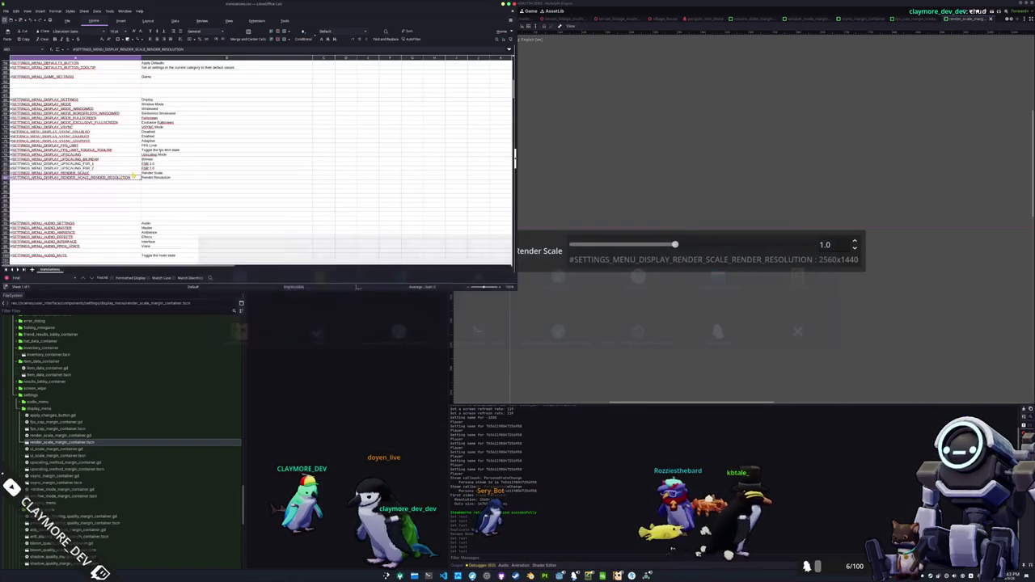
key("alt+Tab")
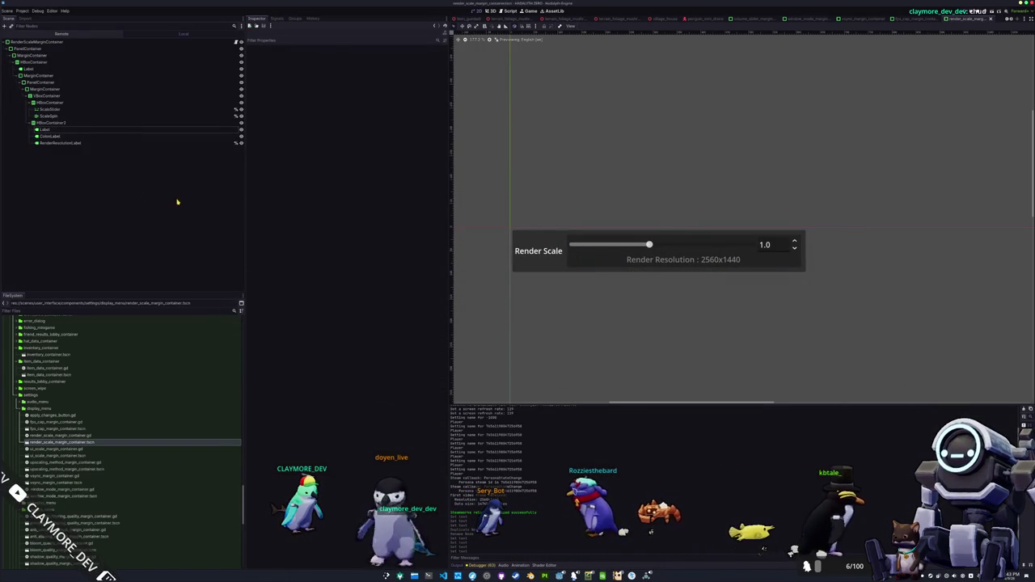
Inspect the value label, caption label, scale slider and the render scale panel root
left_click(109, 142)
left_click(111, 130)
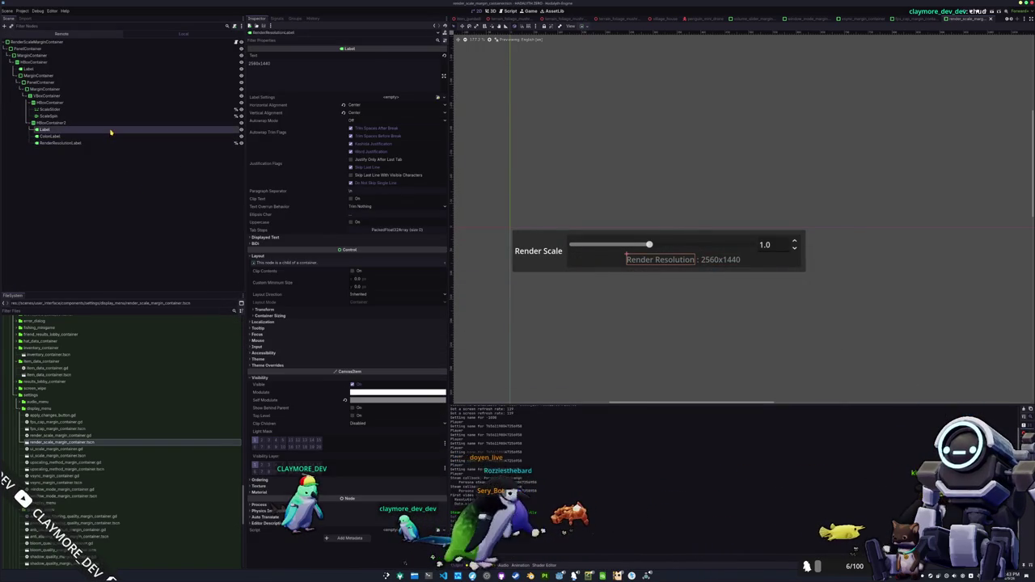
left_click(110, 109)
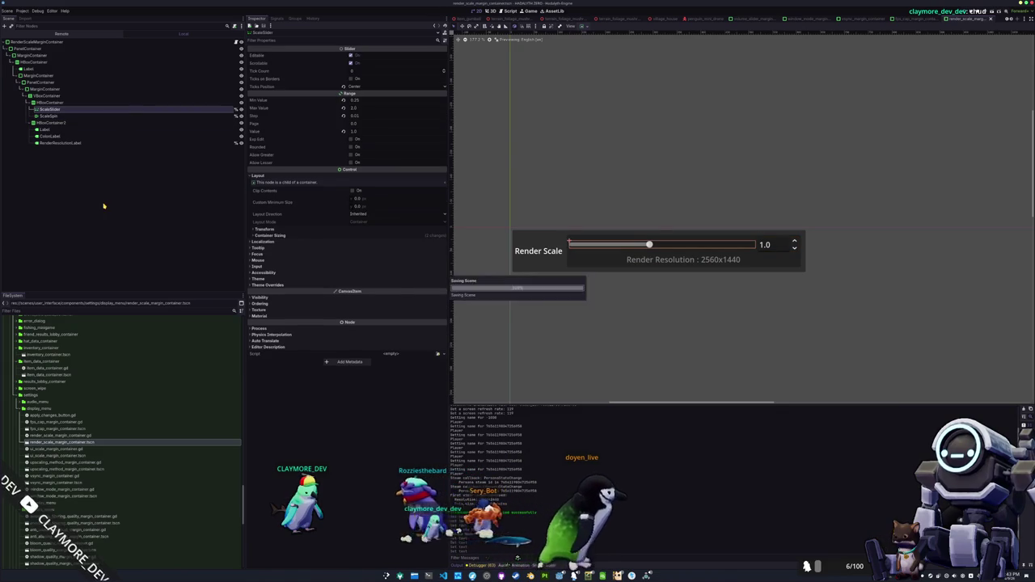
left_click(37, 42)
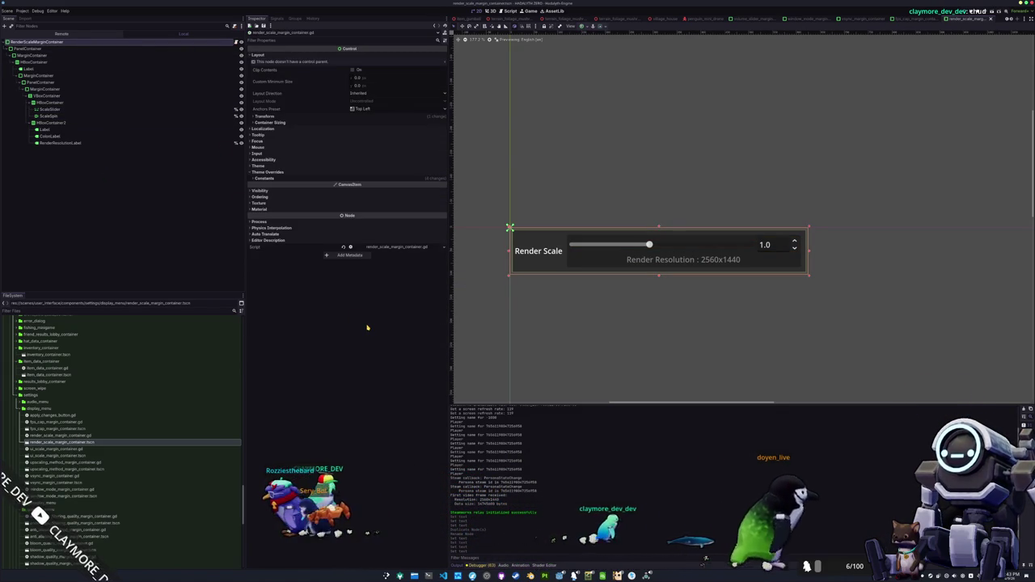
Inspect the margin containers, slider row and resolution readout row in the Scene dock
left_click(582, 269)
scroll(574, 294, "up", 2)
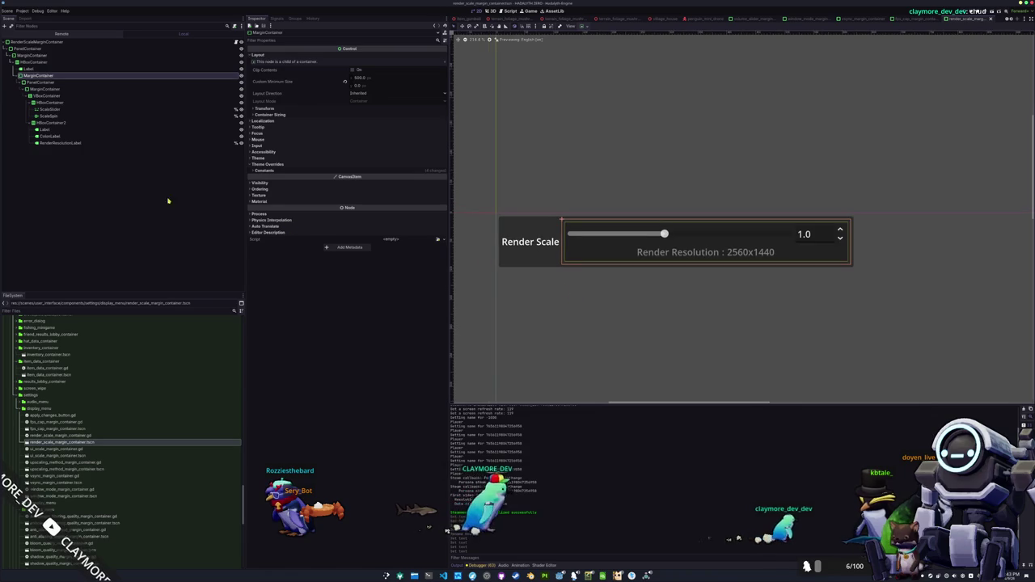
left_click(43, 90)
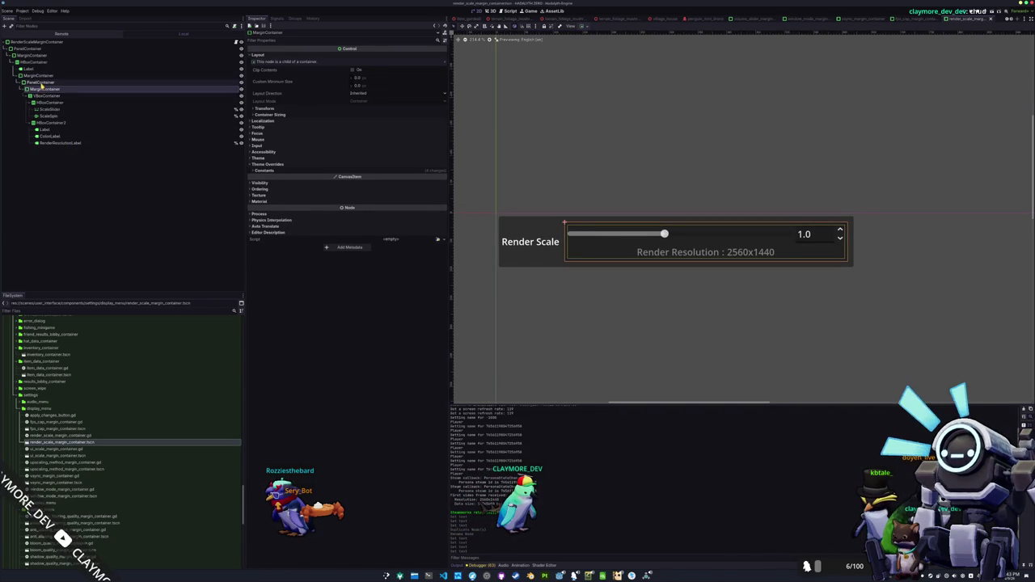
left_click(38, 75)
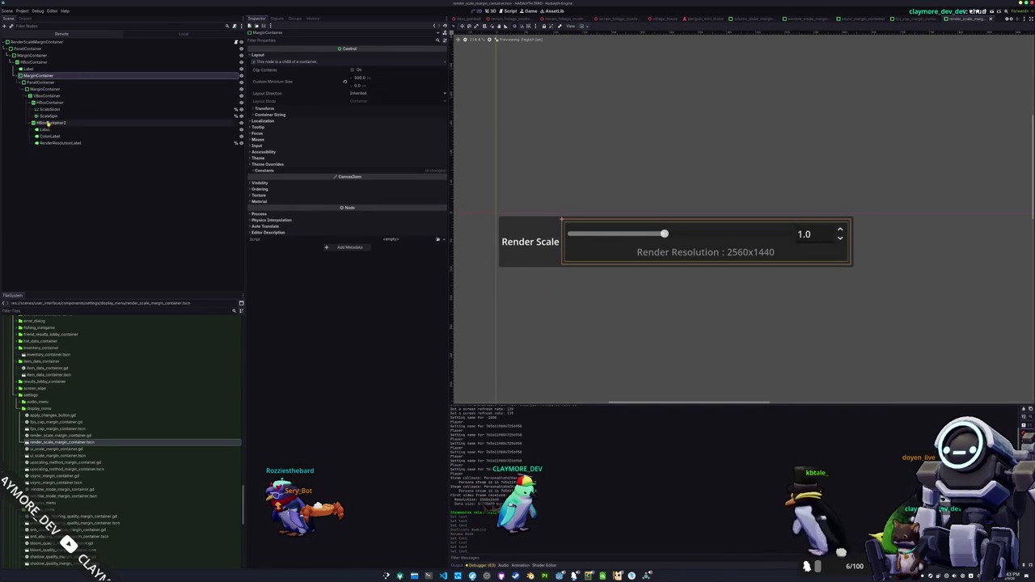
left_click(51, 136)
left_click(51, 122)
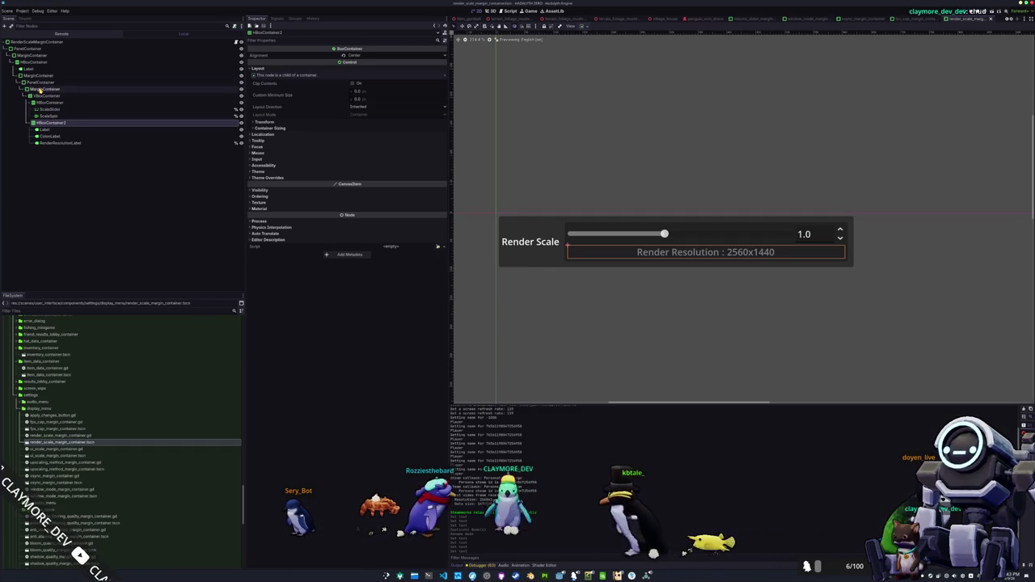
left_click(40, 103)
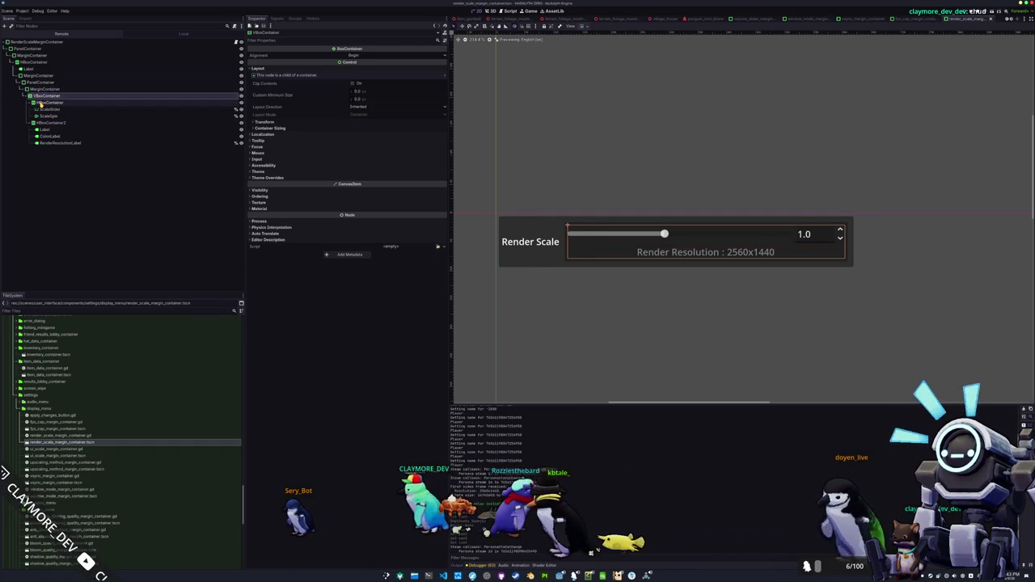
left_click(38, 96)
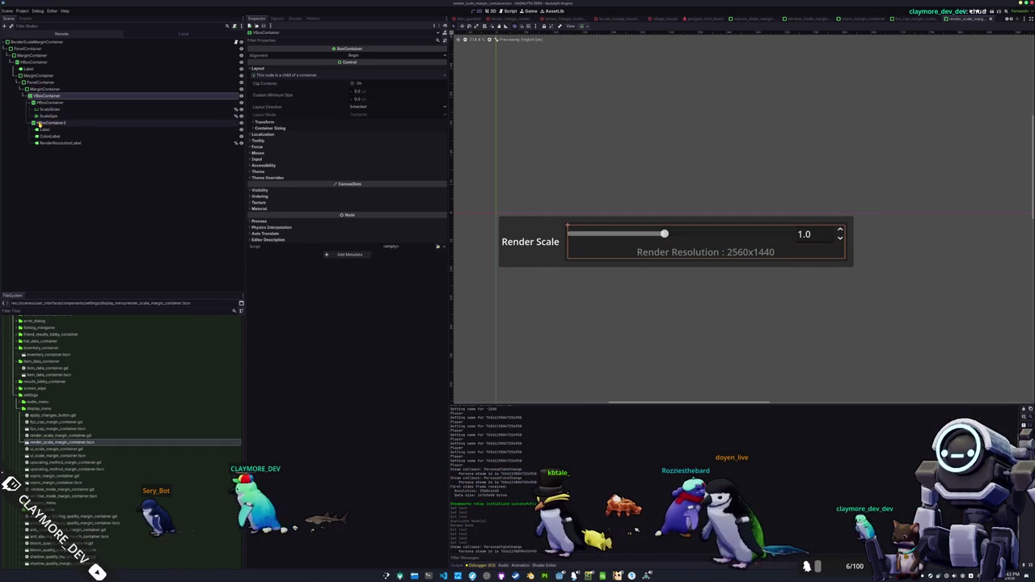
Move the slider stack out of the panel and put the readout row in the panel beneath the slider
left_click(38, 123, "shift")
left_click_drag(39, 123, 56, 81)
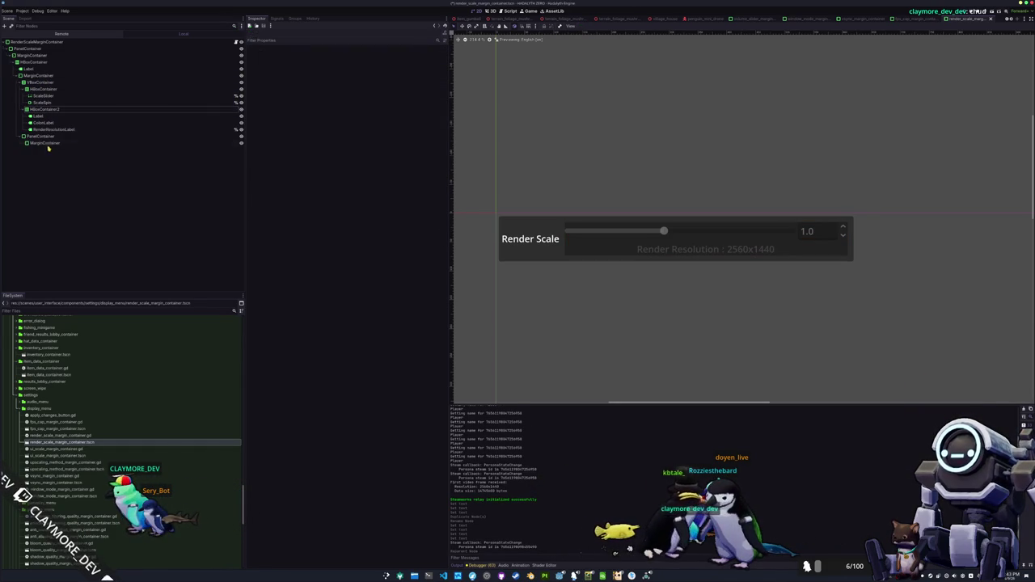
left_click(39, 113)
left_click_drag(48, 144, 47, 145)
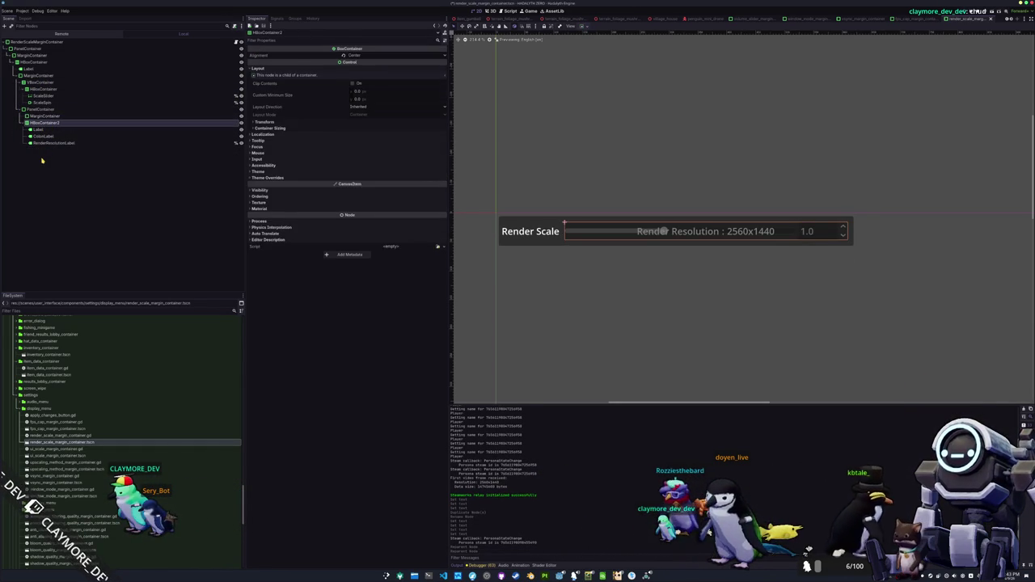
left_click(42, 160)
left_click(36, 84)
left_click_drag(27, 114, 34, 90)
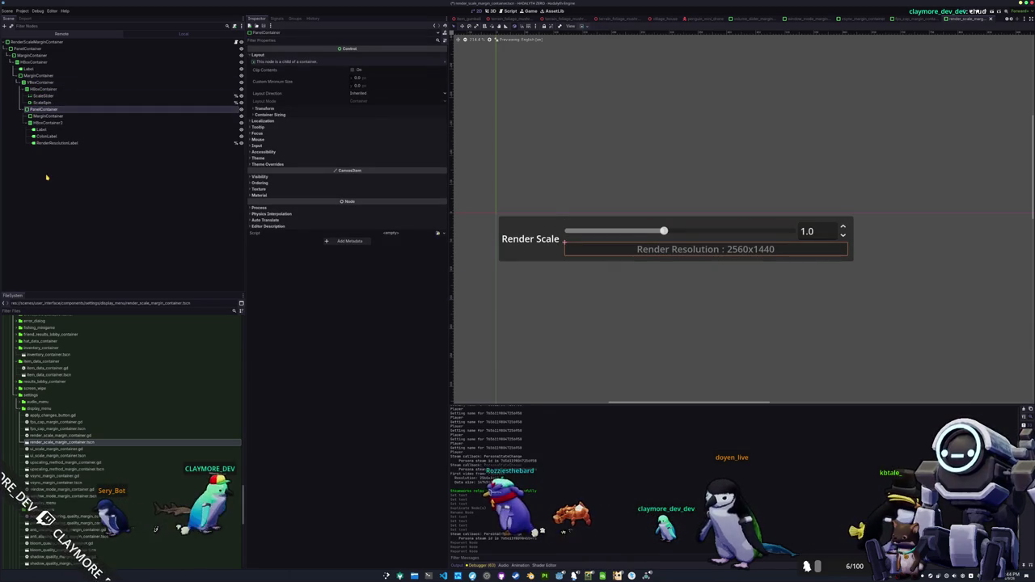
Save the scene and check the margin container's layout
left_click(46, 176)
key("ctrl+s")
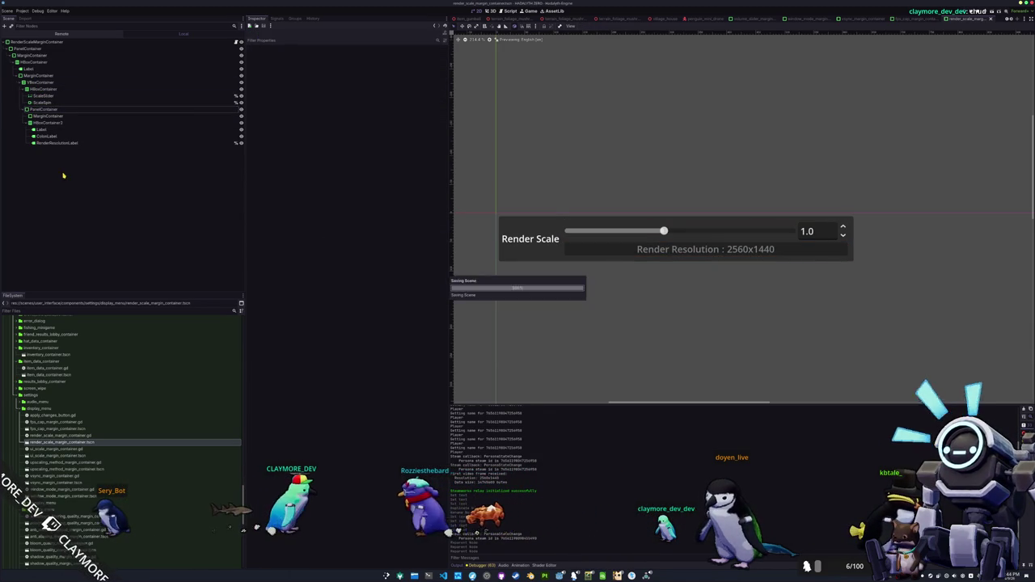
left_click(548, 264)
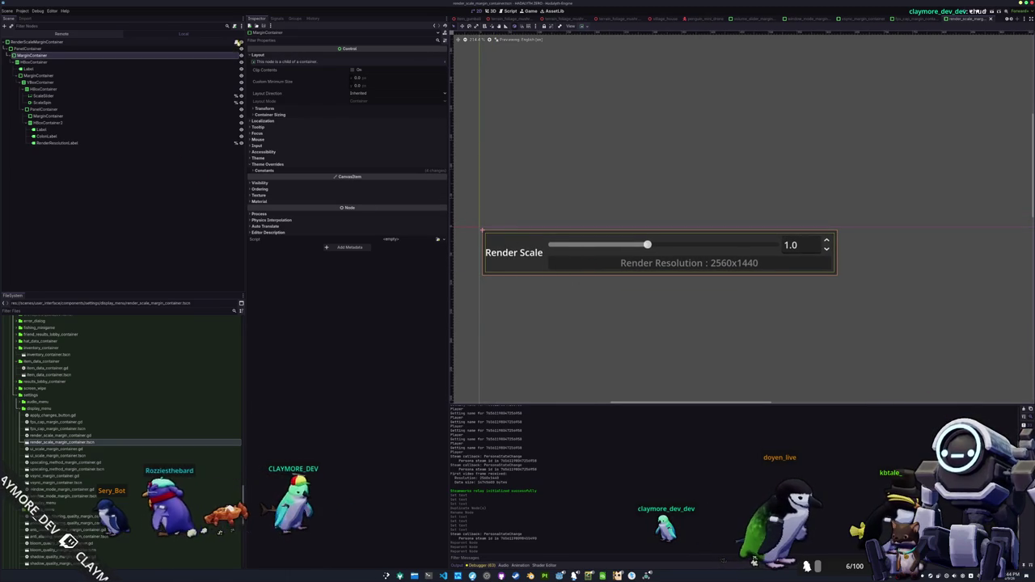
key("alt+Tab")
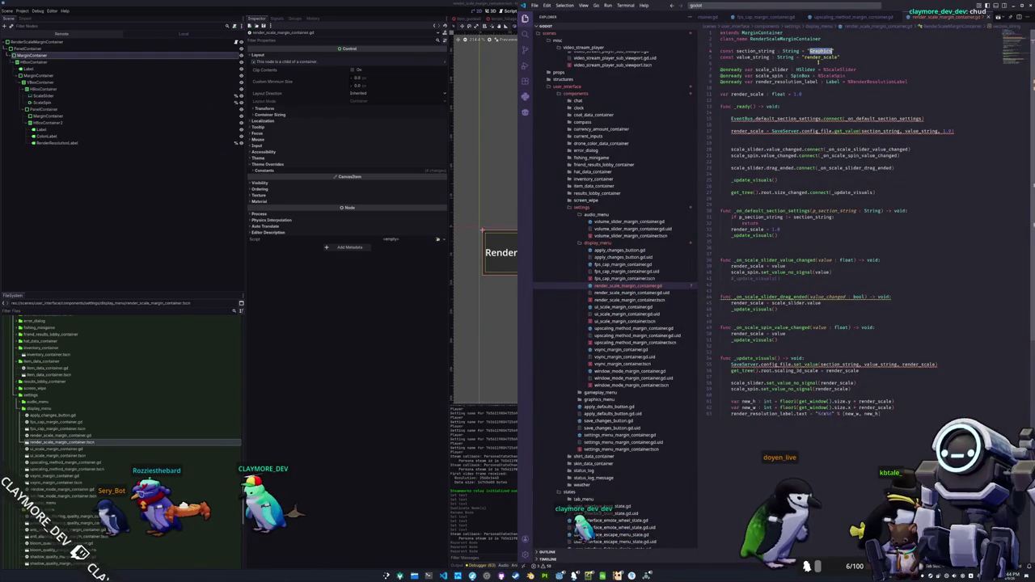
type("DISPLAY")
In _ready, connect GlobalSignals.user_interface_settings_default_section to the default-section handler
left_click_drag(841, 61, 841, 75)
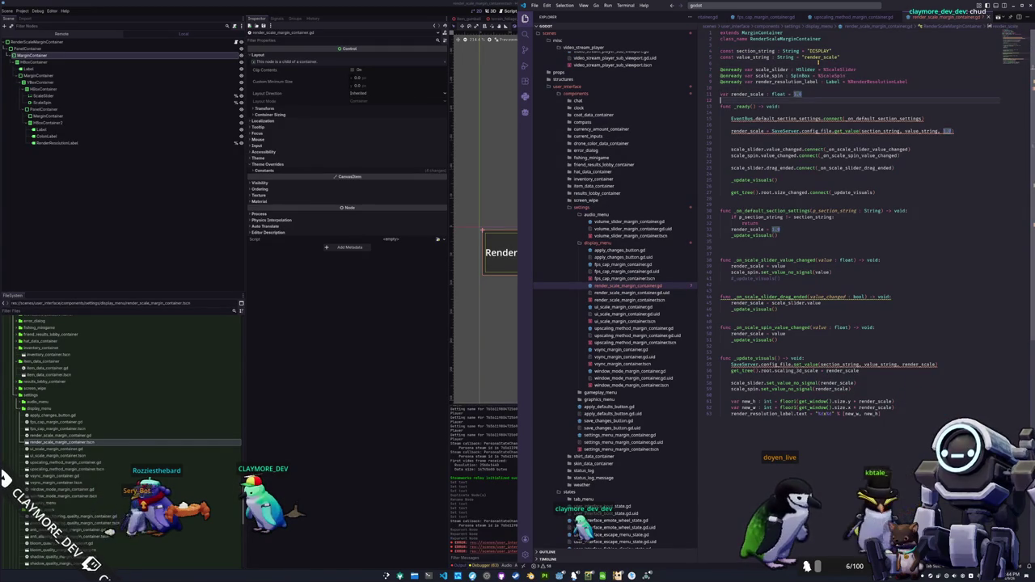
key("Return")
type("Global")
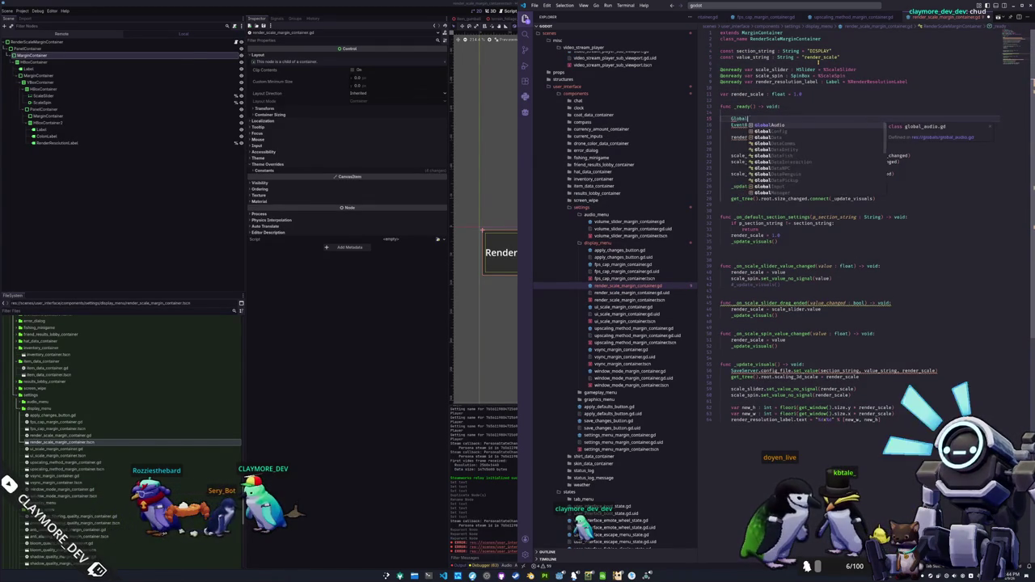
key("Down")
key("Return")
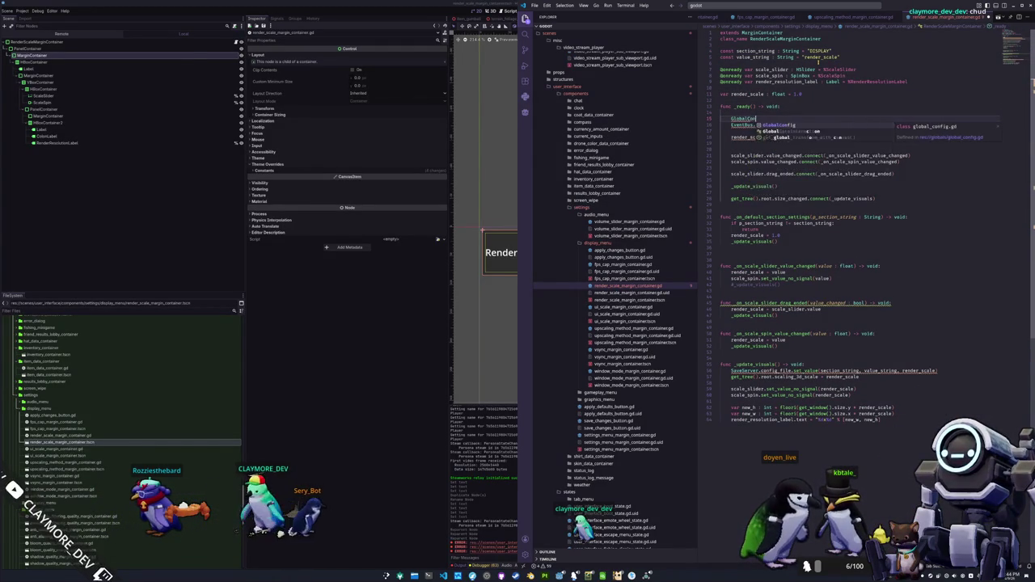
type("Global")
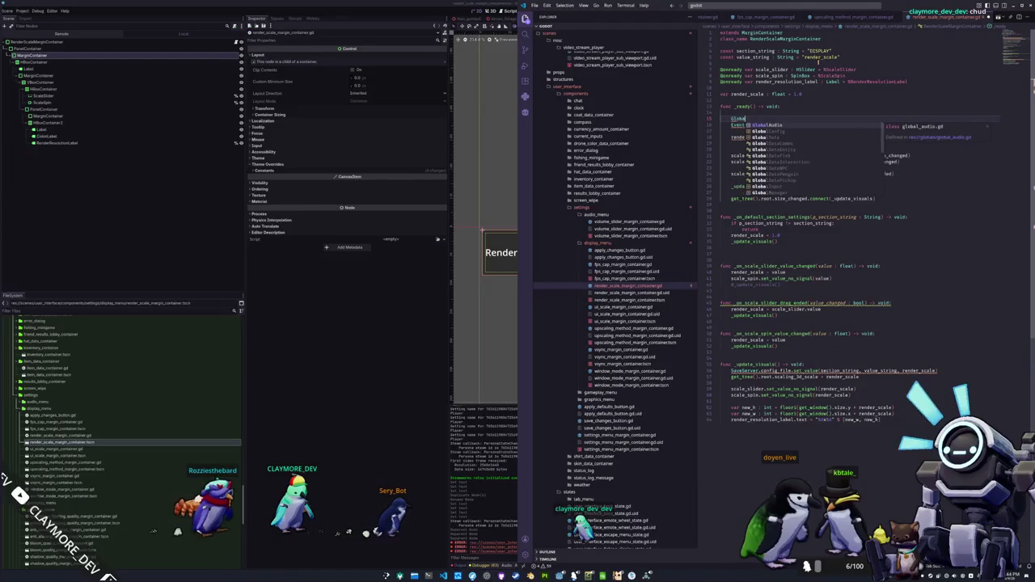
type("Signals.us")
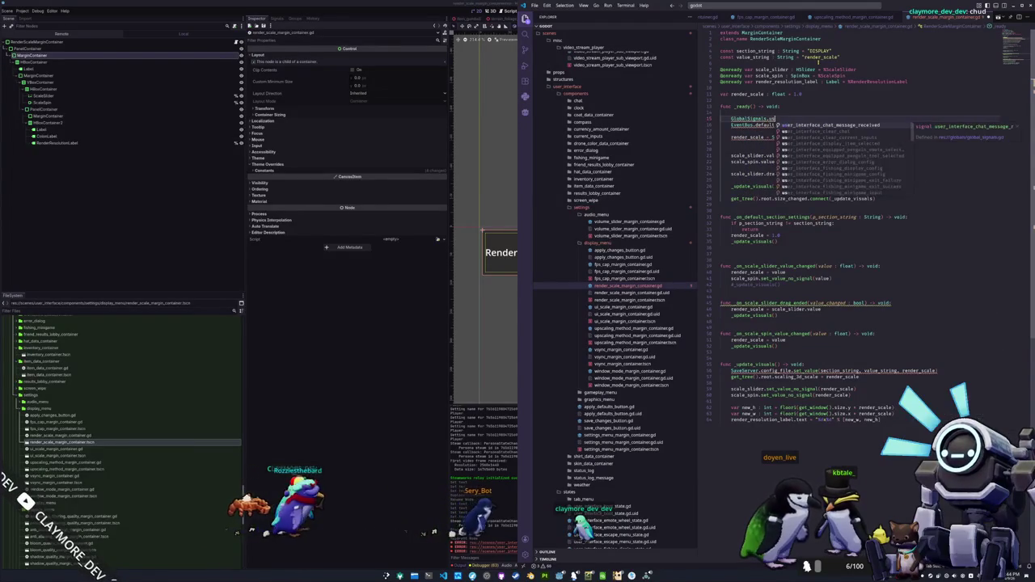
type("er_interface_displa")
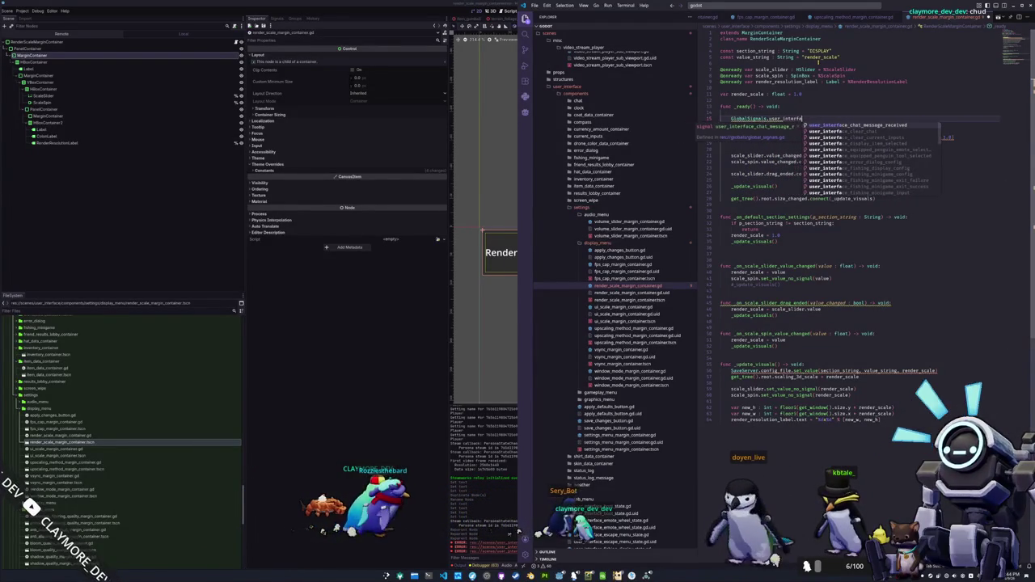
key("BackSpace")
key("BackSpace")
key("BackSpace")
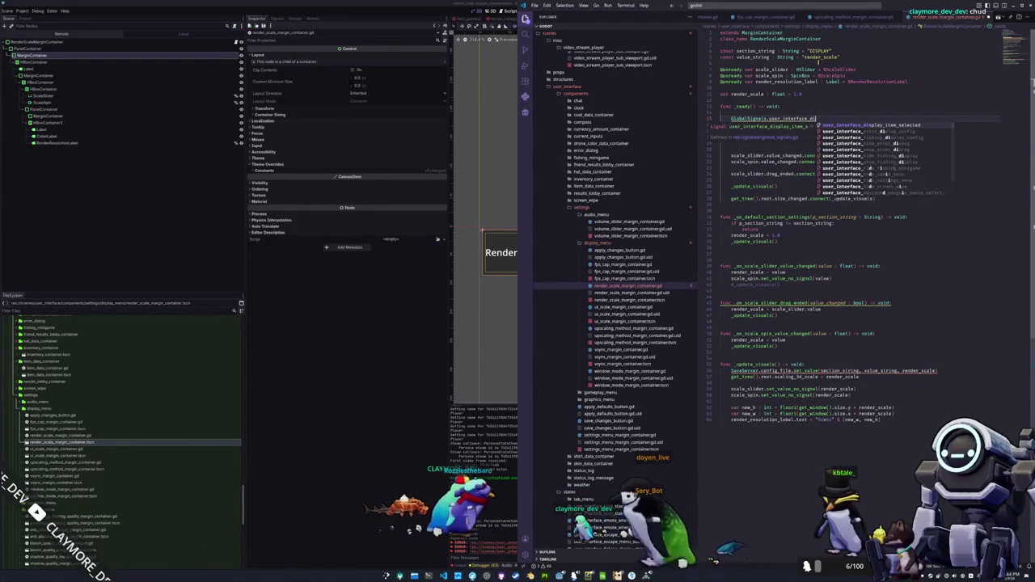
type("defau")
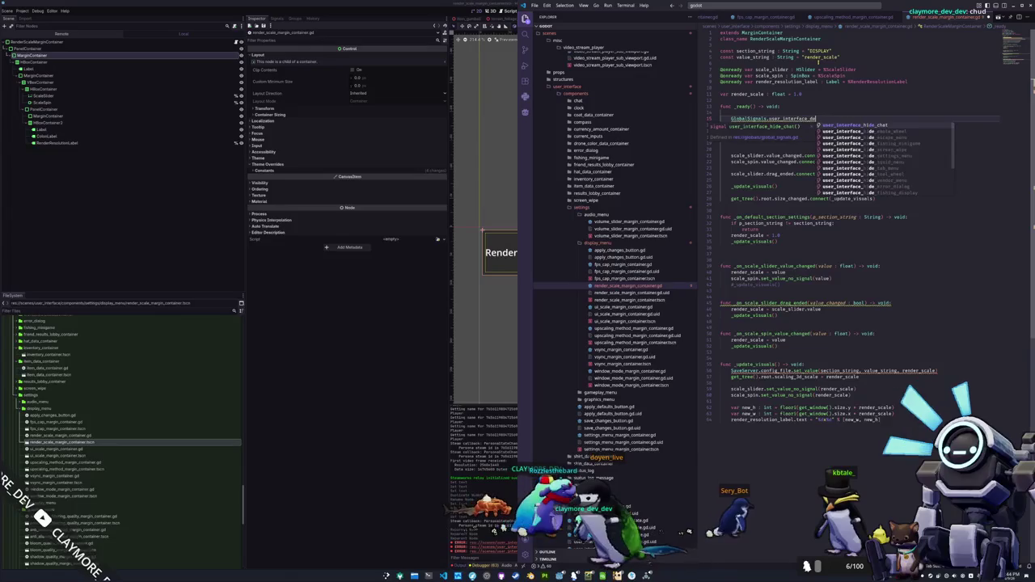
type(".")
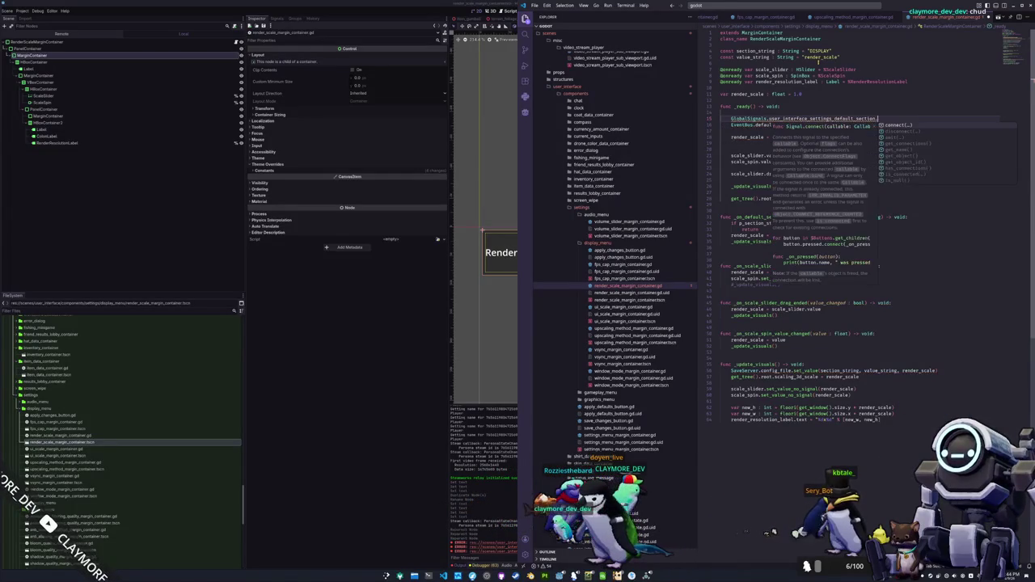
type("connect(")
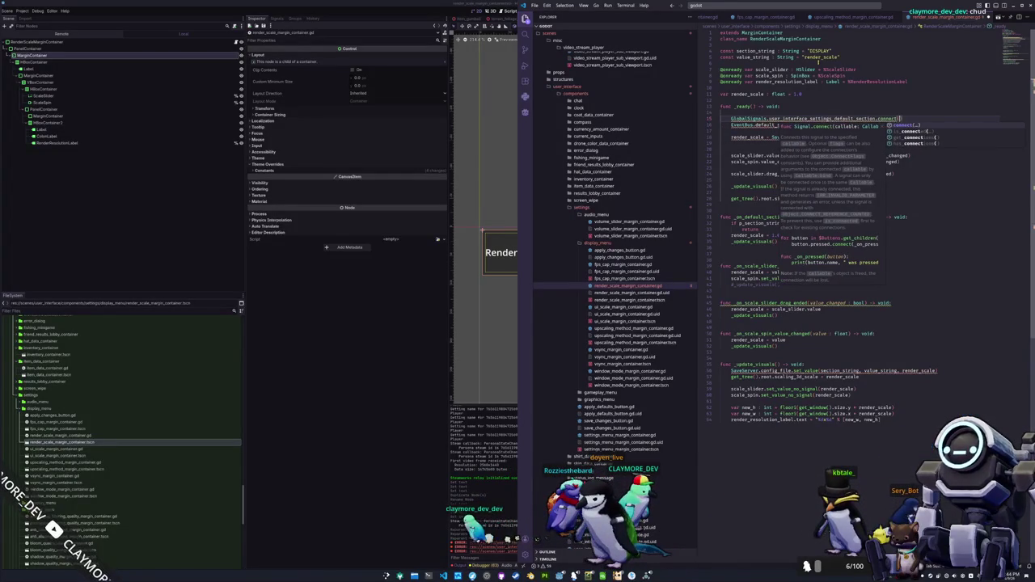
type("_on")
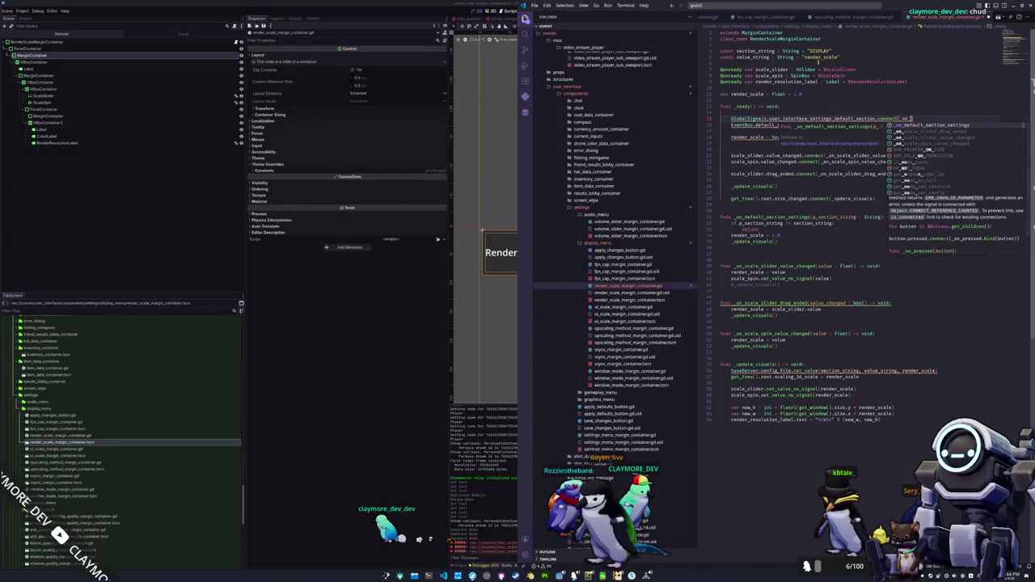
key("Escape")
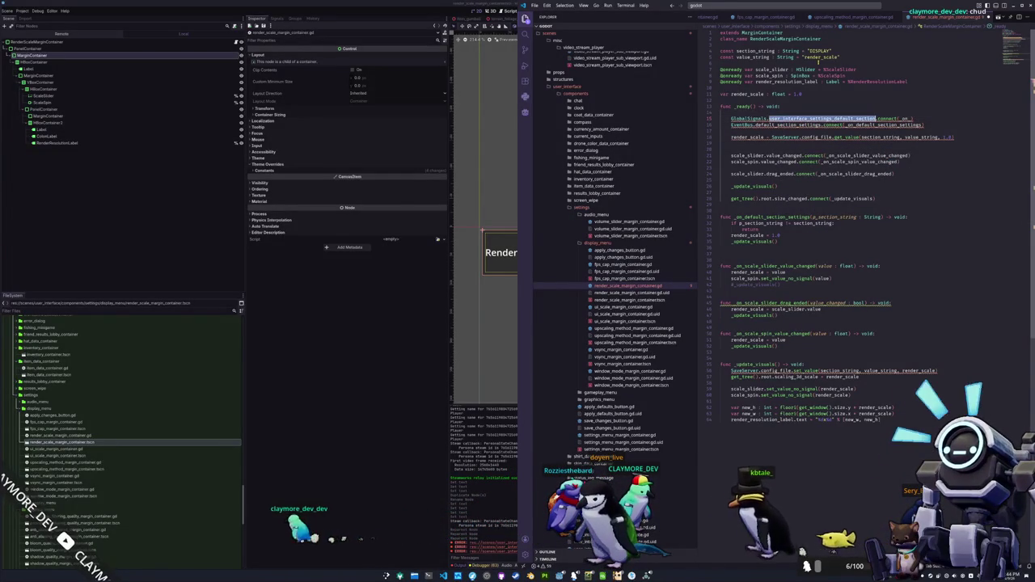
key("Tab")
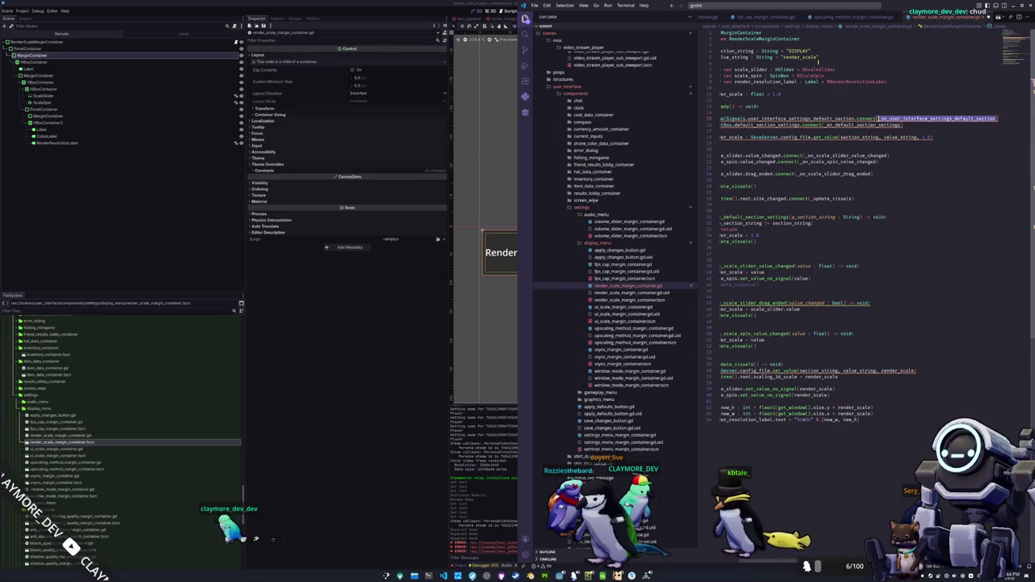
key("Down")
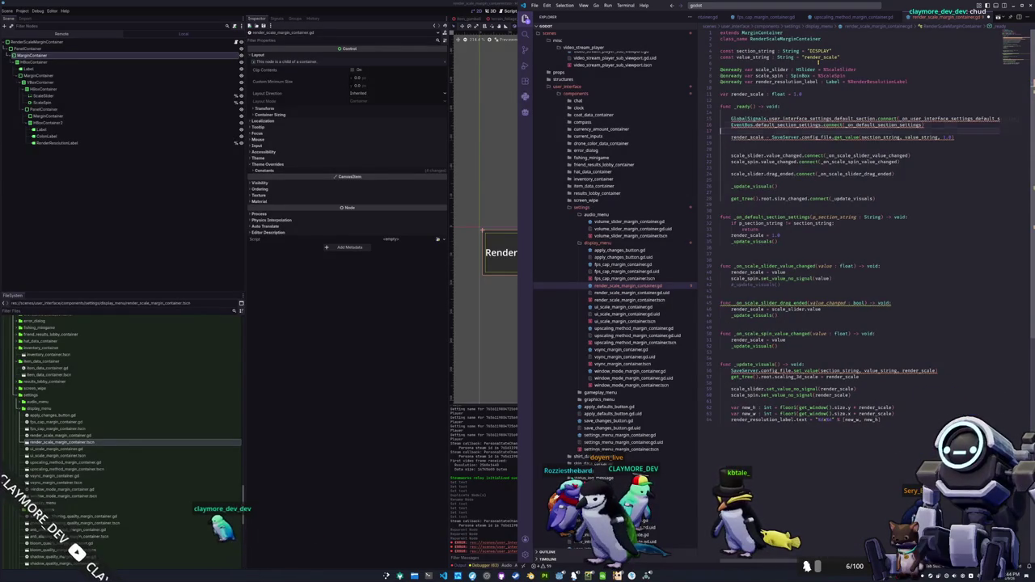
Change the handler's condition to 'if not self.visible' and remove the extra blank line in _ready
left_click(722, 216)
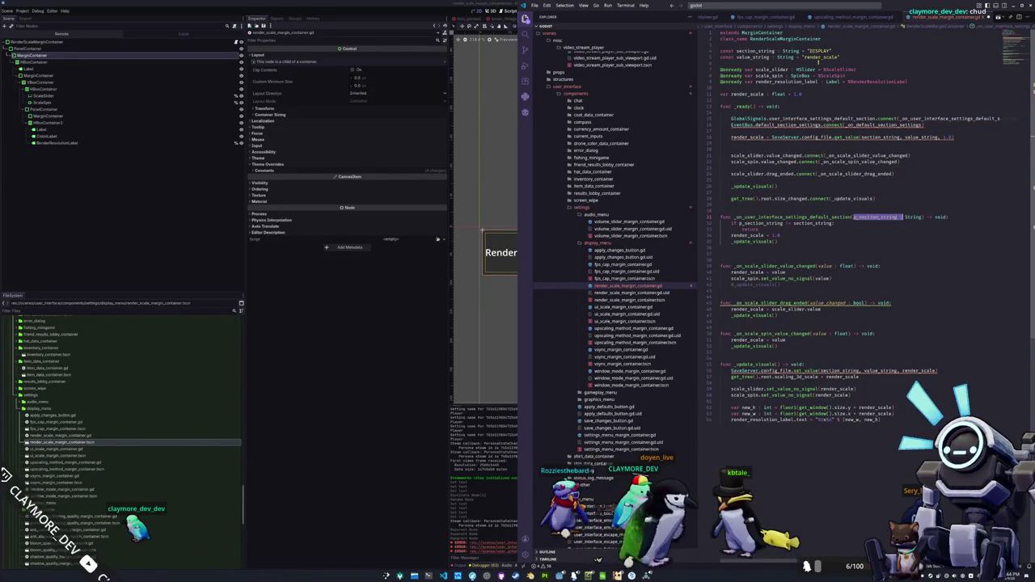
double_click(760, 223)
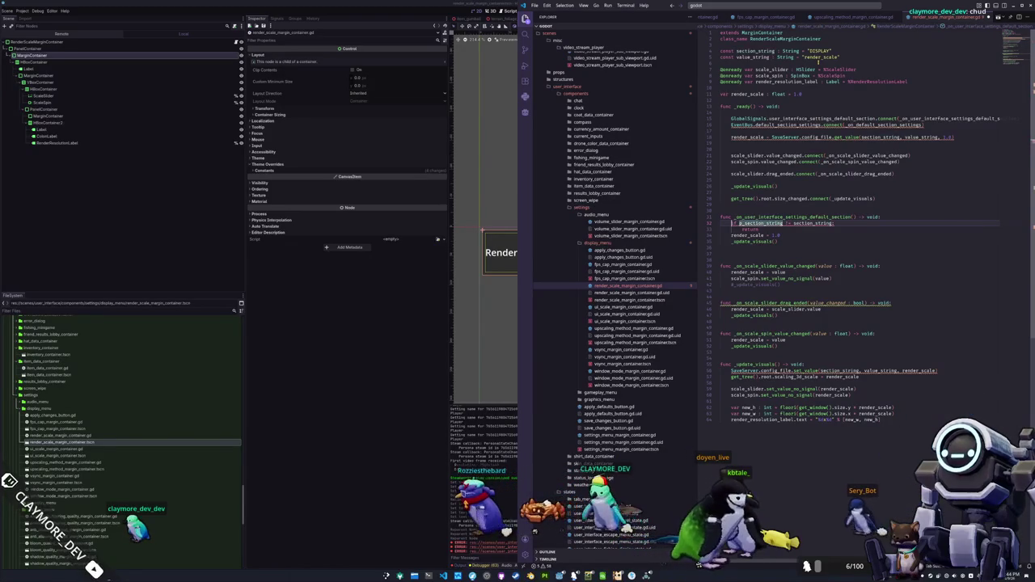
type("not self.")
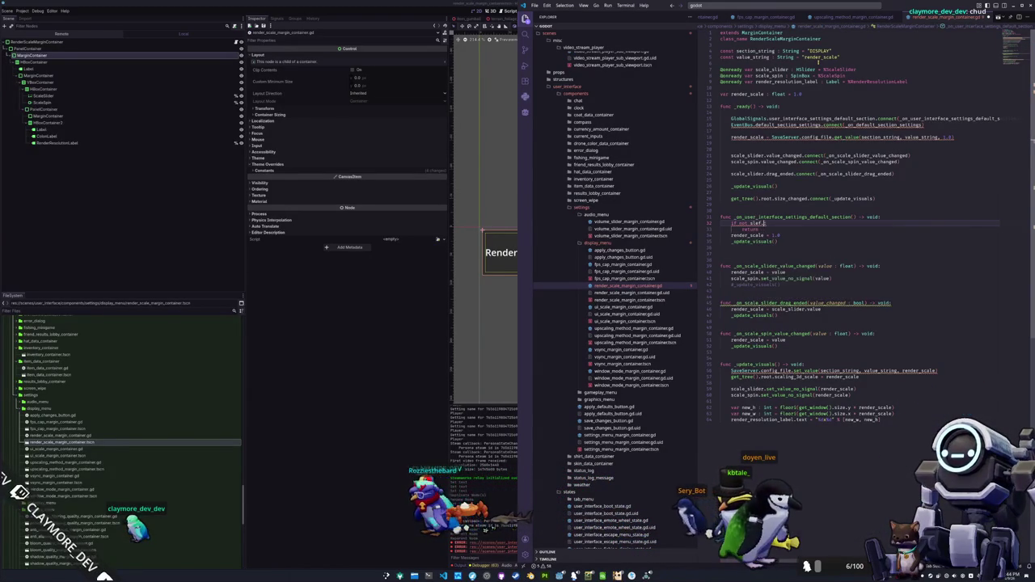
type("elf.visible")
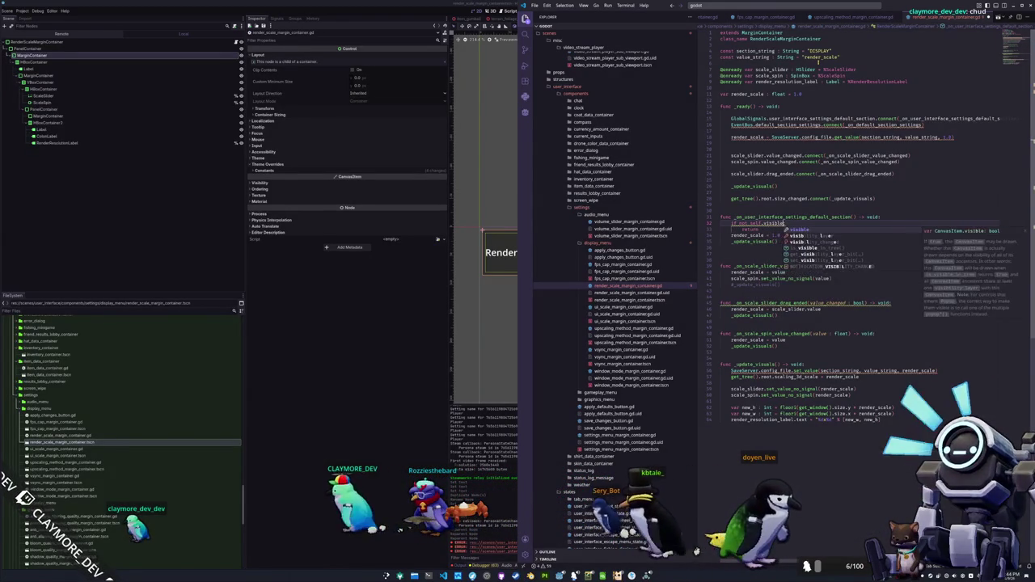
left_click(780, 161)
key("Up")
key("Up")
key("Up")
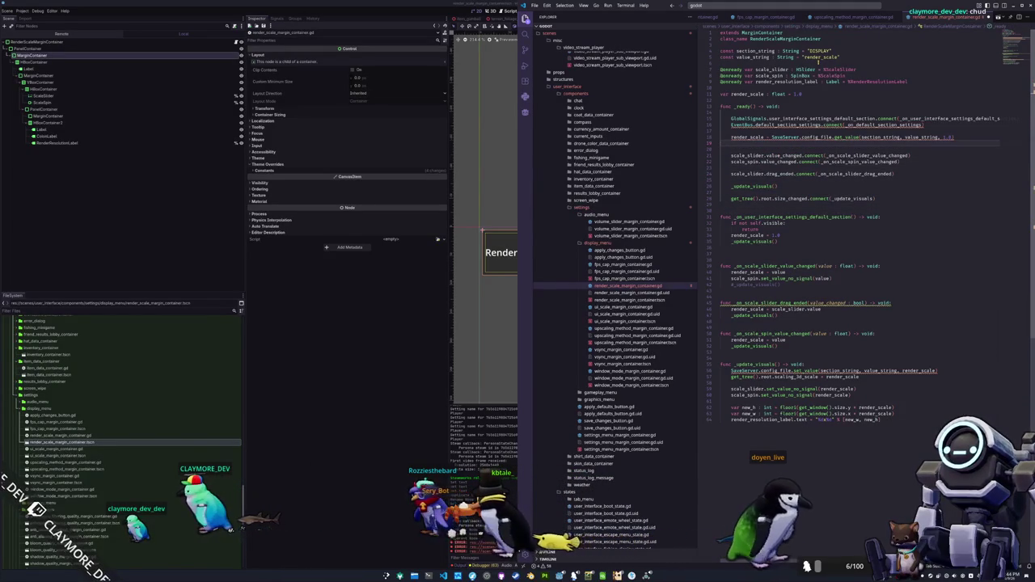
key("Delete")
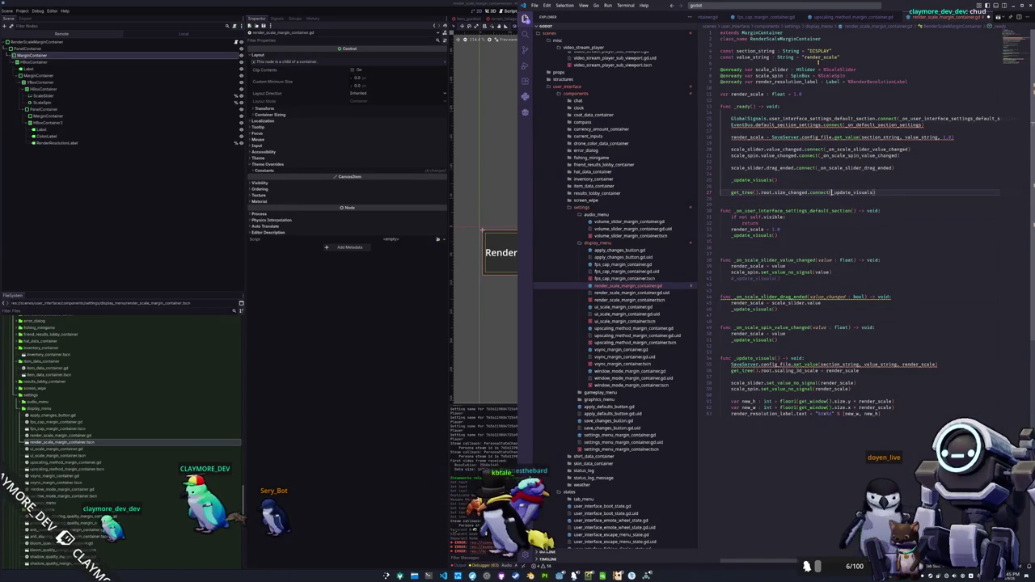
Point the size_changed connection at _update_label and start writing a new label-update function
key("Left")
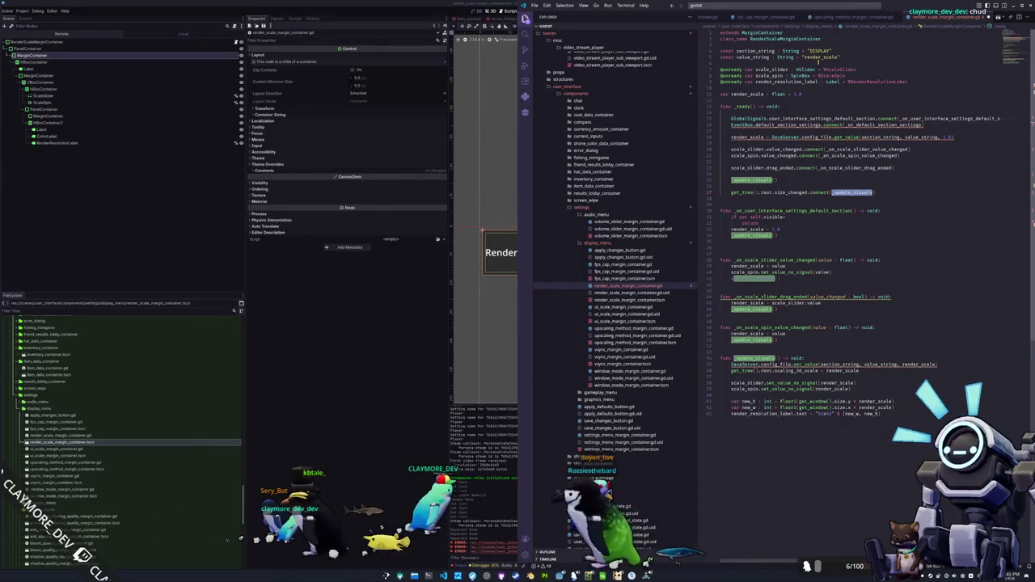
key("ctrl+BackSpace")
type("_update_vi")
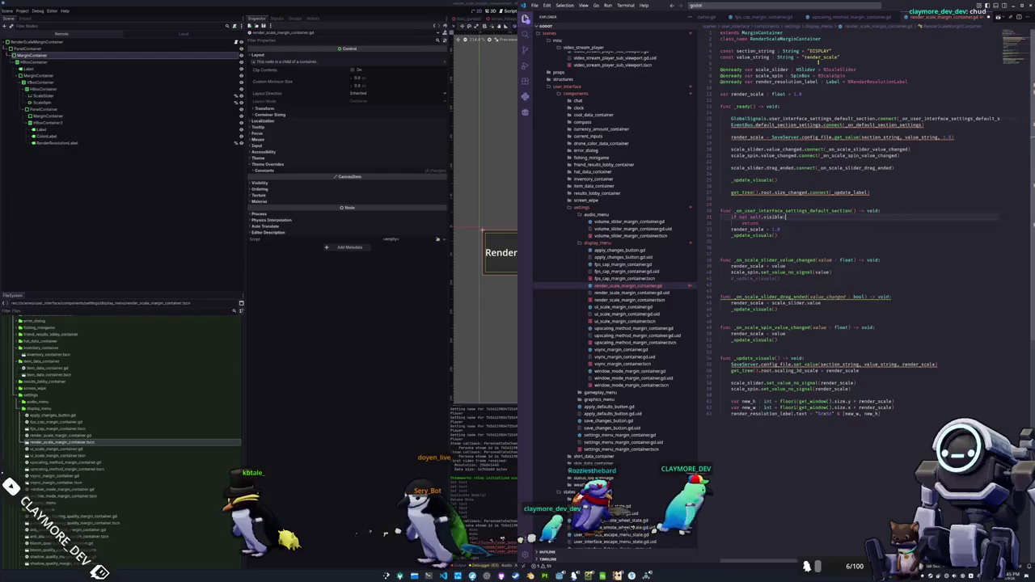
left_click(720, 345)
key("Return")
type("func update")
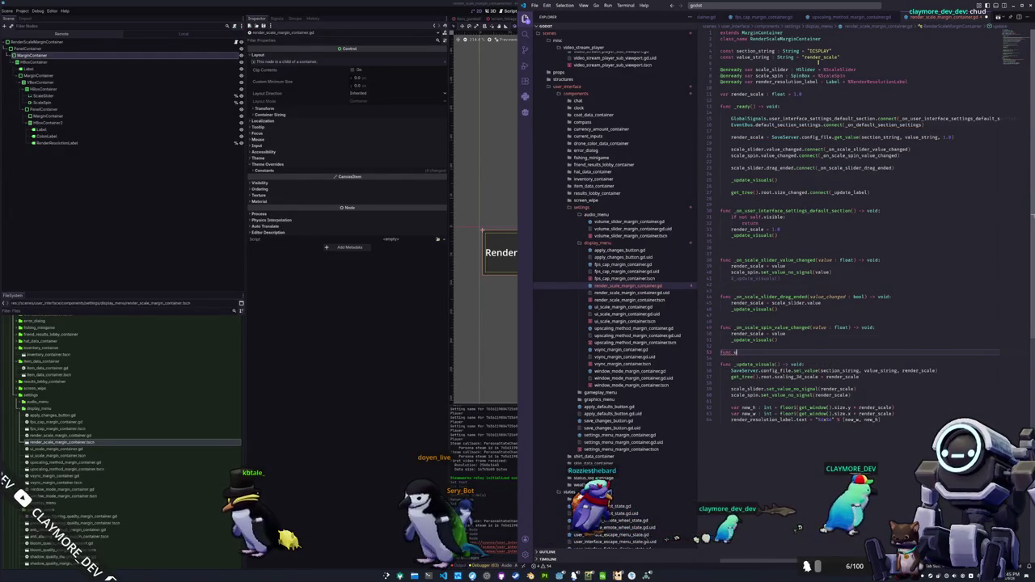
type("_update_lab")
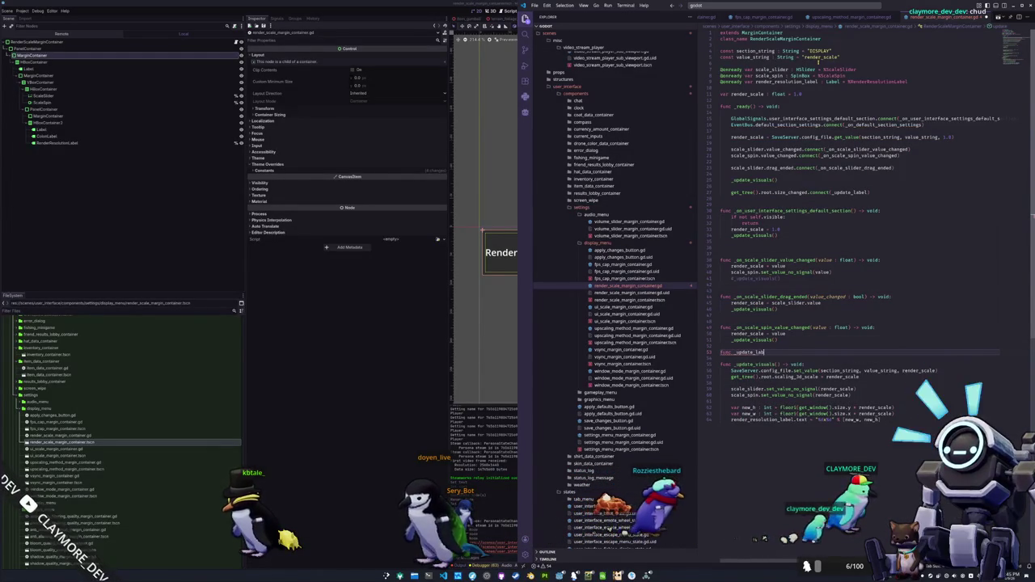
type("el() -> void:")
Complete _update_label by moving the resolution label lines out of _update_visuals into it
key("Return")
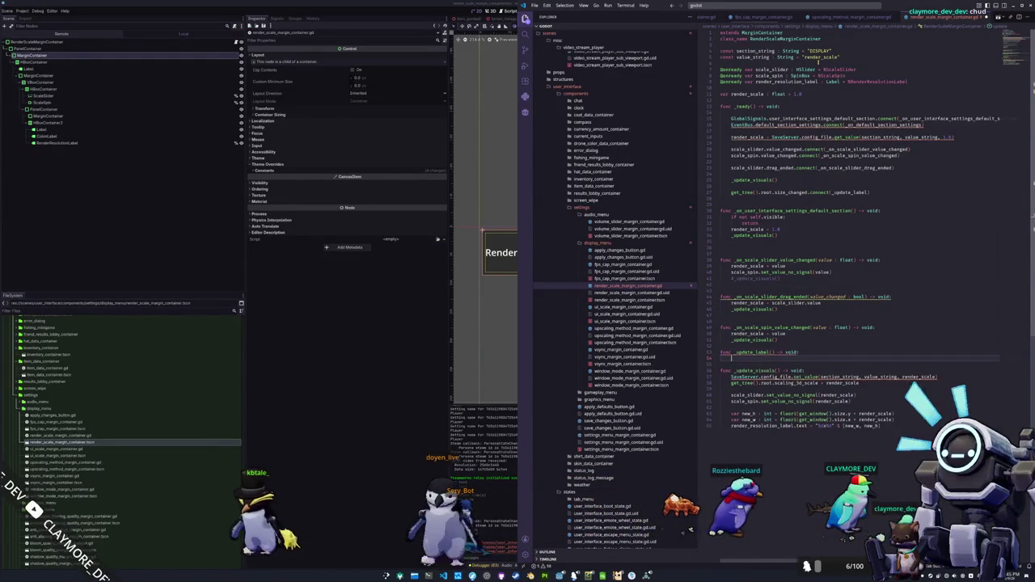
left_click(731, 408)
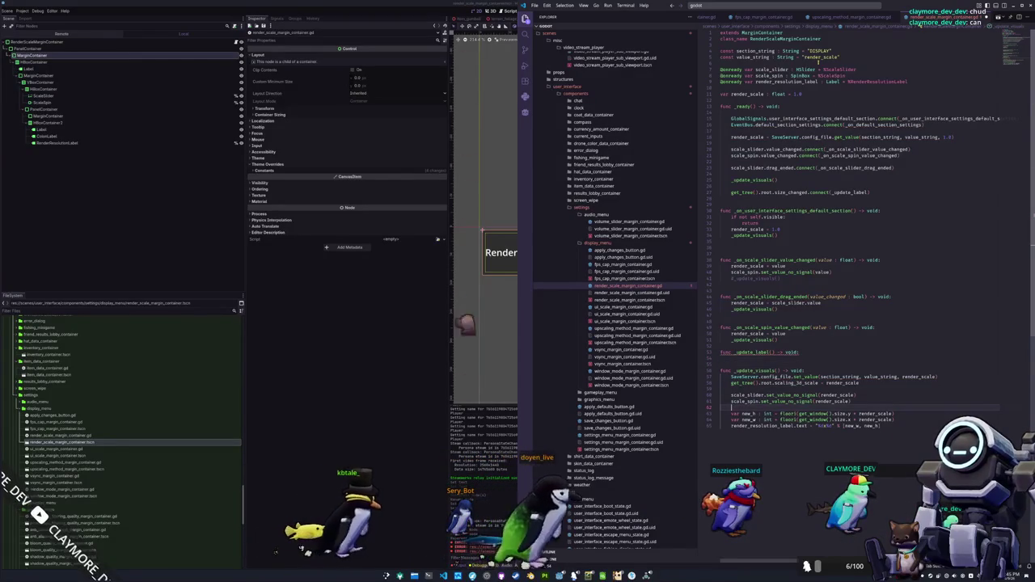
key("Return")
type("_update_label()")
key("Down")
key("Home")
key("shift+Down")
key("shift+Down")
key("shift+Down")
key("ctrl+x")
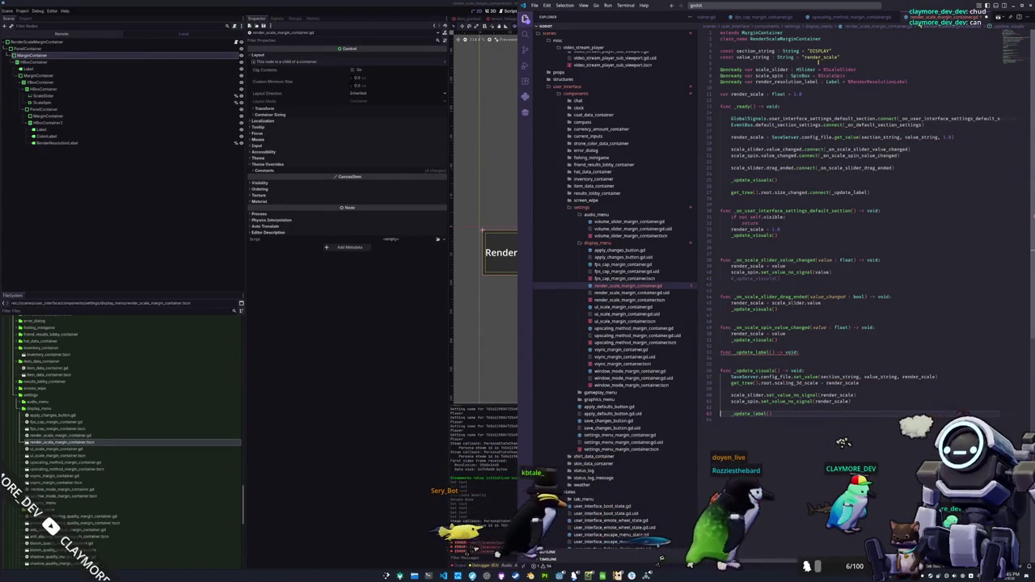
key("ctrl+v")
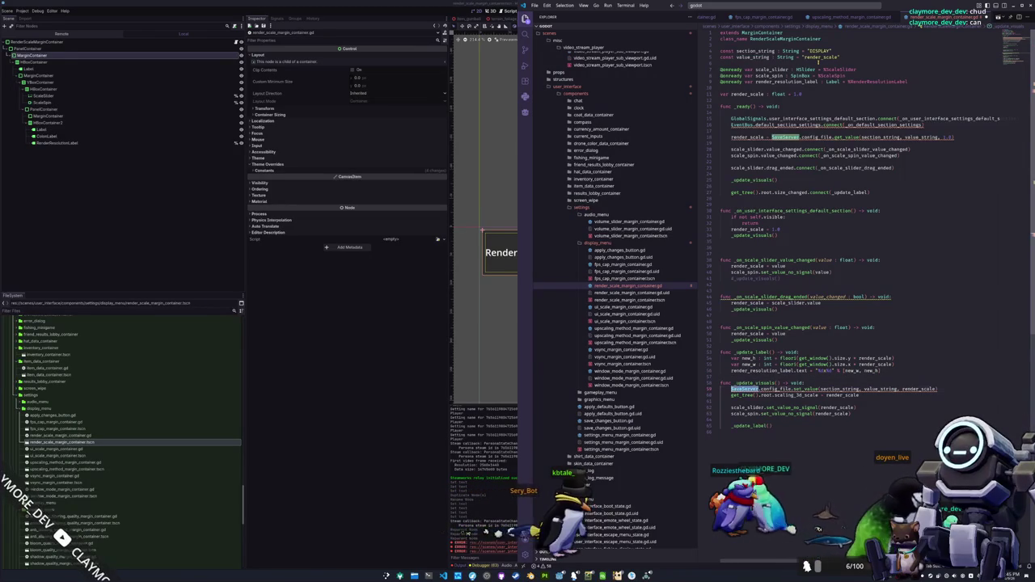
type("GlobalConfig")
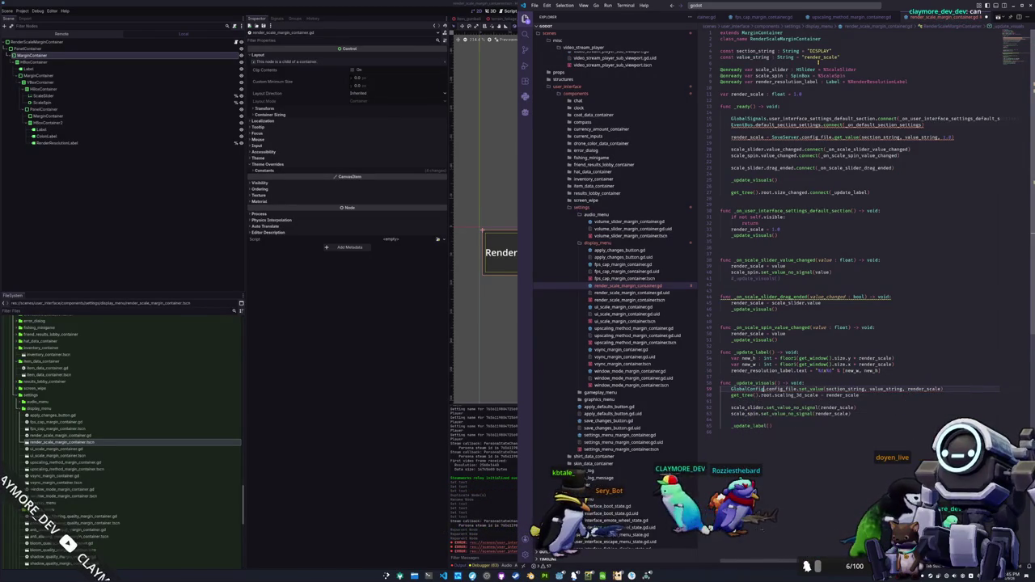
Add spacing between functions and rename the drag-ended handler's value_changed parameter to _value_changed
key("Return")
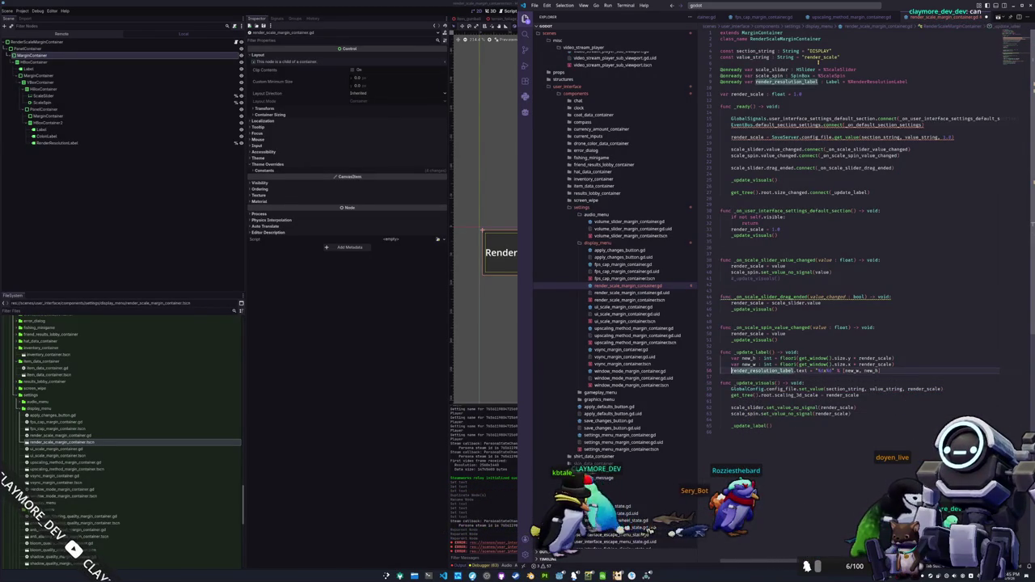
key("Up")
key("Return")
key("Return")
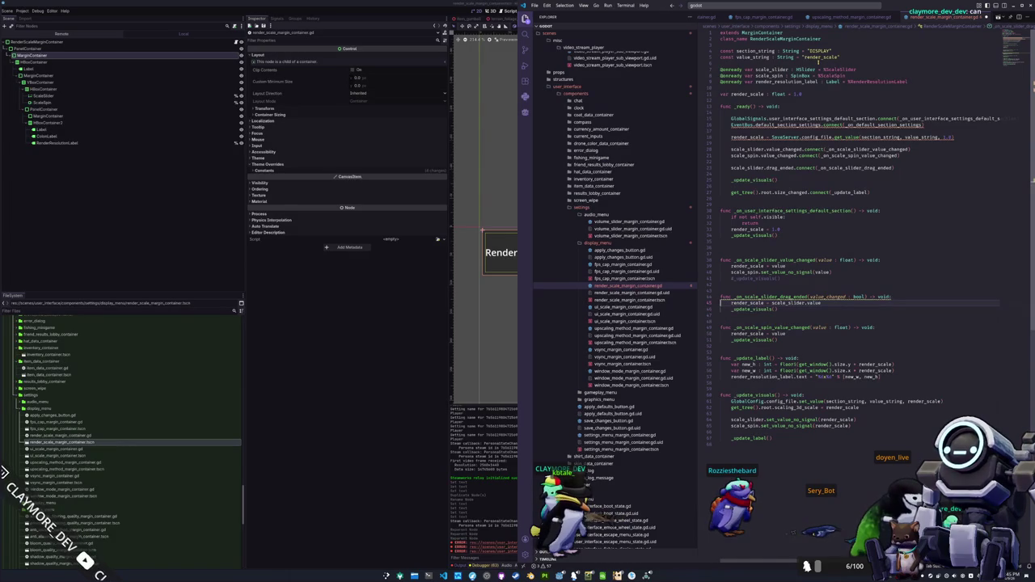
mouse_move(763, 297)
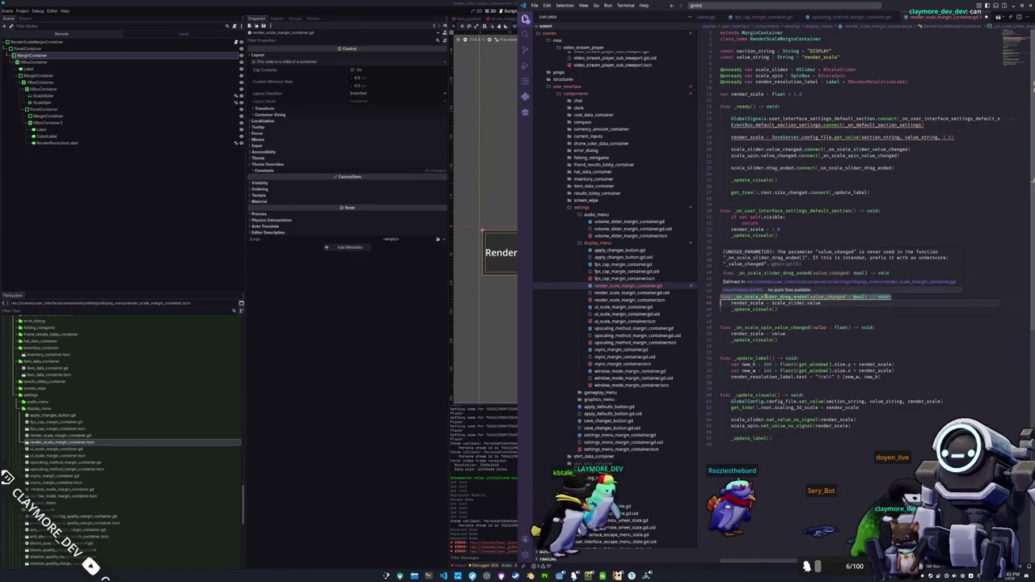
left_click(809, 297)
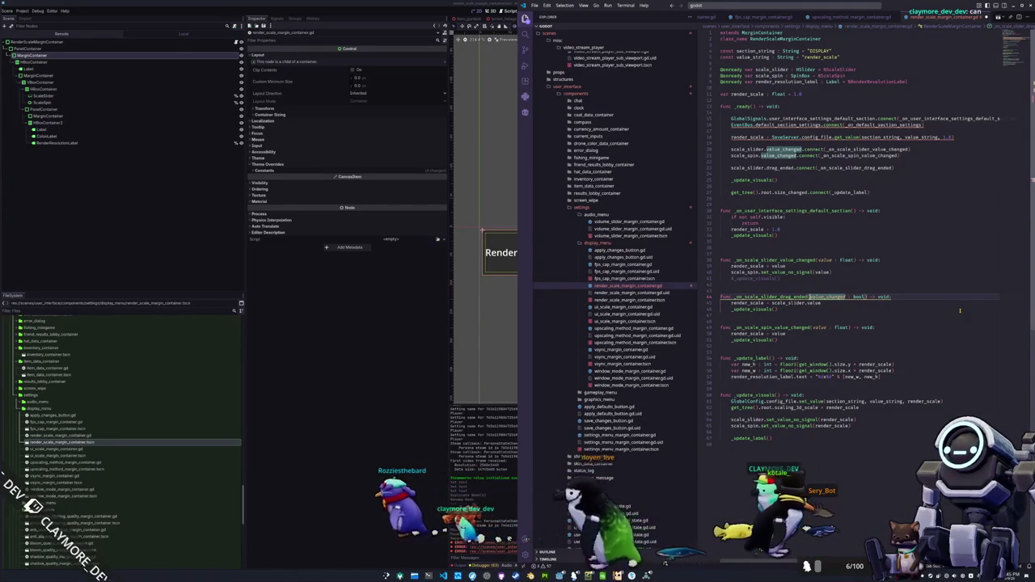
key("F2")
type("_value_changed")
key("Return")
key("Tab")
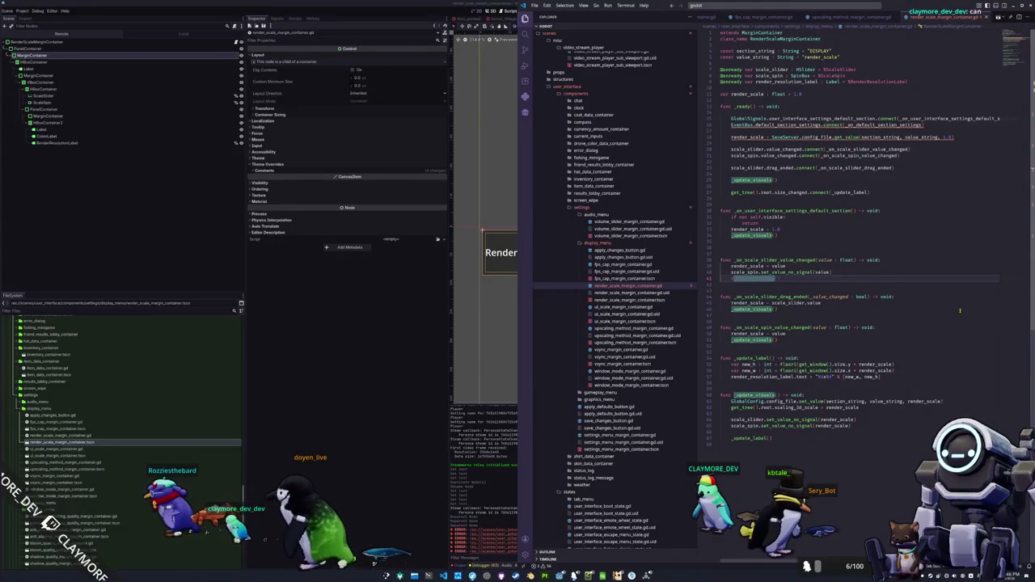
Uncomment the _update_visuals() call in the slider handler and remove the blank lines above it
key("ctrl+z")
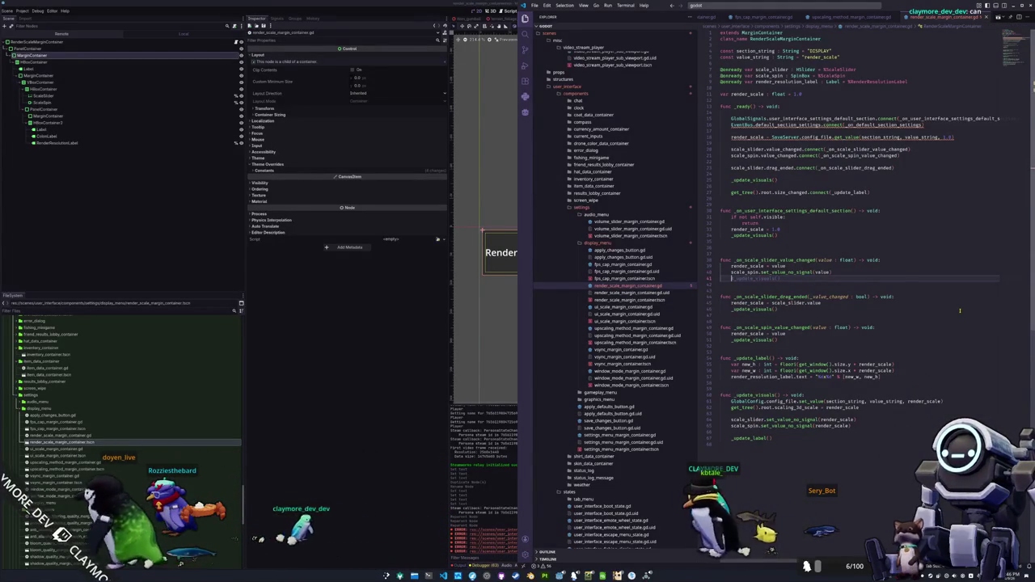
key("Up")
key("ctrl+shift+Right")
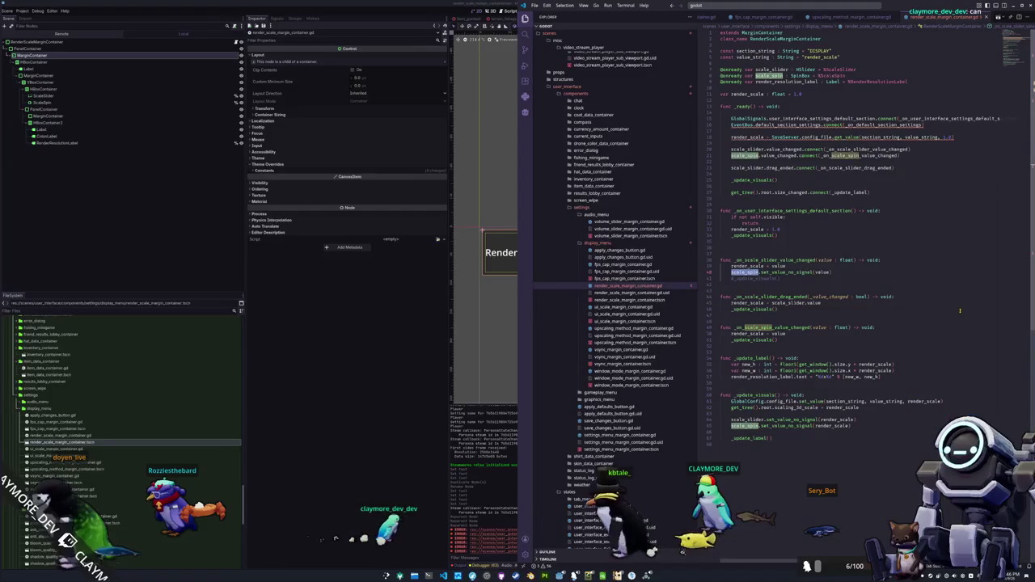
key("ctrl+shift+z")
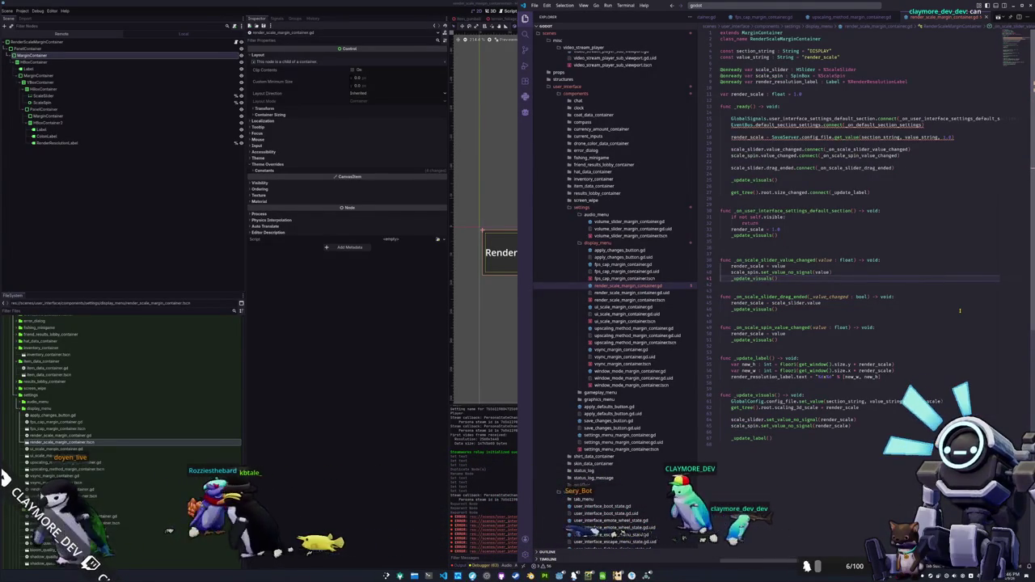
key("Up")
key("Up")
key("Up")
key("Home")
key("BackSpace")
key("BackSpace")
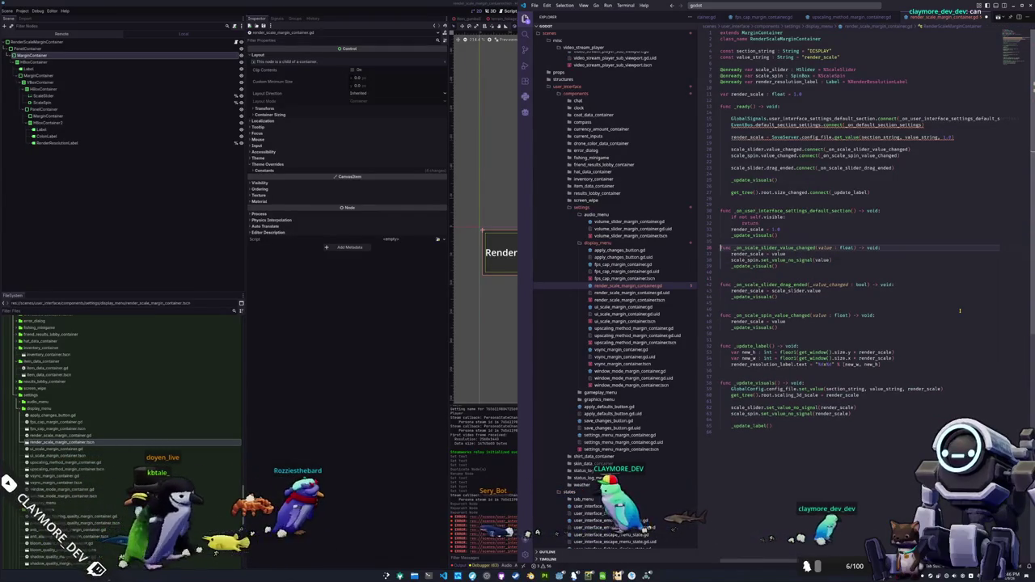
Load render_scale from GlobalConfig instead of SaveServer and add GlobalConfig.save() to _update_visuals
key("Up")
key("Up")
key("Up")
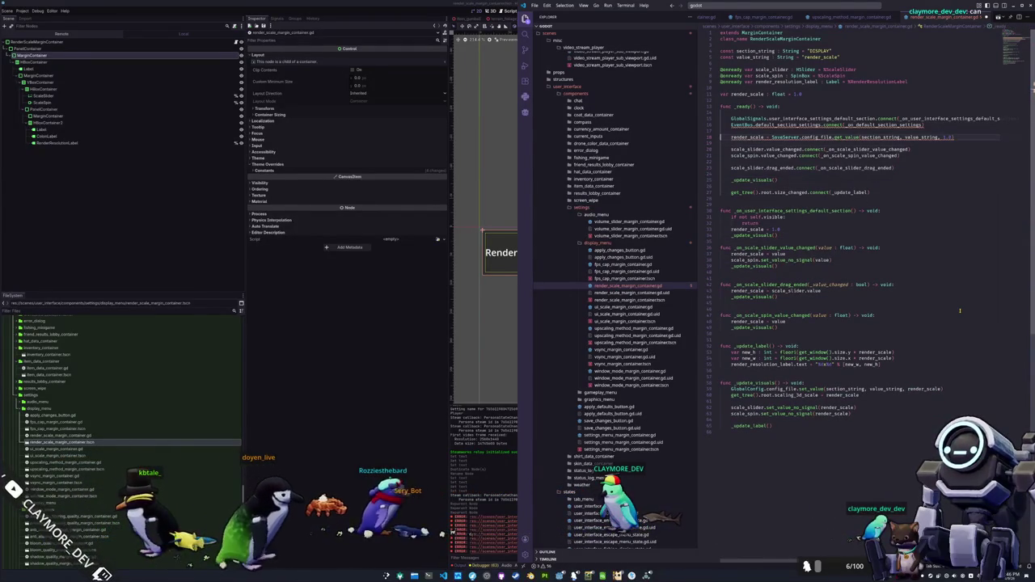
key("Up")
key("Up")
key("ctrl+shift+k")
key("ctrl+Right")
key("ctrl+Right")
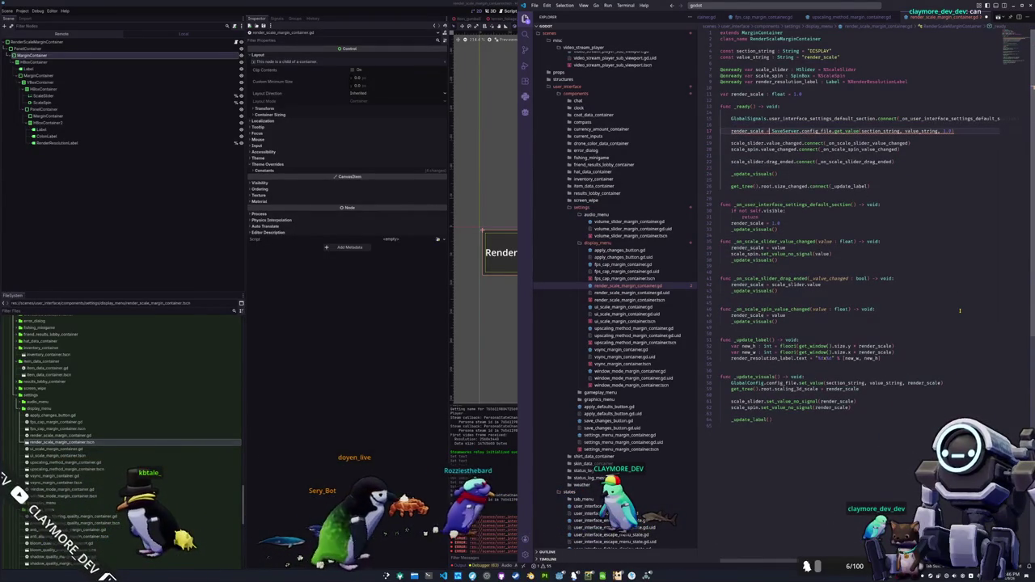
type("GlobalConfig")
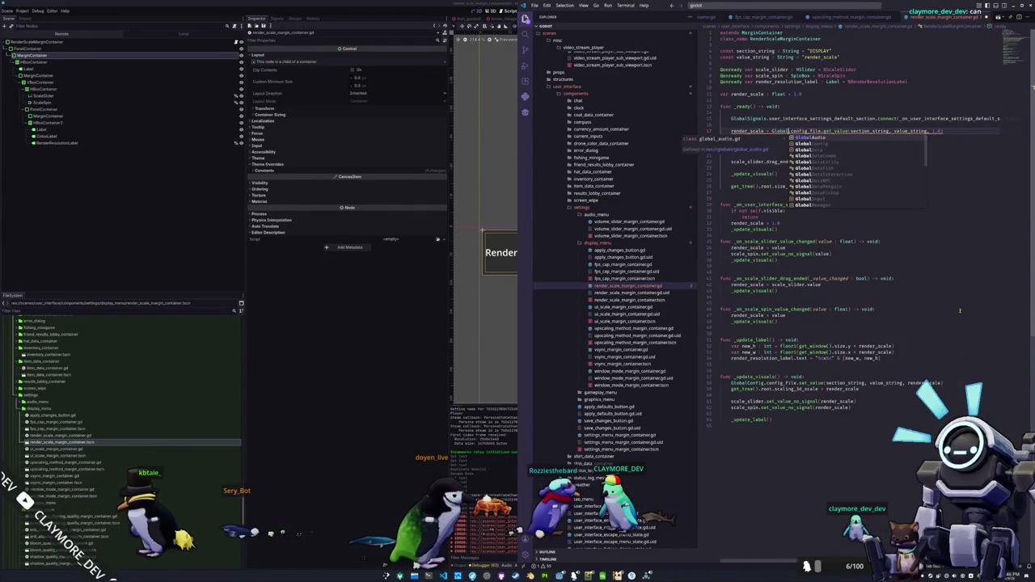
key("Down")
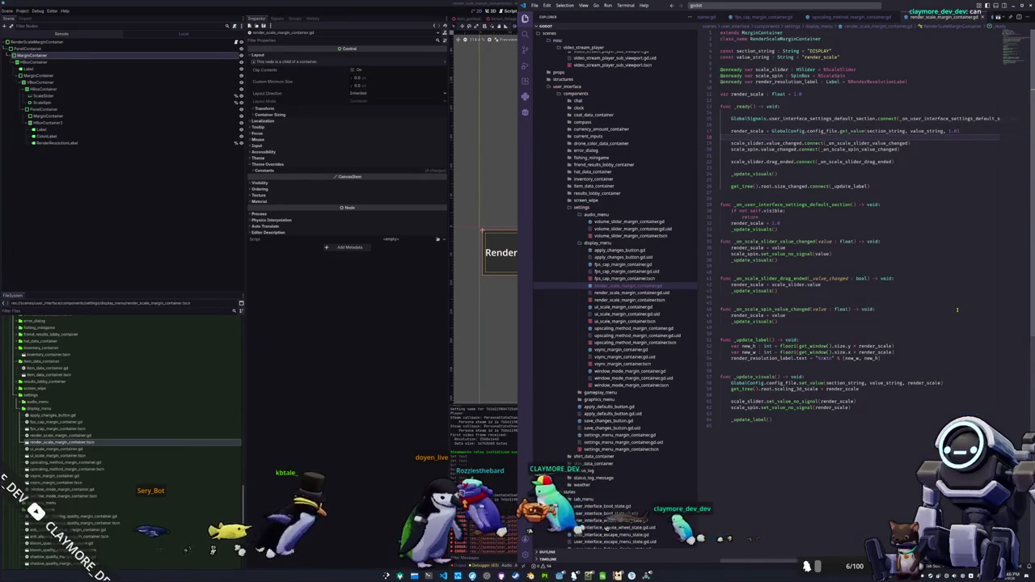
key("Return")
key("Return")
type("Global")
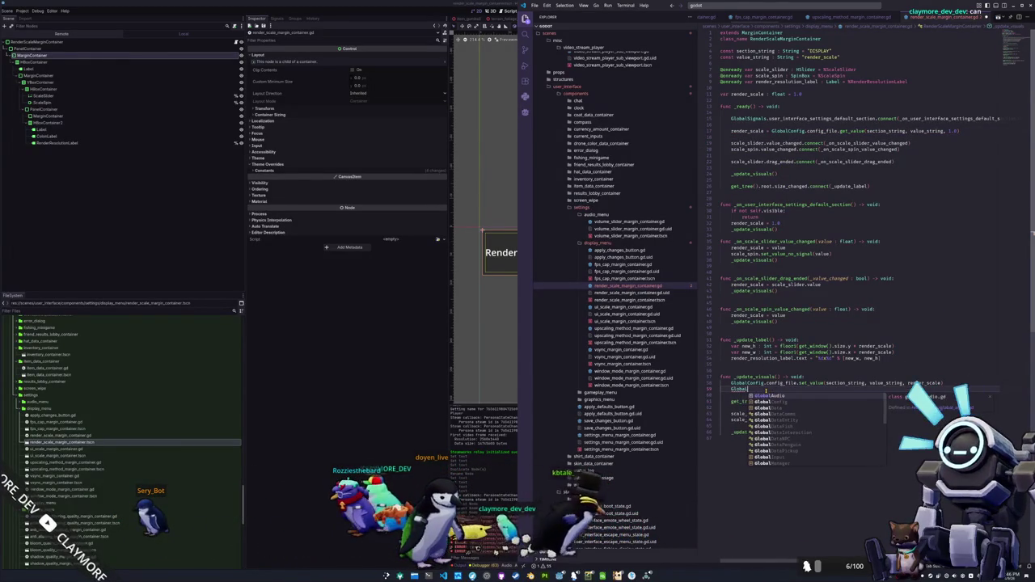
type("Config.save()")
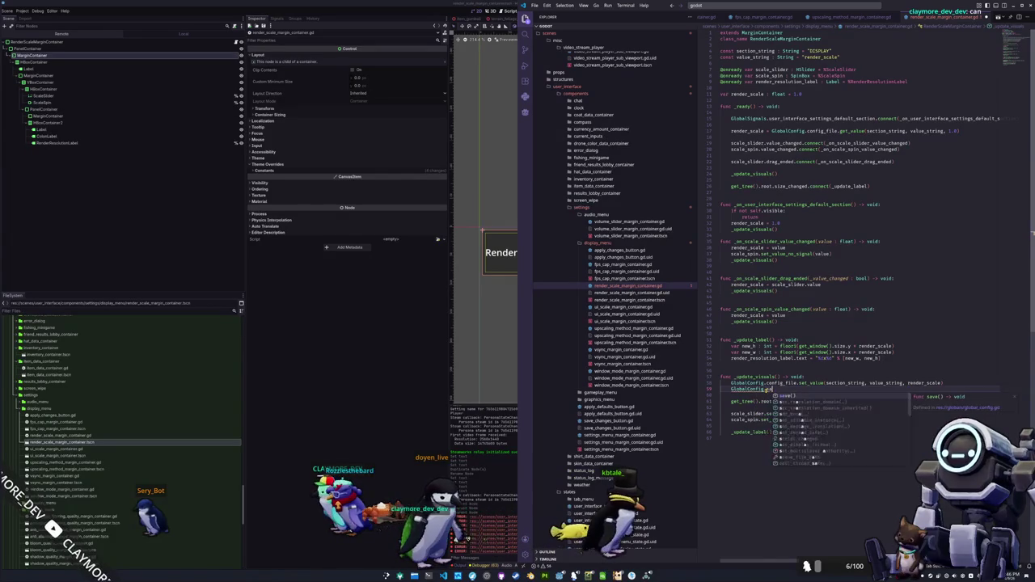
key("alt+Tab")
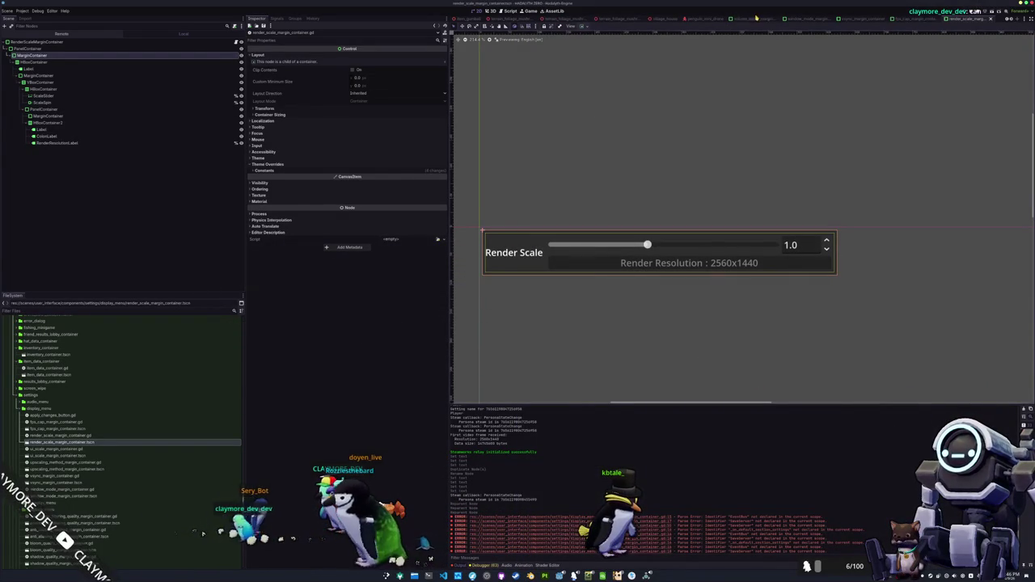
Add render_scale_margin_container.tscn to the Display VBoxContainer in the user_interface scene
mouse_move(757, 19)
scroll(758, 19, "down", 2)
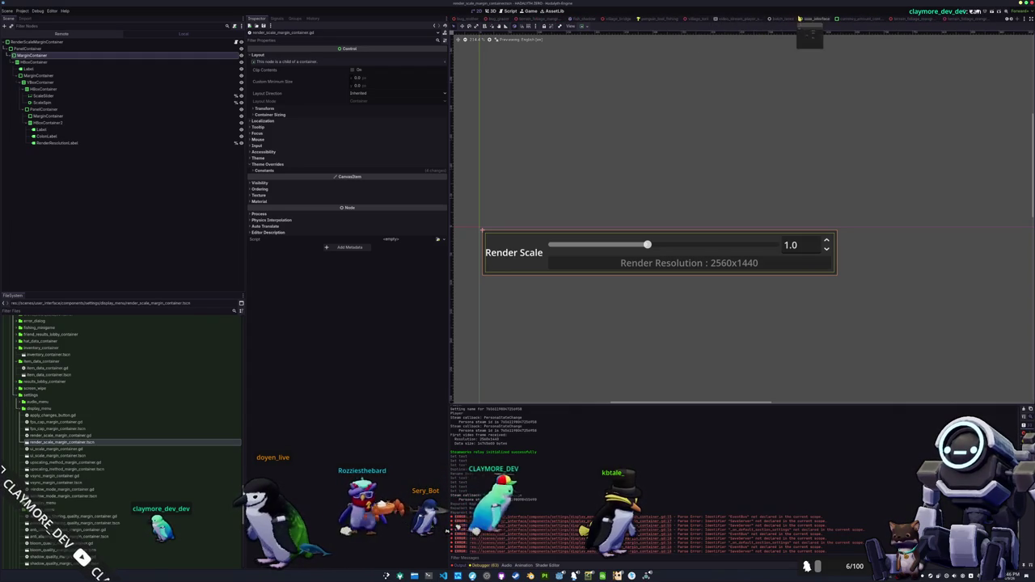
left_click(817, 18)
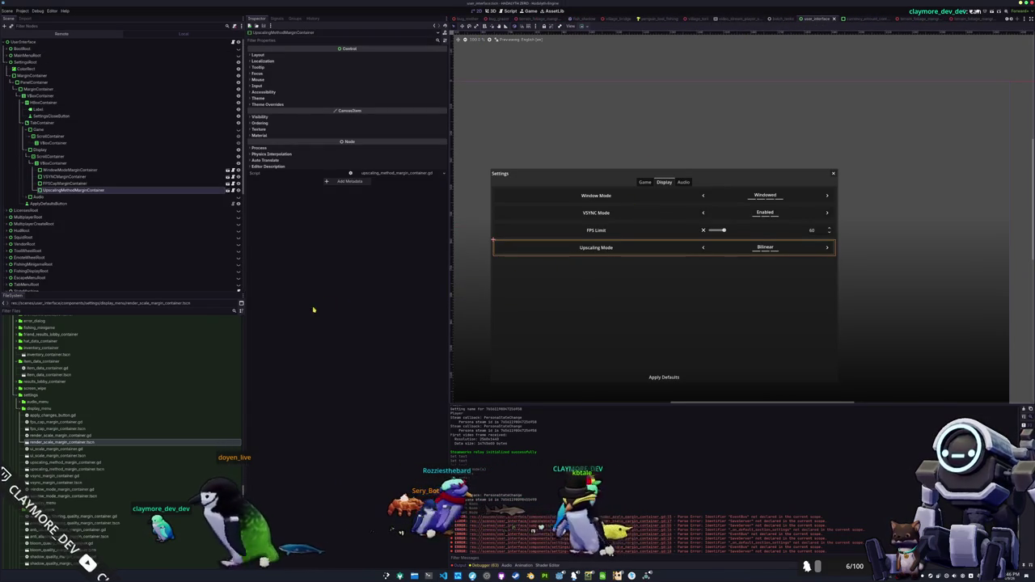
left_click_drag(61, 442, 67, 161)
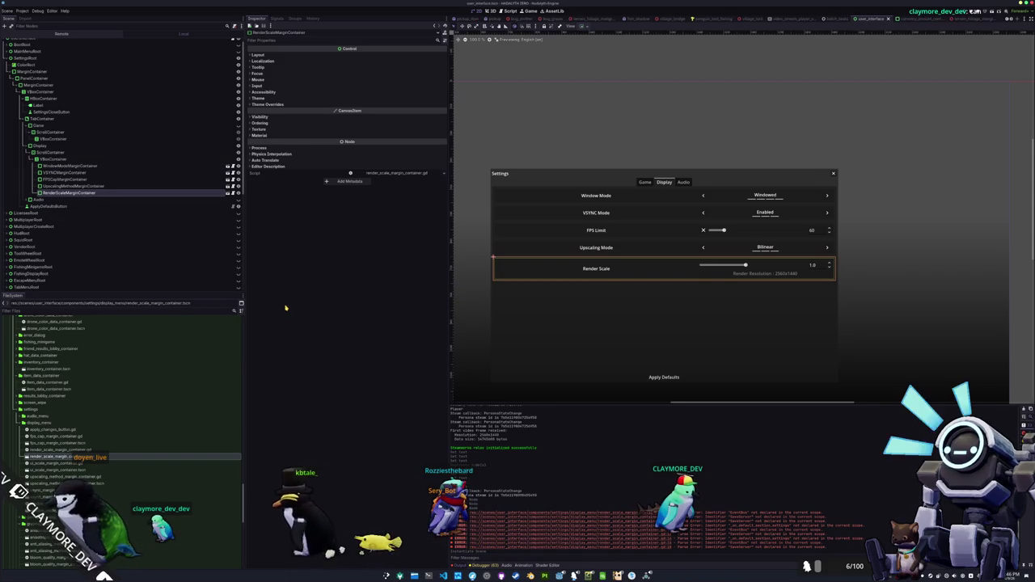
Compare the Display rows: Upscaling Mode, Render Scale, FPS Limit, VSYNC Mode and Window Mode
left_click(646, 252)
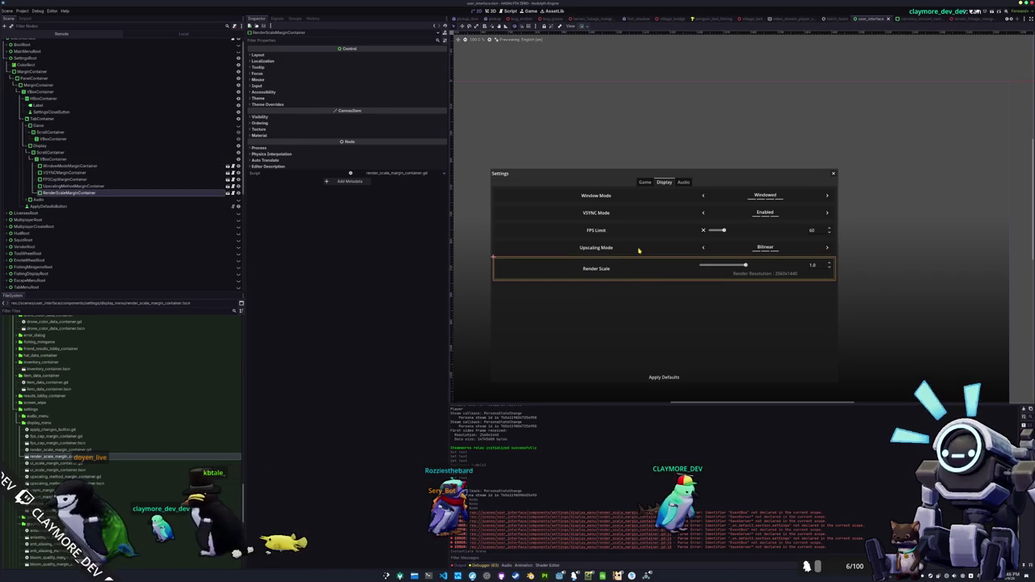
scroll(635, 250, "up", 2)
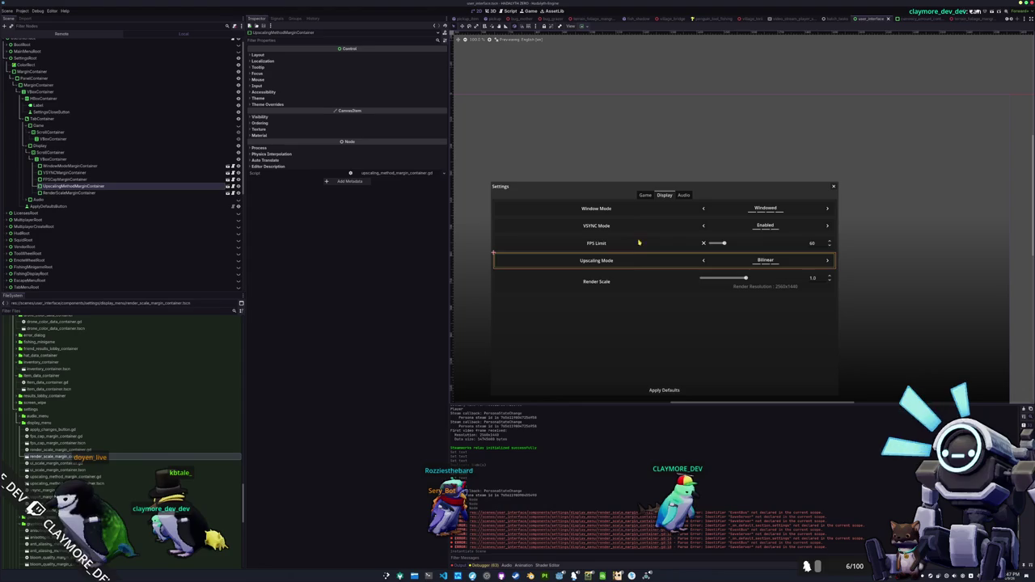
key("Up")
key("Up")
key("Up")
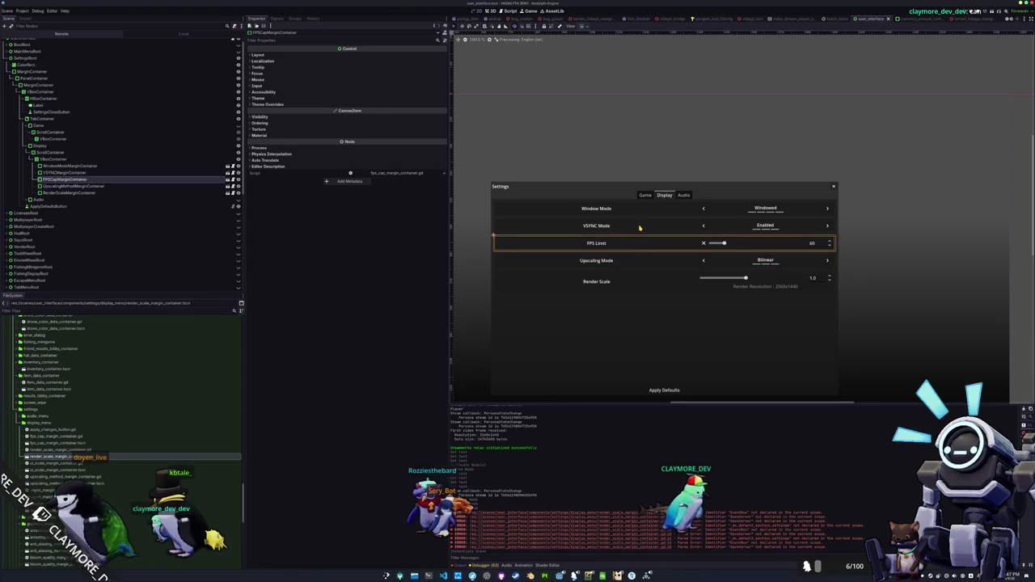
key("Down")
key("Down")
key("Down")
key("shift+Down")
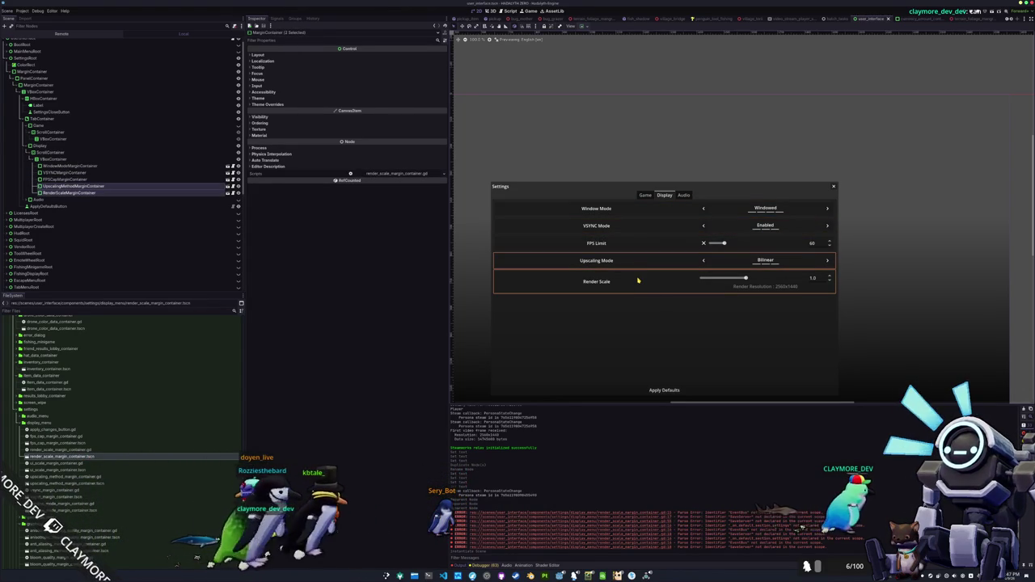
left_click(638, 249)
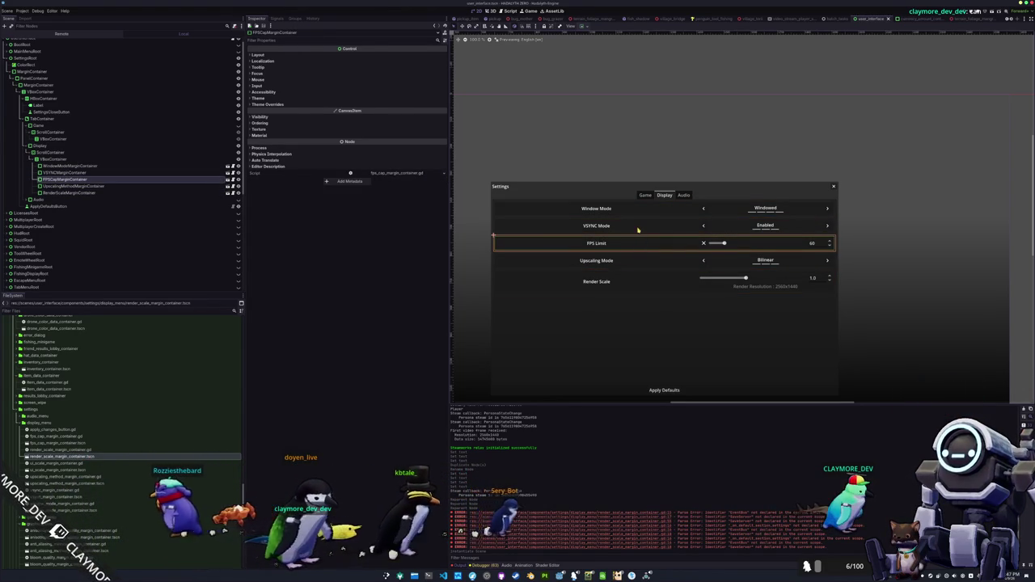
left_click(639, 226)
key("shift+Up")
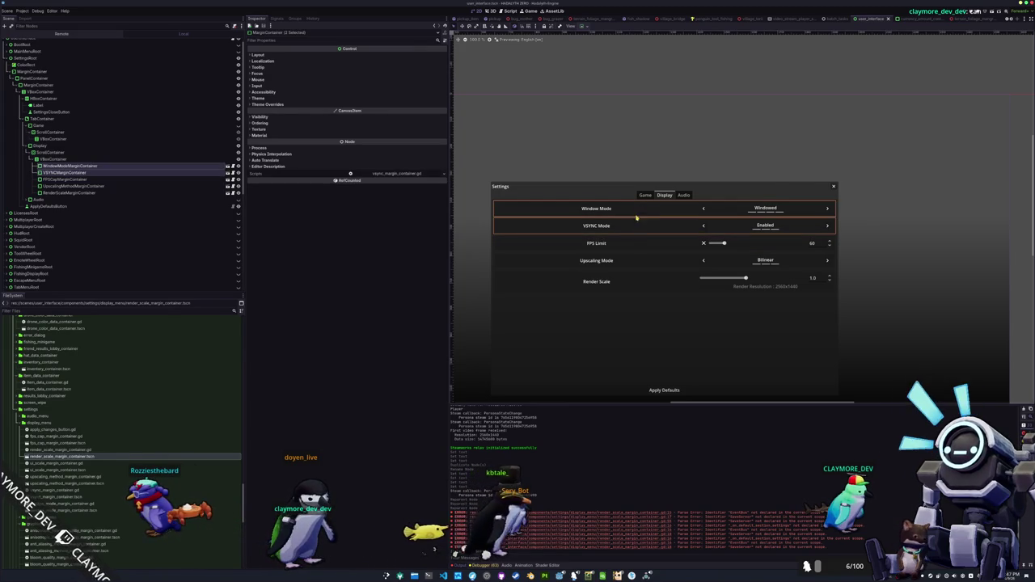
left_click(633, 246)
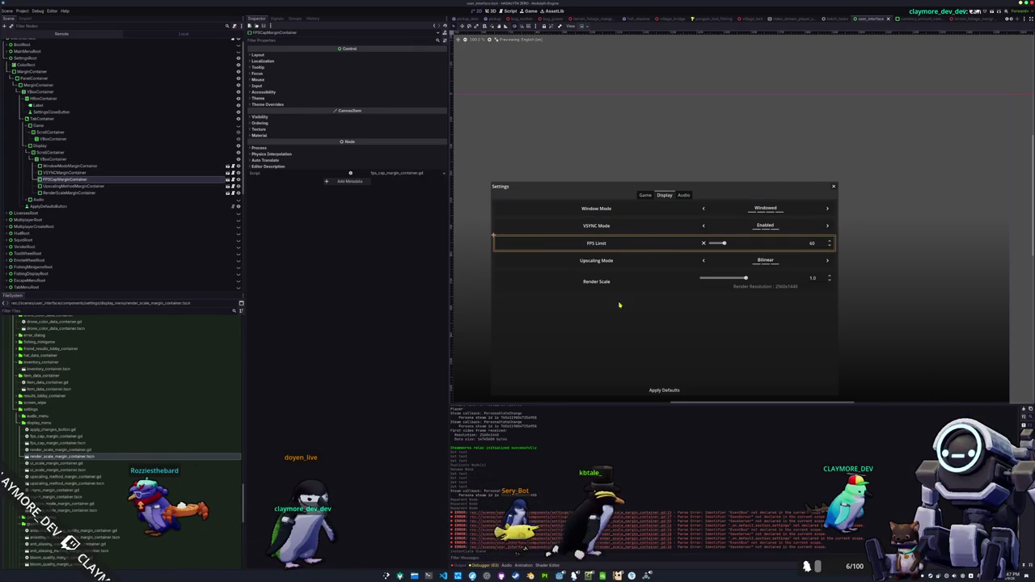
left_click(620, 225)
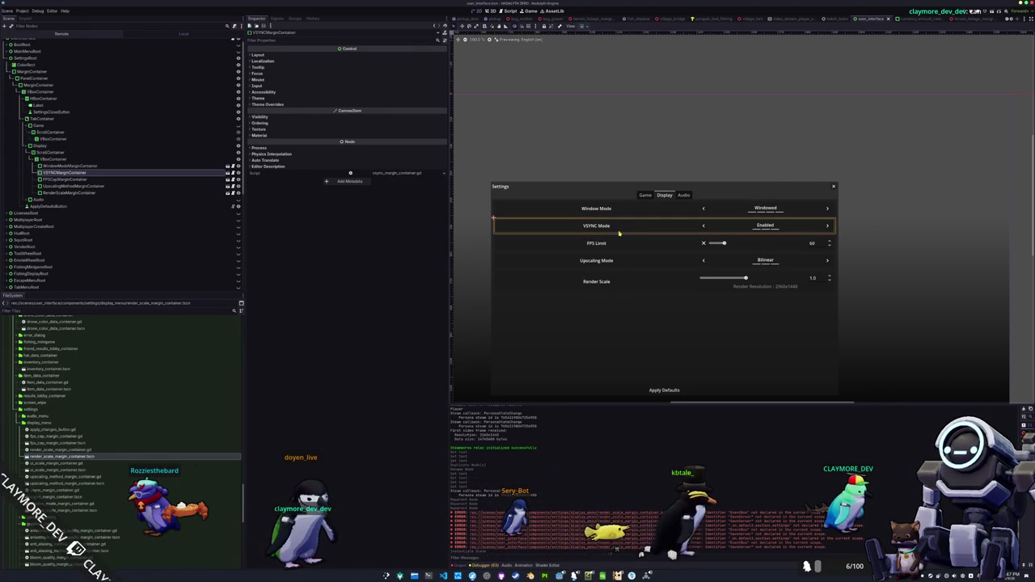
scroll(620, 354, "down", 1)
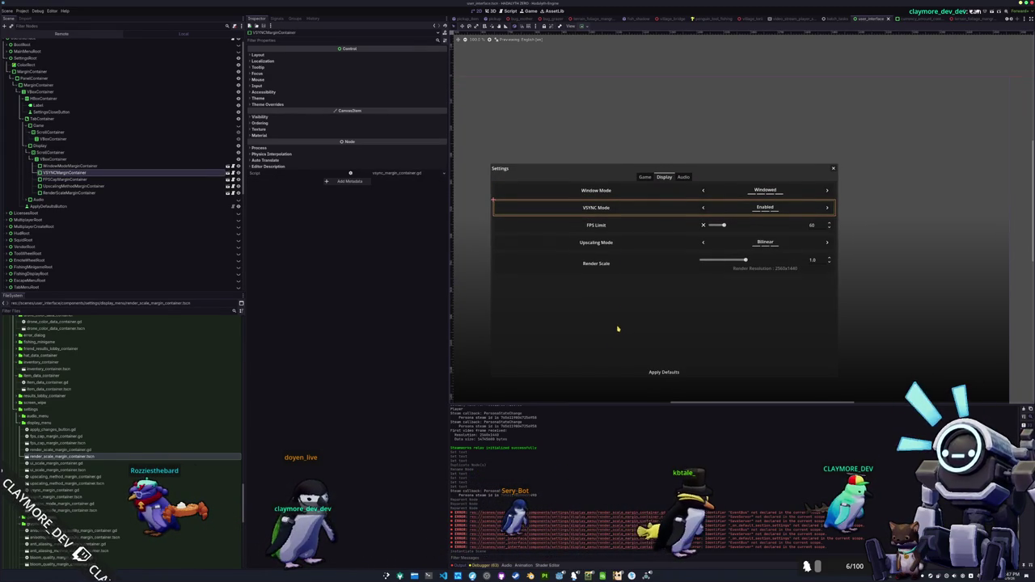
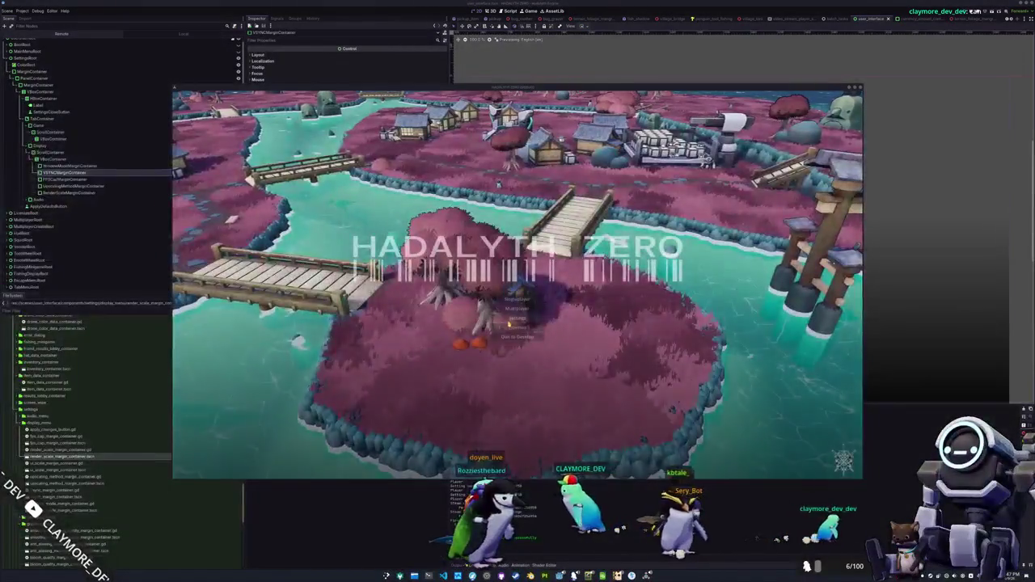
In the game's Display settings, try Bilinear upscaling and a higher render scale, then apply defaults
left_click(511, 320)
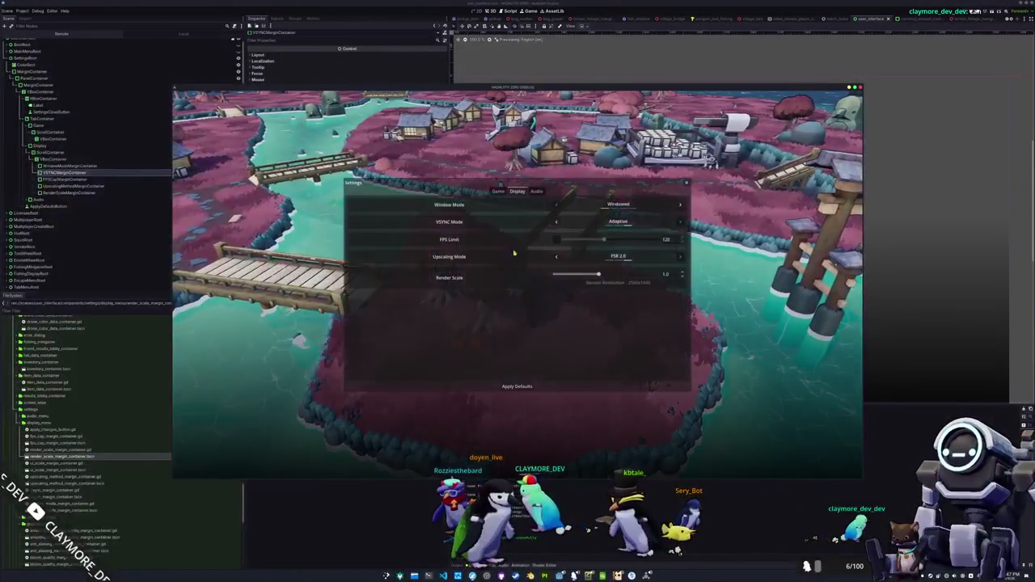
left_click(556, 258)
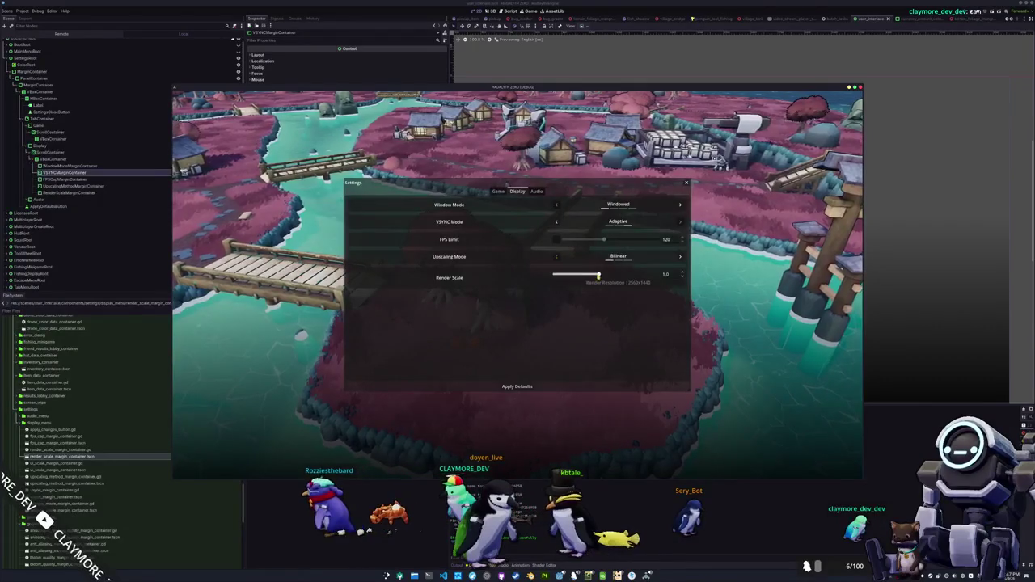
left_click_drag(554, 274, 670, 274)
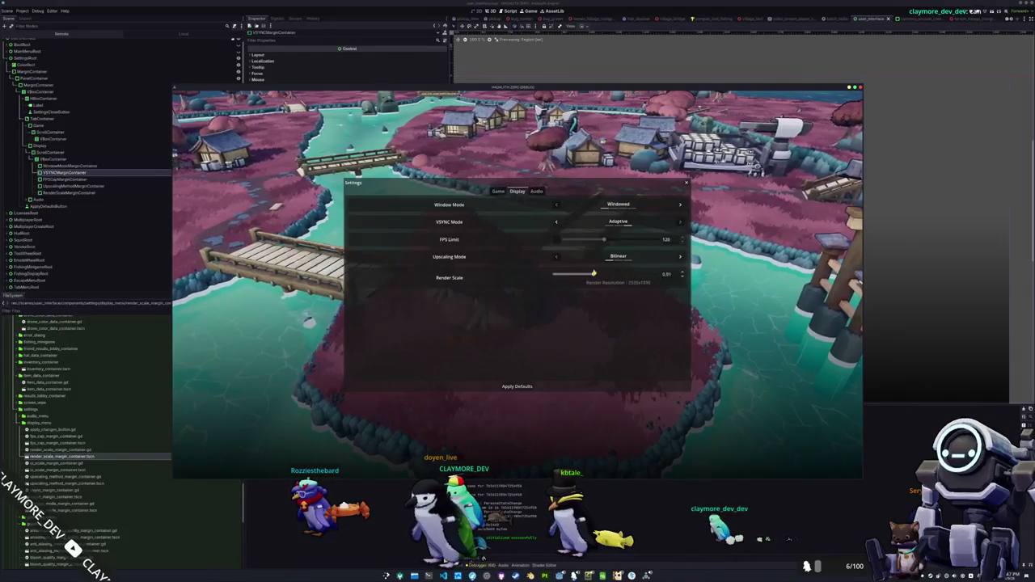
left_click(518, 387)
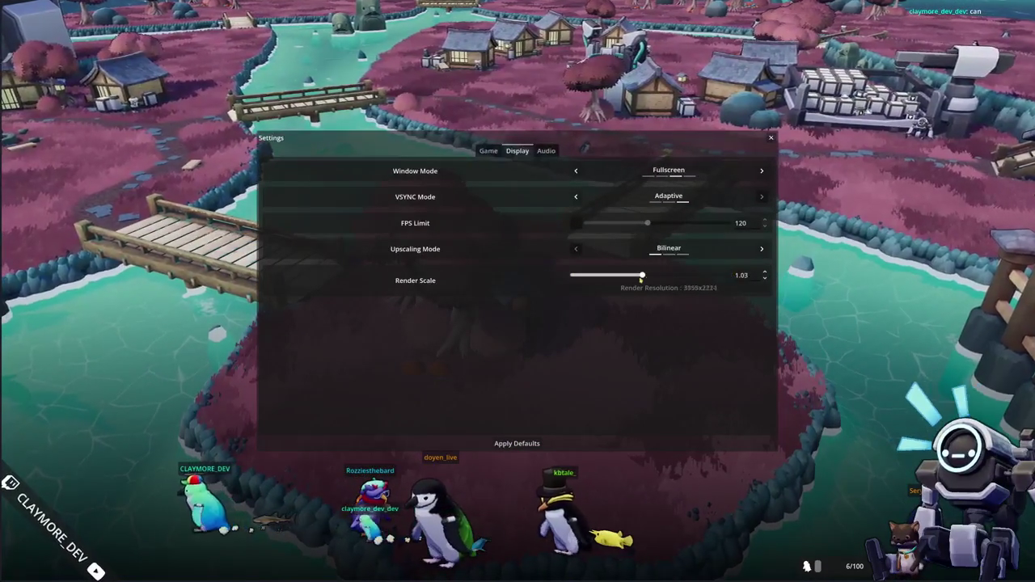
Test render scale at 1.02 and 1.89 with FSR 2.0 upscaling
left_click_drag(639, 278, 641, 276)
left_click(741, 273)
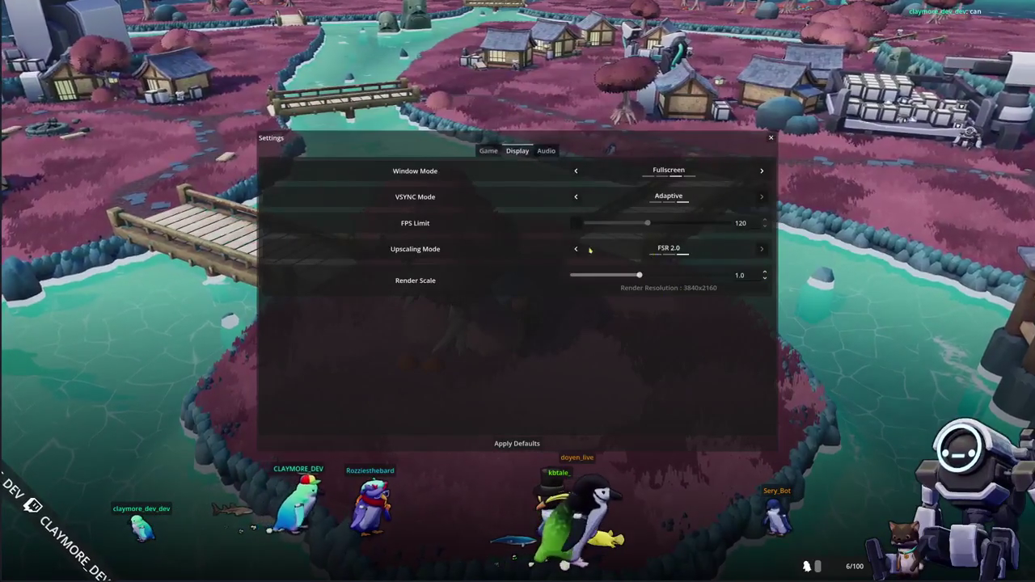
left_click(762, 249)
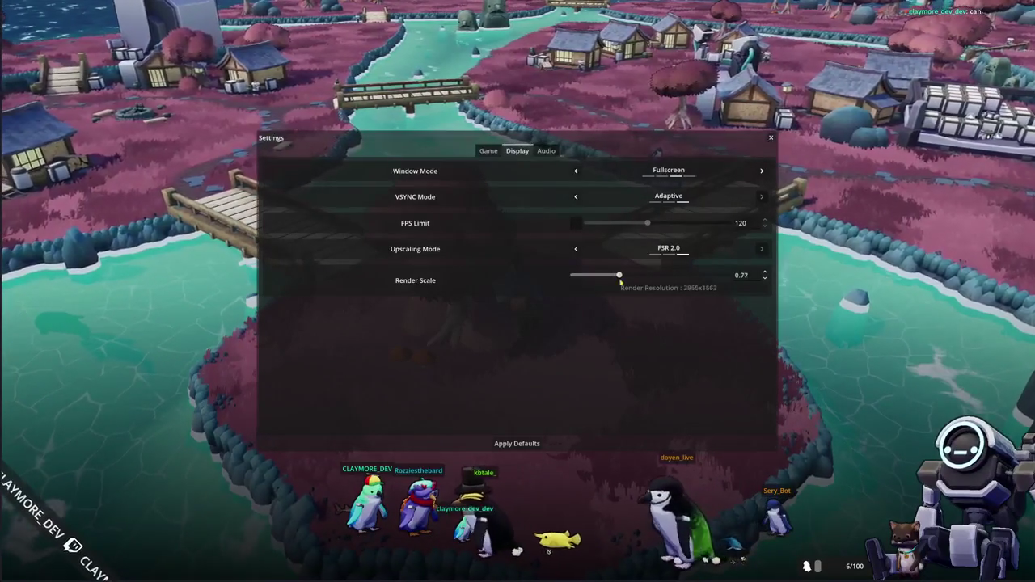
left_click_drag(627, 279, 719, 278)
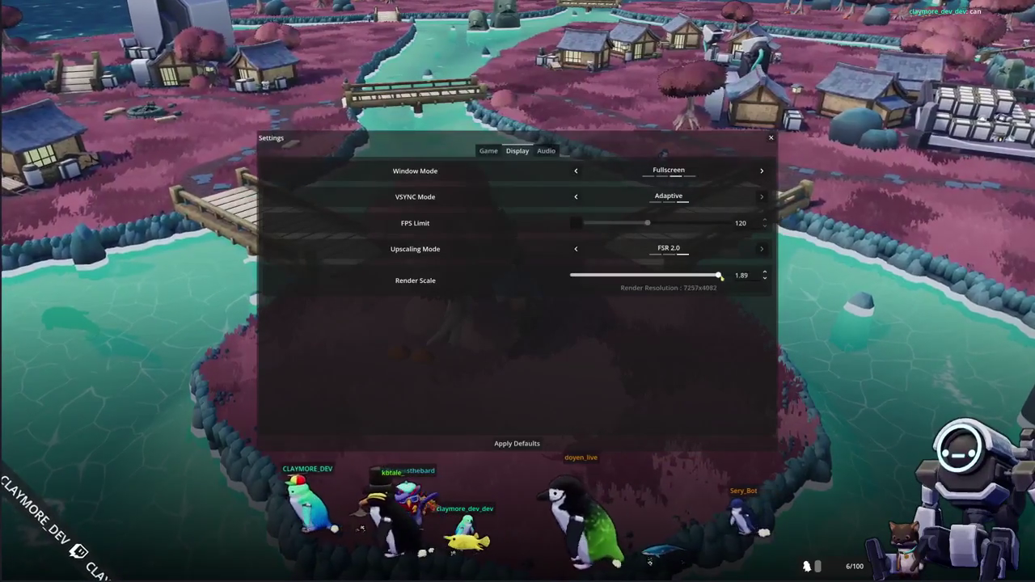
Return upscaling to Bilinear, drop render scale to 0.25, and switch to Borderless Windowed
left_click(576, 250)
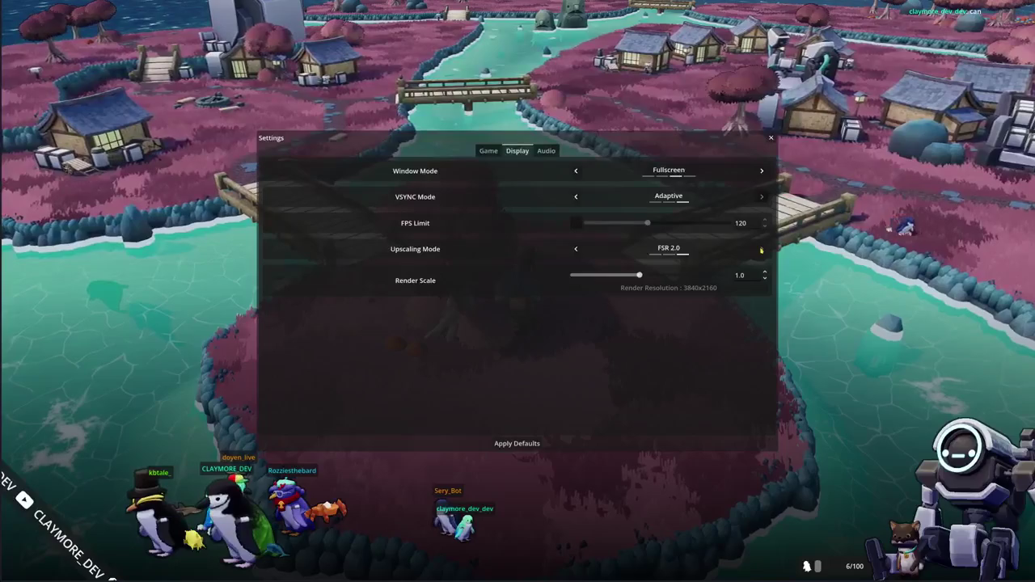
left_click(576, 250)
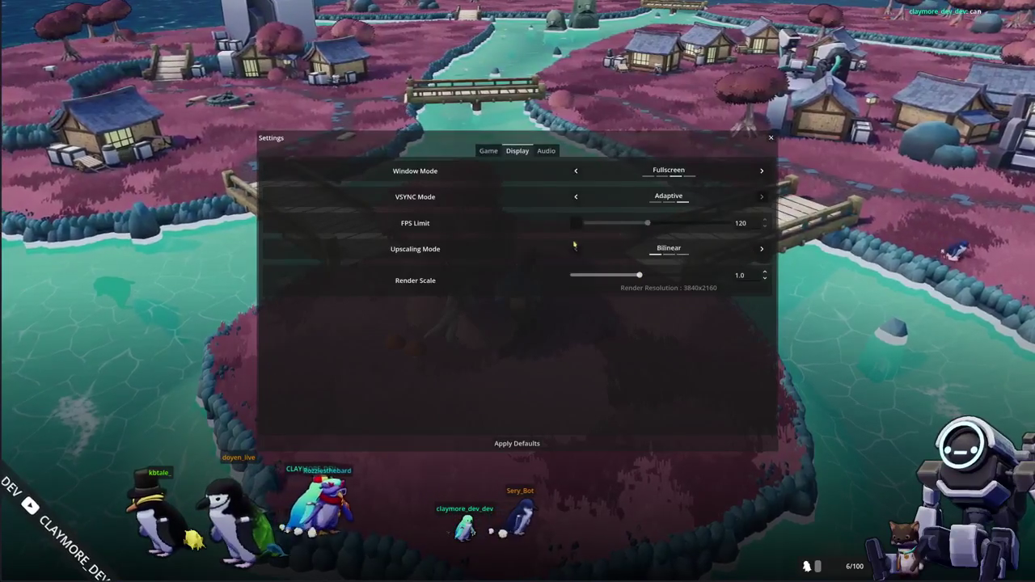
left_click(572, 275)
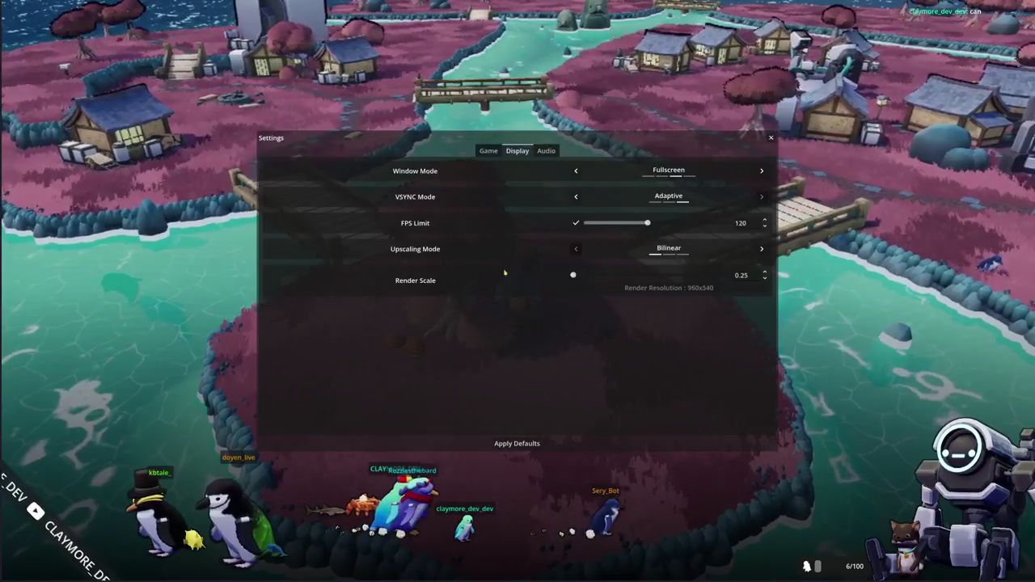
left_click(574, 171)
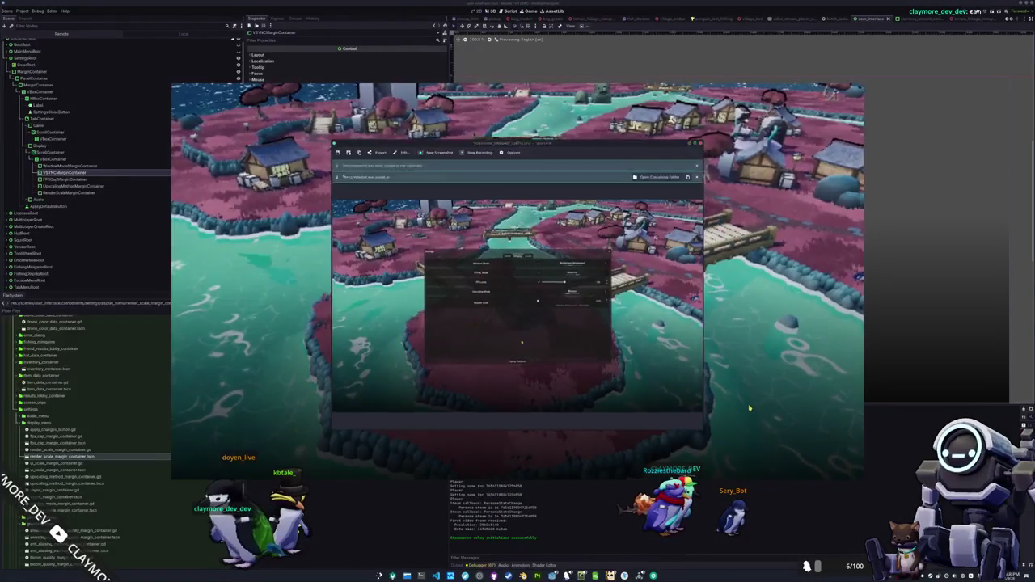
Dismiss the screenshot tool, set render scale back to 1.0, and toggle VSYNC off and on
left_click(750, 409)
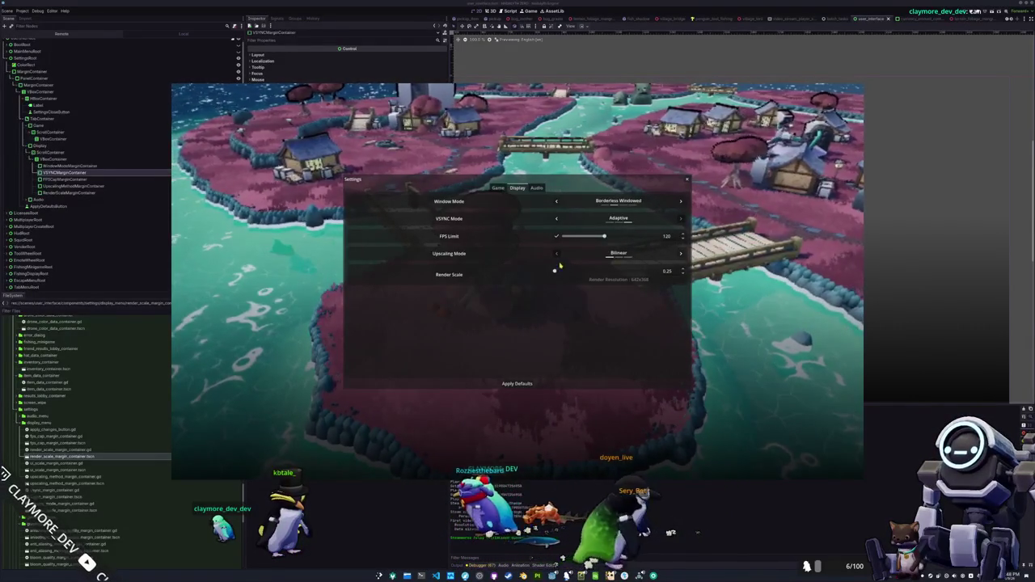
left_click_drag(555, 270, 598, 271)
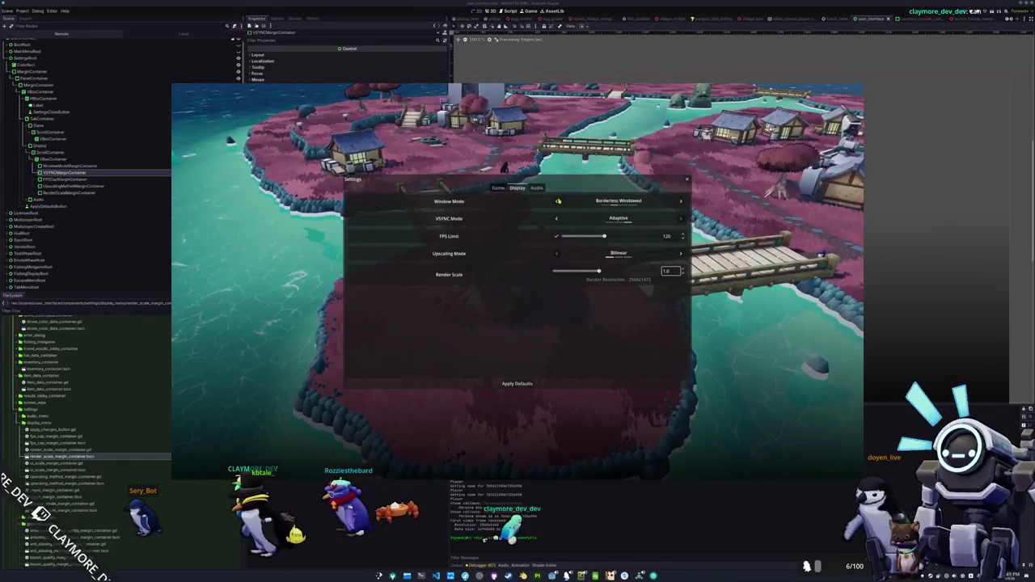
left_click(556, 219)
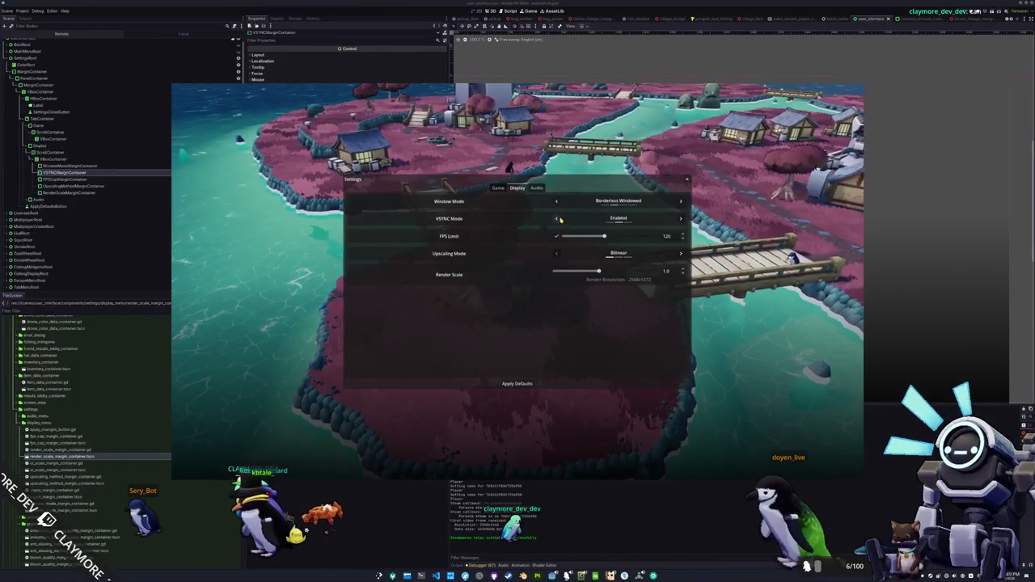
left_click(682, 219)
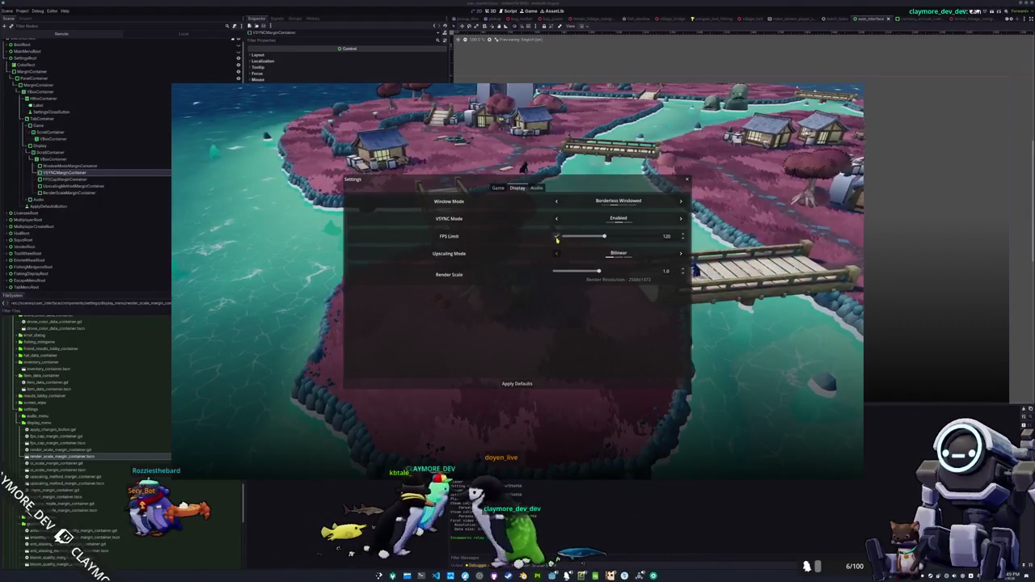
Apply display defaults, set Window Mode to Windowed, and close the settings
left_click(517, 383)
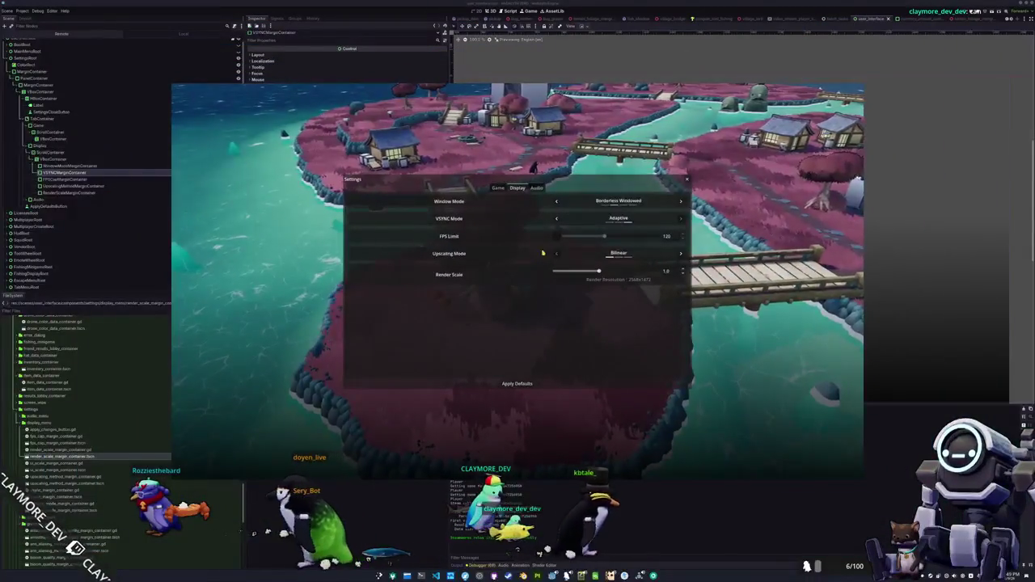
left_click(557, 201)
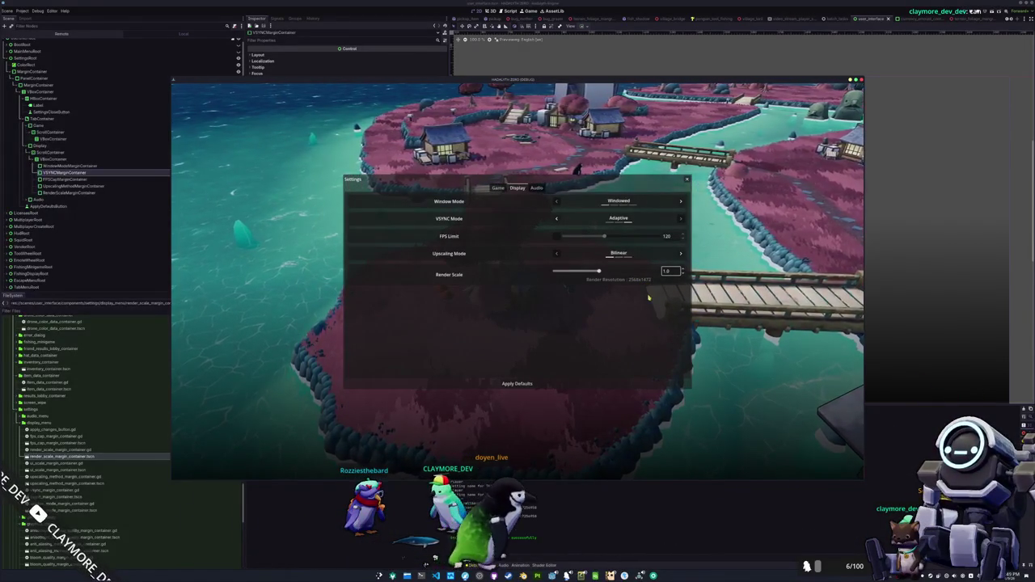
key("Escape")
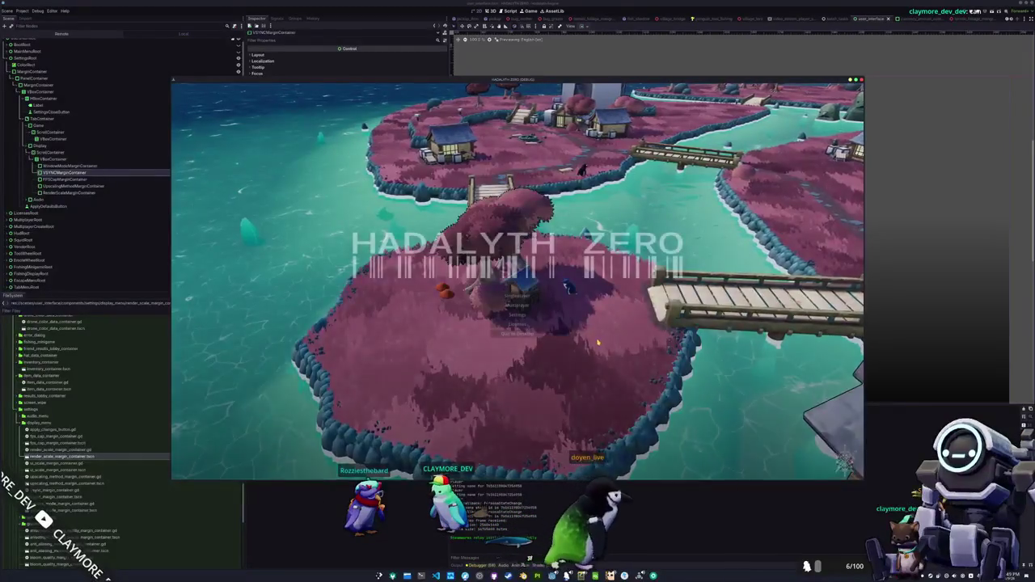
Inspect the running game's root window in the Remote scene tree, then bring the game forward
left_click(58, 36)
left_click(14, 42)
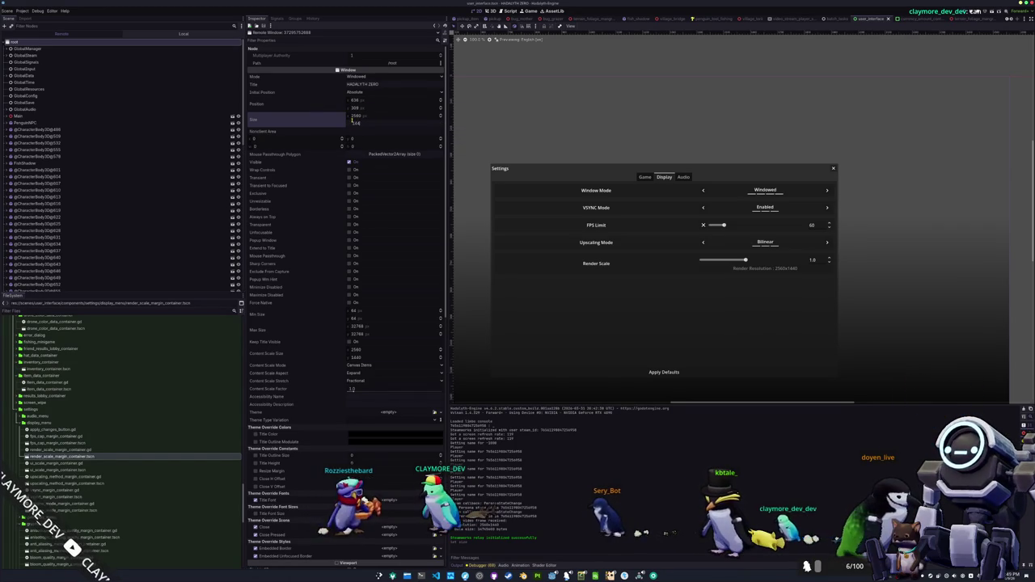
key("Return")
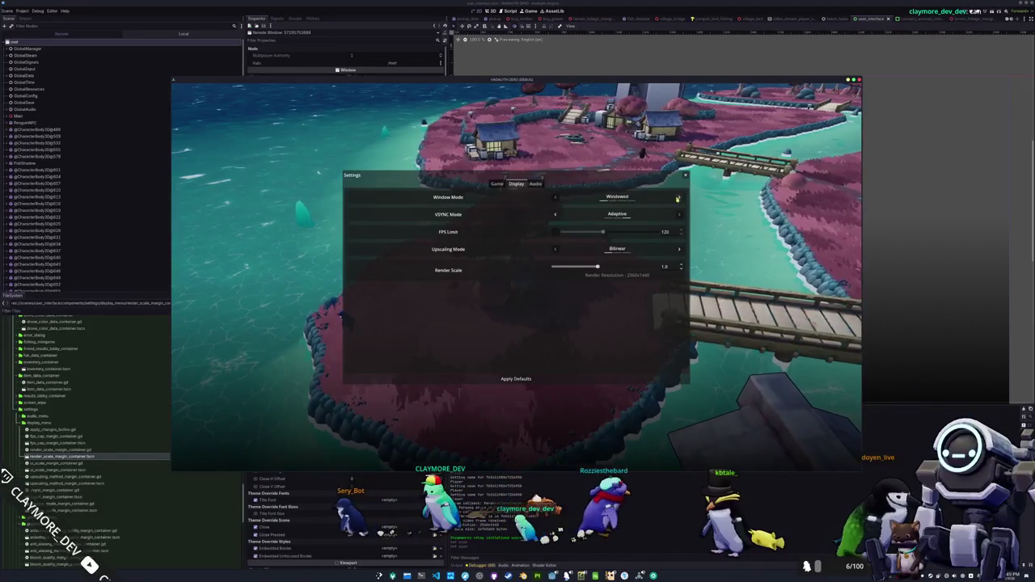
Cycle Window Mode through Borderless and Fullscreen back to Windowed, then reopen Settings
left_click(555, 197)
left_click(554, 197)
left_click(555, 197)
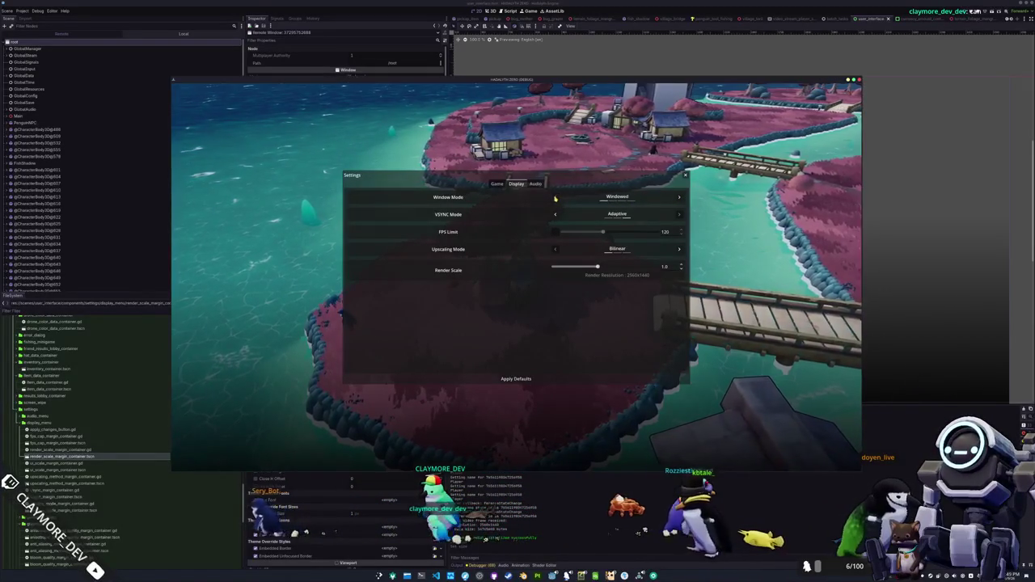
left_click(680, 198)
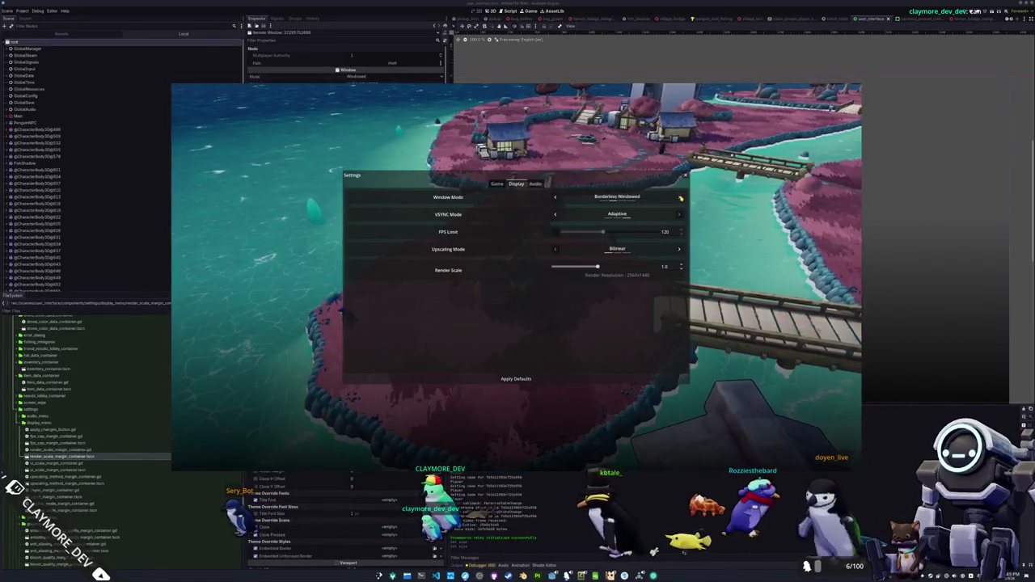
left_click(680, 197)
left_click(569, 183)
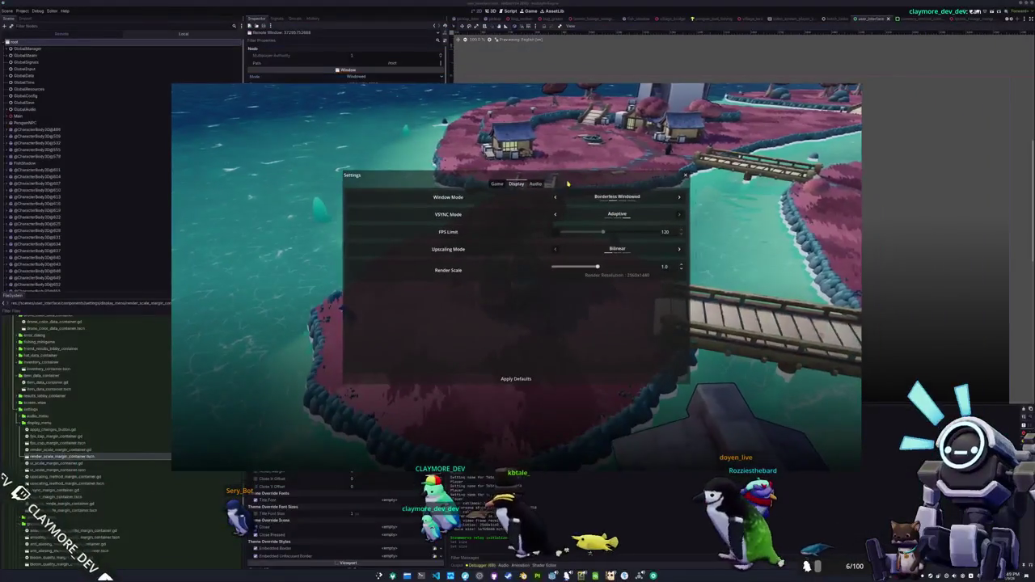
left_click(556, 198)
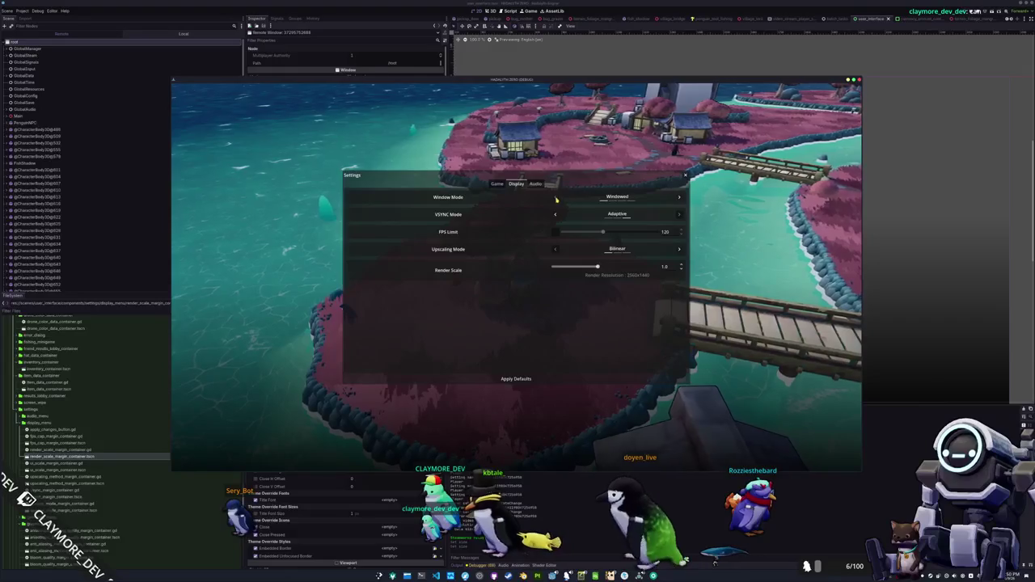
key("Escape")
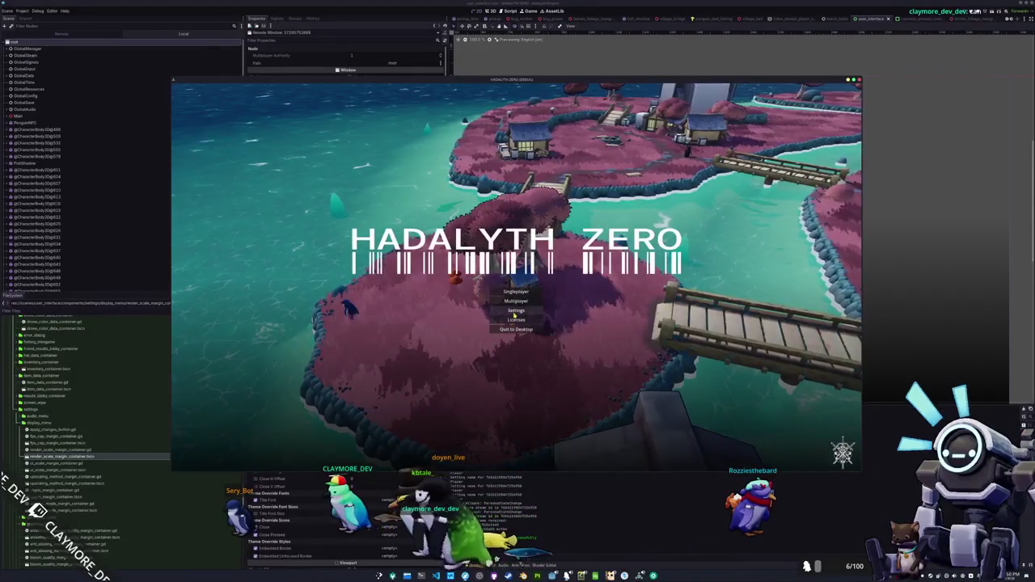
left_click(516, 310)
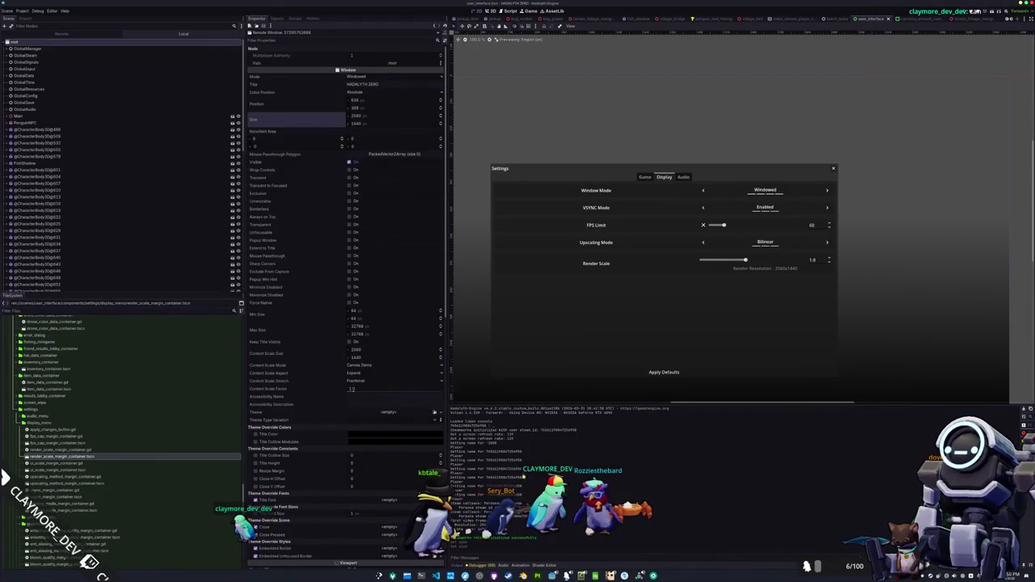
Move sharpness_margin_container.gd into the display_menu folder
scroll(79, 463, "down", 5)
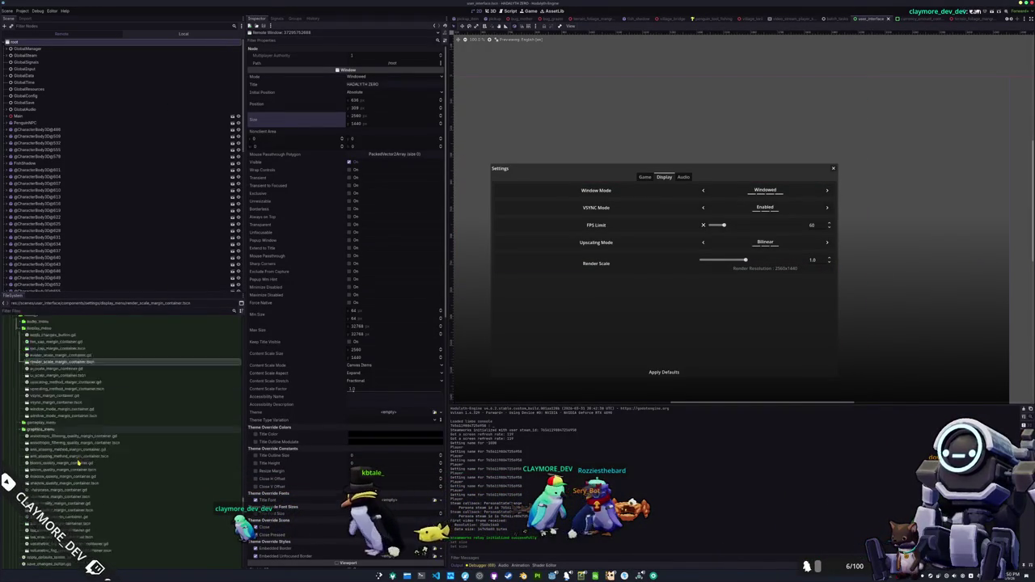
scroll(79, 464, "down", 2)
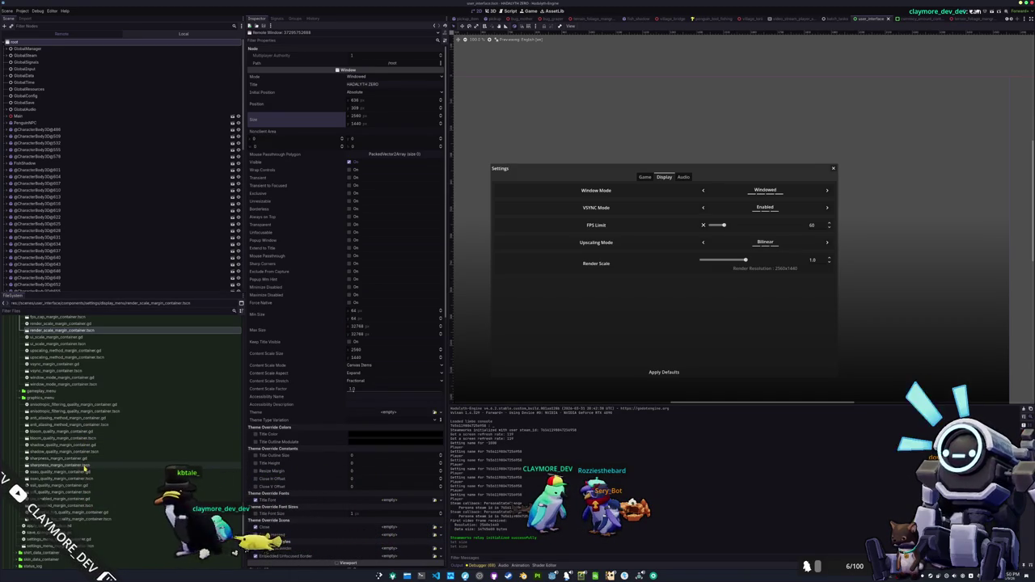
left_click(71, 460)
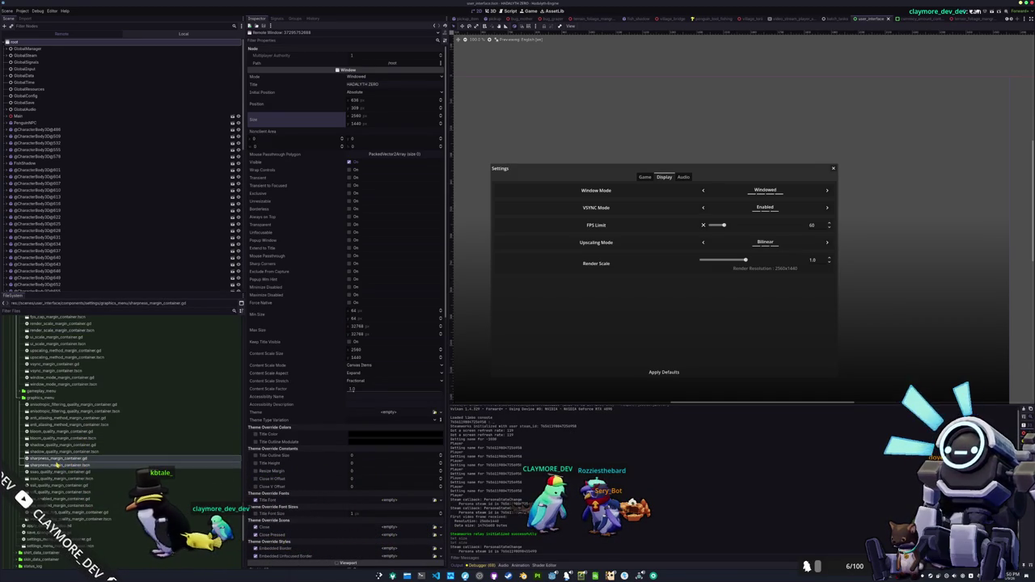
mouse_move(69, 463)
left_mouse_down()
mouse_move(85, 406)
mouse_move(61, 421)
left_mouse_up()
scroll(85, 407, "up", 5)
left_click(485, 296)
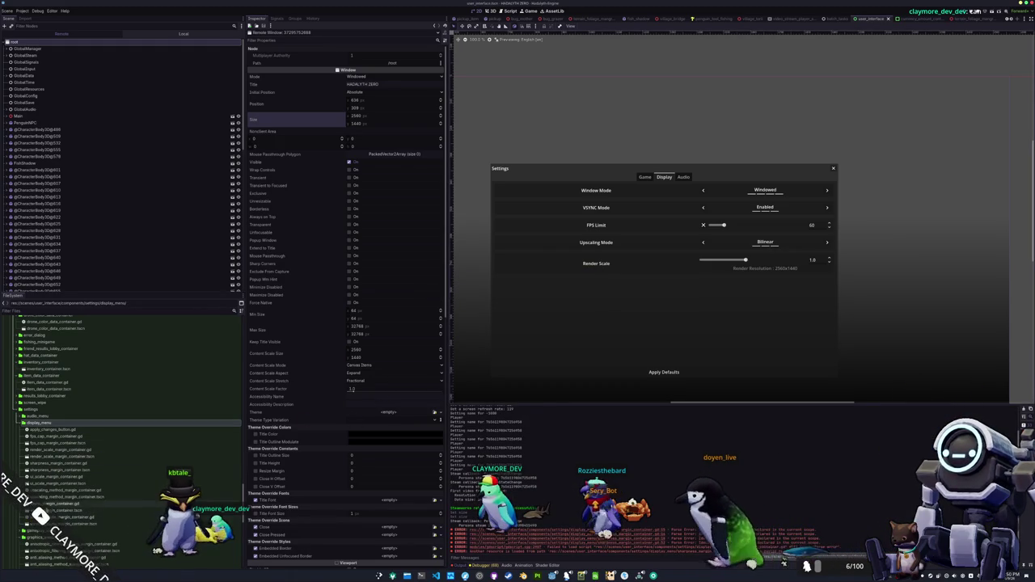
Open the sharpness row scene and zoom the canvas in on it
double_click(57, 469)
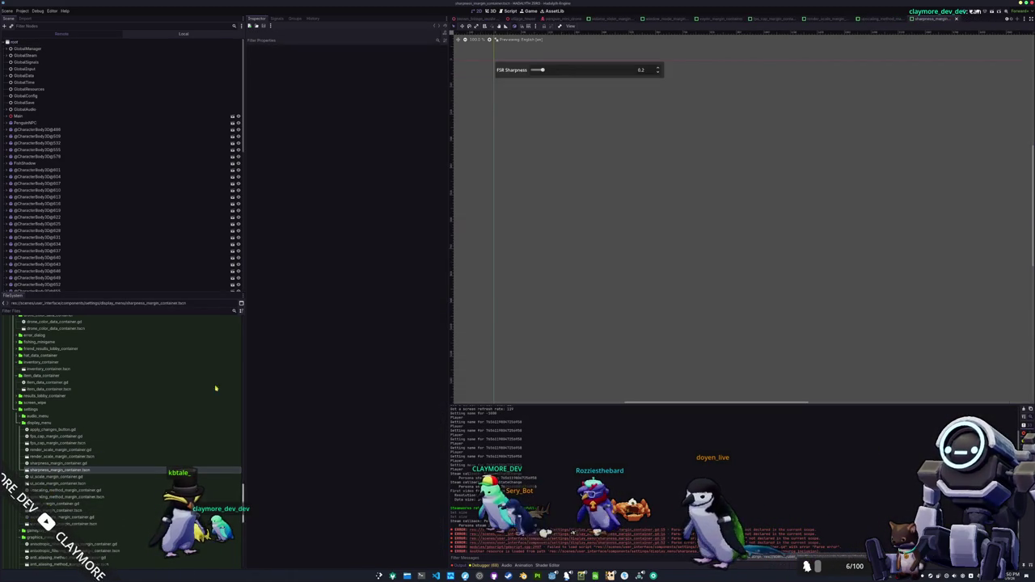
left_click_drag(546, 159, 604, 288)
scroll(601, 231, "up", 2)
left_click_drag(600, 232, 575, 310)
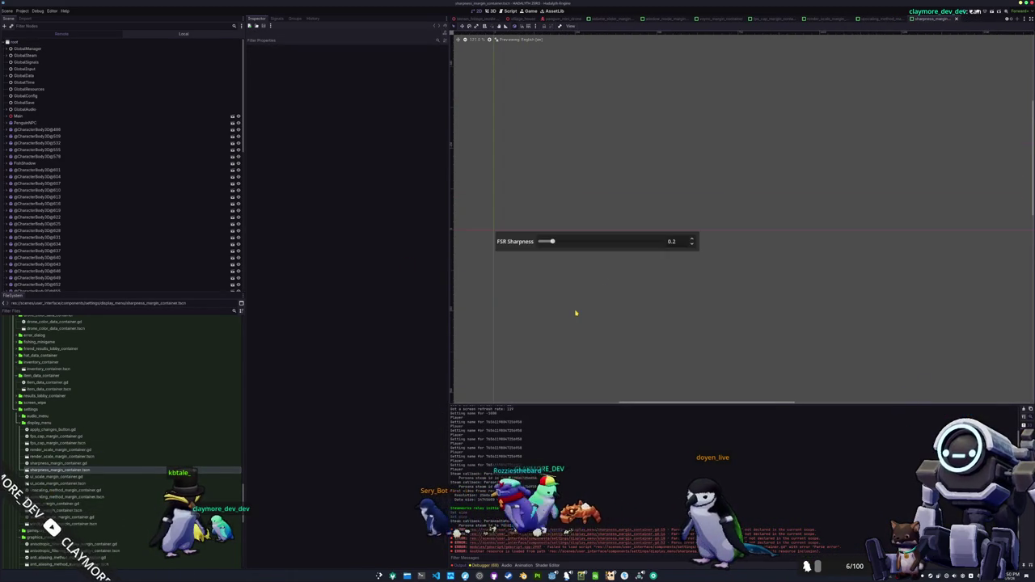
On the inner MarginContainer, enable Margin Top and disable Margin Right and Bottom overrides
left_click(179, 35)
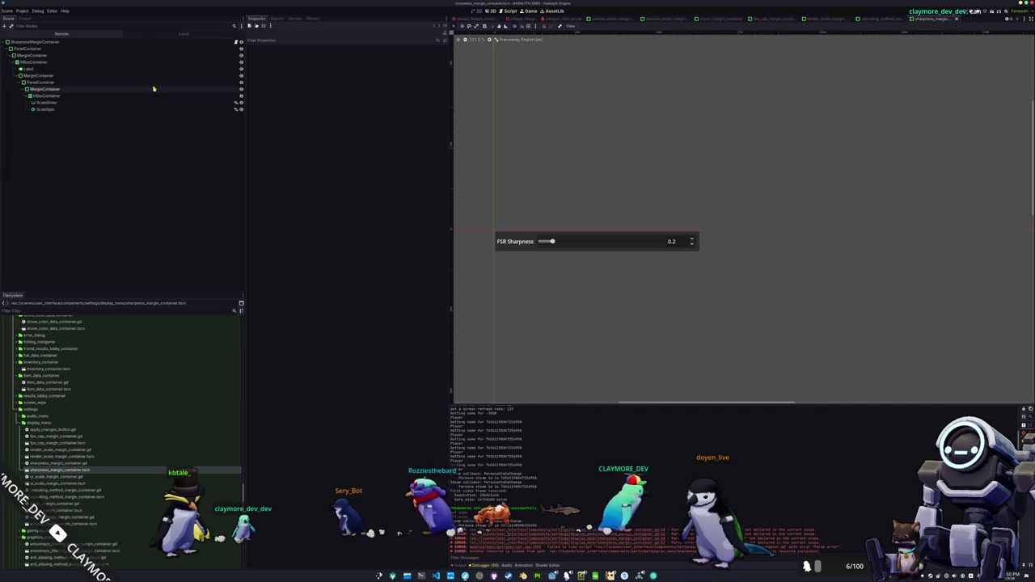
left_click(147, 42)
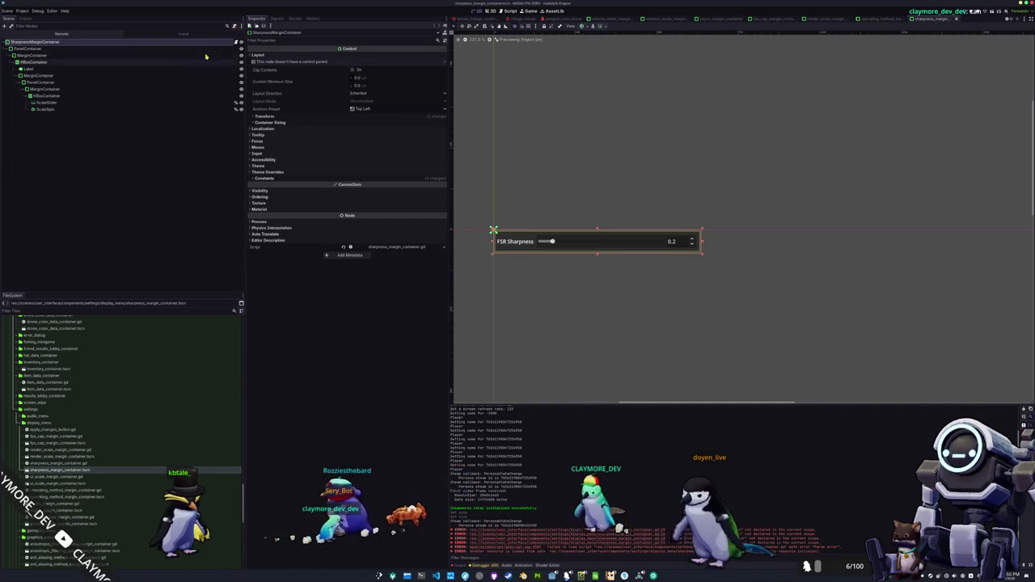
left_click(69, 96)
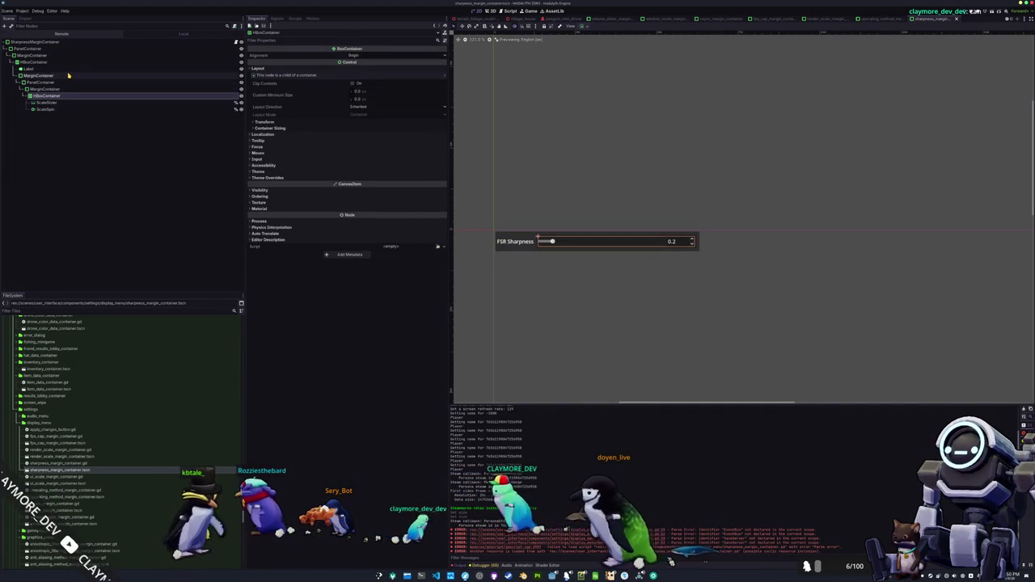
left_click(69, 69)
left_click(59, 96)
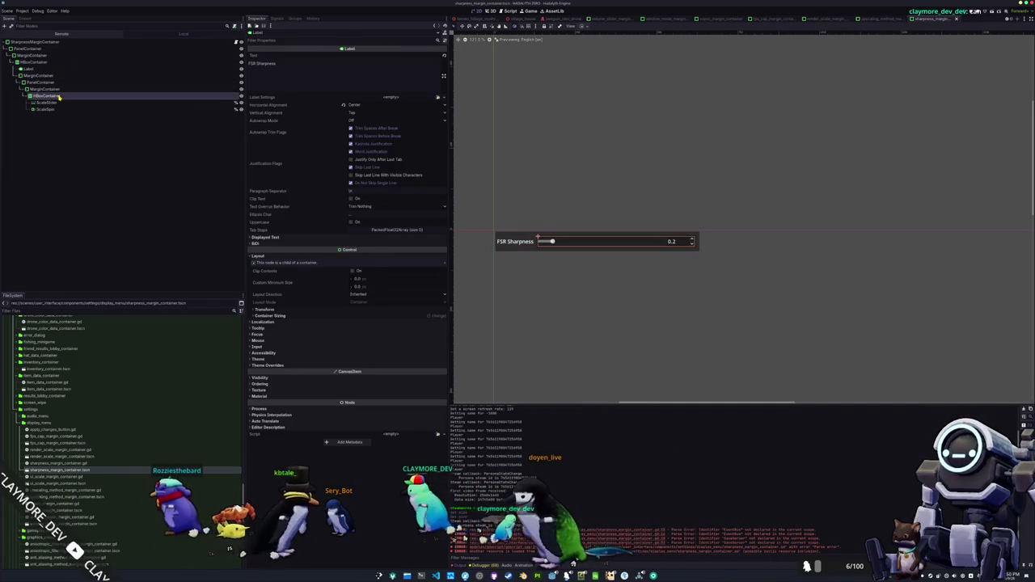
left_click(62, 90)
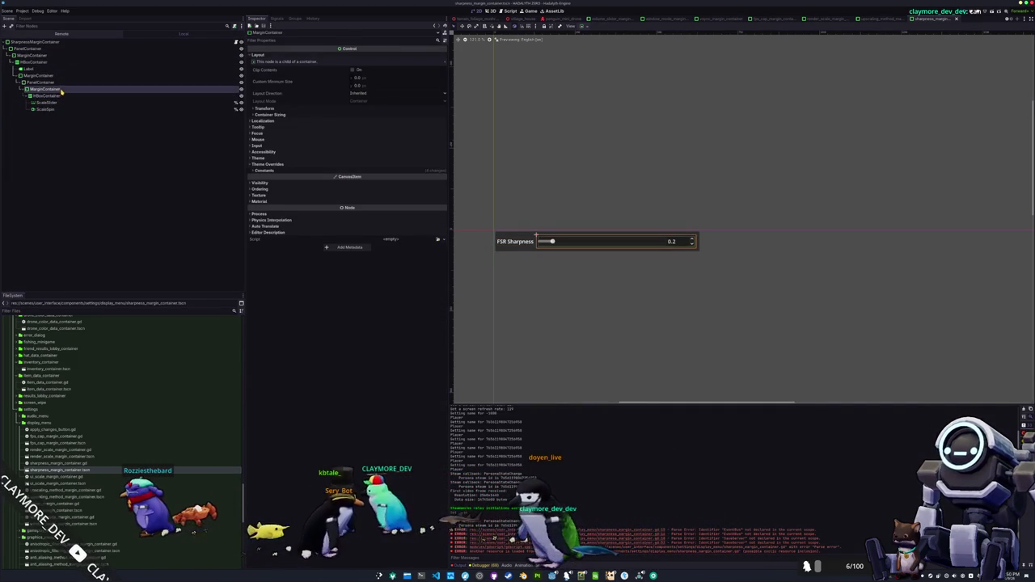
left_click(264, 170)
left_click(259, 185)
left_click(259, 193)
left_click(259, 200)
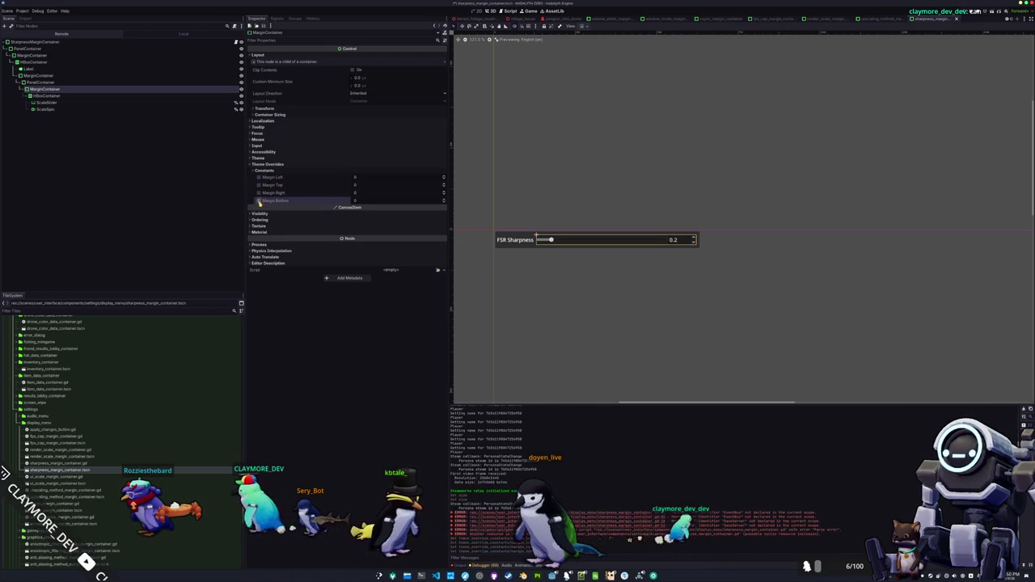
Check the PanelContainer's Self Modulate colour, leaving it unchanged
left_click(41, 82)
left_click(275, 177)
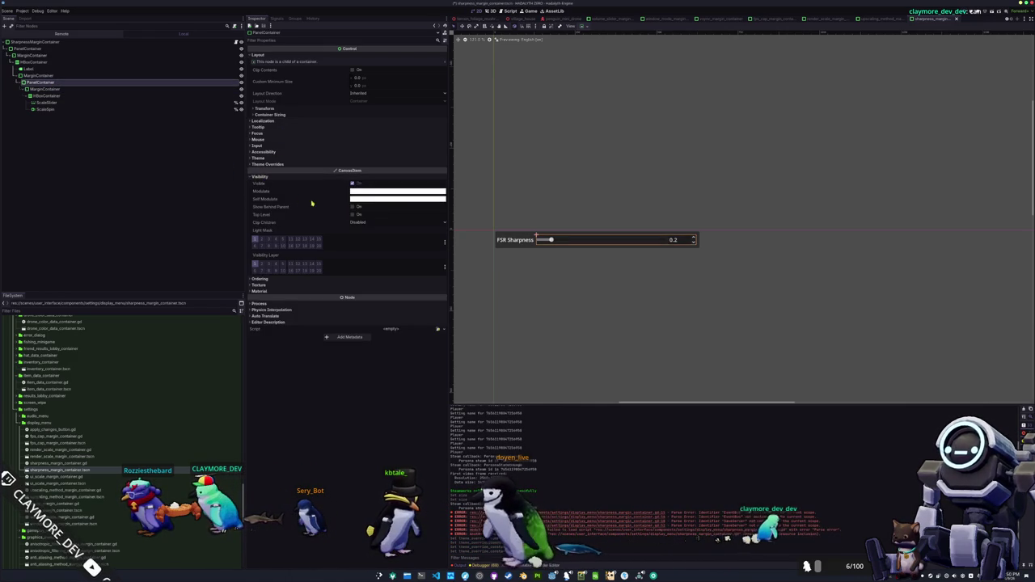
left_click(381, 199)
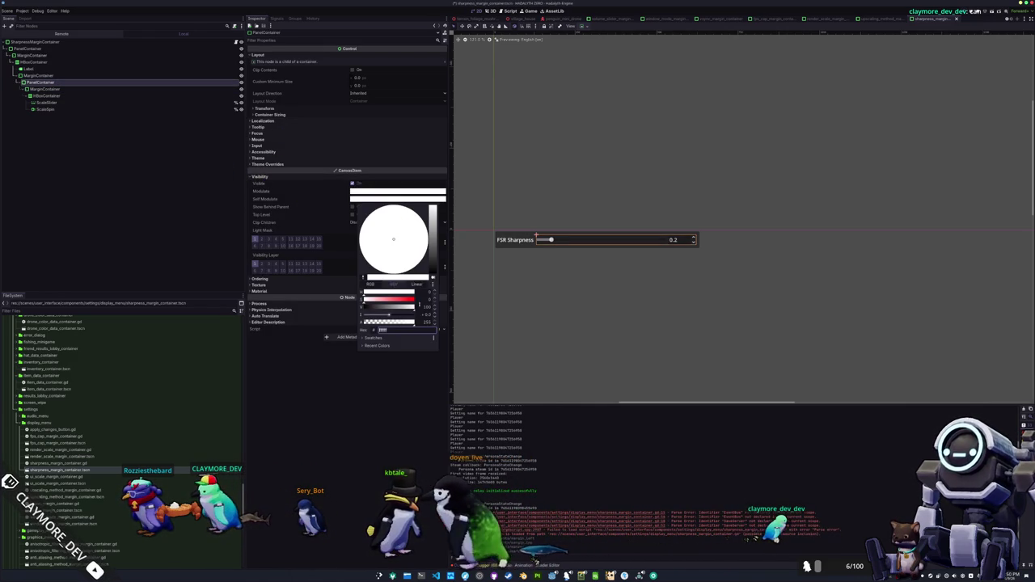
left_click(222, 310)
Set the Label text to #SETTINGS_MENU_DISPLAY_FSR_SHARPNESS
left_click(72, 70)
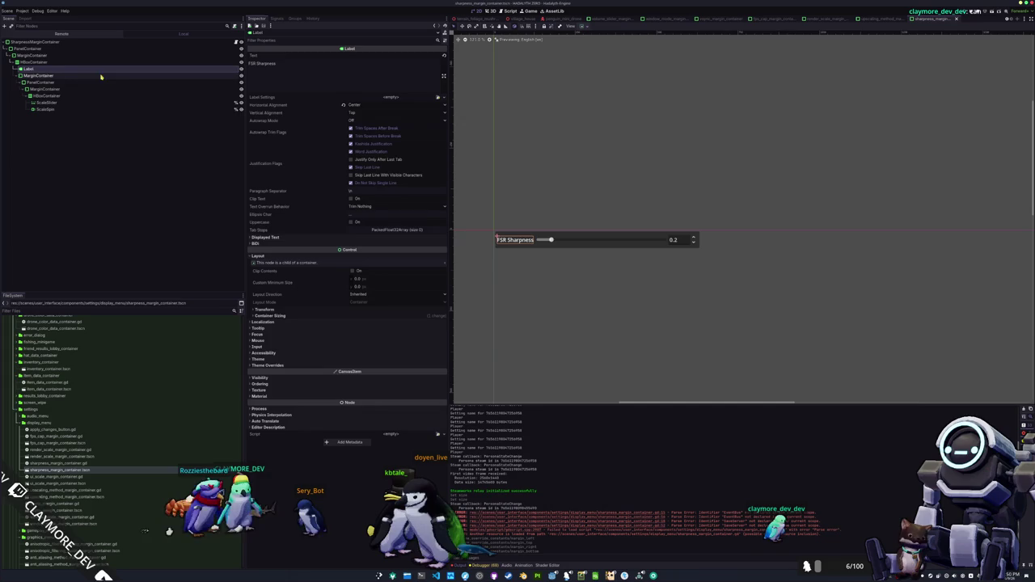
triple_click(295, 67)
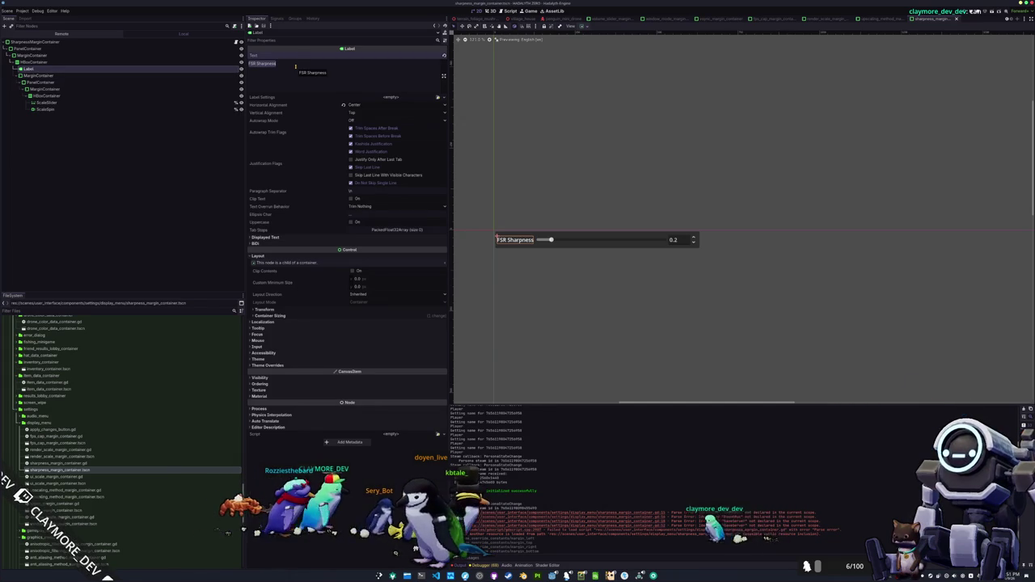
type("FSR")
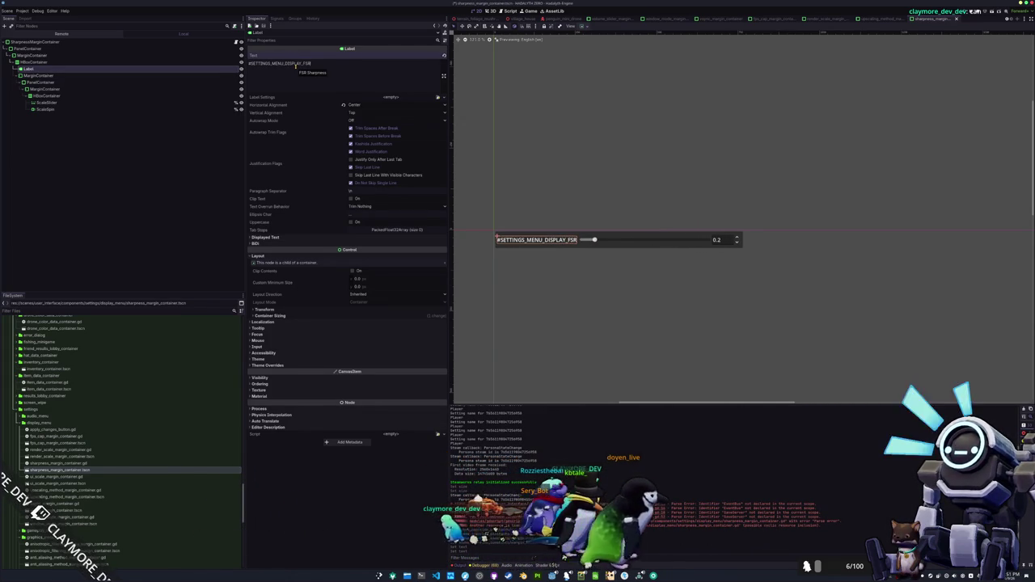
type("_SHARPNESS")
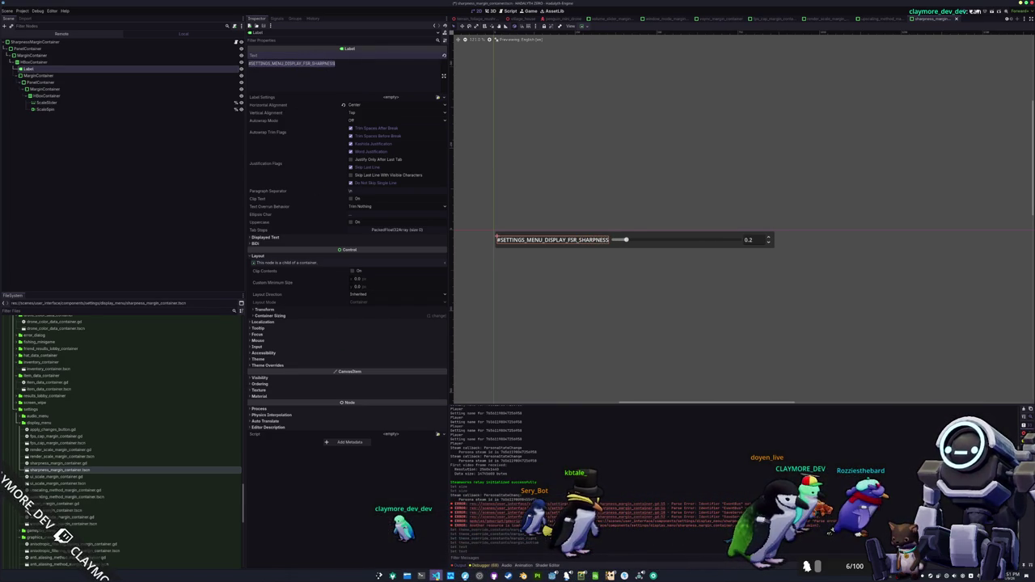
left_click(582, 576)
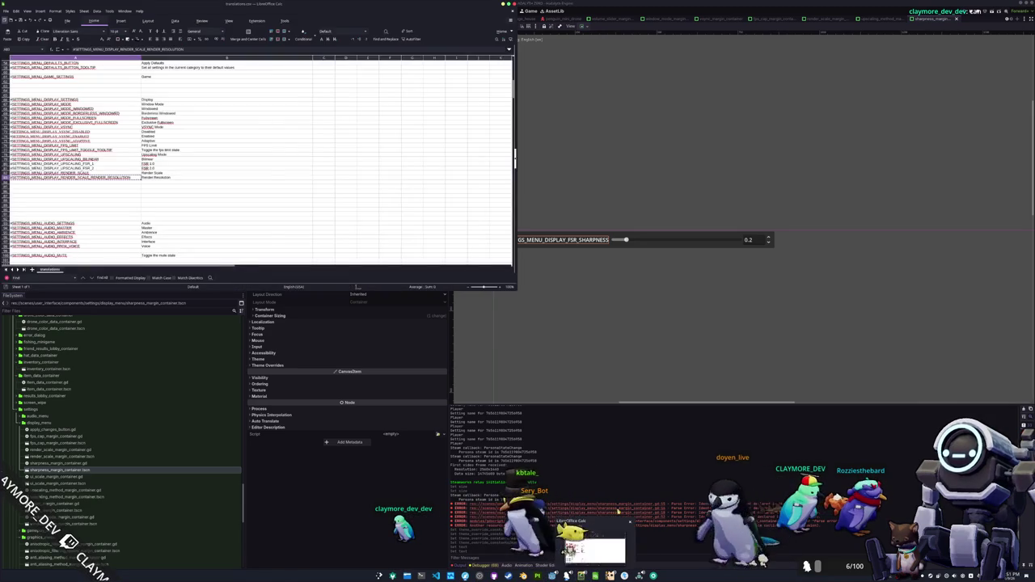
Paste the FSR sharpness key into A84 and enter 'FSR Sharpness' in B84
left_click(93, 184)
type("#SETTINGS_MENU_DISPLAY_FSR_SHARPNESS")
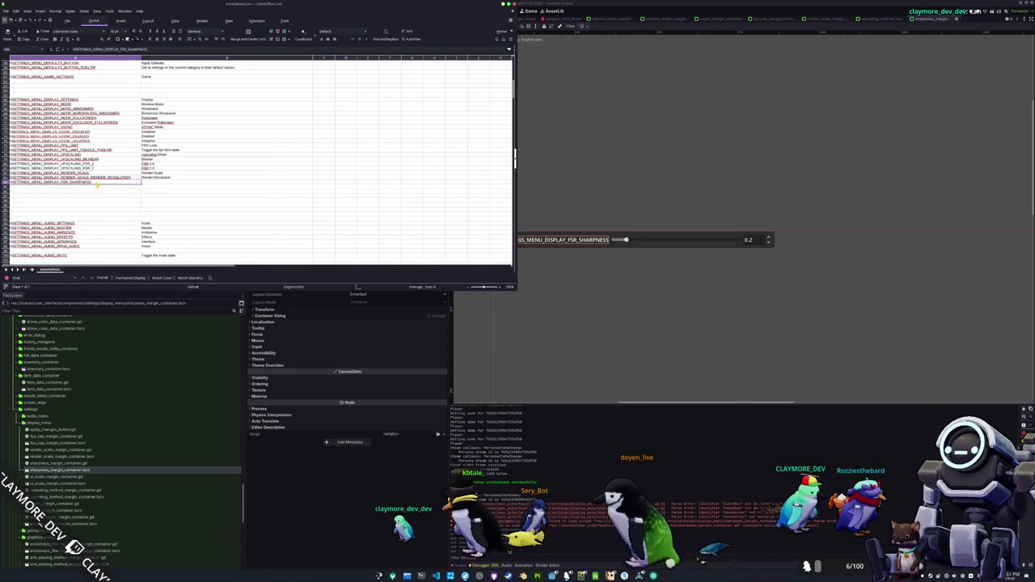
left_click(155, 183)
type("FSR")
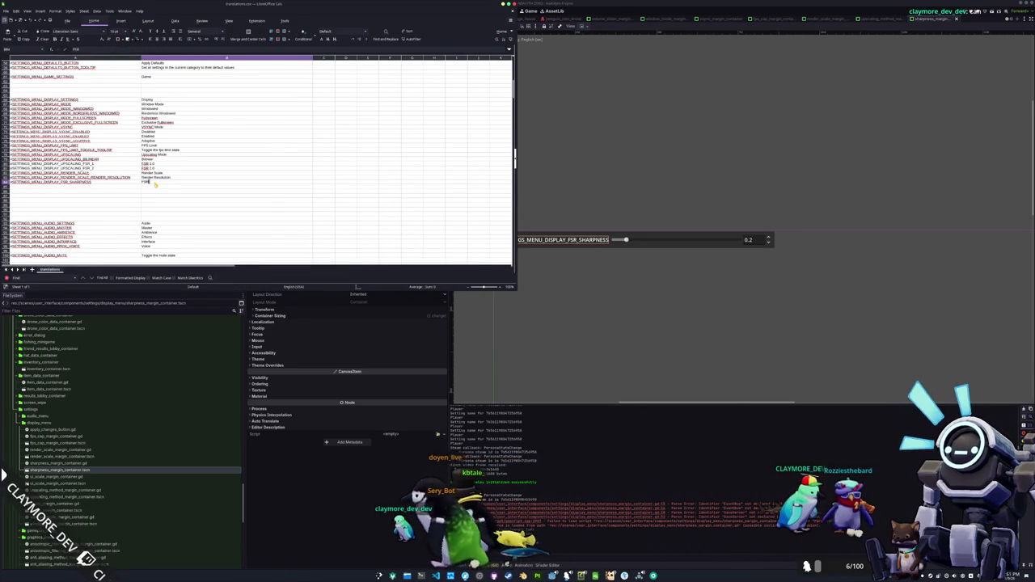
type(" Sharpness")
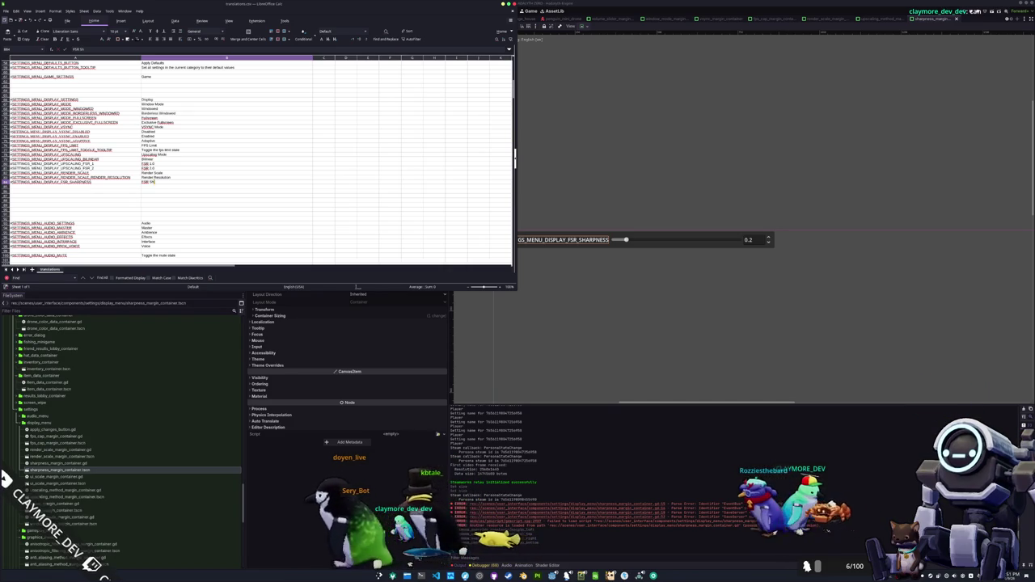
key("Return")
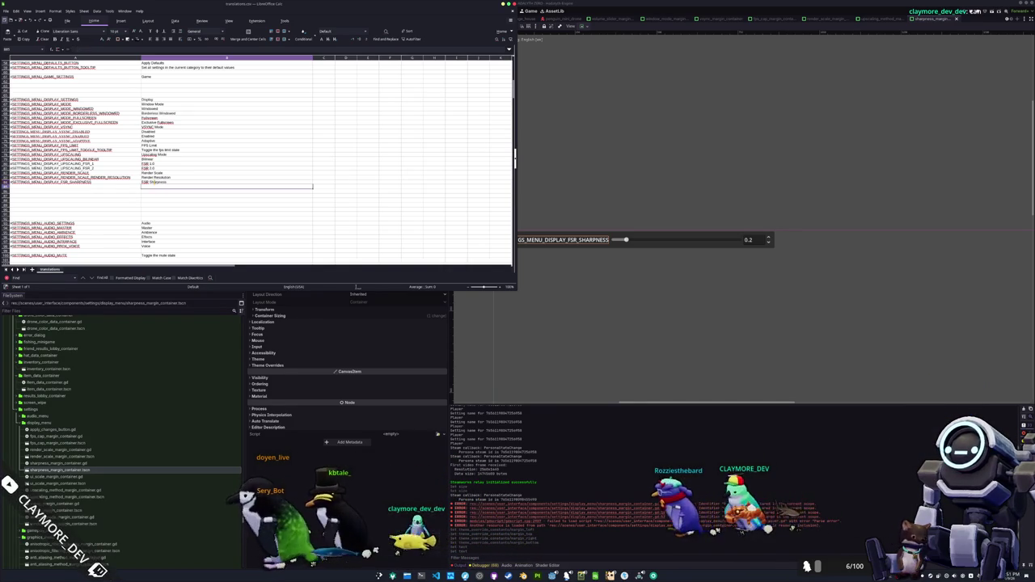
Back in Godot, select SharpnessMarginContainer and open its script in the code editor
key("alt+Tab")
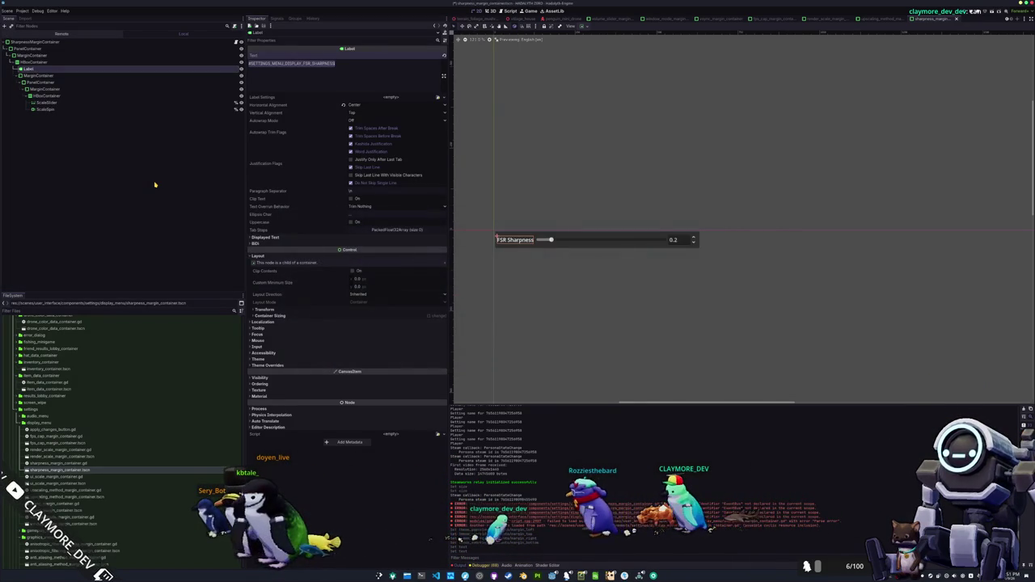
left_click(205, 46)
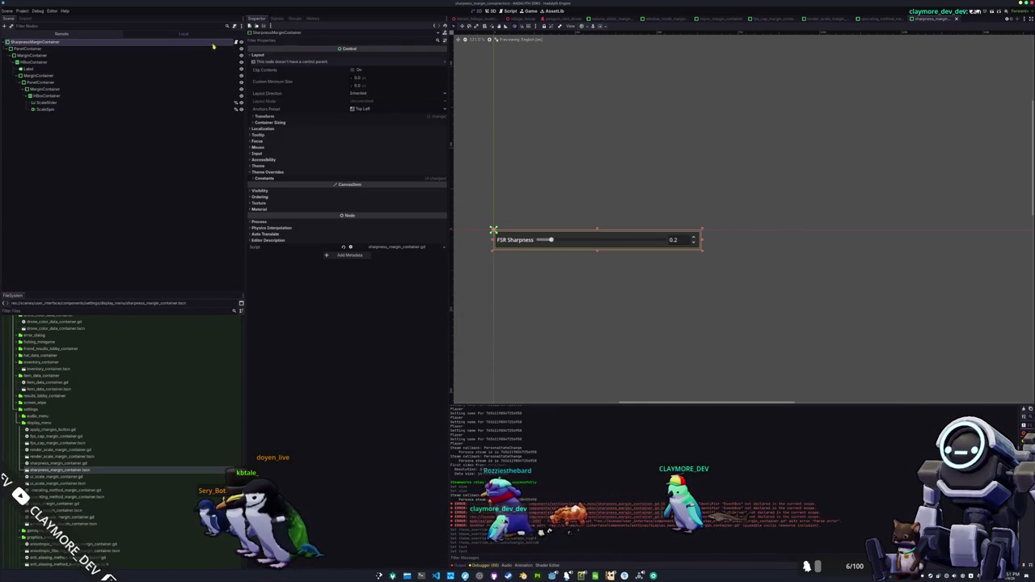
key("alt+Tab")
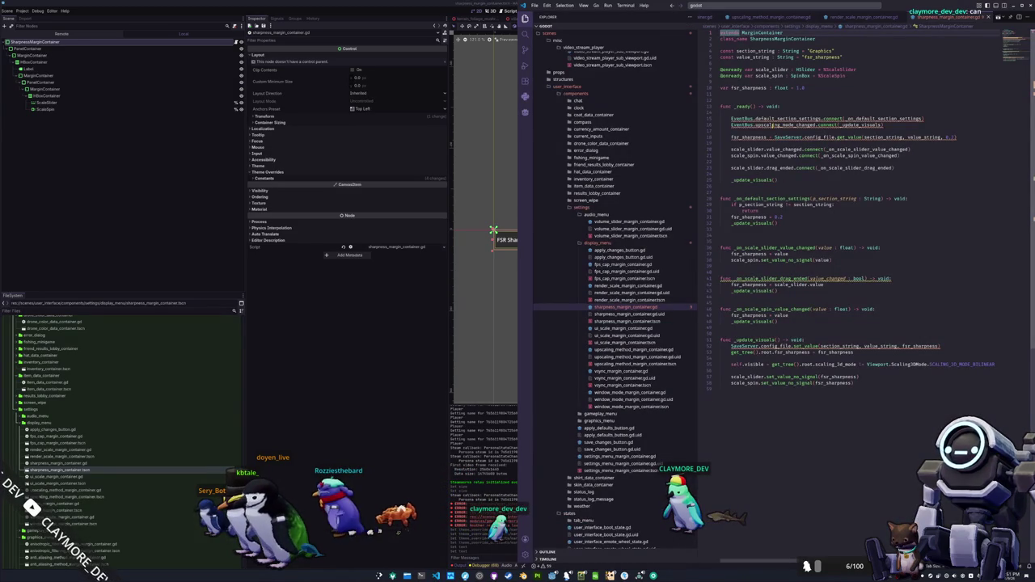
Add GlobalSignals.user_interface_settings_default_section.connect(_on_user_interface_settings_default_section) above the upscaling connection
mouse_move(765, 119)
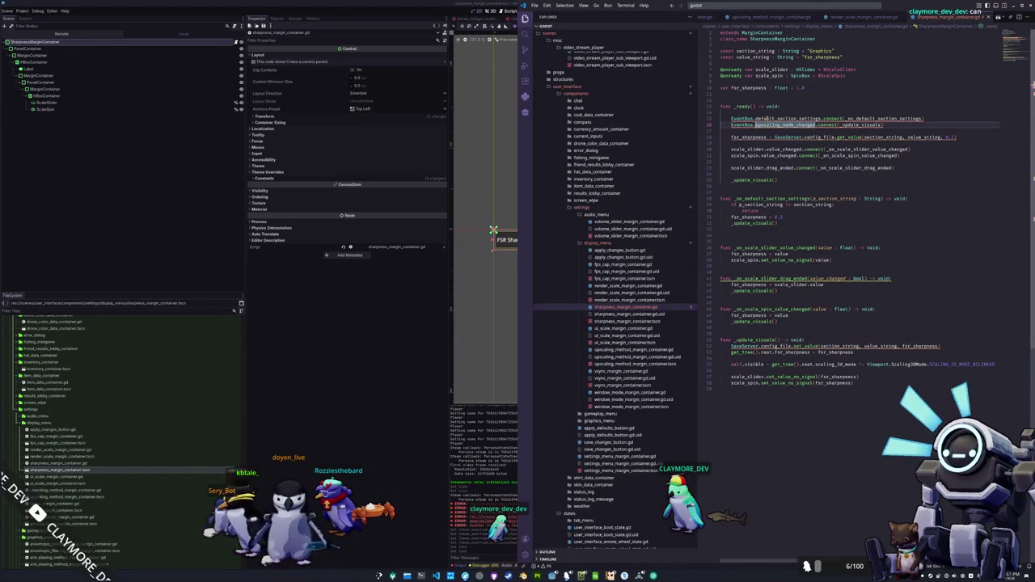
key("Return")
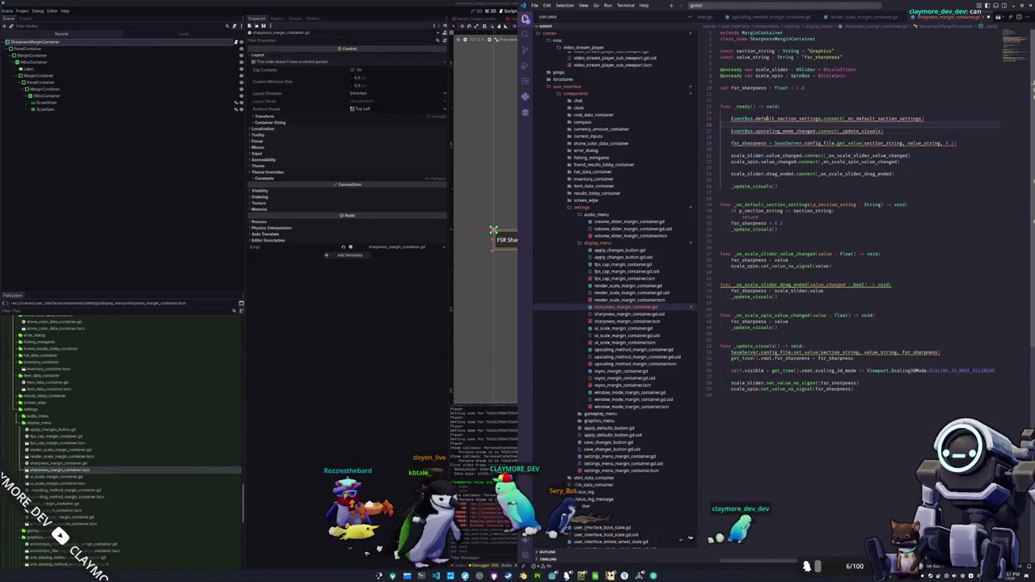
key("ctrl+space")
key("Escape")
type("GlobalSignals.")
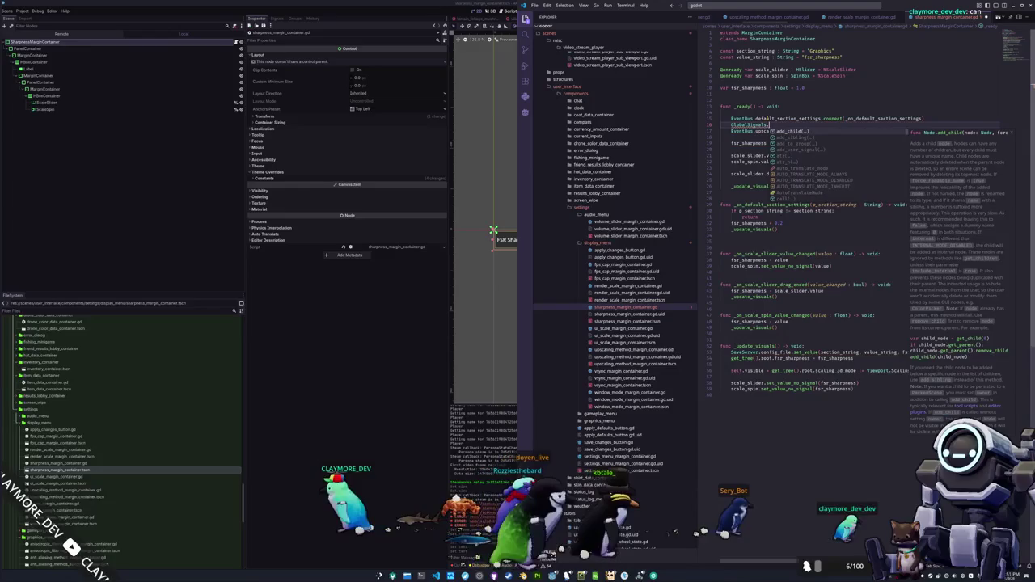
type("user_interface_settings_default_section")
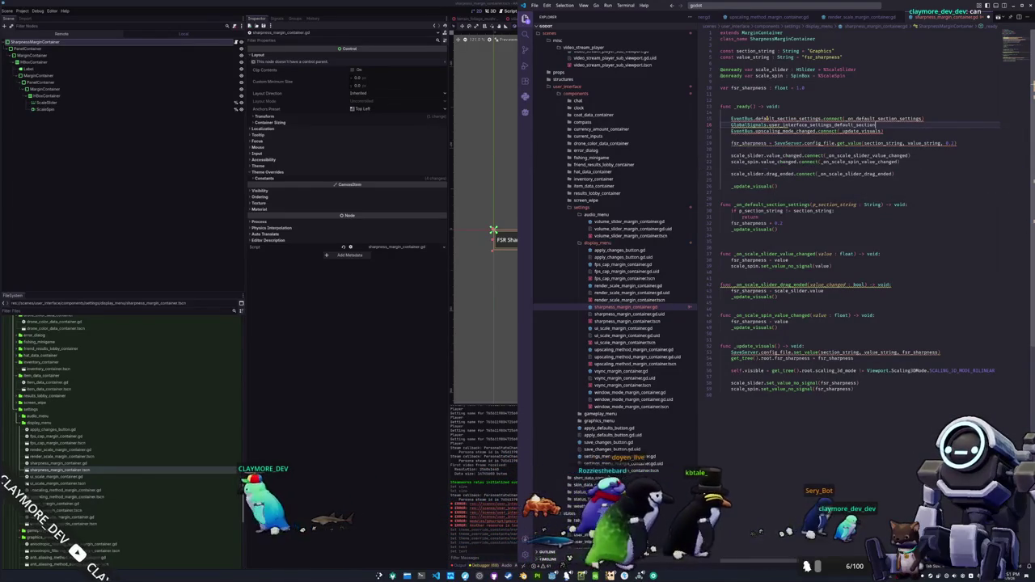
type(".connect(")
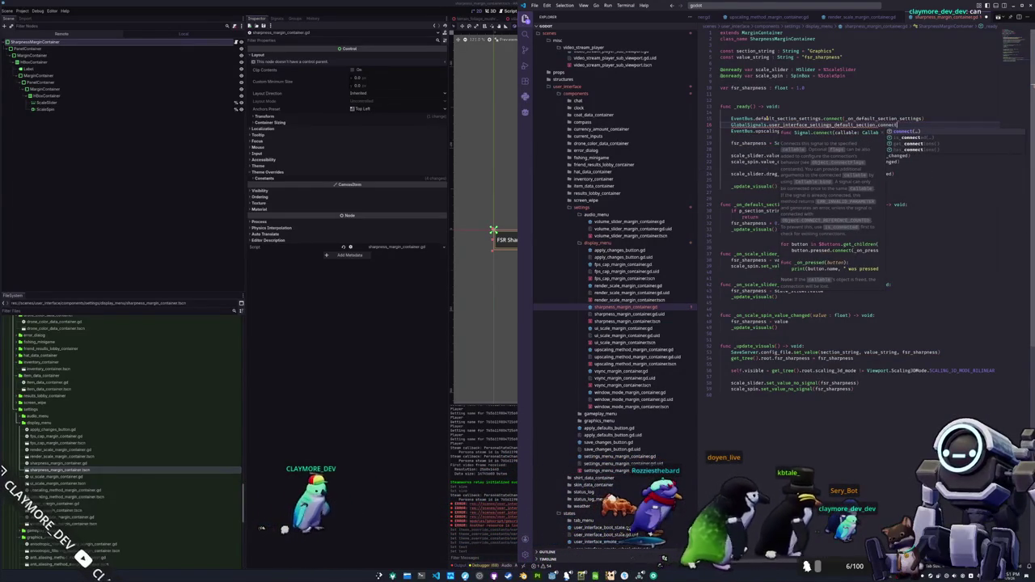
type("_on_")
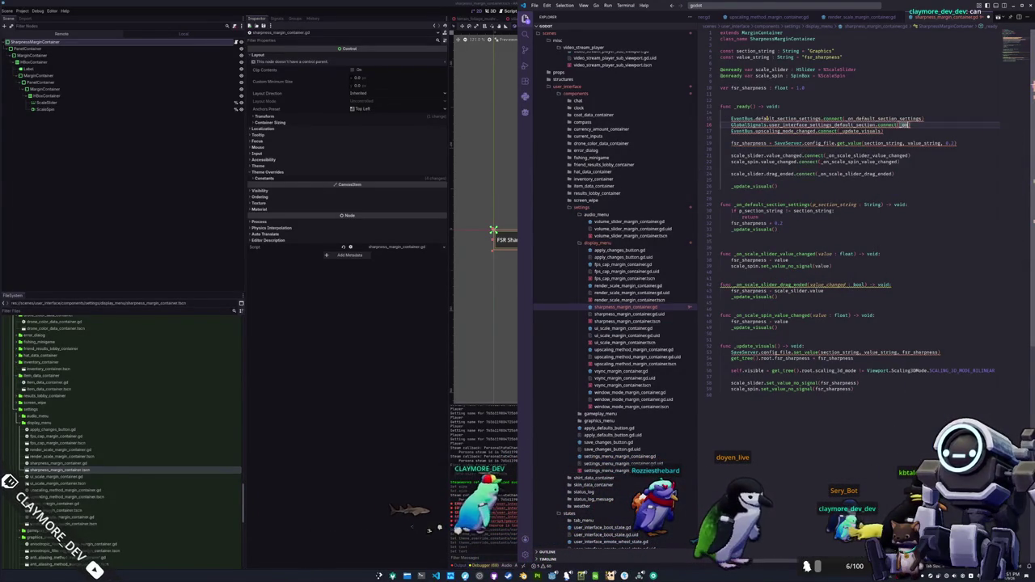
key("ctrl+space")
type("user_interface_settings_default_section")
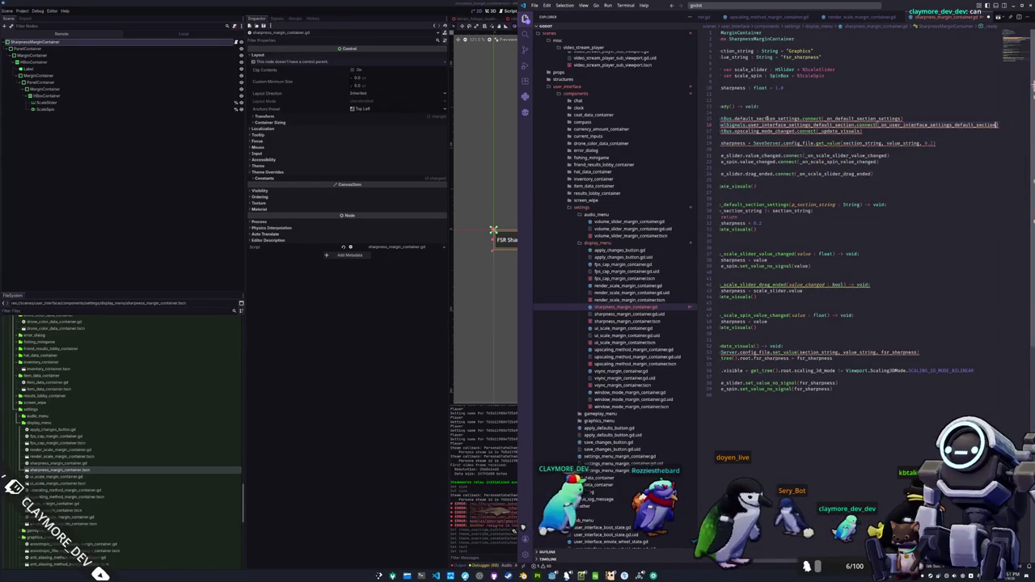
Delete the EventBus line, replace SaveServer with GlobalConfig, and drop the handler's p_section_string parameter
key("ctrl+shift+k")
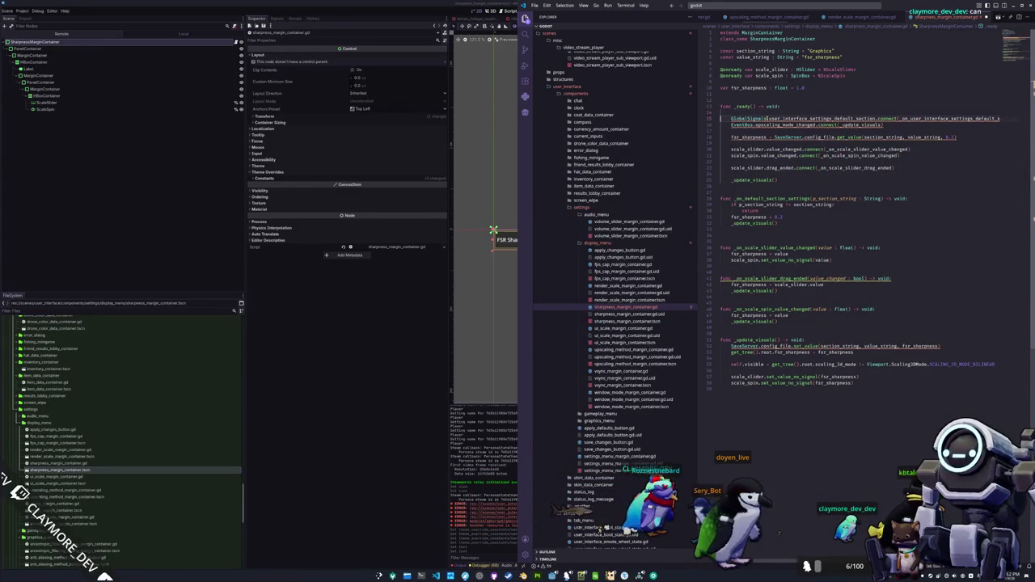
key("End")
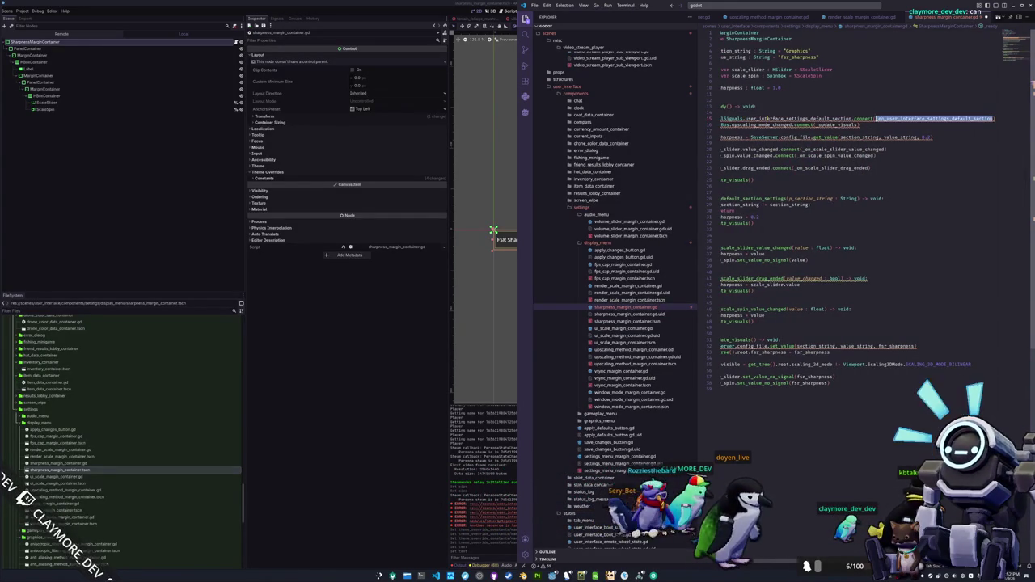
key("Down")
key("Down")
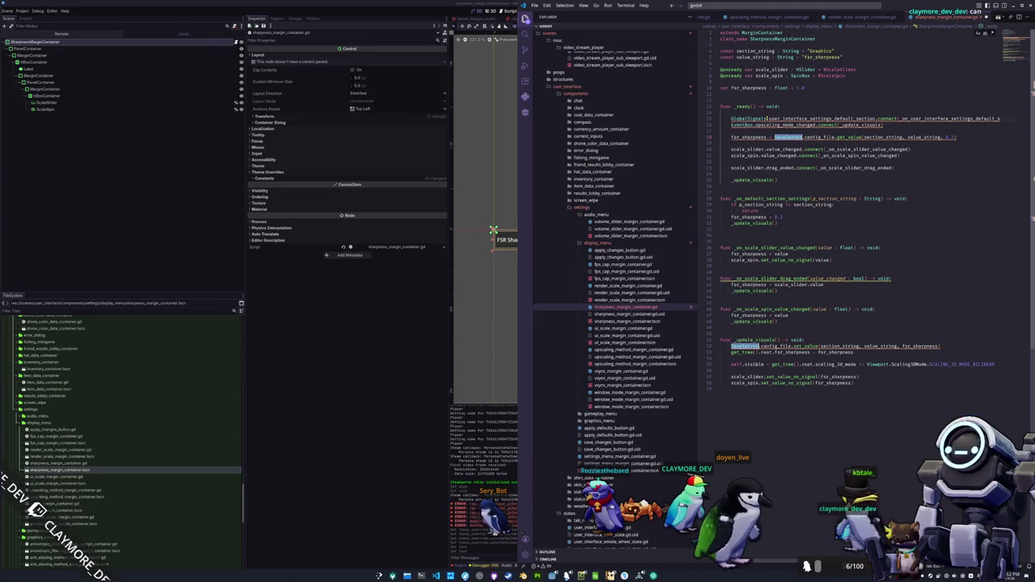
type("GlobalConfig")
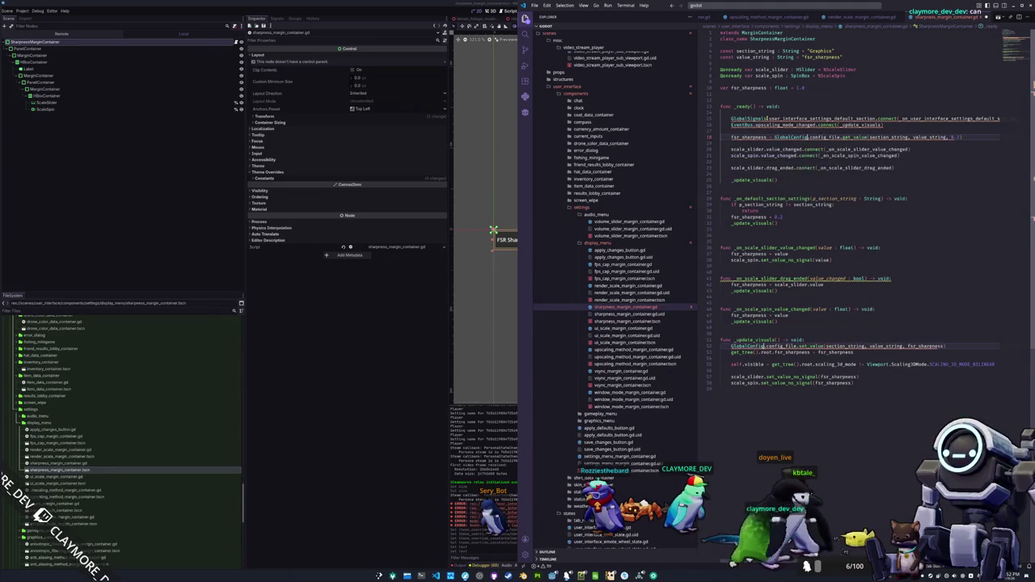
key("Down")
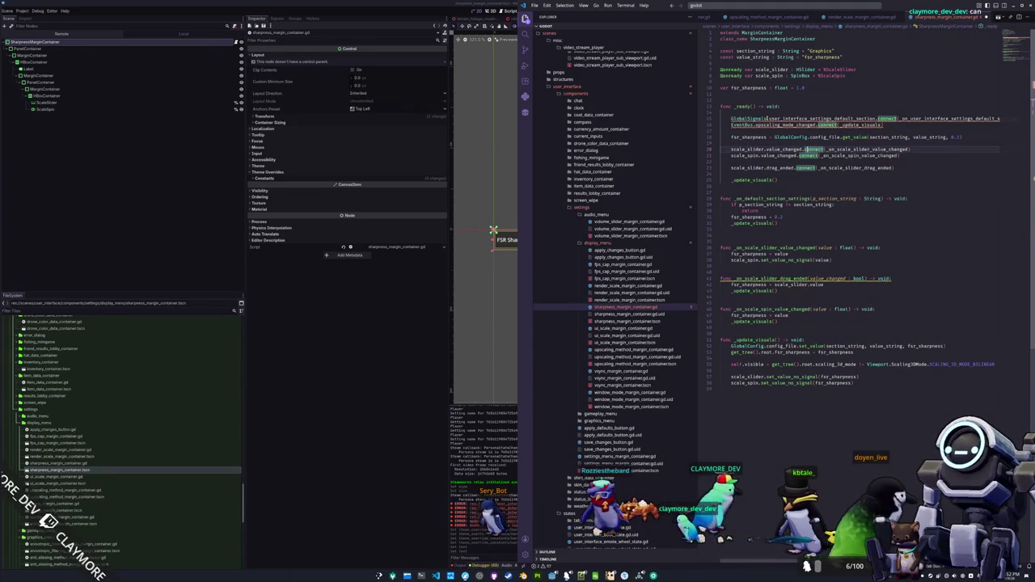
double_click(773, 198)
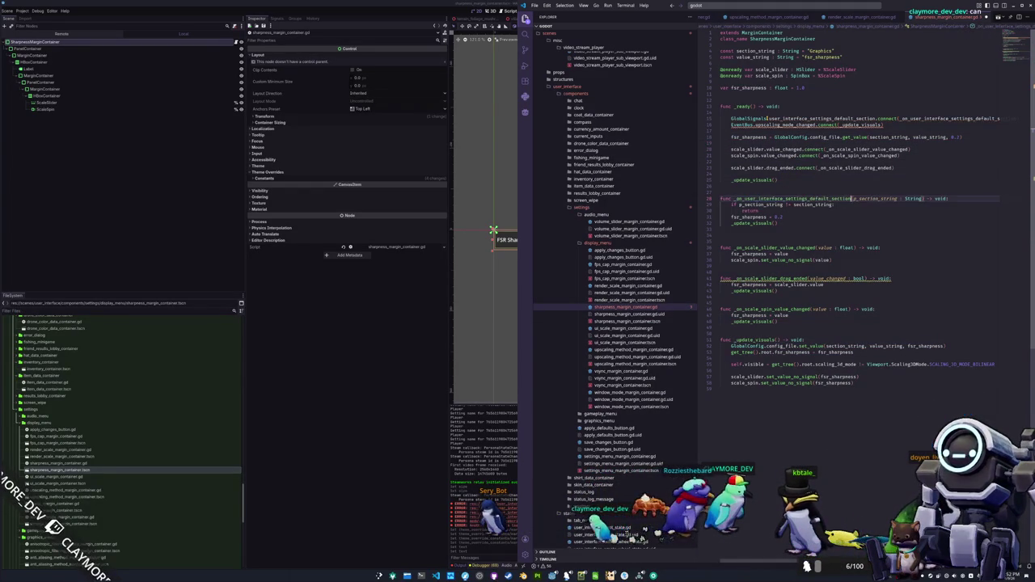
key("ctrl+shift+Right")
key("ctrl+shift+Right")
key("BackSpace")
Rewrite line 29's condition to check not self.visible and root scaling_3d_mode against Viewport.Scaling3DMode.SCALING_3D_MODE_BILINEAR
left_click(793, 204)
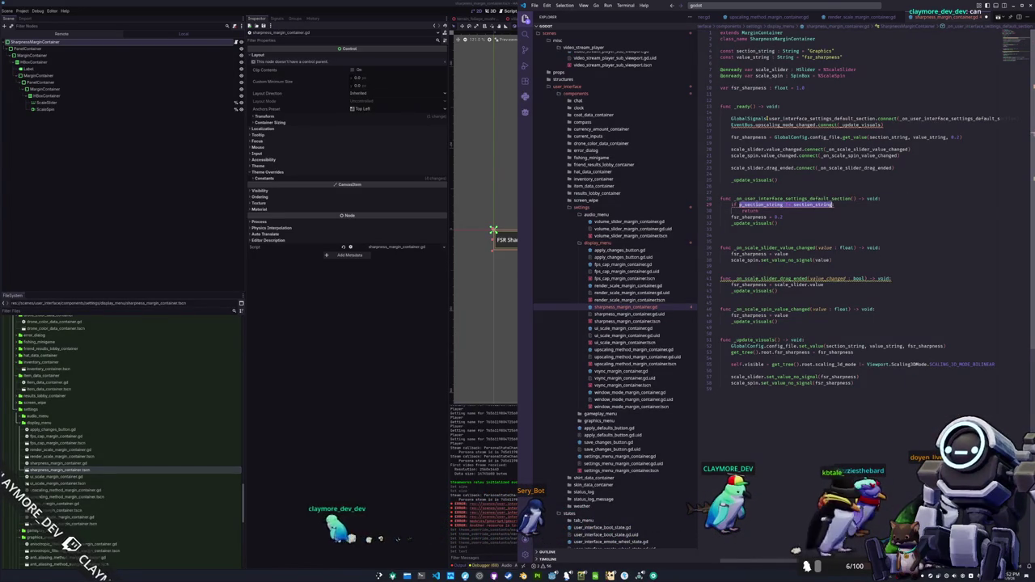
type("self.visible:")
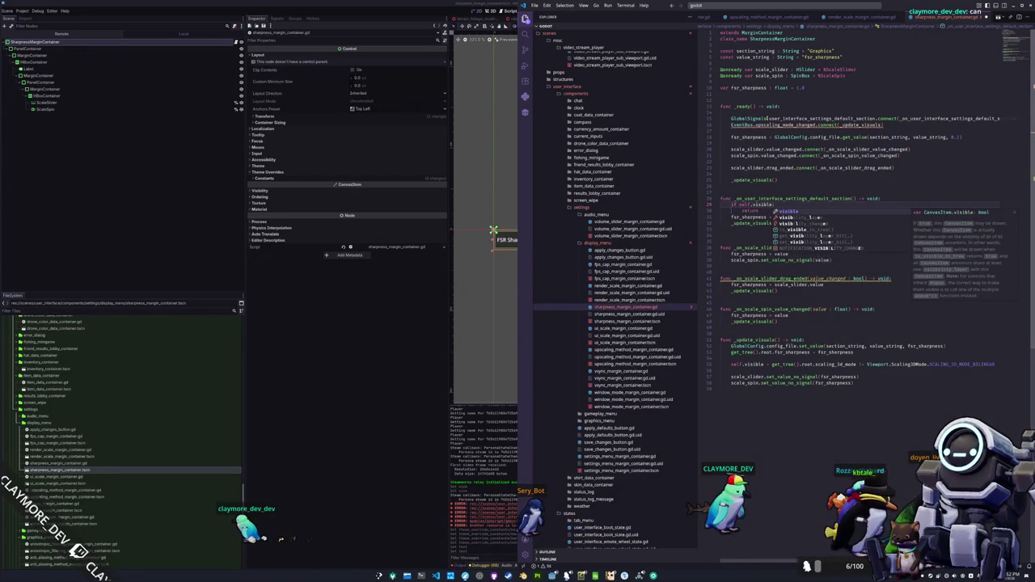
key("Escape")
type("not")
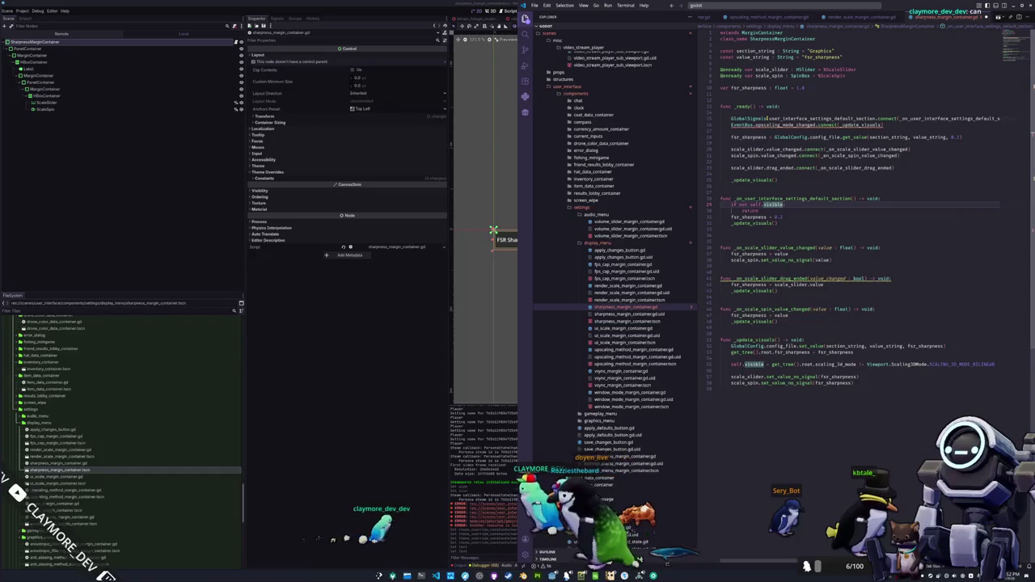
type("and not ")
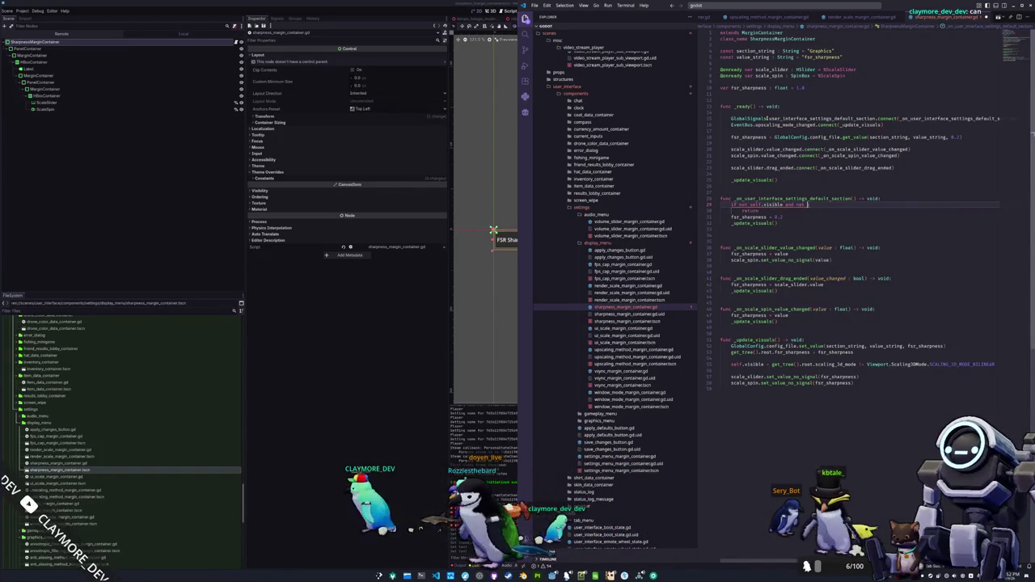
type("get_t")
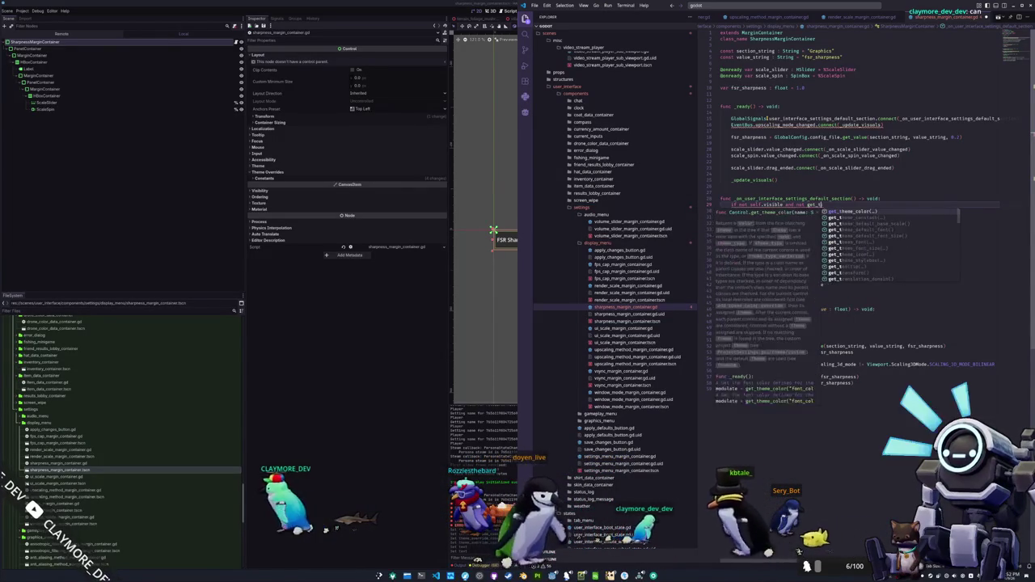
type("ree().root.")
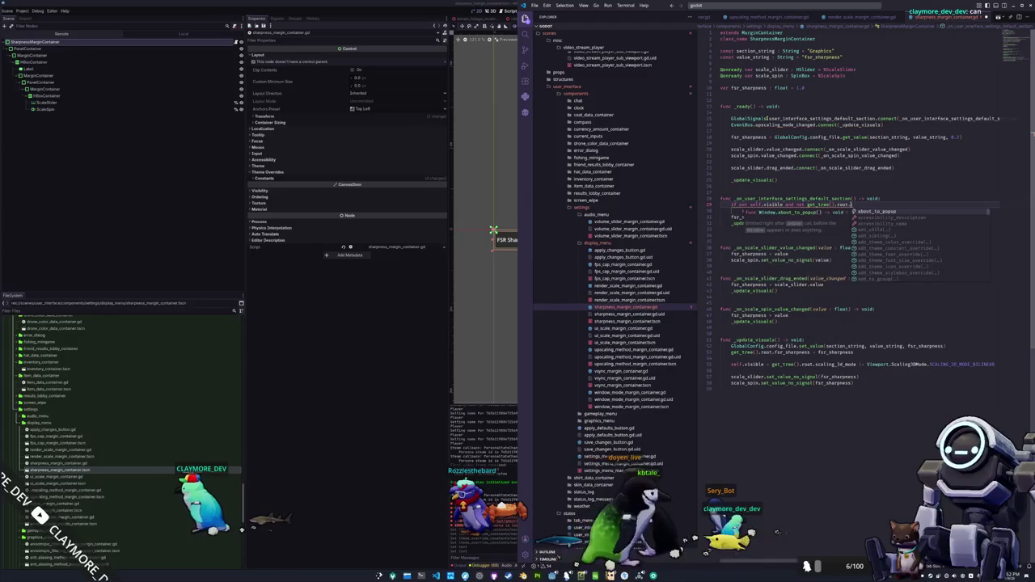
type("d")
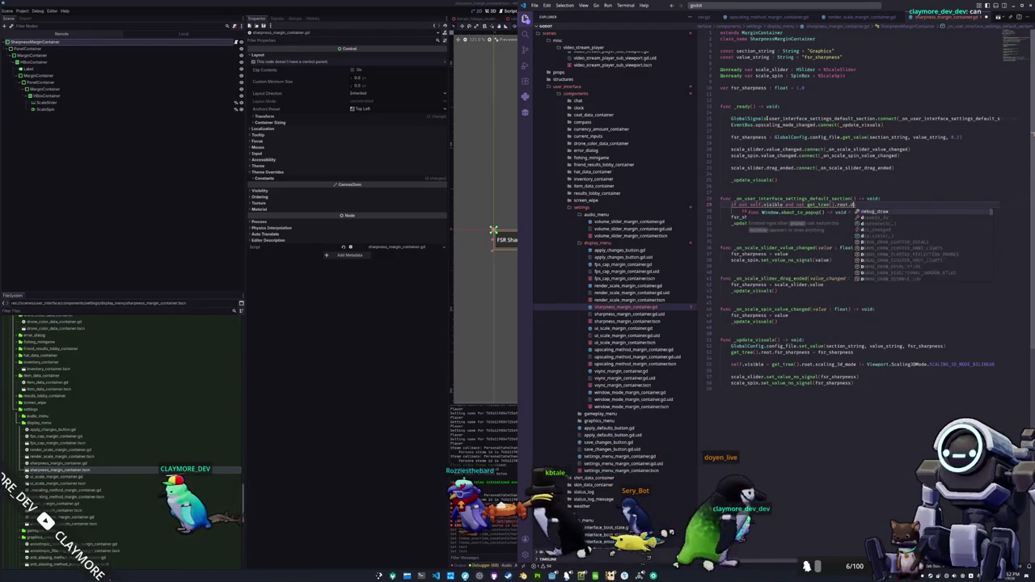
key("BackSpace")
type("scaling")
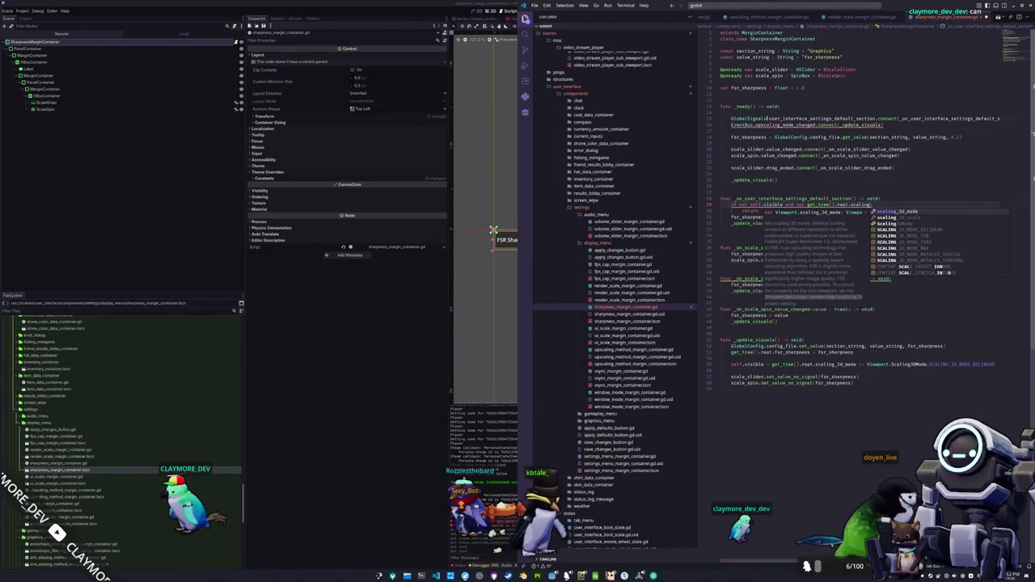
key("Return")
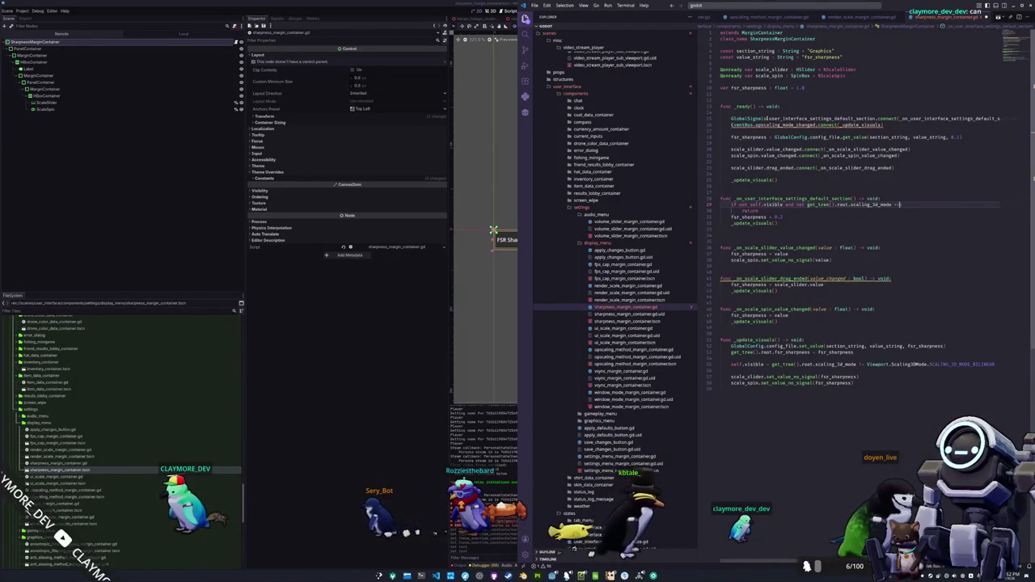
type("Disp")
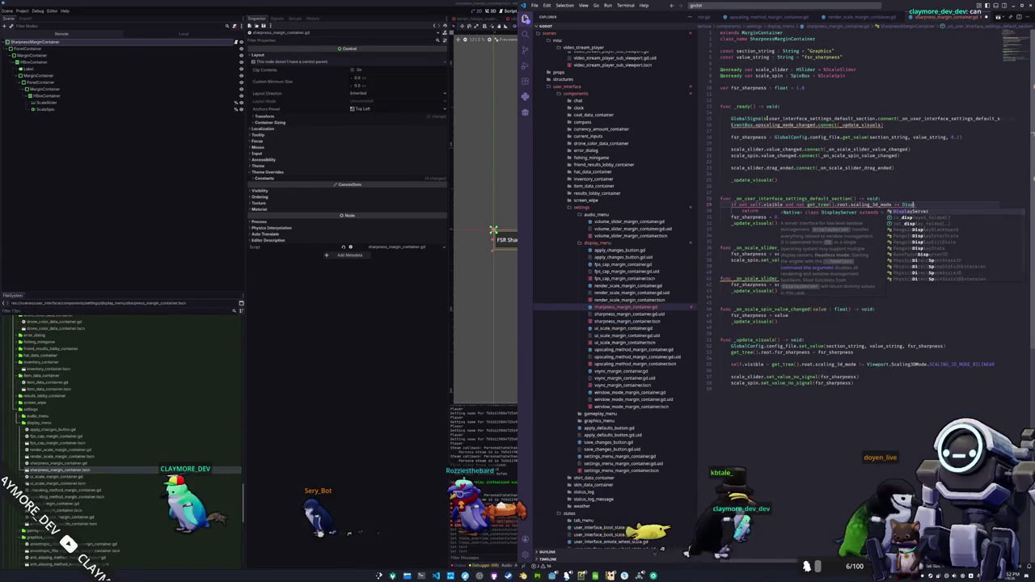
key("BackSpace")
key("BackSpace")
key("BackSpace")
type("Viewport.")
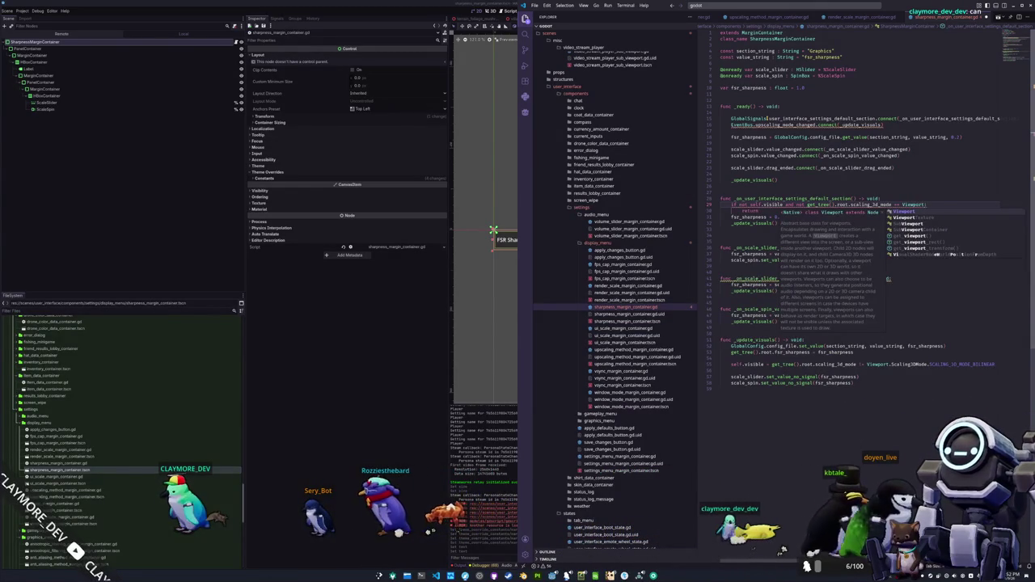
key("Return")
type(".S")
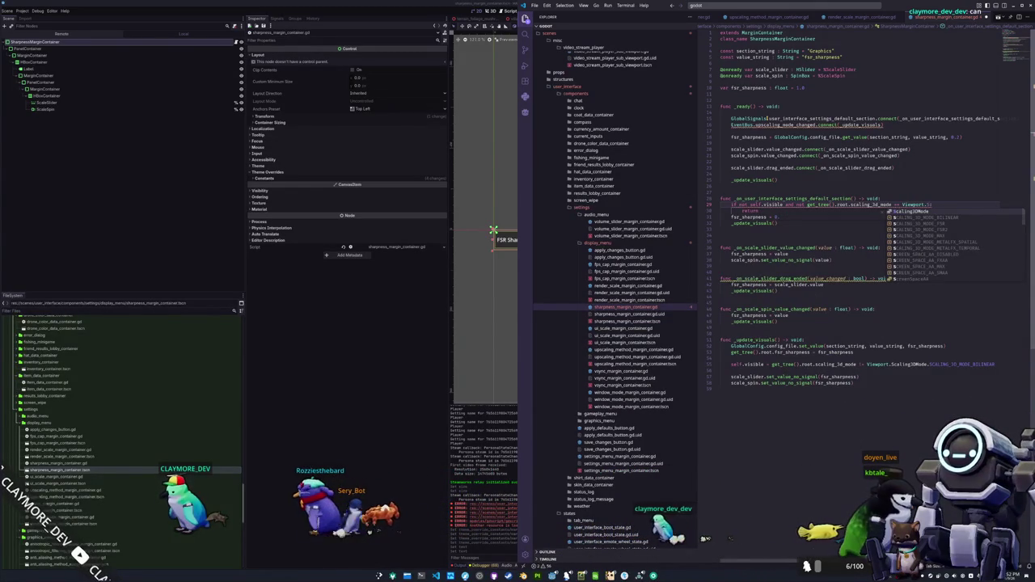
key("Return")
type(".")
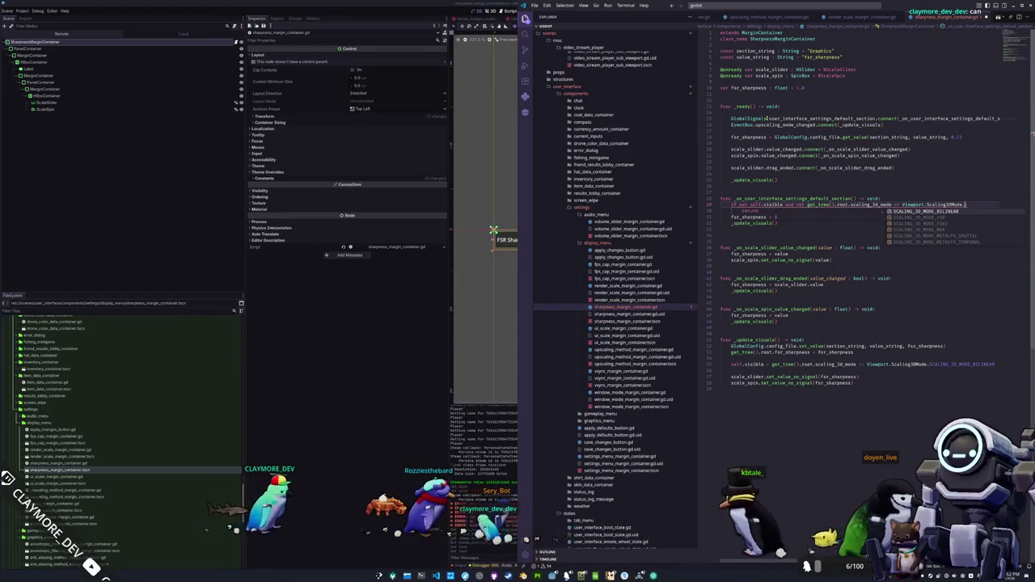
key("Return")
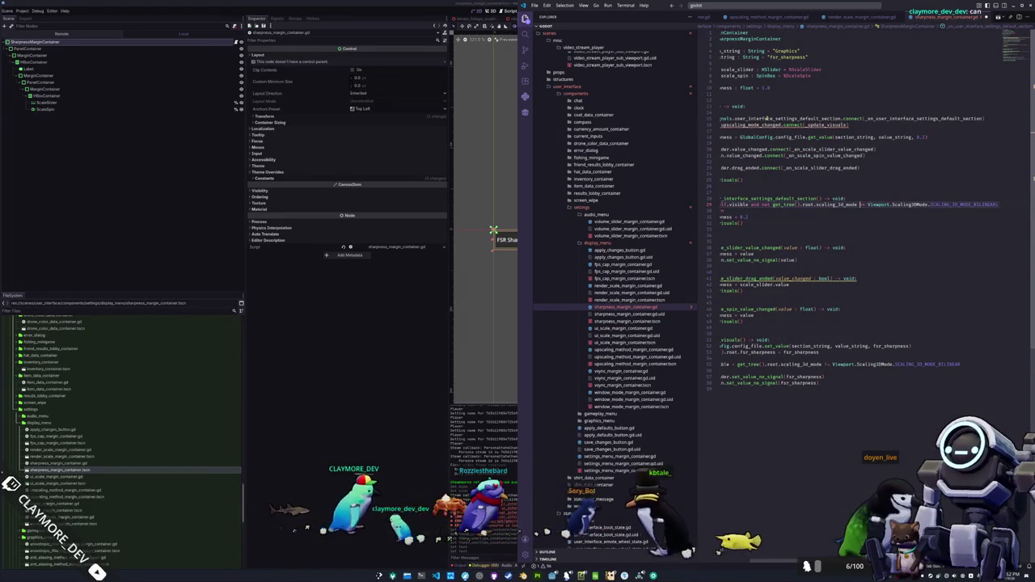
Add an early return under the condition and close its parenthesis
key("ctrl+Right")
key("ctrl+Right")
key("ctrl+Right")
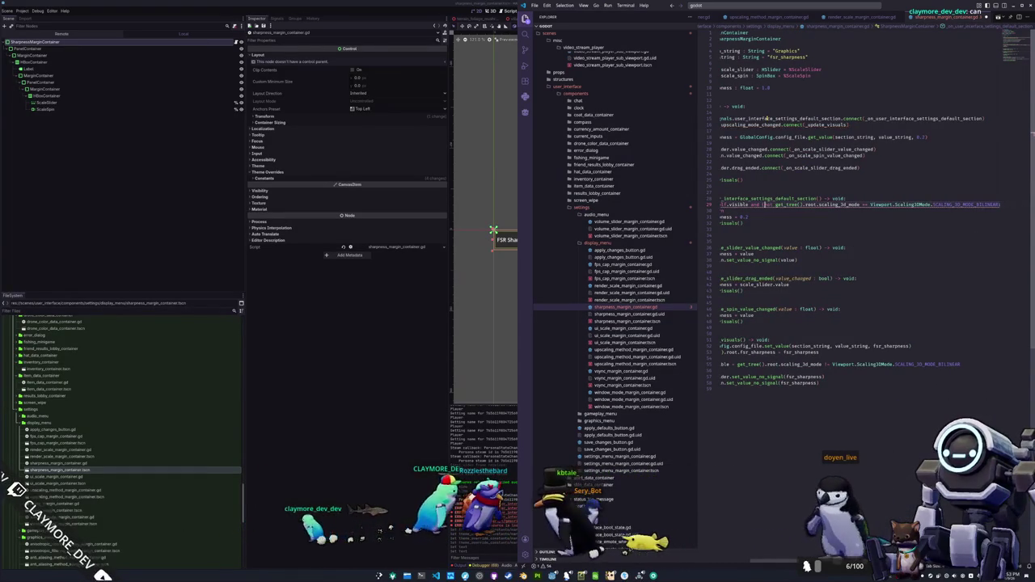
key("End")
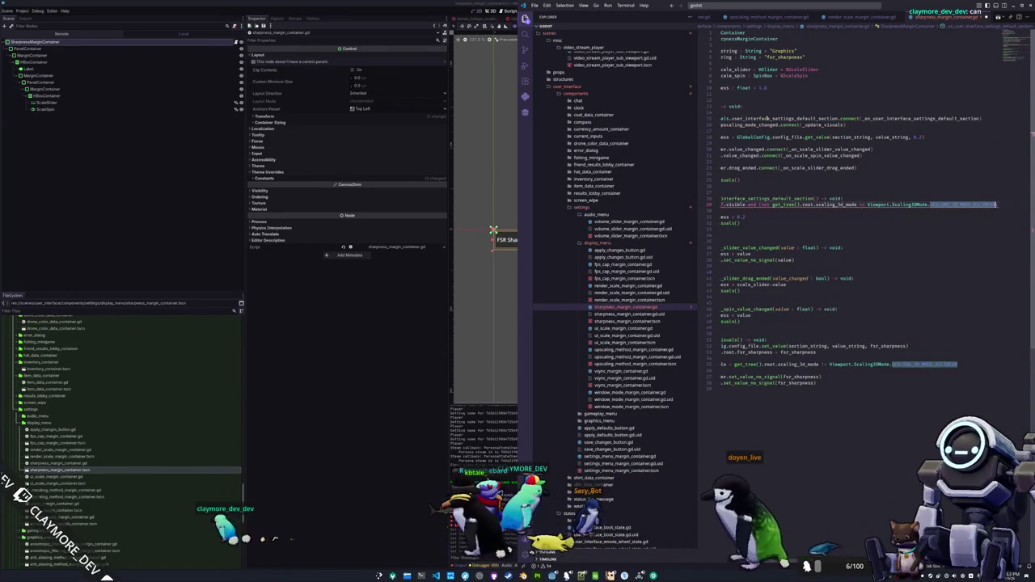
type(":")
key("Return")
type("return")
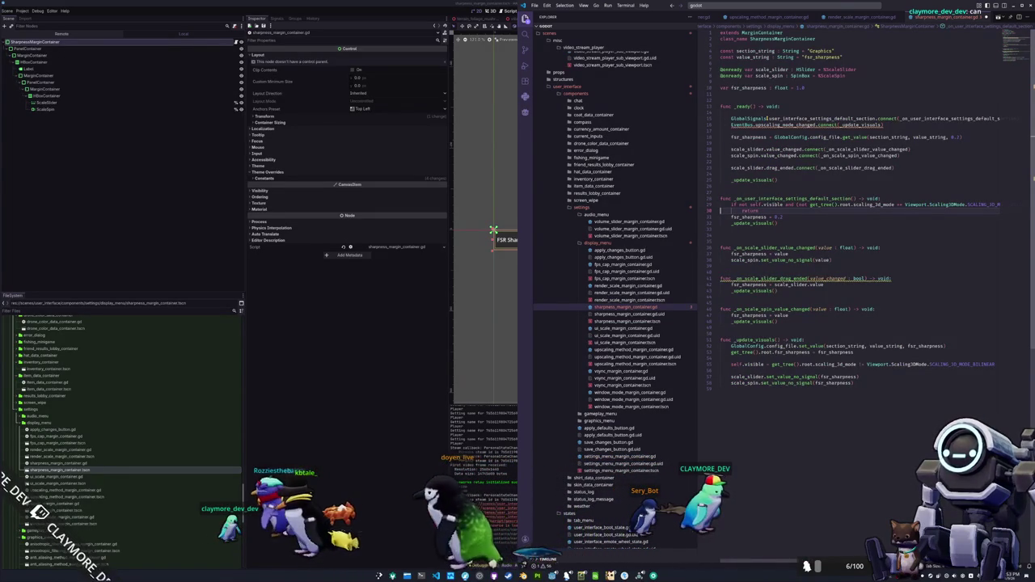
key("Up")
key("End")
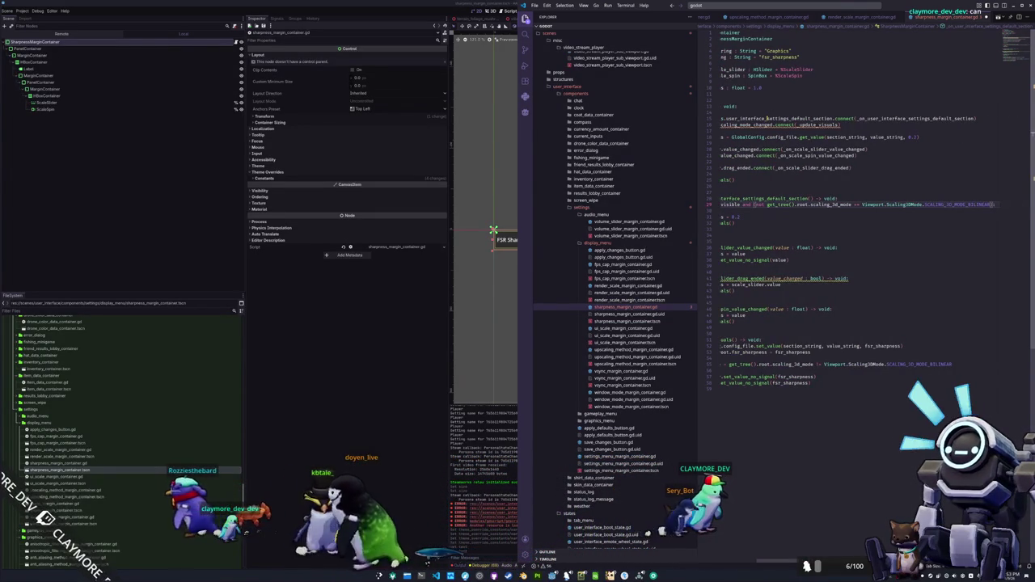
key("ctrl+shift+Left")
key("Right")
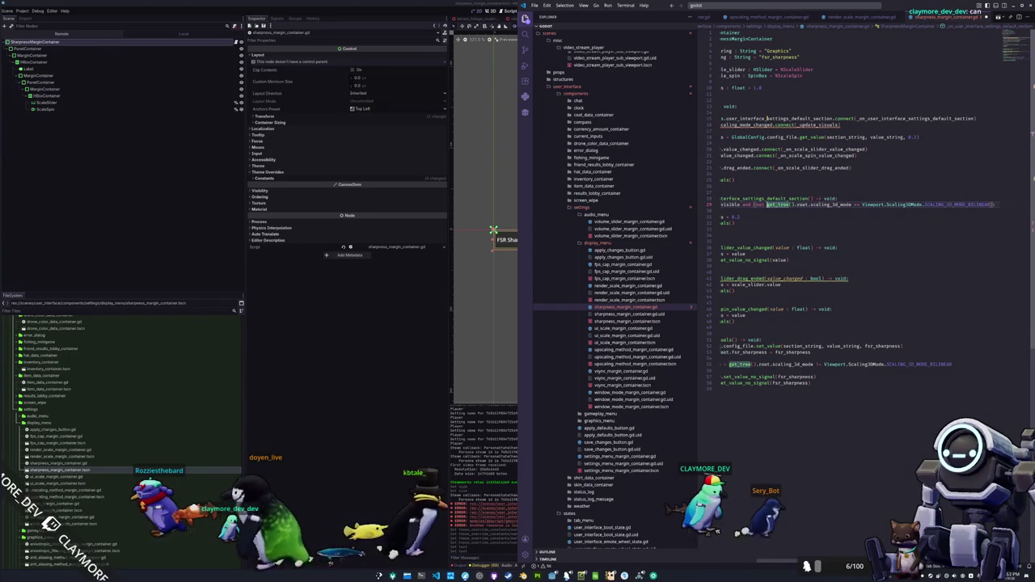
type(")")
Wrap the scaling-mode comparison in parentheses and finish the condition with BILINEAR):
key("Home")
key("ctrl+Right")
key("ctrl+Right")
key("ctrl+Right")
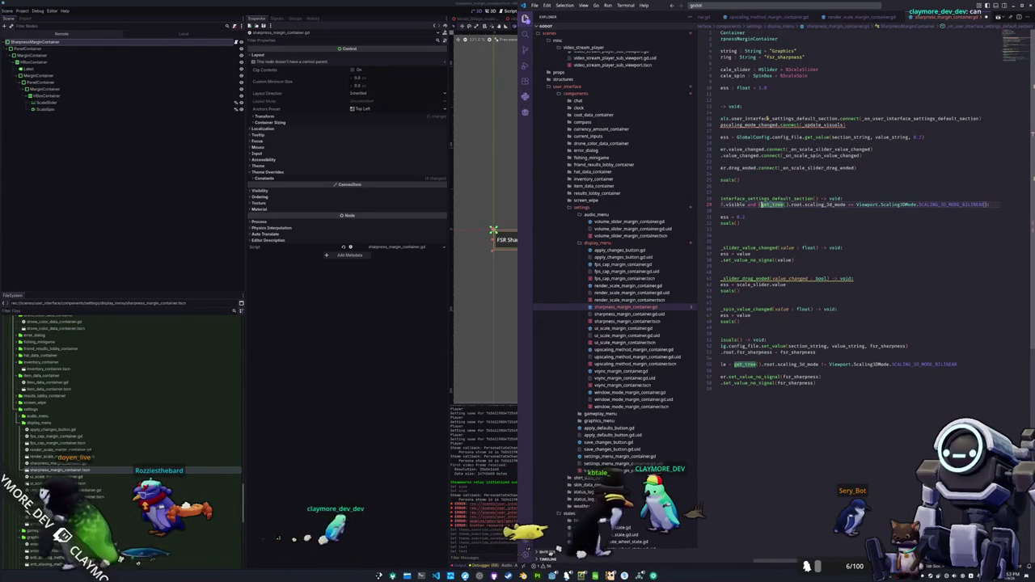
type("(")
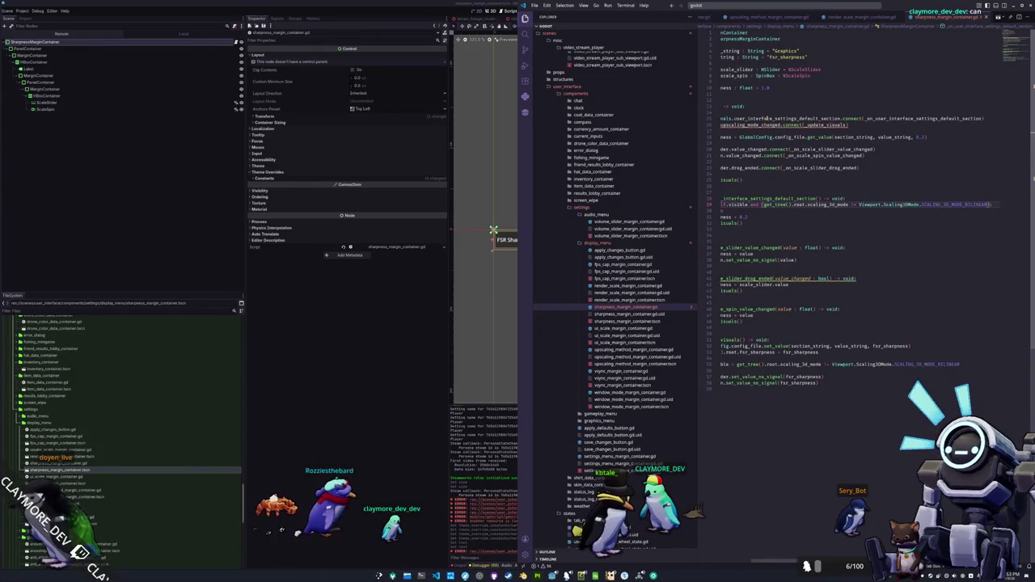
key("Home")
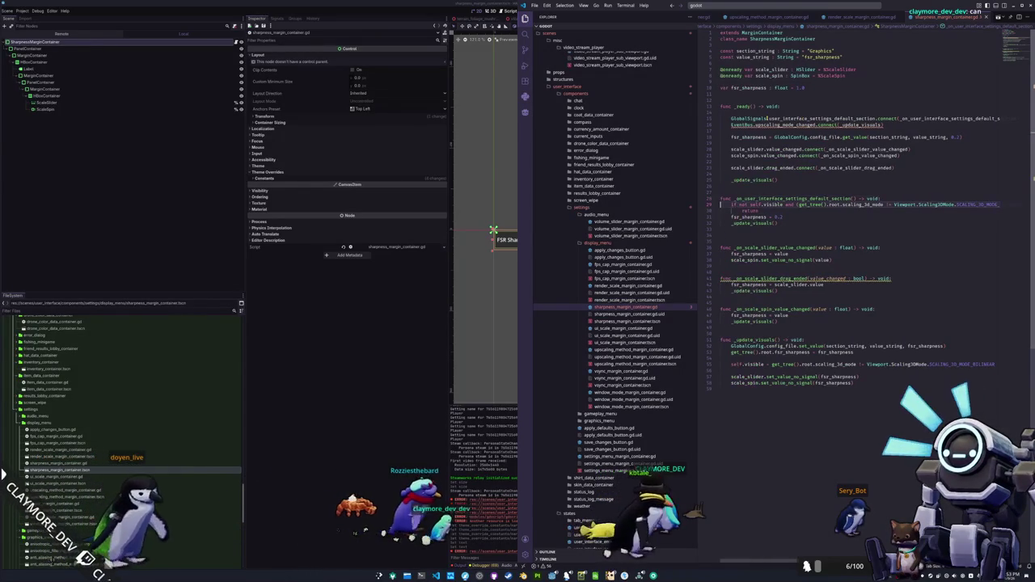
key("End")
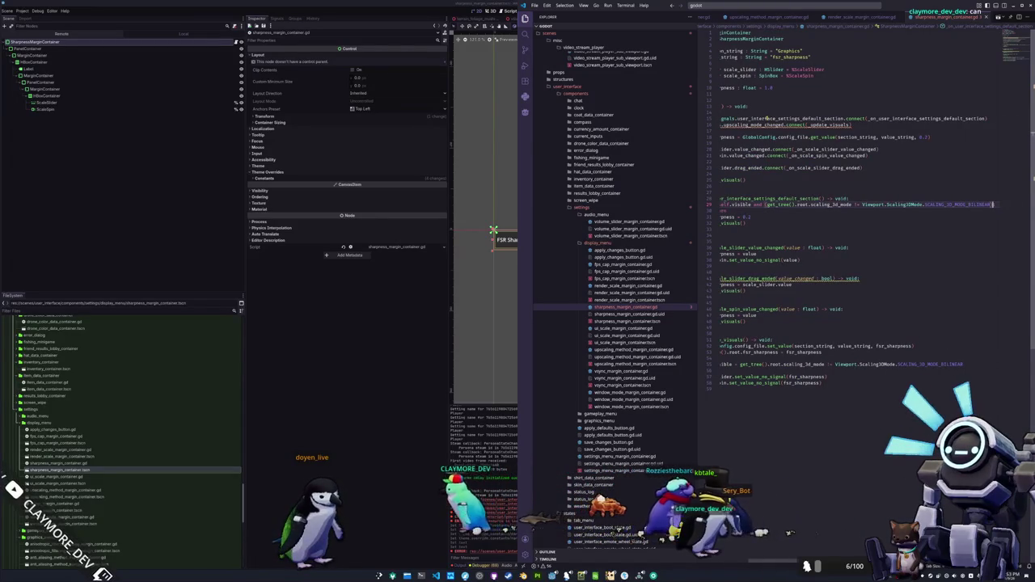
key("ctrl+shift+Left")
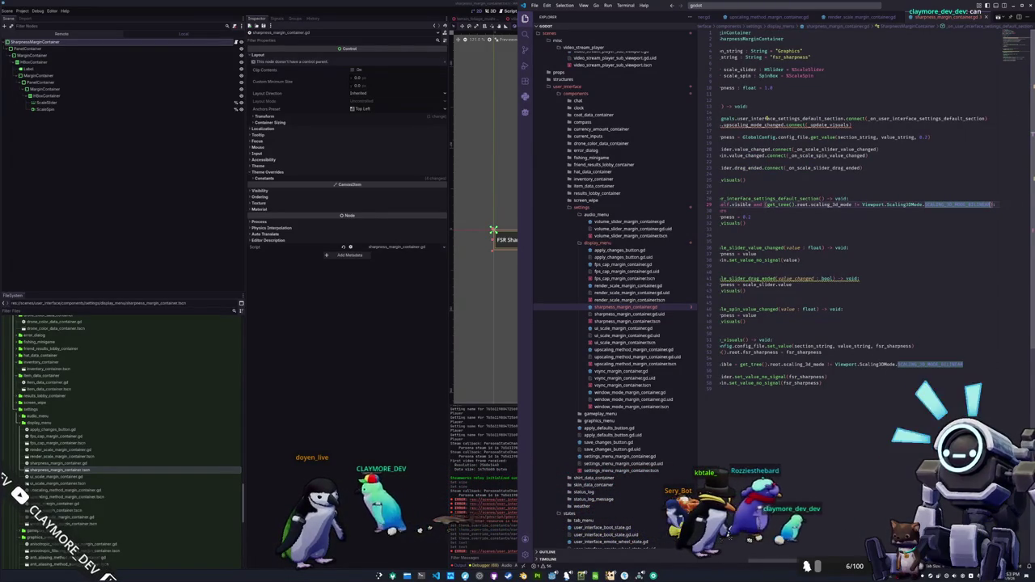
key("Home")
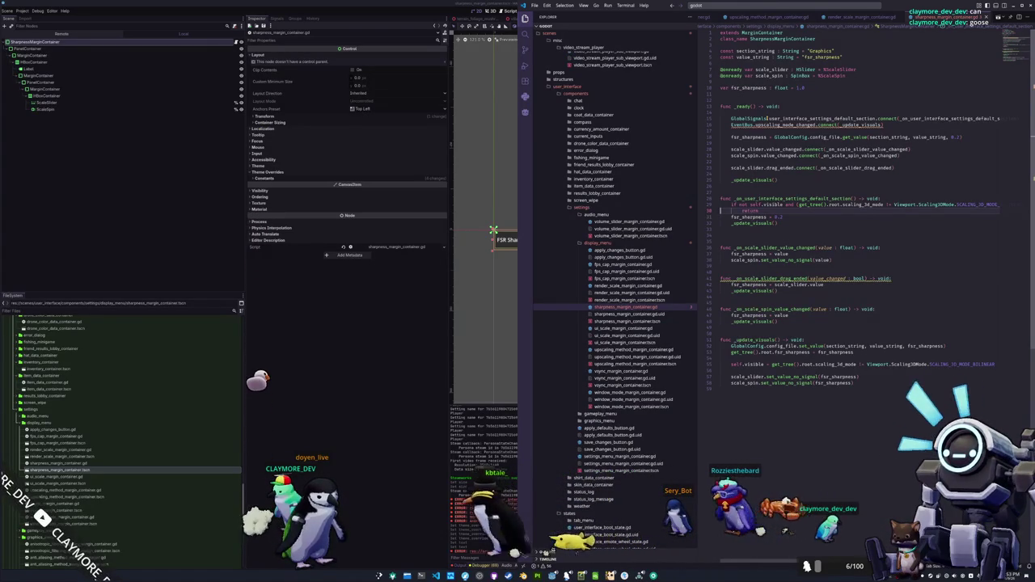
type("BILINEAR):")
Remove the extra blank line and rename value_changed to _value_changed in _on_scale_slider_drag_ended
key("Home")
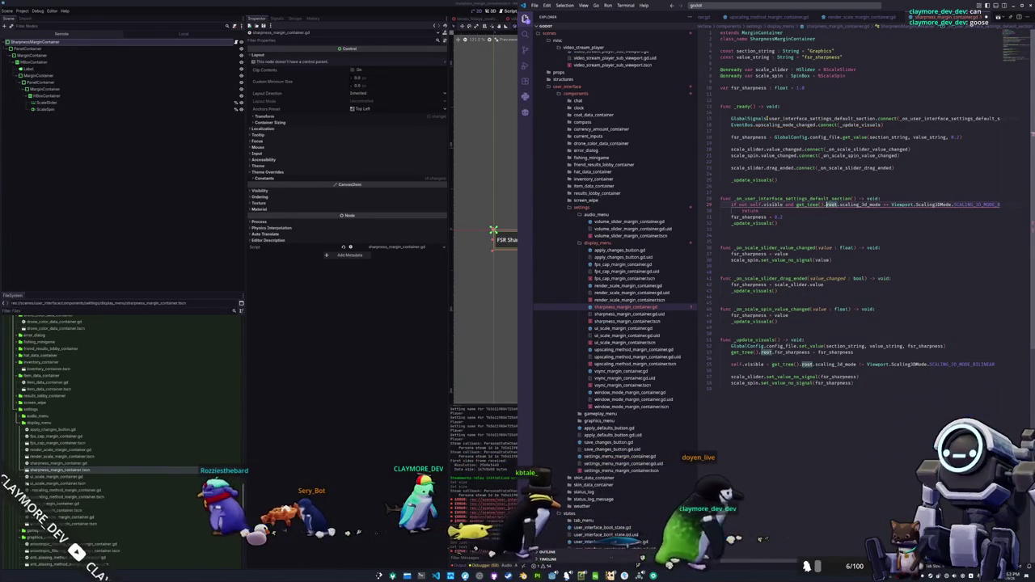
key("End")
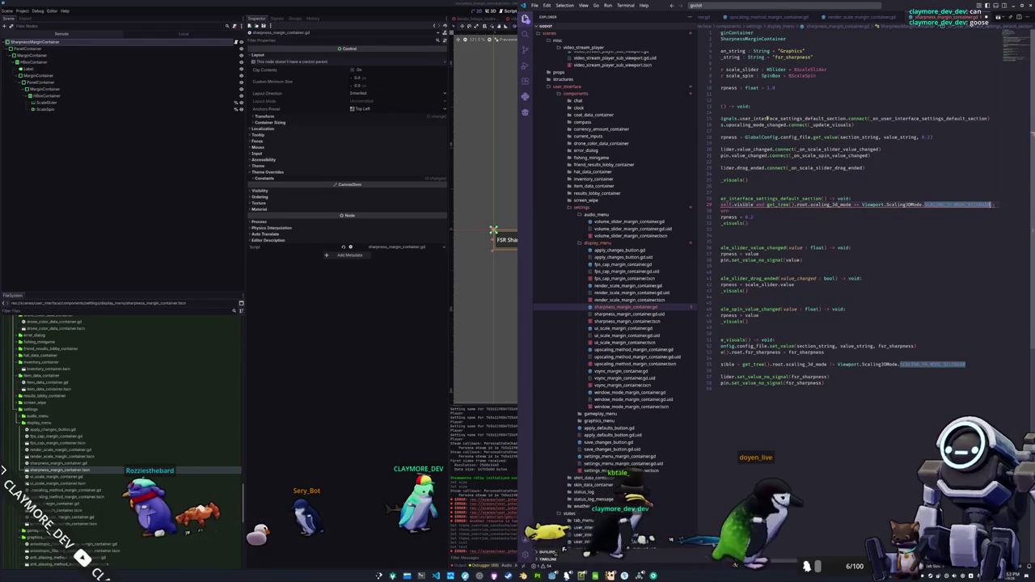
key("Down")
key("Down")
key("Down")
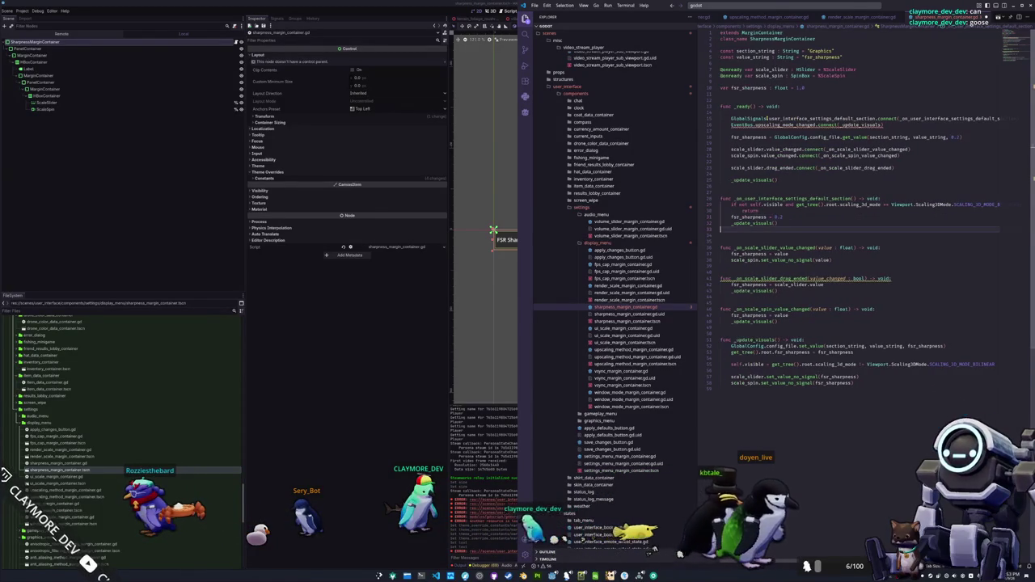
key("Delete")
key("Down")
key("Down")
key("Down")
key("Down")
key("Down")
key("Down")
type("_")
key("Down")
key("Down")
key("Down")
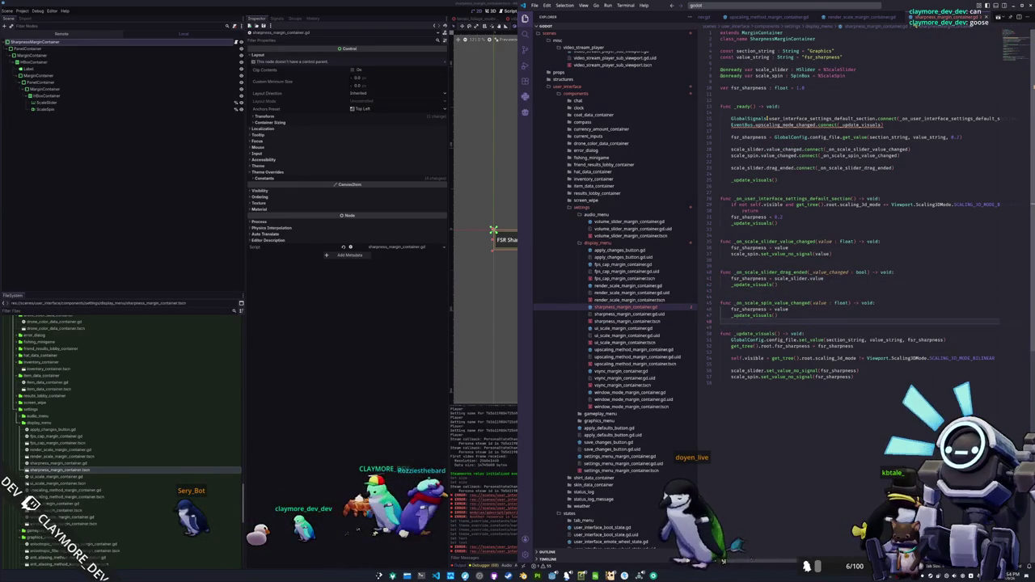
Add GlobalSignals.user_interface_display_scaling_mode_updated.connect(_update_visuals) above the upscaling connection
key("Up")
key("Up")
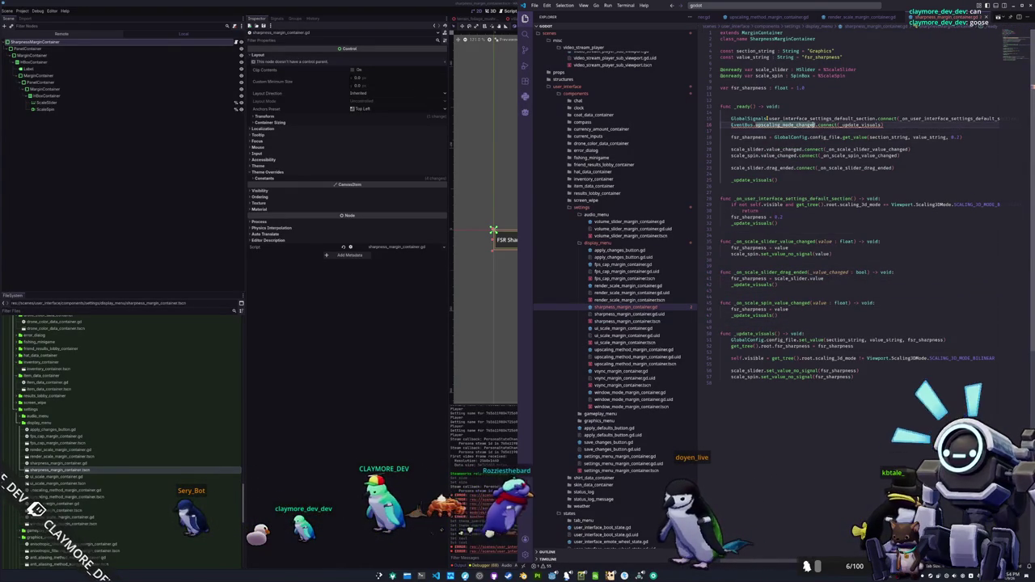
key("Return")
key("Up")
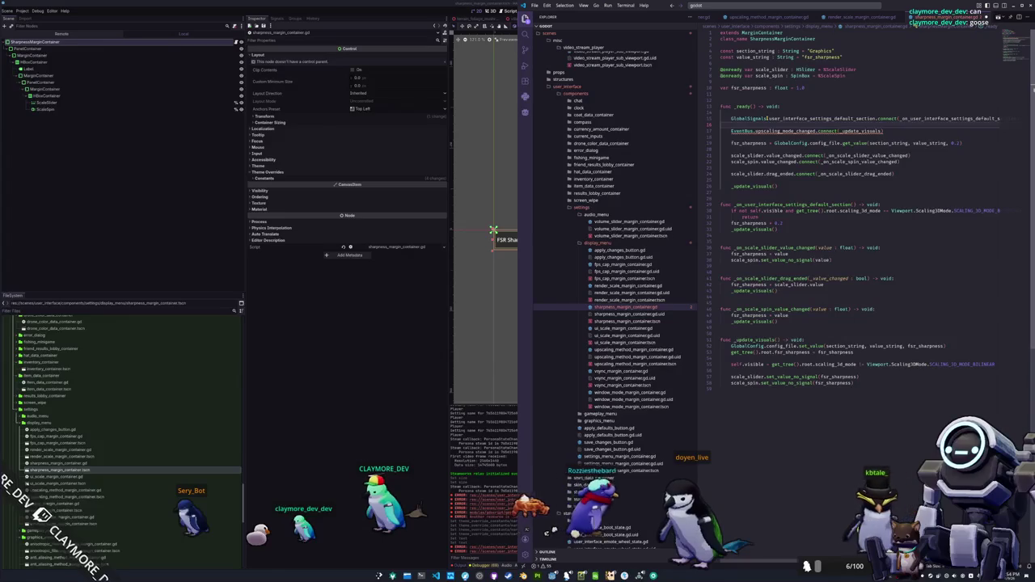
type("GlobalSignals.user_interface_display")
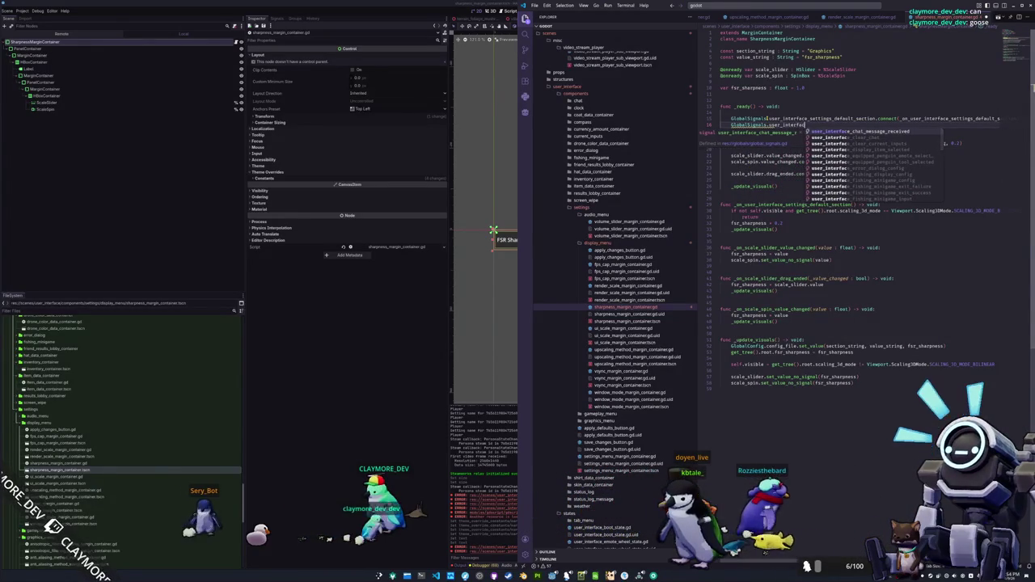
type("_scaling")
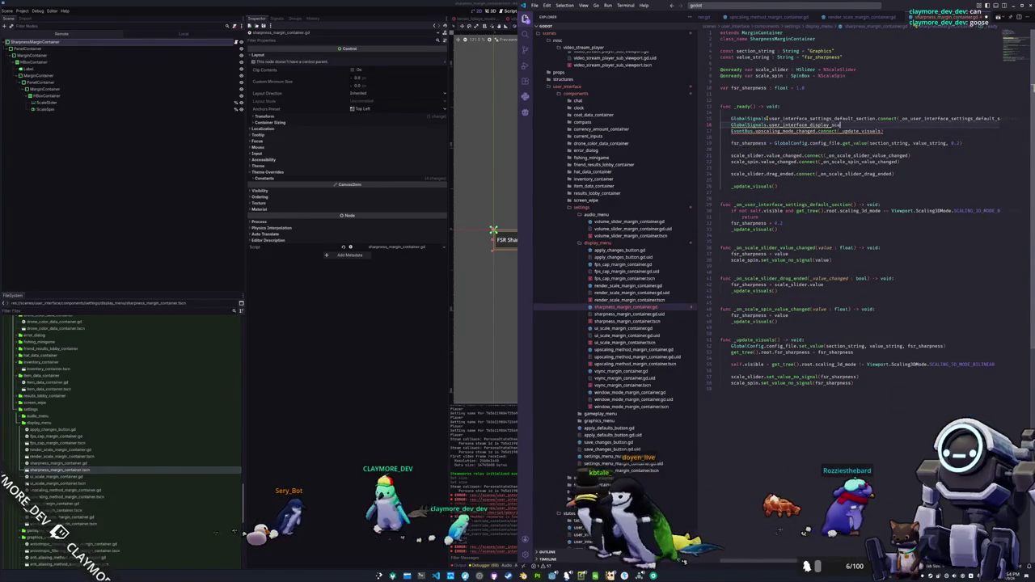
key("BackSpace")
key("BackSpace")
key("BackSpace")
type("scaling_mode_updated.connect(")
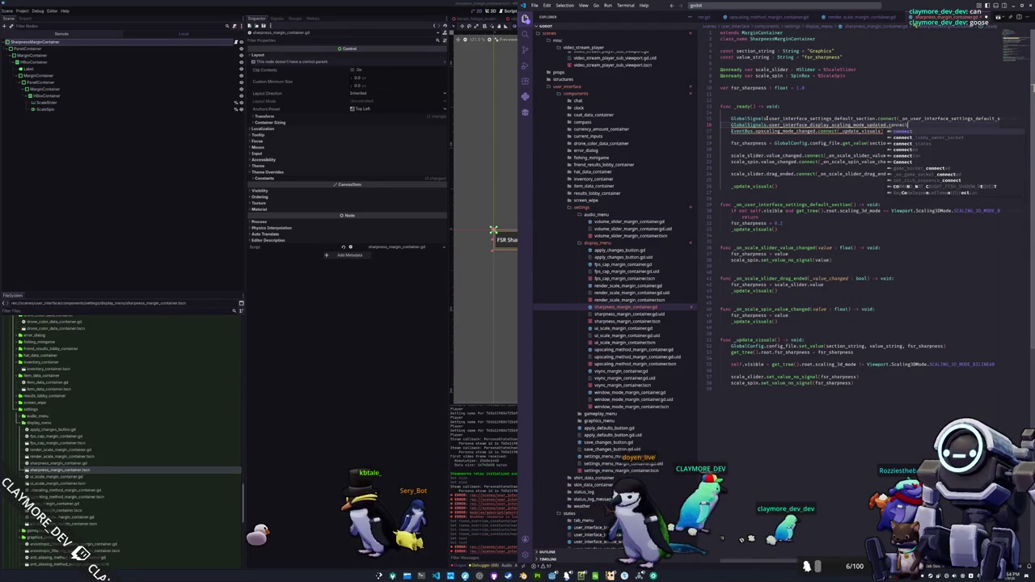
key("Return")
key("Escape")
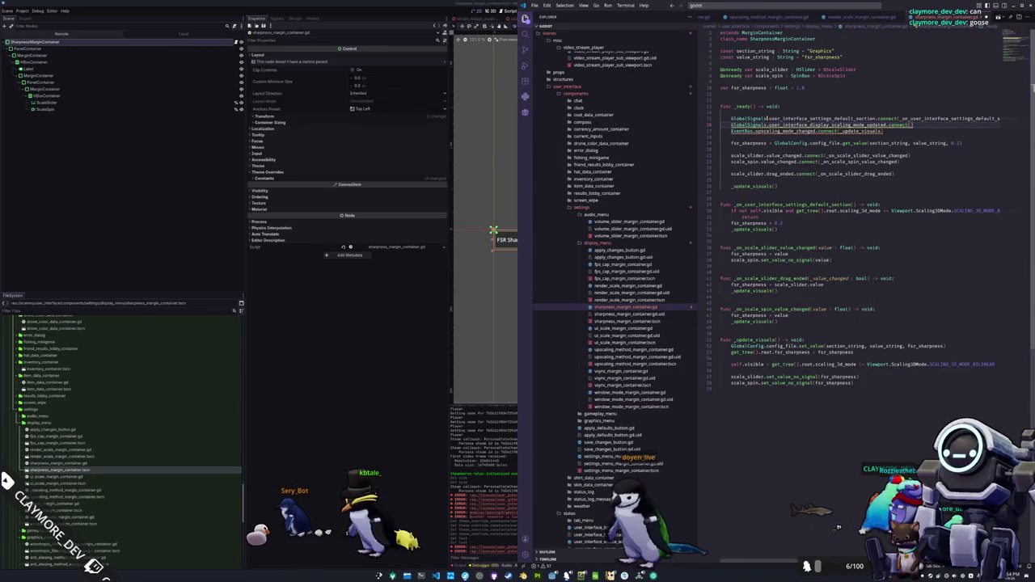
type("_update_visuals")
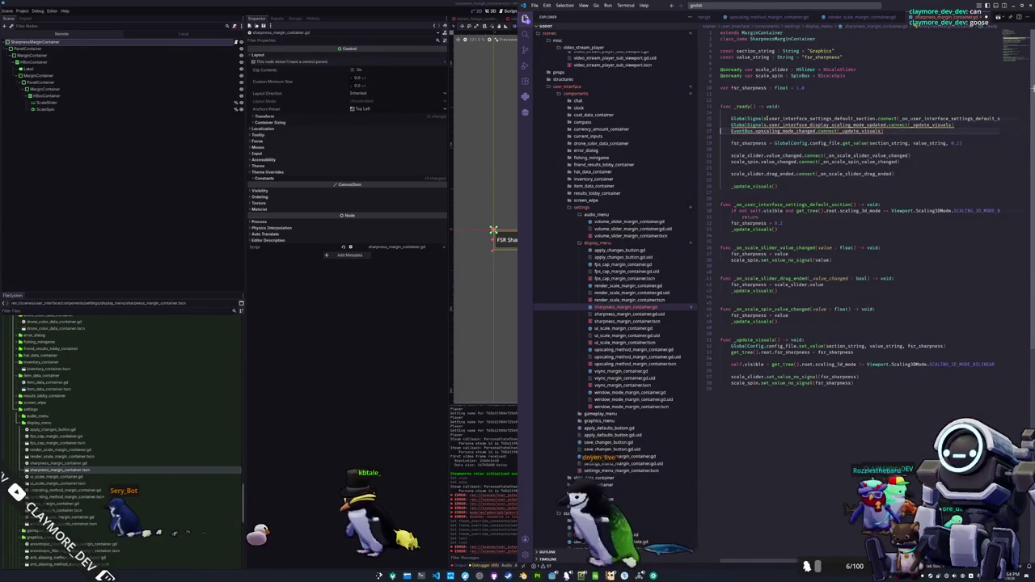
Delete the old EventBus upscaling line and jump to the signal's declaration in global_signals.gd
key("ctrl+shift+k")
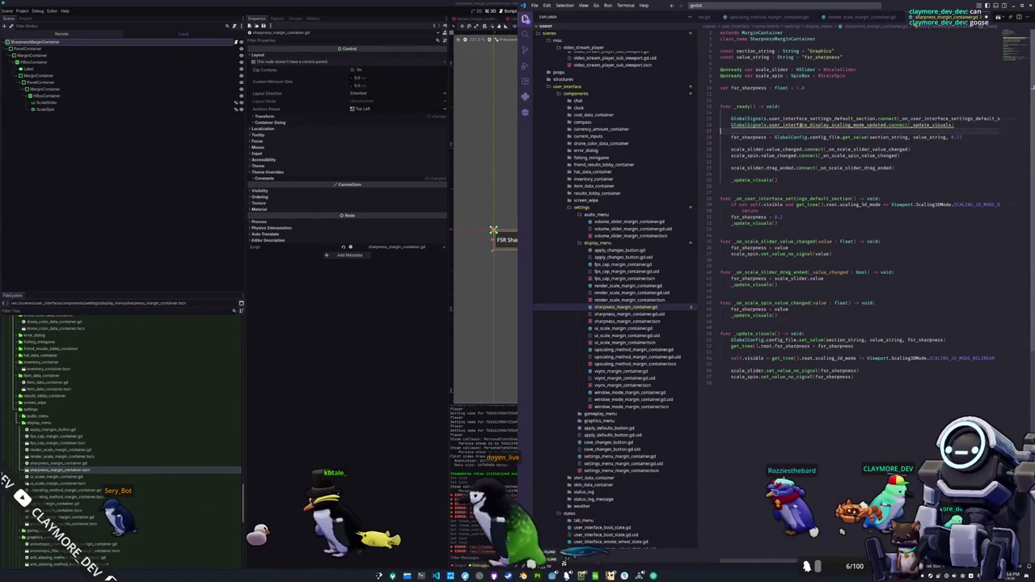
double_click(809, 125)
key("ctrl+c")
left_click(806, 123, "ctrl")
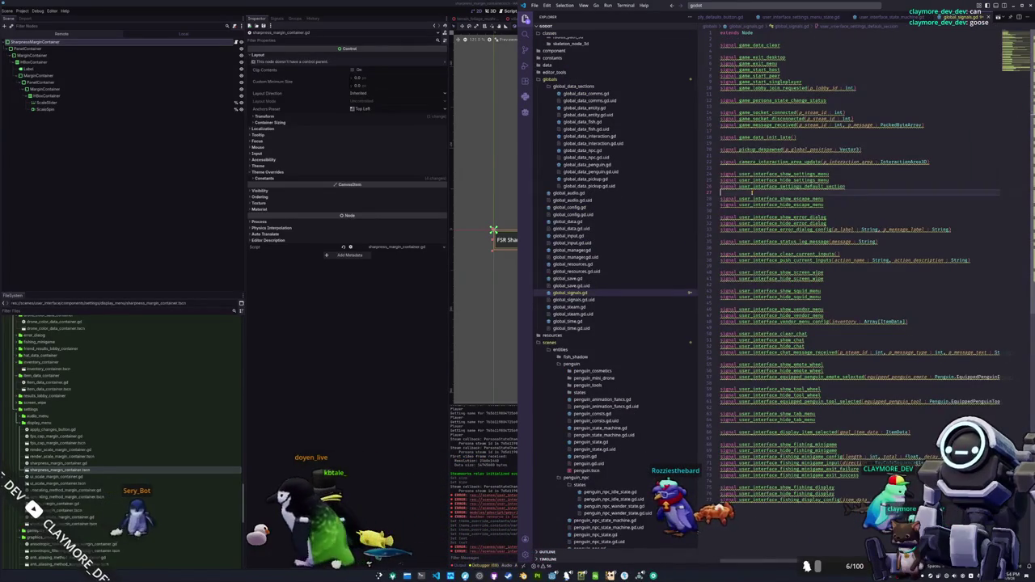
Declare the signal user_interface_display_scaling_mode_updated on a new line
key("Return")
type("signal user_interface_display_scaling_mode_updated")
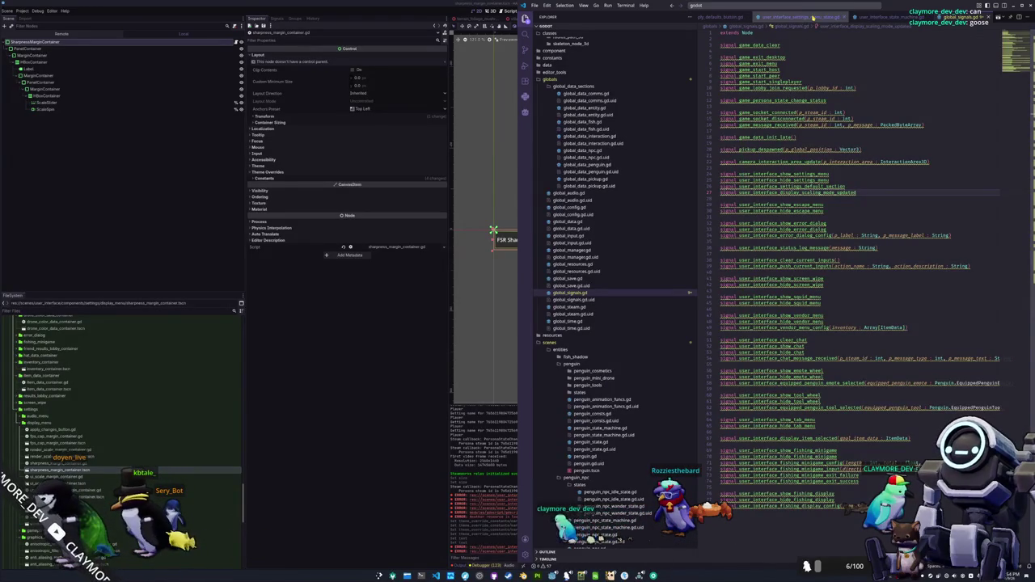
left_click(742, 16)
left_click(759, 7)
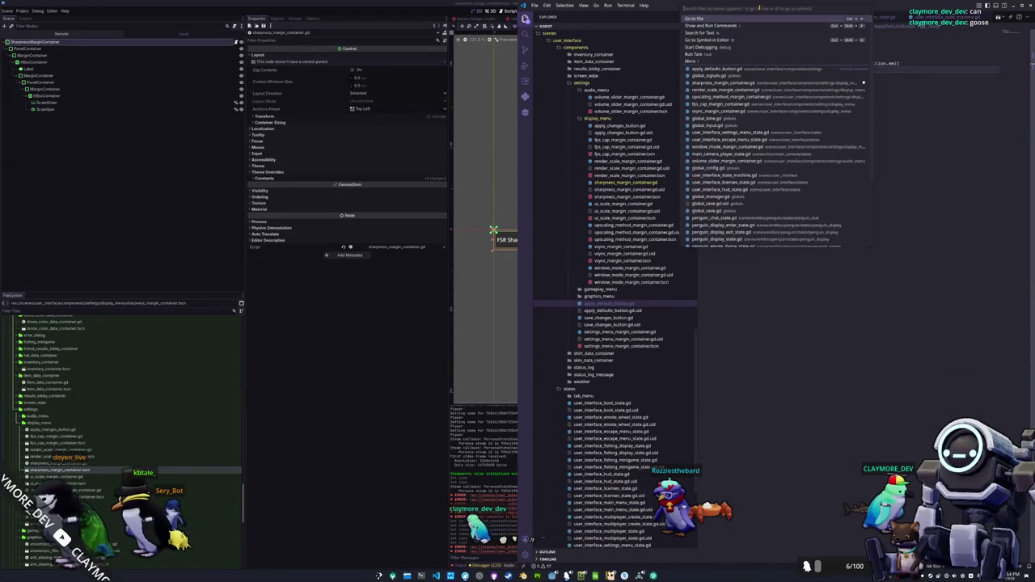
End _update_visuals in the upscaling method script with GlobalSignals.user_interface_display_scaling_mode_updated.emit()
left_click(618, 181)
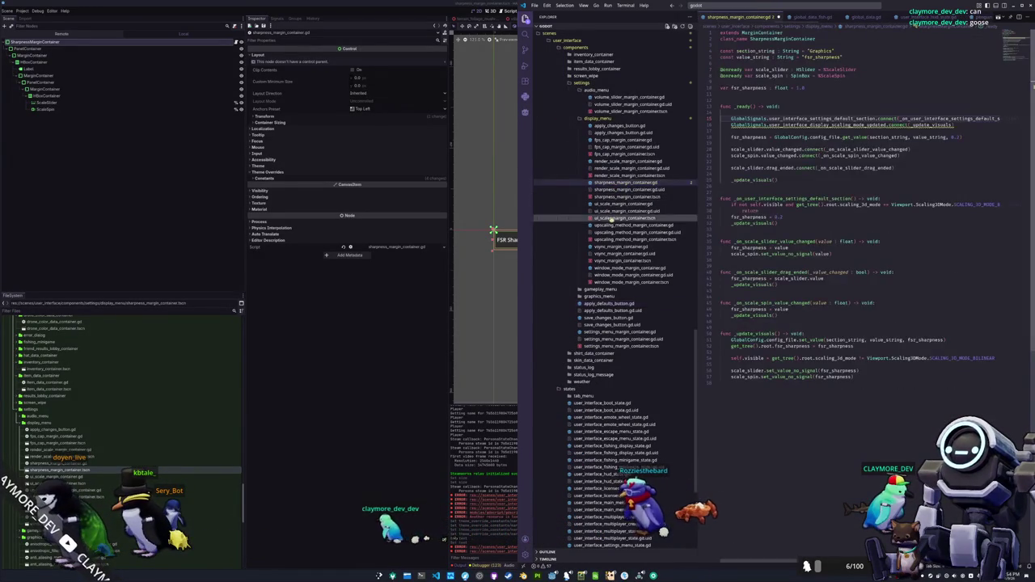
left_click(621, 226)
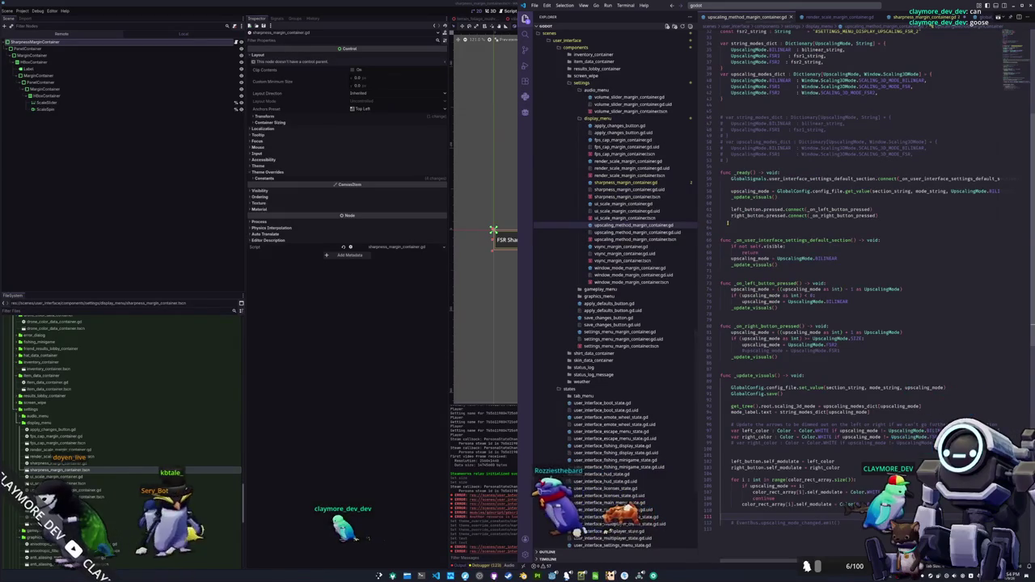
left_click(732, 216)
scroll(732, 216, "up", 4)
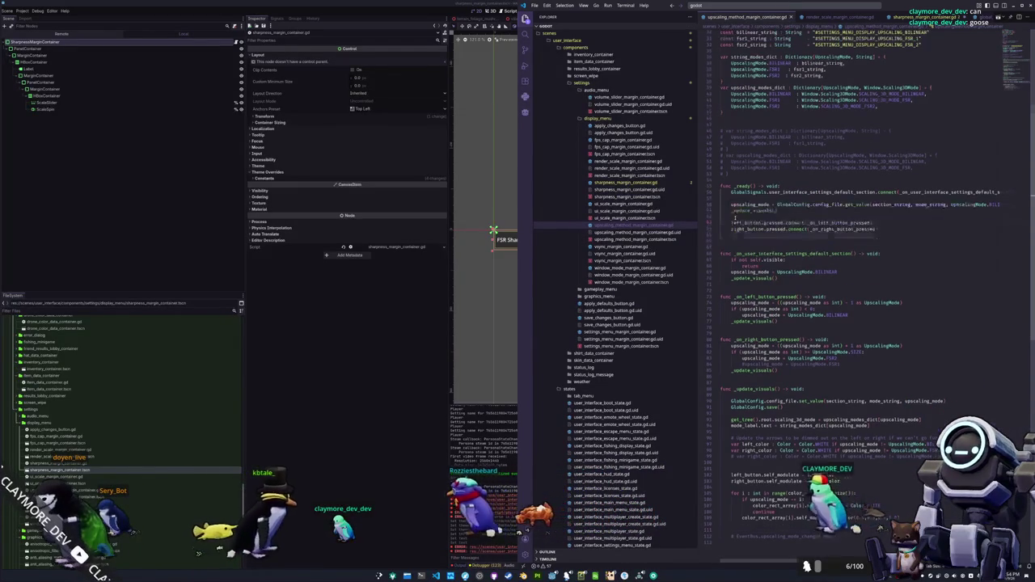
scroll(735, 216, "down", 5)
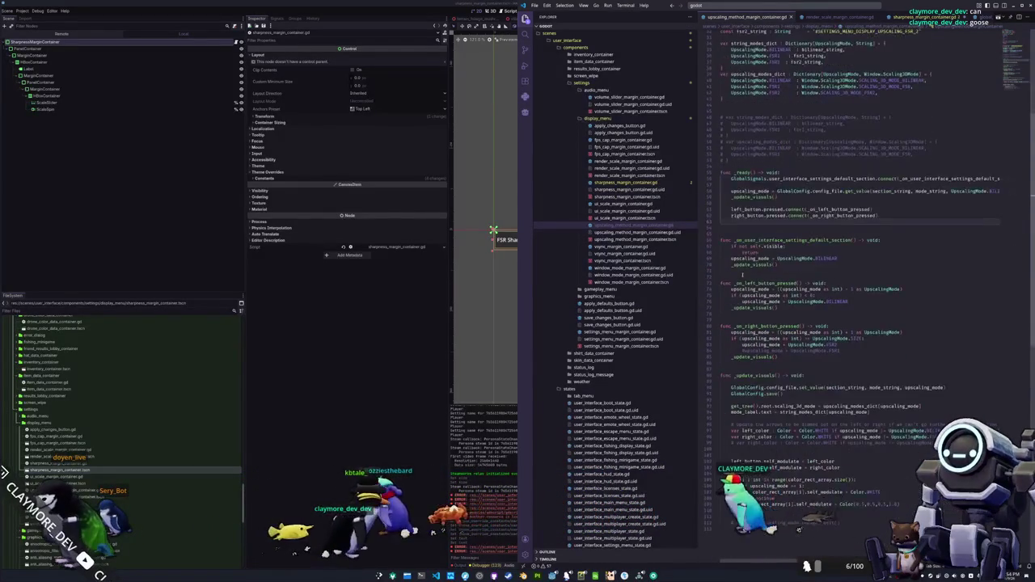
key("ctrl+v")
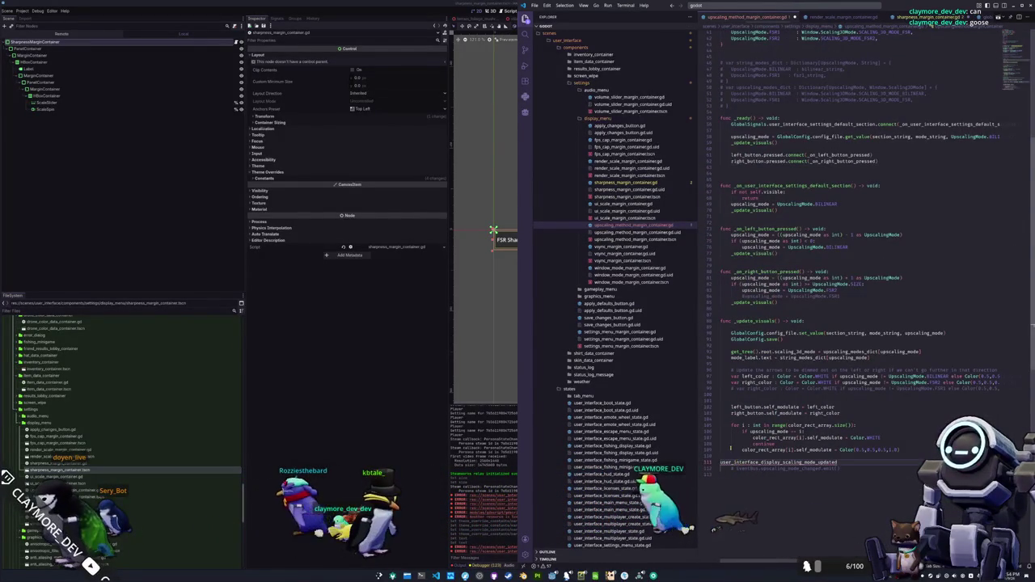
type("GlobalSignals")
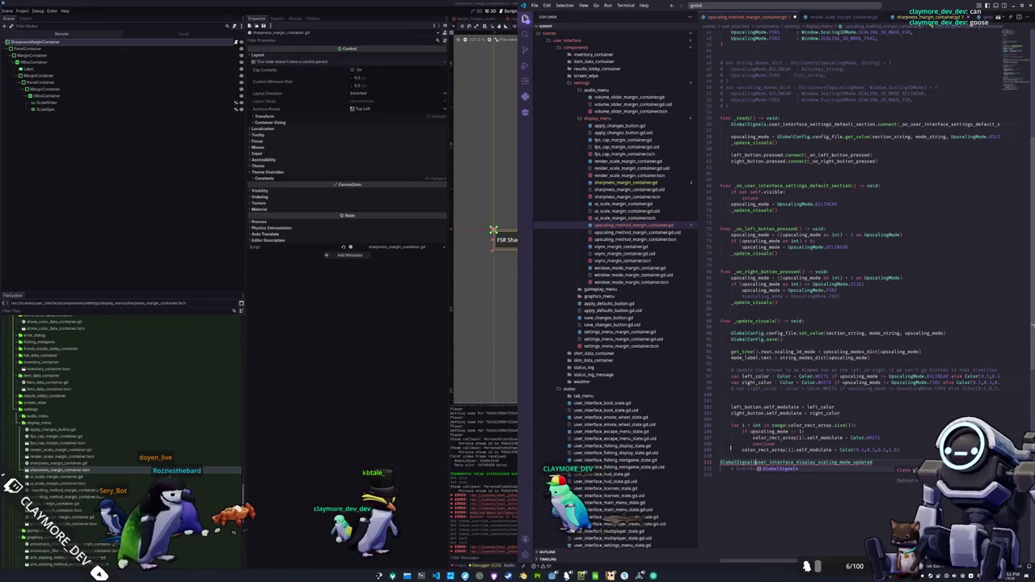
key("Tab")
key("End")
type(".emit(")
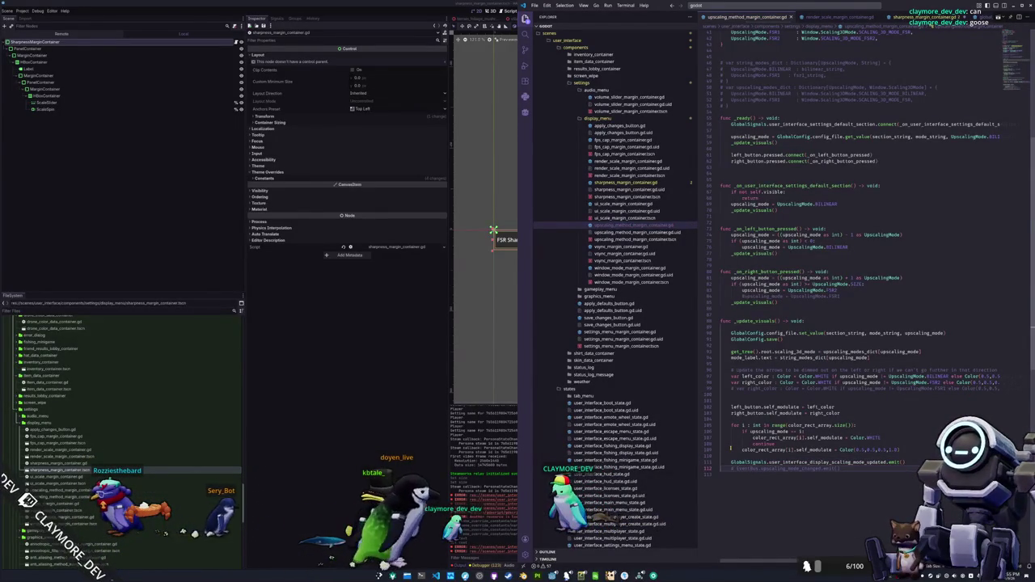
Save sharpness_margin_container.gd, dismiss its property-access warnings popup, and return to Godot
left_click(694, 184)
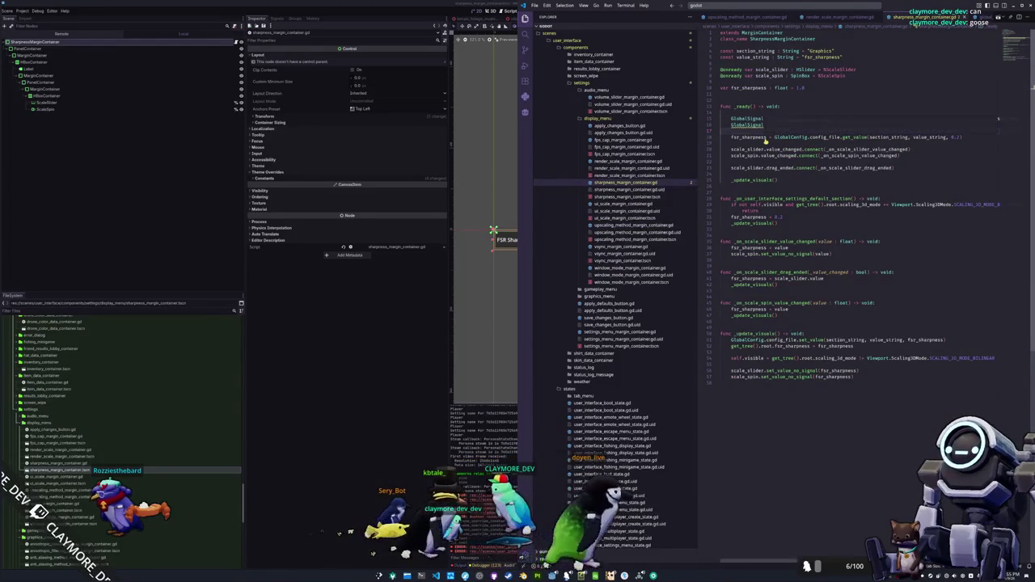
key("F5")
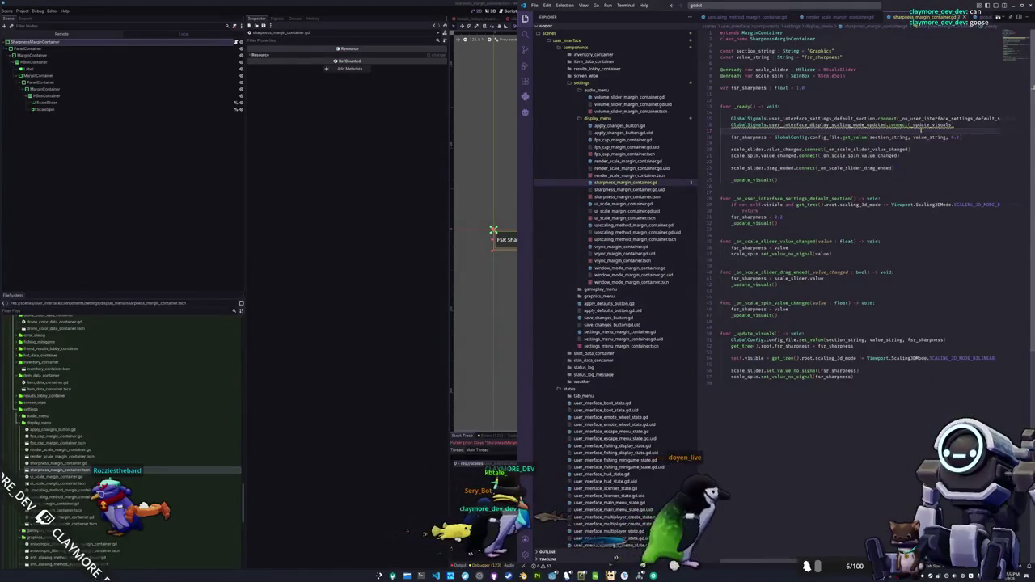
mouse_move(930, 125)
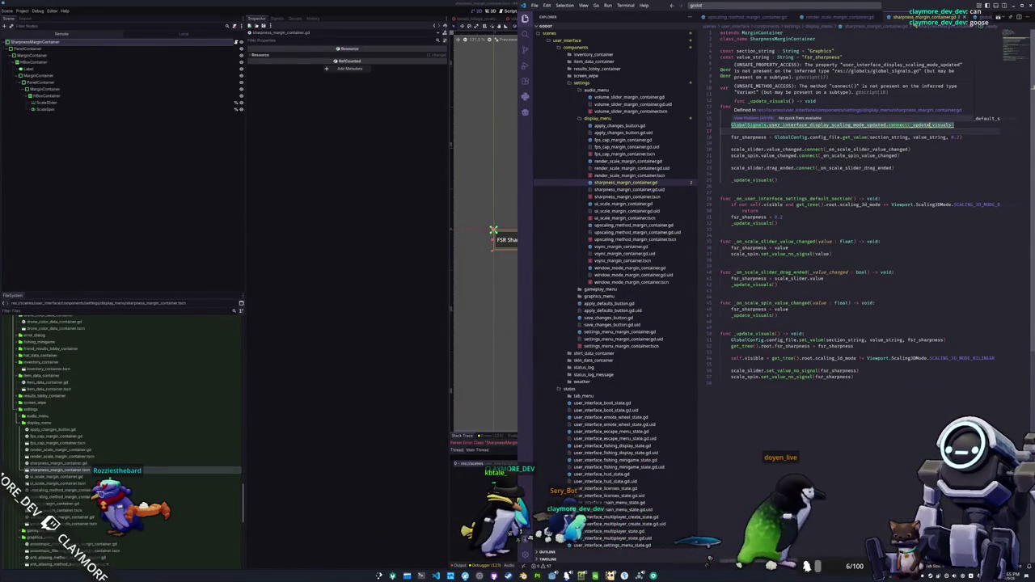
left_click(929, 125)
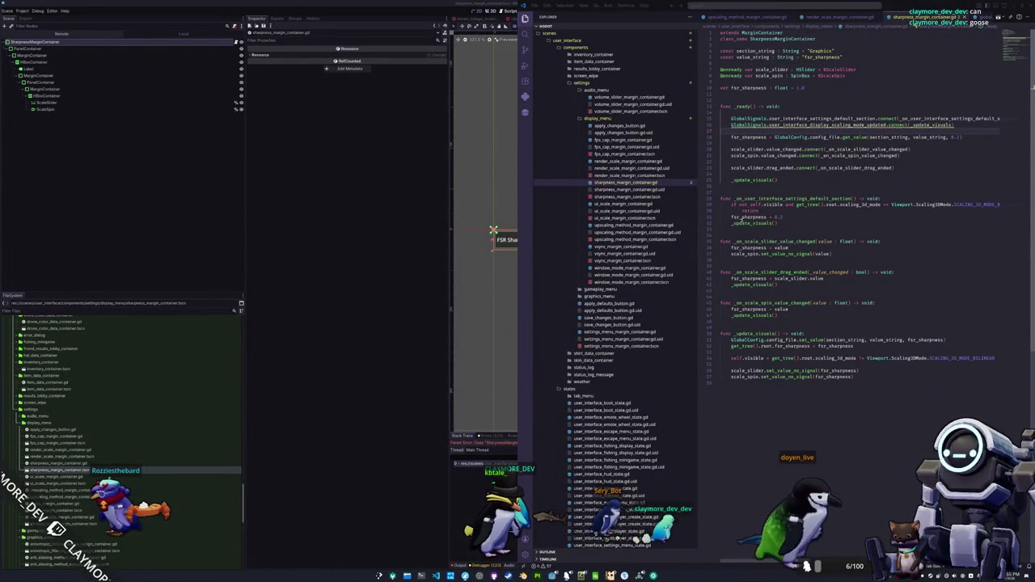
key("alt+Tab")
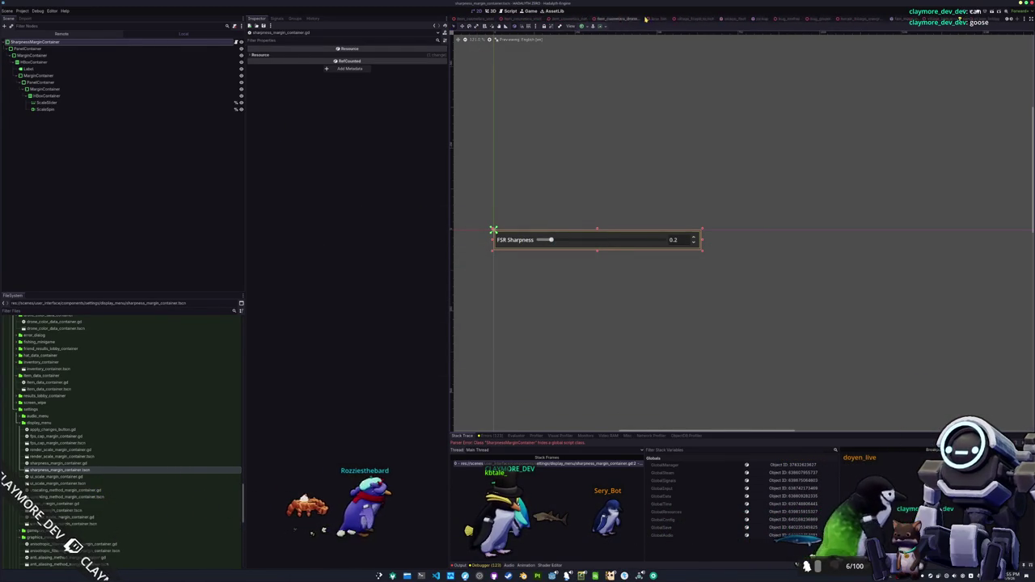
Add sharpness_margin_container.tscn under the Display settings list, save user_interface, and run the game
left_click(659, 18)
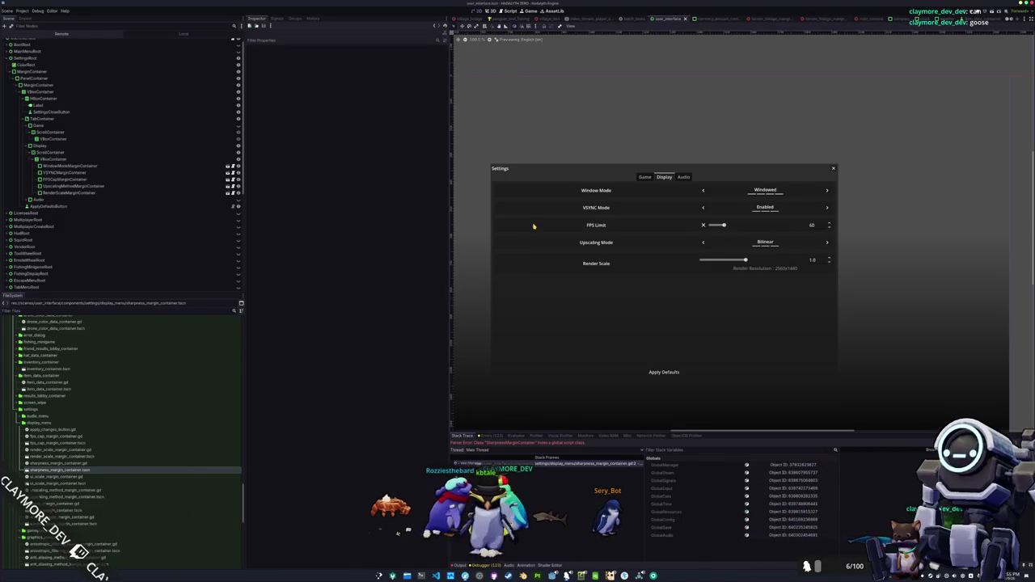
mouse_move(188, 417)
left_mouse_down()
mouse_move(162, 178)
mouse_move(94, 185)
left_mouse_up()
key("ctrl+s")
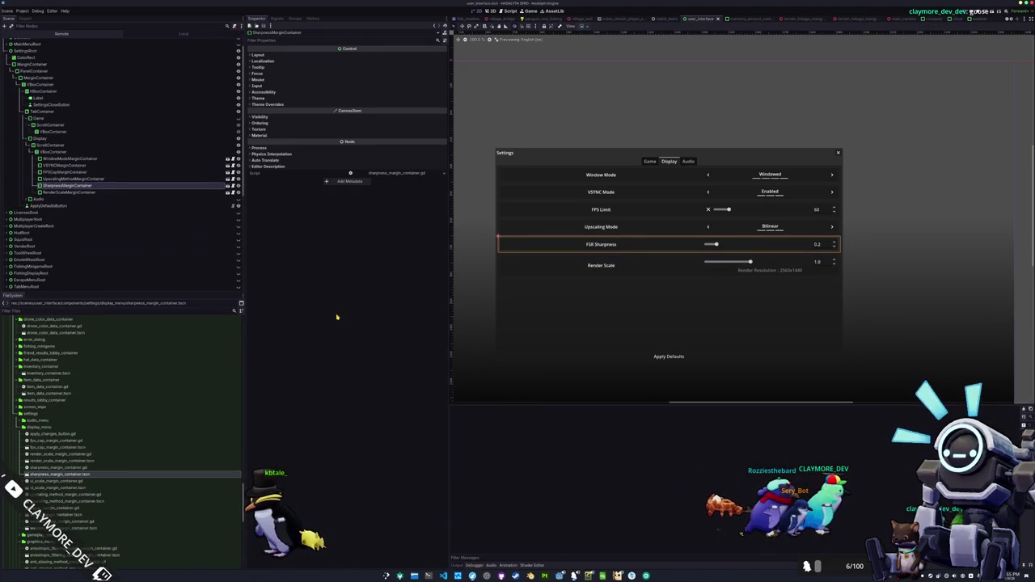
key("F5")
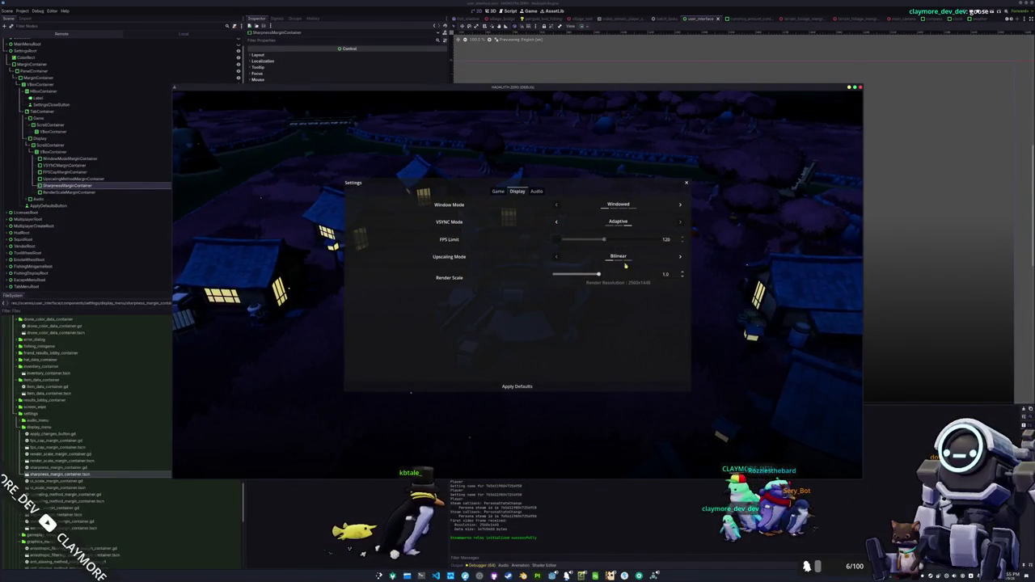
Toggle upscaling between FSR 1.0 and Bilinear, raise sharpness to 1.15, then apply defaults
left_click(679, 258)
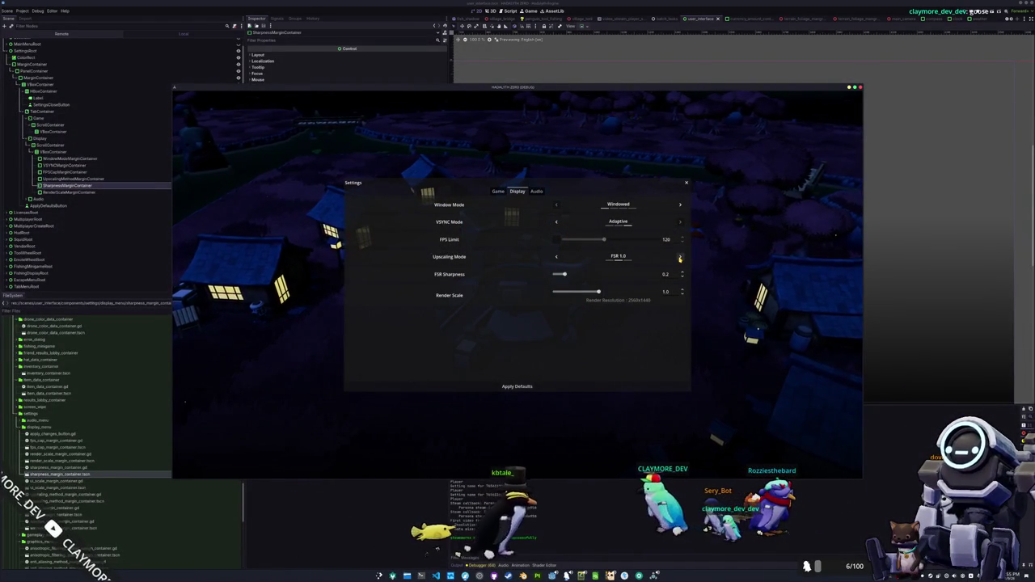
left_click_drag(564, 274, 615, 274)
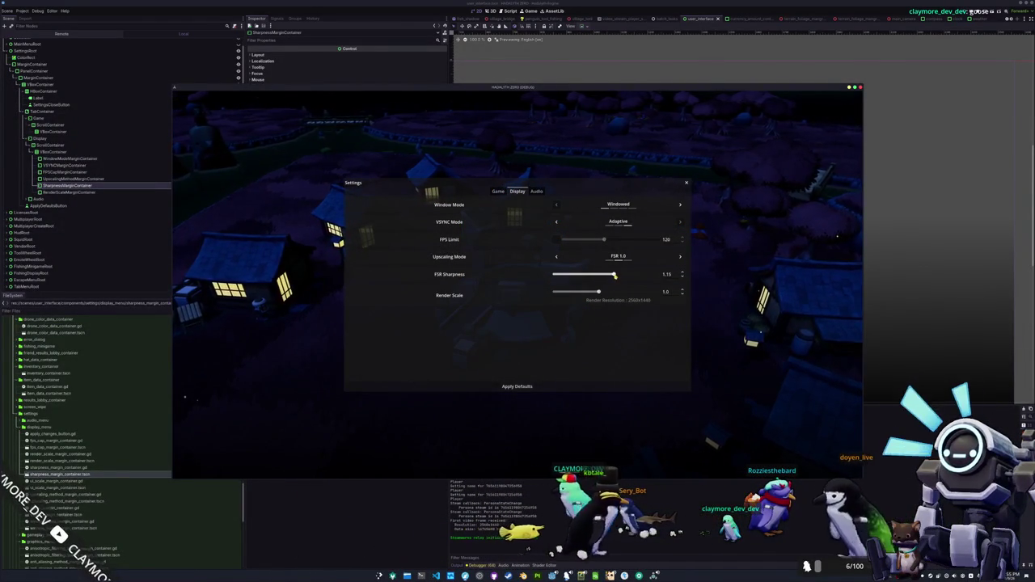
left_click(556, 257)
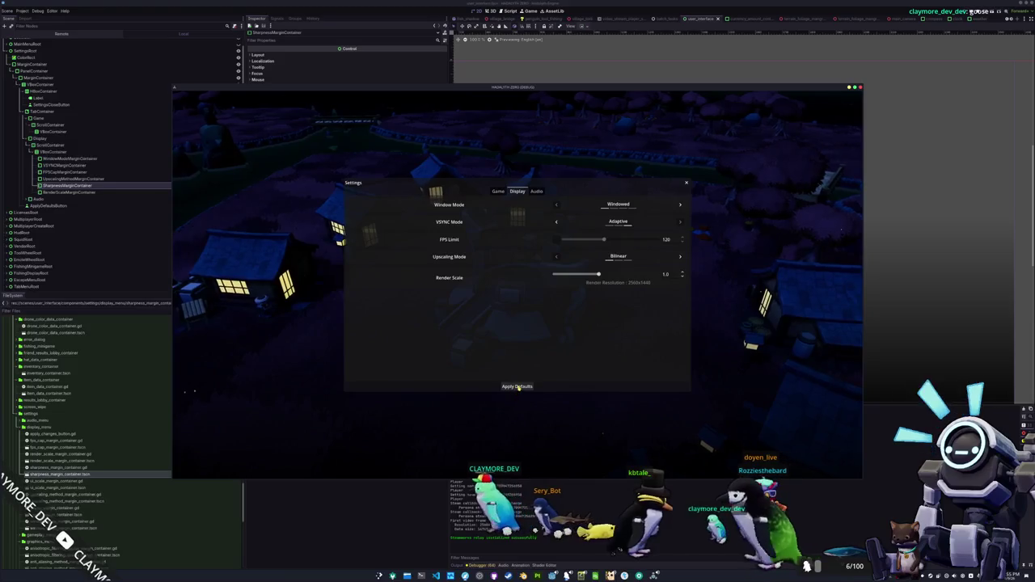
left_click(517, 386)
left_click(761, 249)
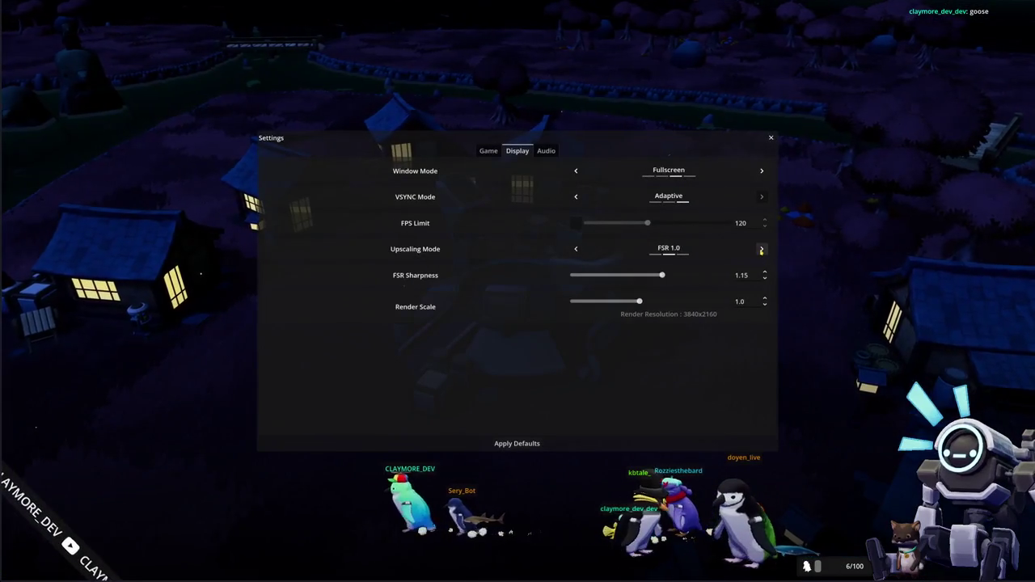
left_click(576, 249)
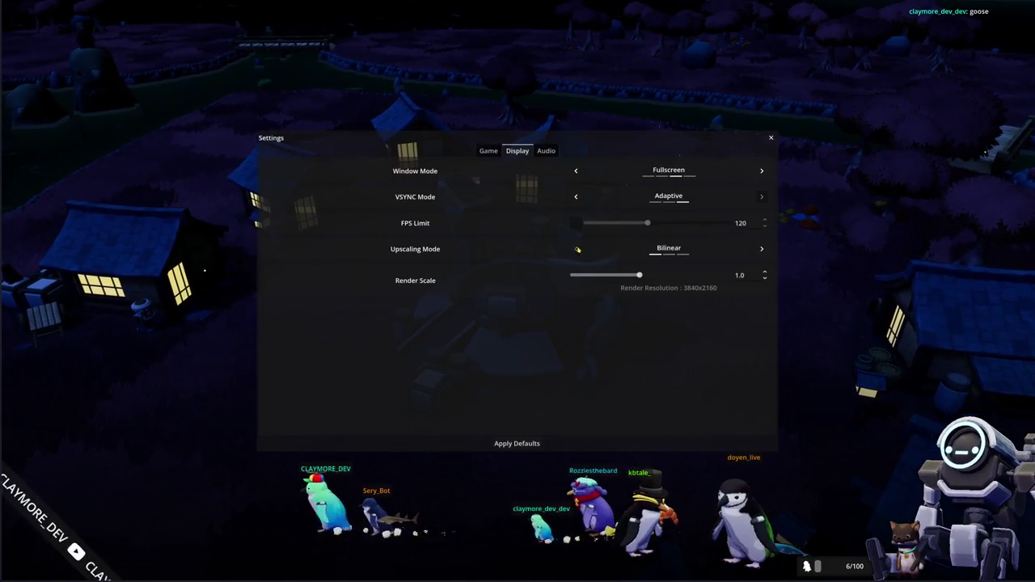
left_click(576, 249)
left_click(531, 450)
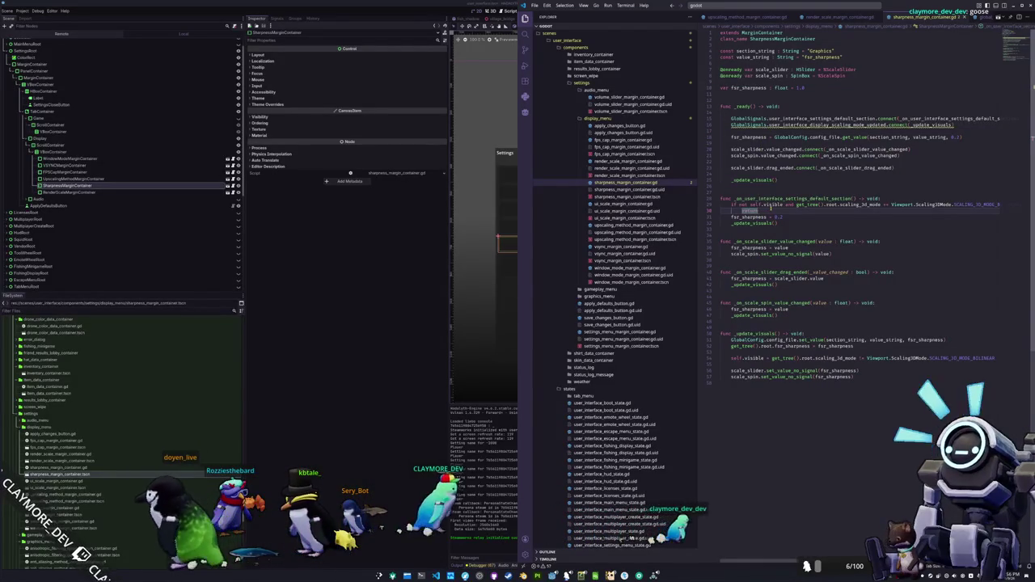
Inspect line 29's bilinear visibility check by selecting its parts, up to the word Viewport
double_click(754, 205)
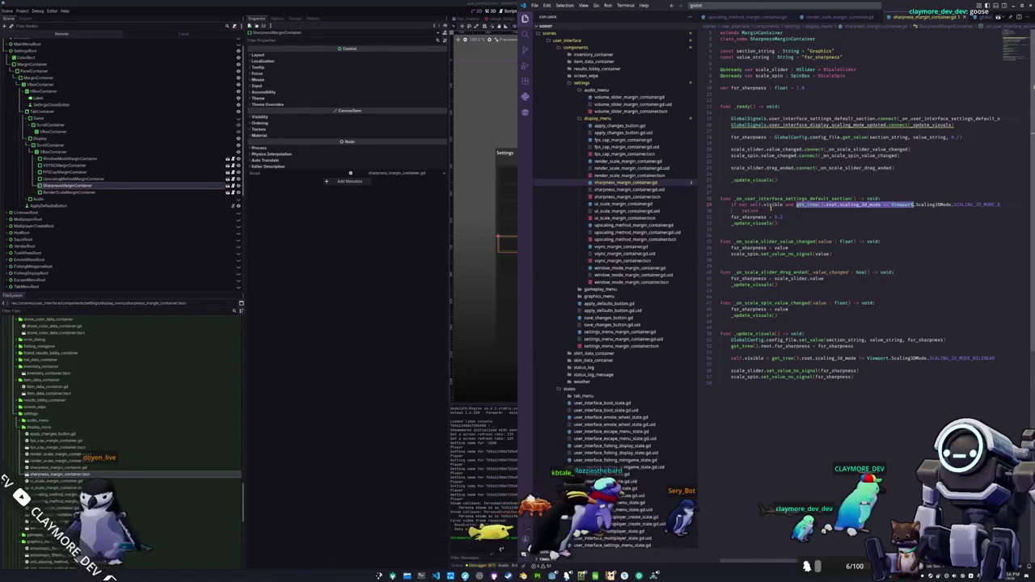
key("shift+End")
key("Left")
key("ctrl+Right")
key("ctrl+Right")
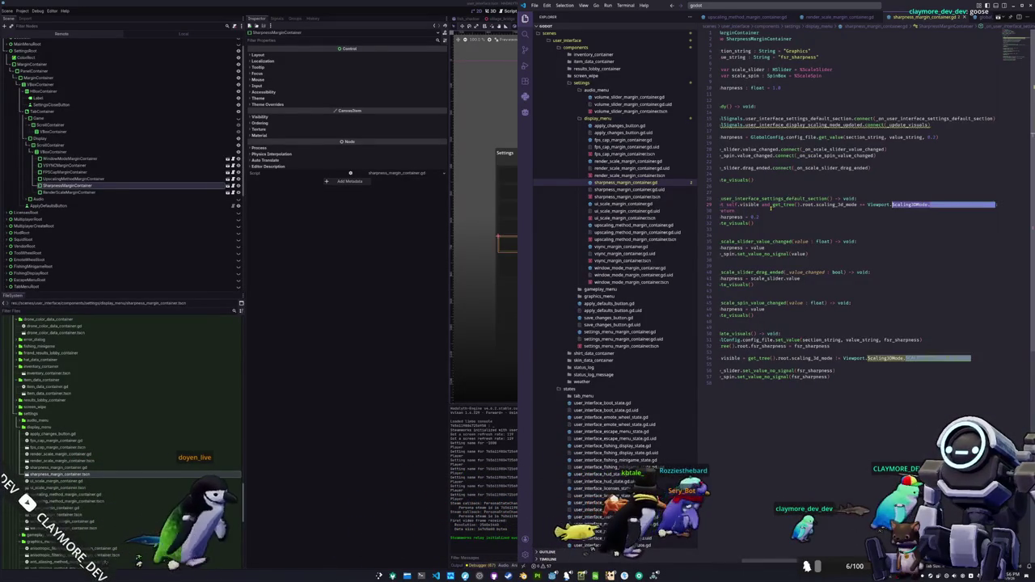
key("shift+End")
key("Left")
key("ctrl+Right")
key("ctrl+Right")
key("ctrl+Right")
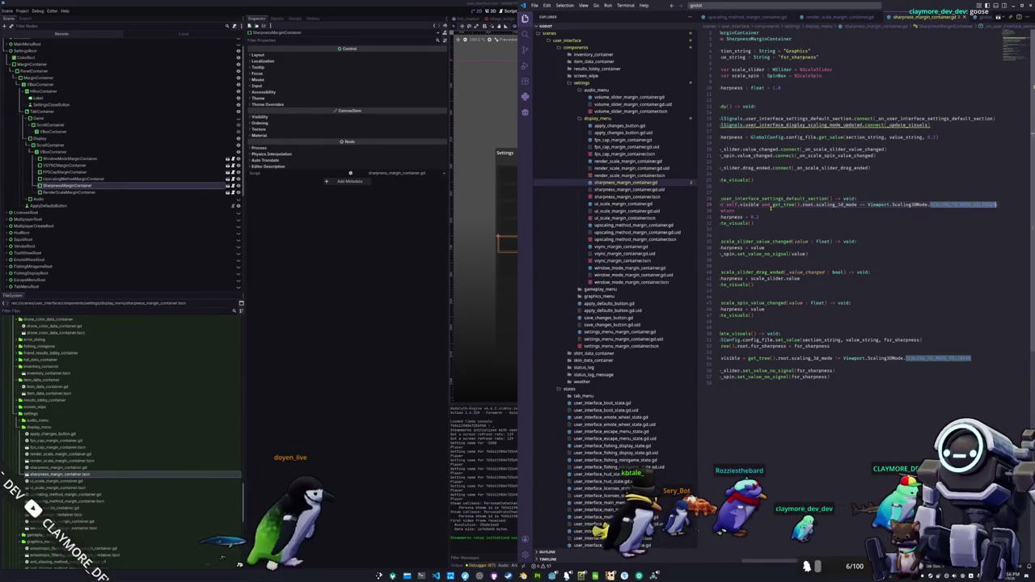
key("ctrl+shift+Left")
key("Left")
key("Left")
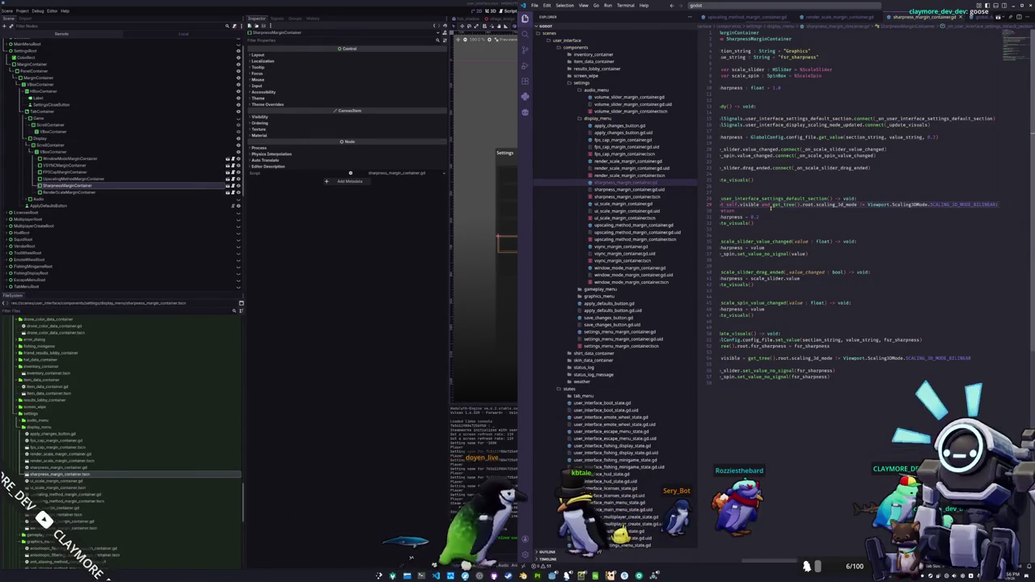
key("alt+Tab")
key("alt+Tab")
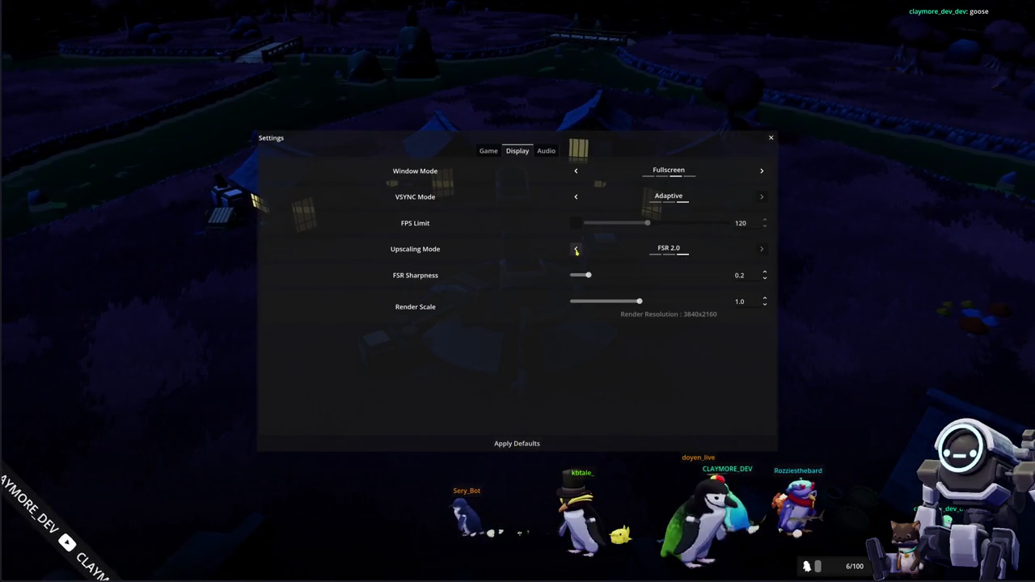
Apply the default settings, set Window Mode to Windowed, and change the VSYNC mode
left_click(522, 443)
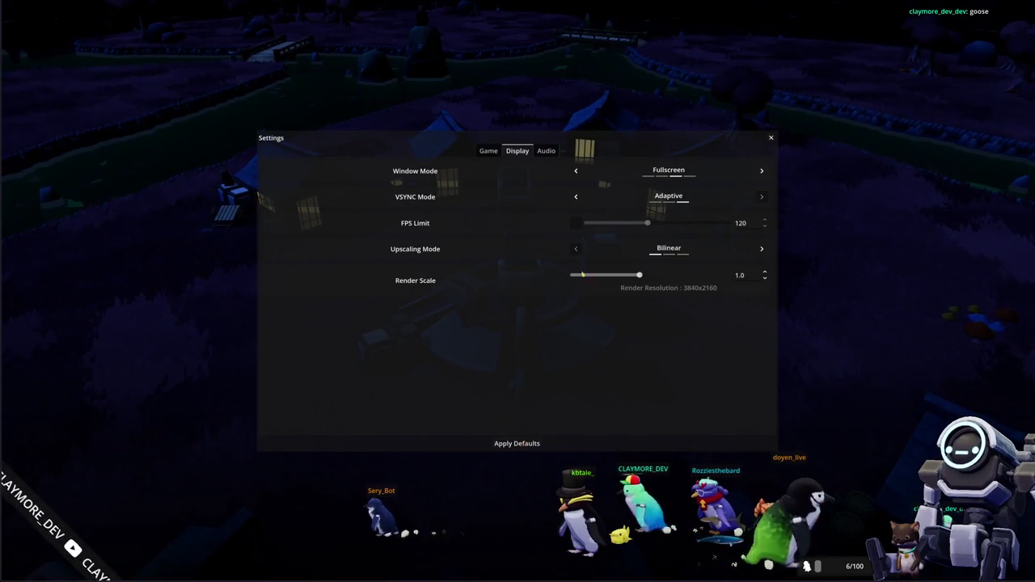
left_click(577, 172)
left_click(557, 202)
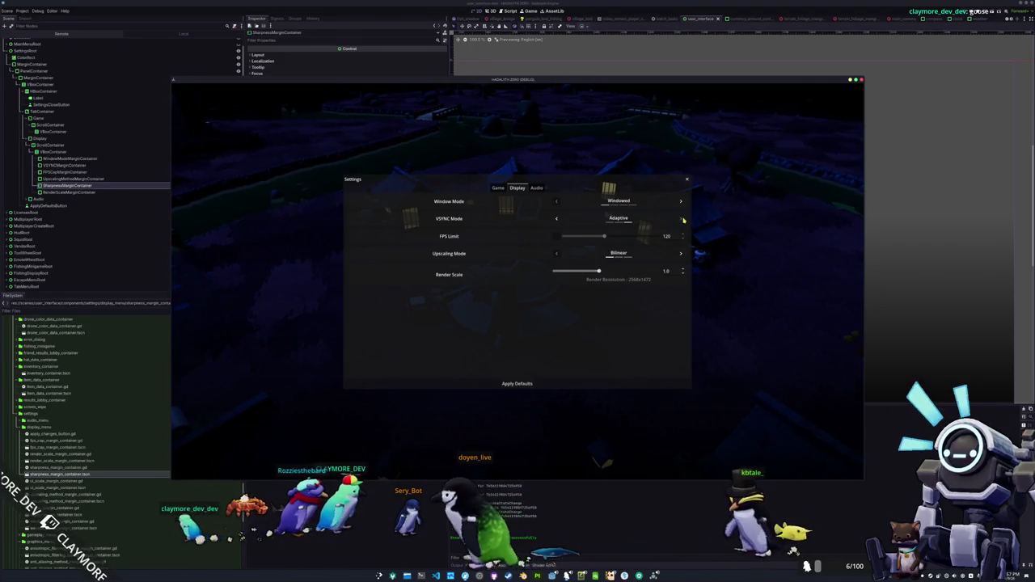
left_click(556, 219)
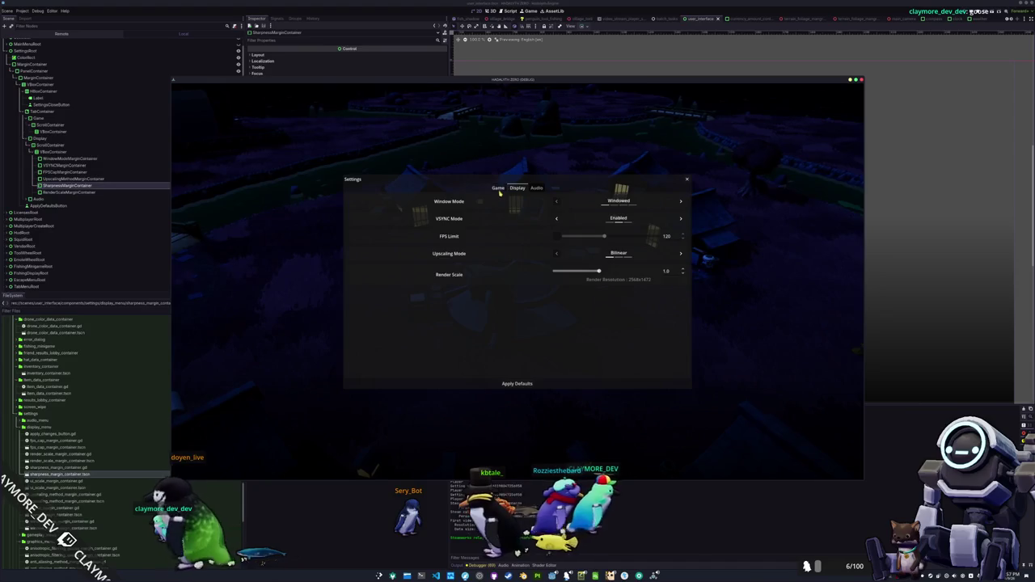
Browse back and forth between the Audio, Display and Game settings pages
left_click(537, 187)
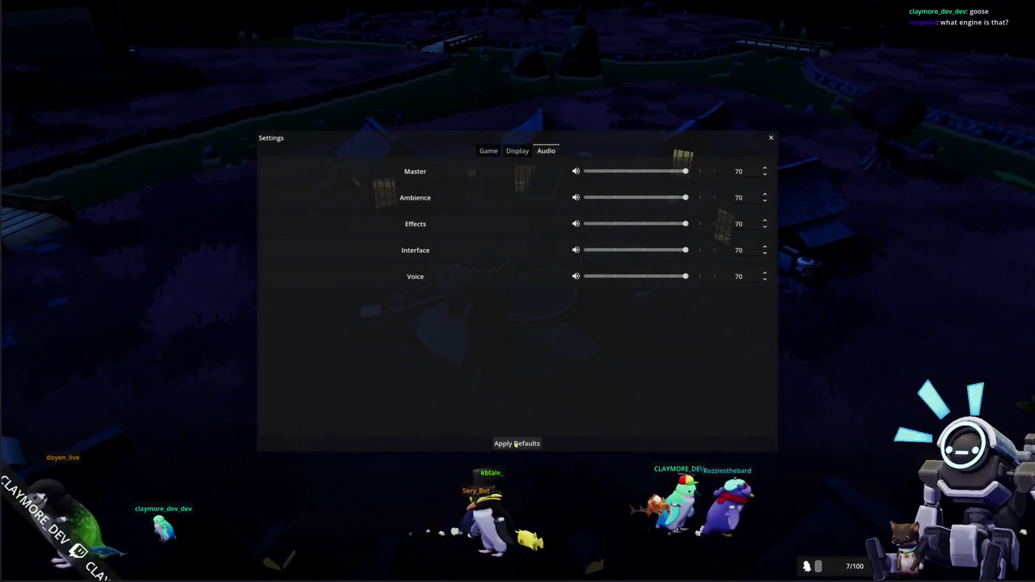
left_click(519, 152)
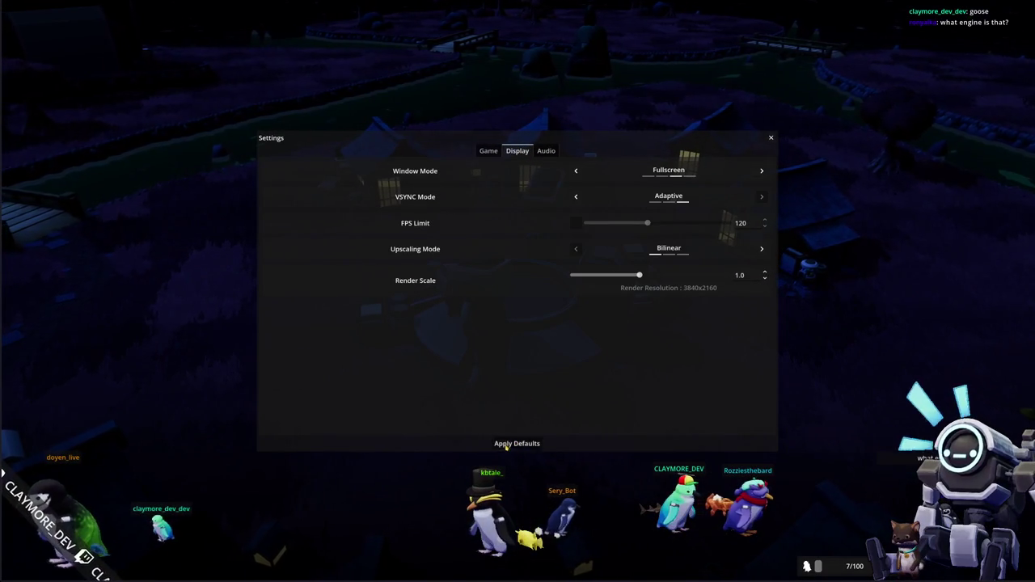
left_click(539, 151)
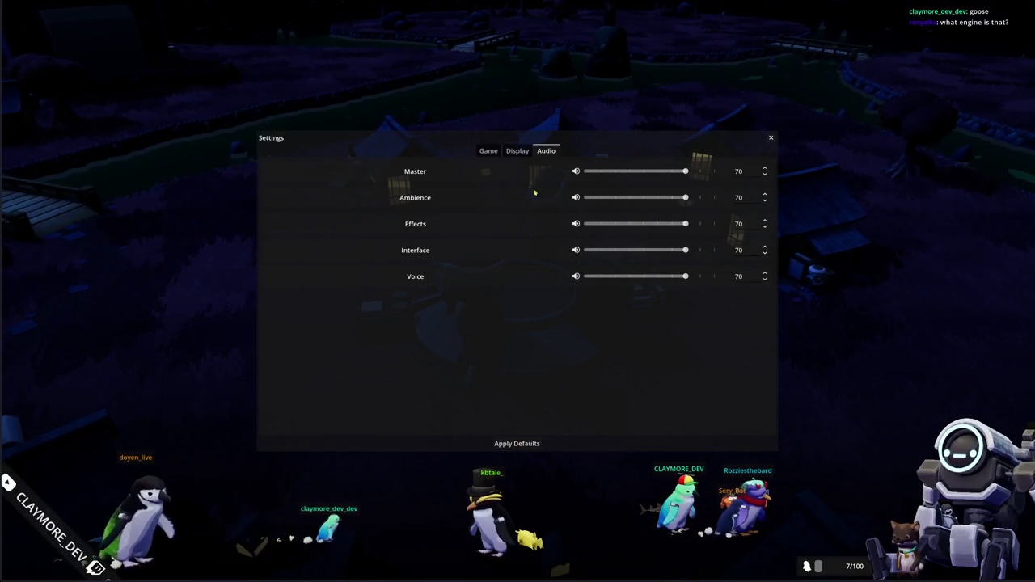
left_click(518, 151)
left_click(488, 151)
left_click(517, 151)
left_click(537, 184)
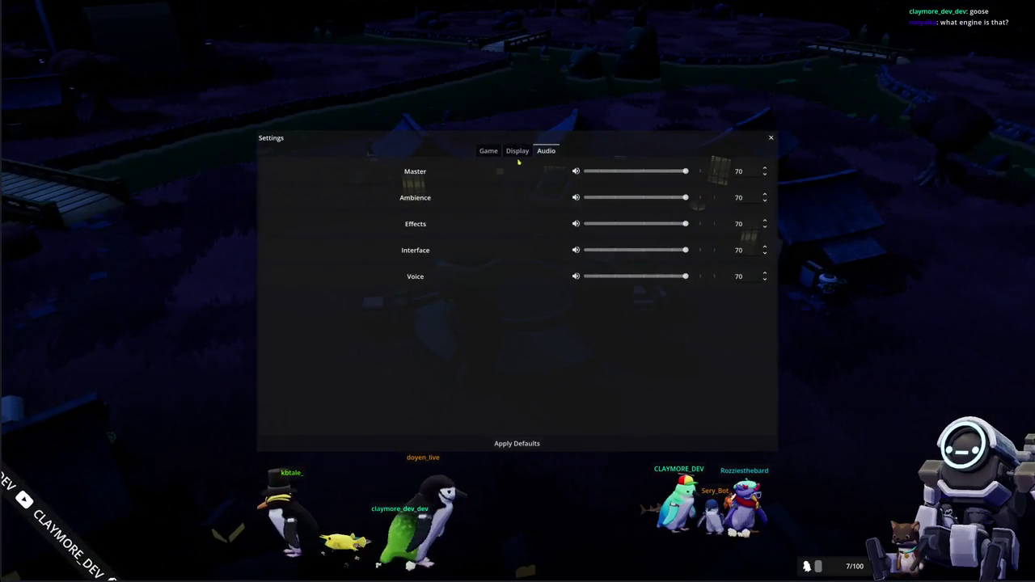
left_click(517, 153)
left_click(537, 185)
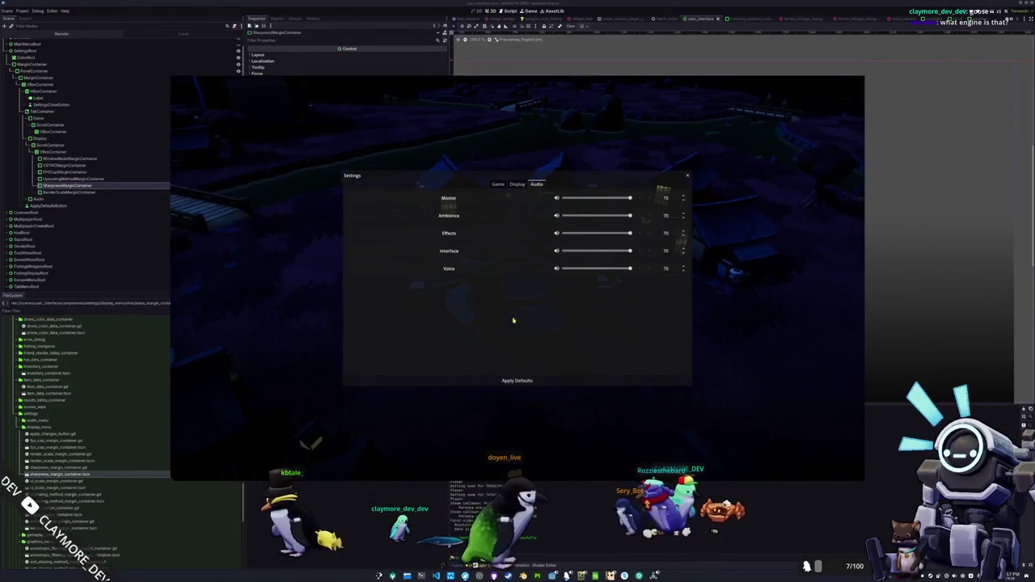
key("alt+Tab")
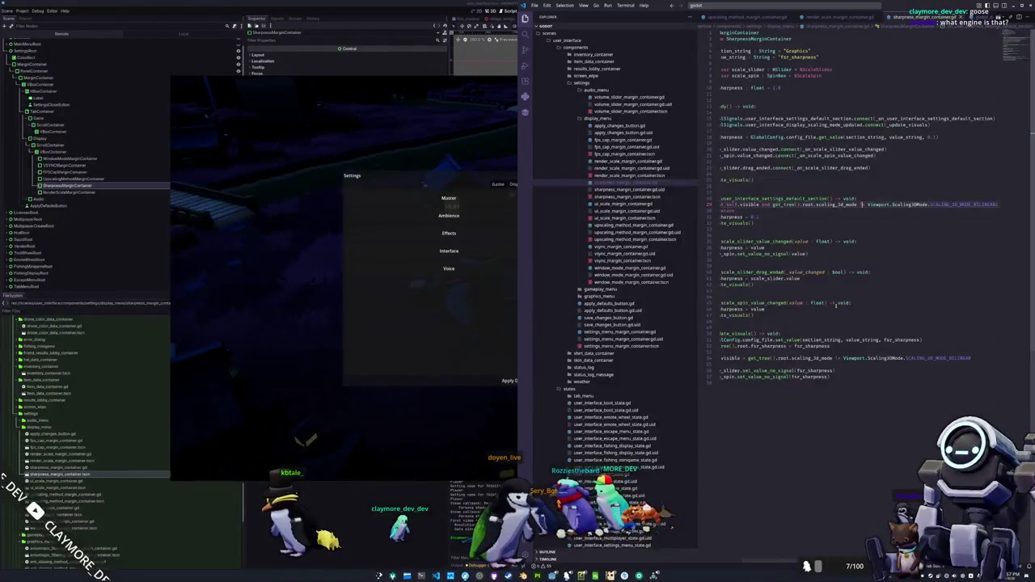
Review the reset code, including the volume = 0.7 line, in the volume slider script
left_click(792, 230)
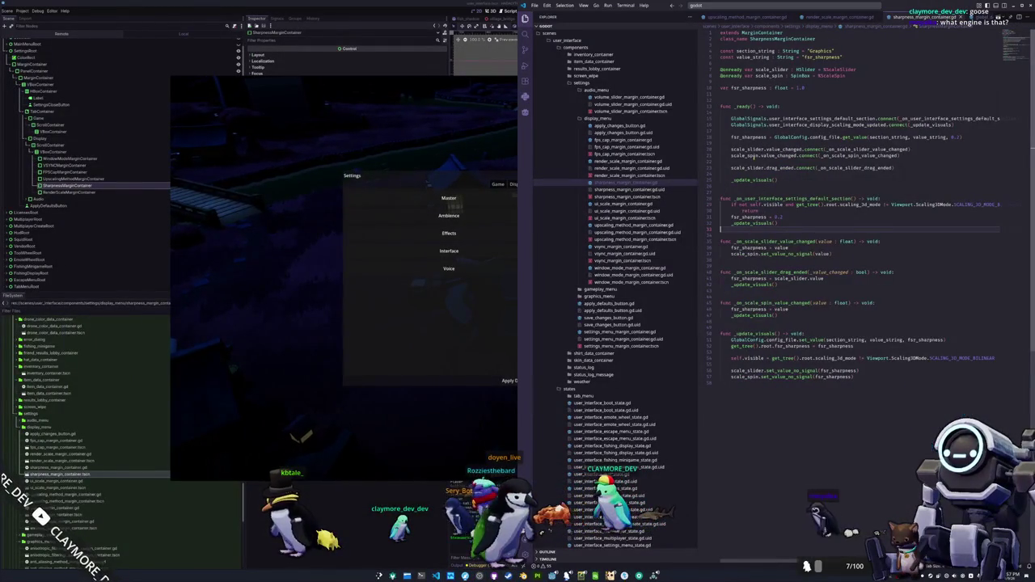
scroll(614, 259, "up", 3)
left_click(627, 152)
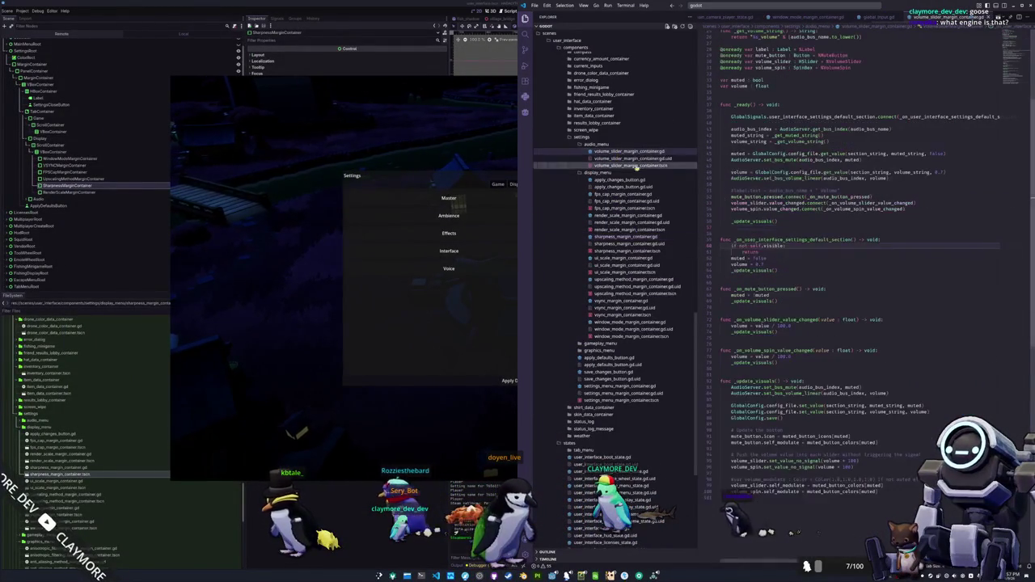
left_click(732, 252)
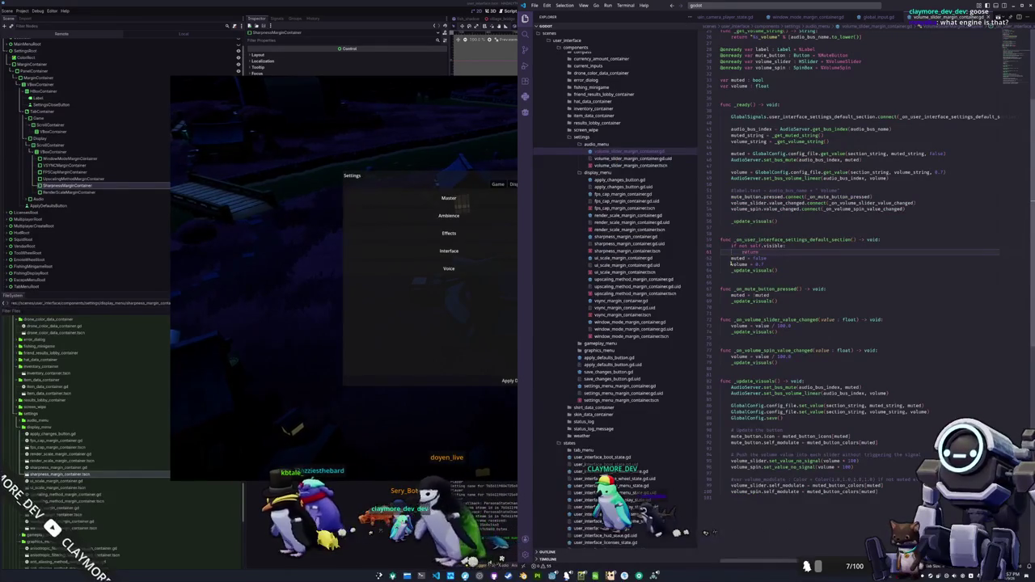
left_click(733, 263)
Make window_mode_margin_container.gd's visibility check use self.visible, then return to Godot
left_click(631, 322)
left_click(764, 352)
left_click(749, 345)
type("self.visible:")
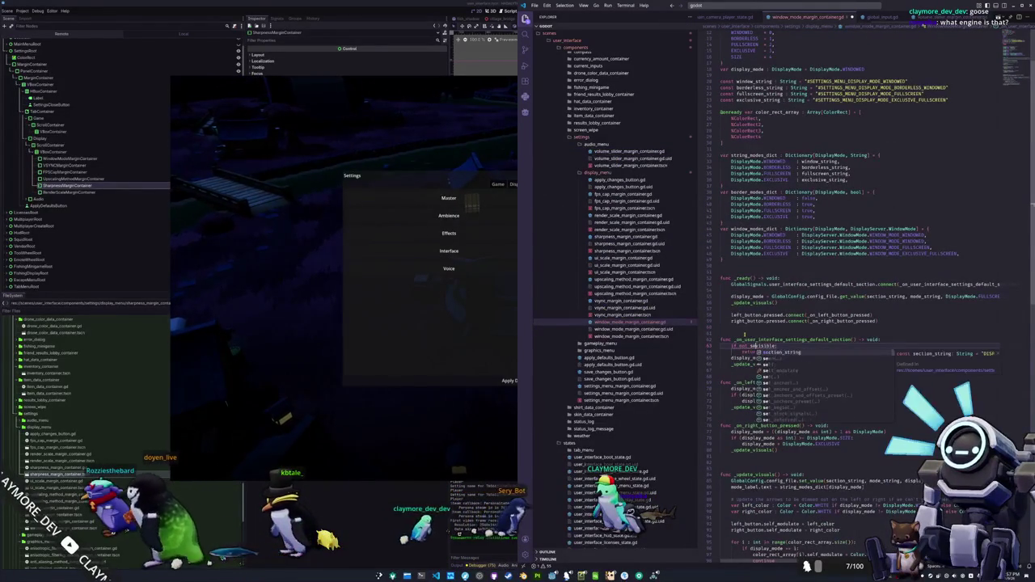
key("Escape")
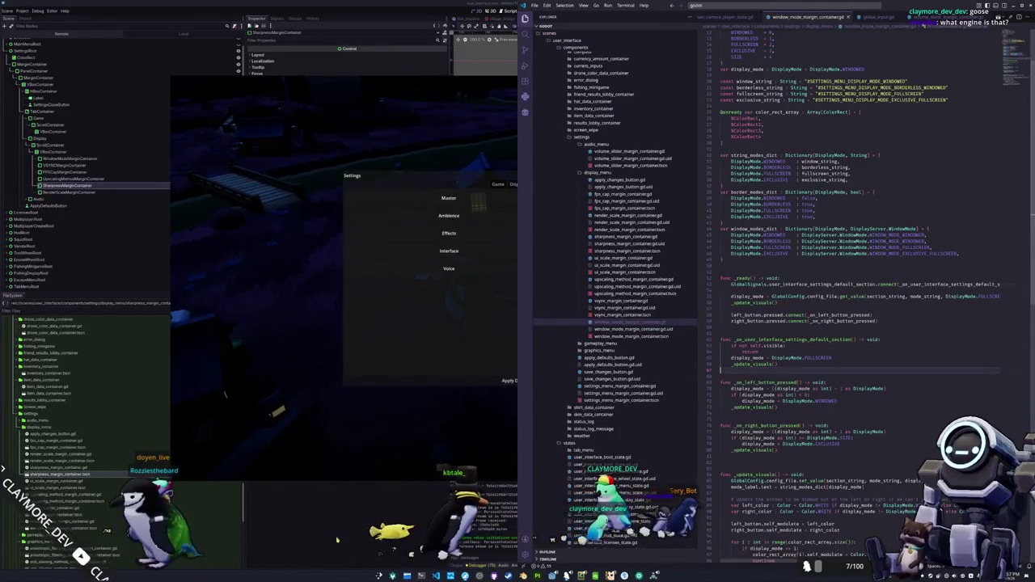
left_click(331, 535)
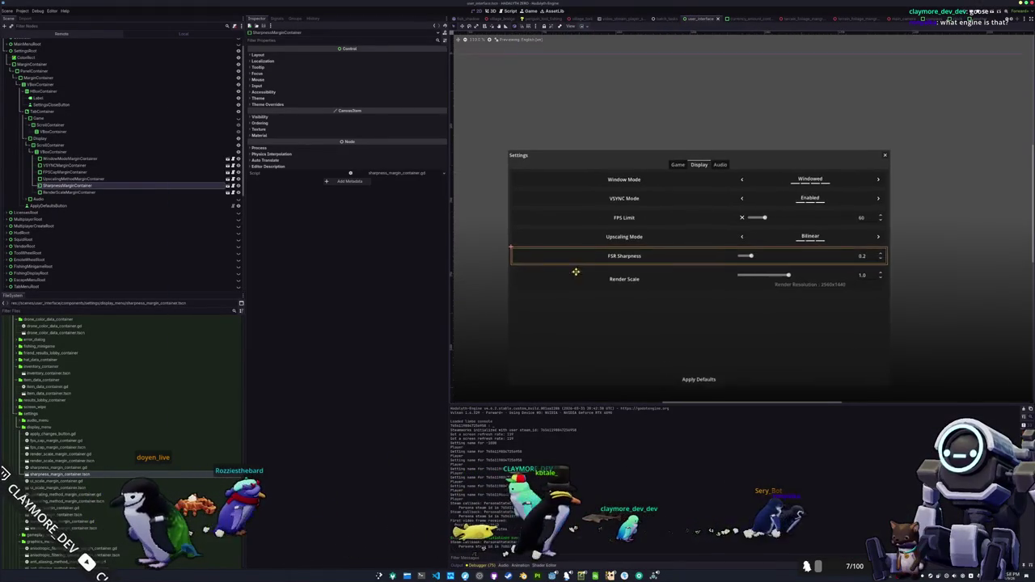
Step up through the Settings rows from FSR Sharpness to select the whole tab container
left_click_drag(567, 273, 597, 239)
left_click(723, 203)
left_click(721, 185)
left_click(718, 166)
left_click(714, 144)
left_click(721, 132)
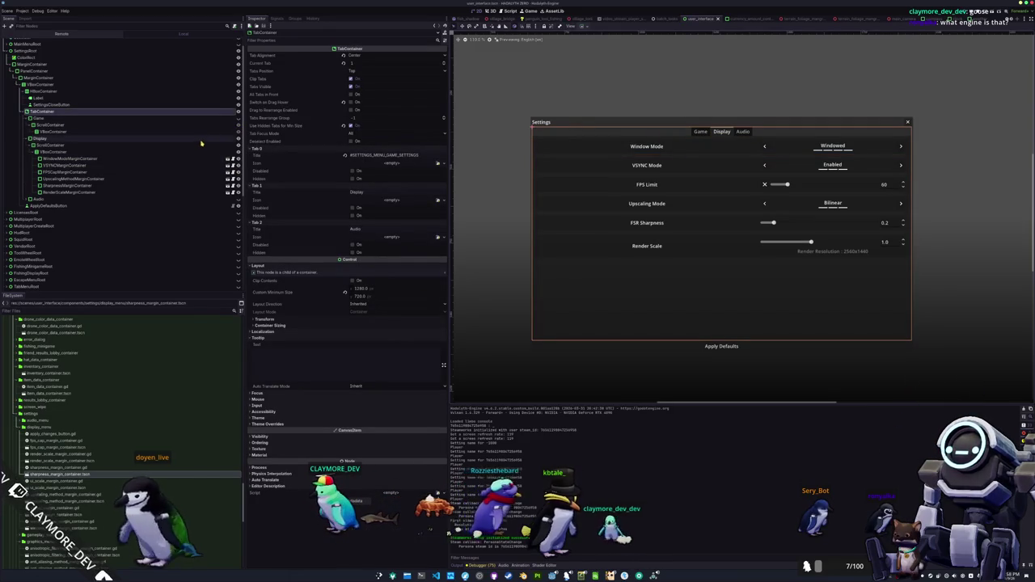
Inspect the Display and Game tab pages' properties in the Scene tree
left_click(231, 138)
left_click(210, 119)
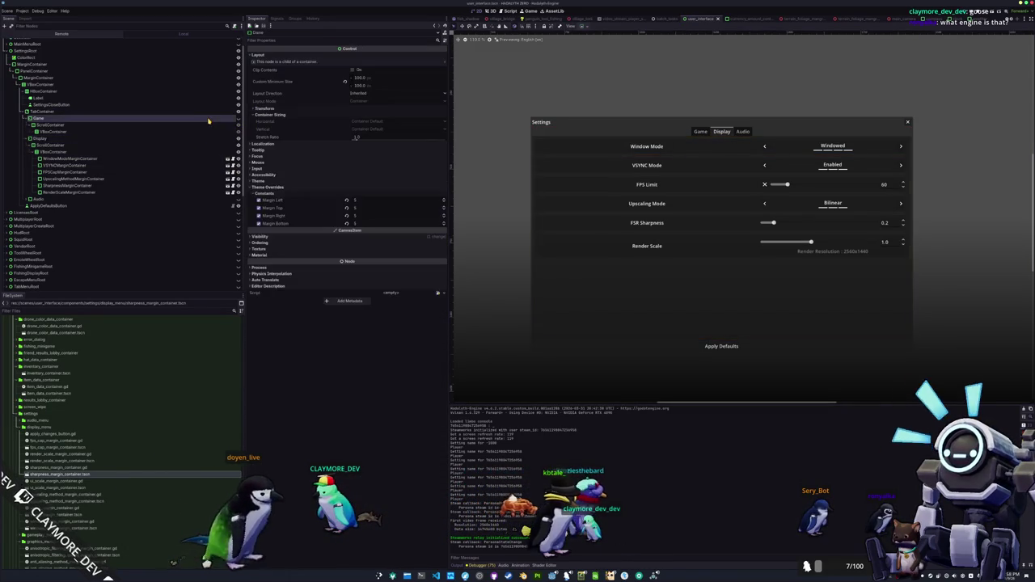
left_click(194, 138)
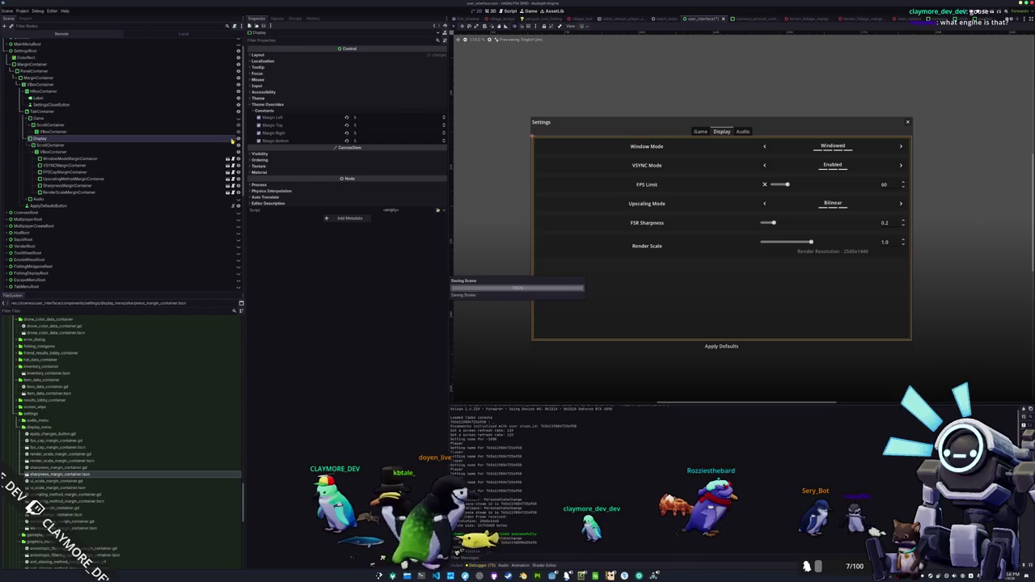
key("alt+Tab")
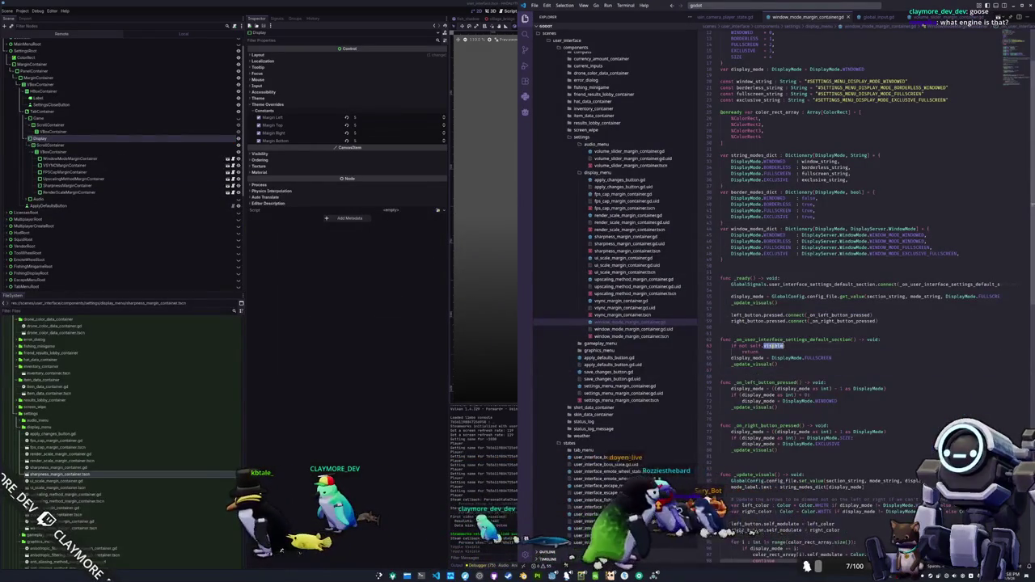
Change the window mode reset check to self.is_visible_in_tree() and select it for reuse
mouse_move(772, 346)
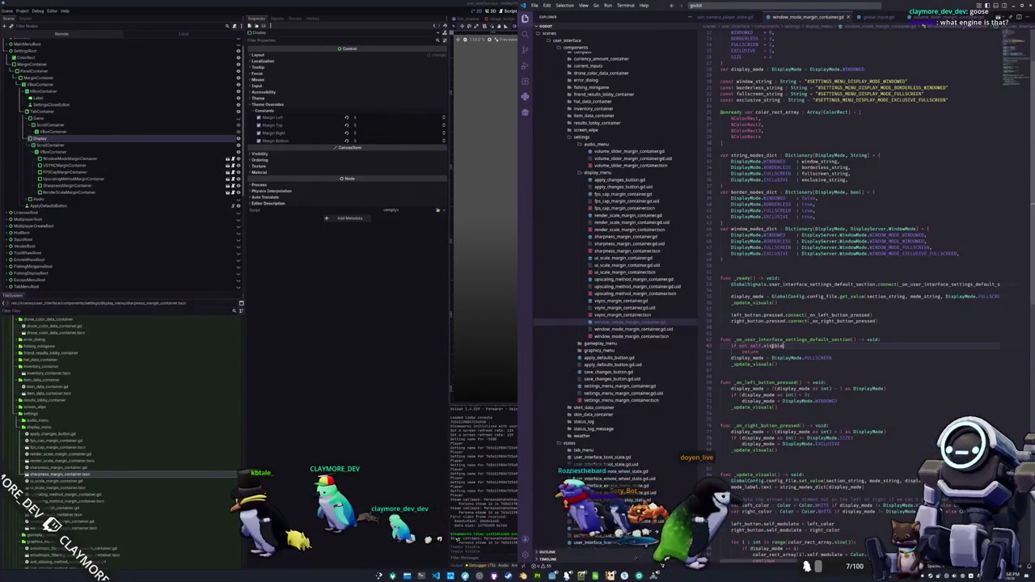
type("visi")
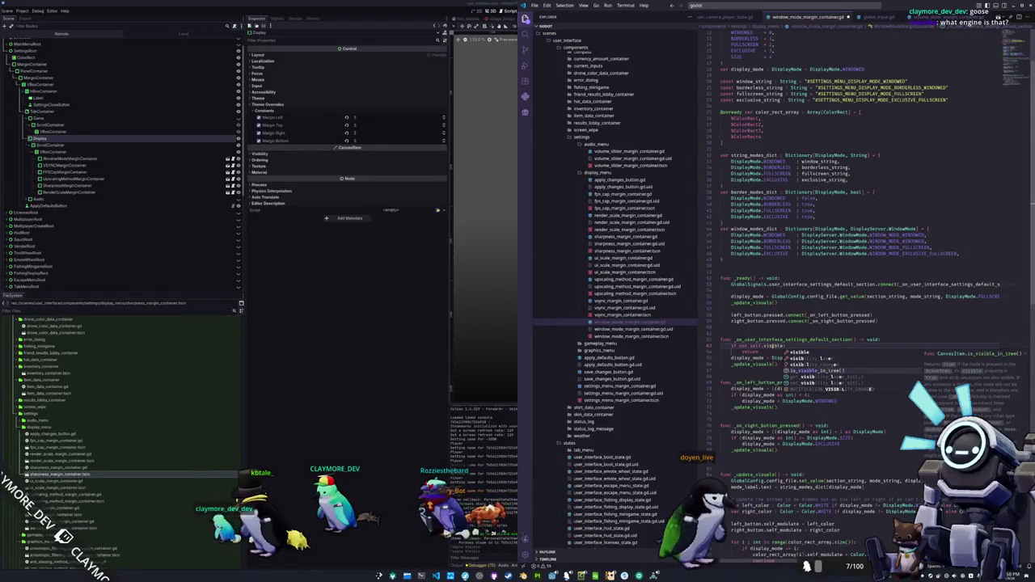
key("Return")
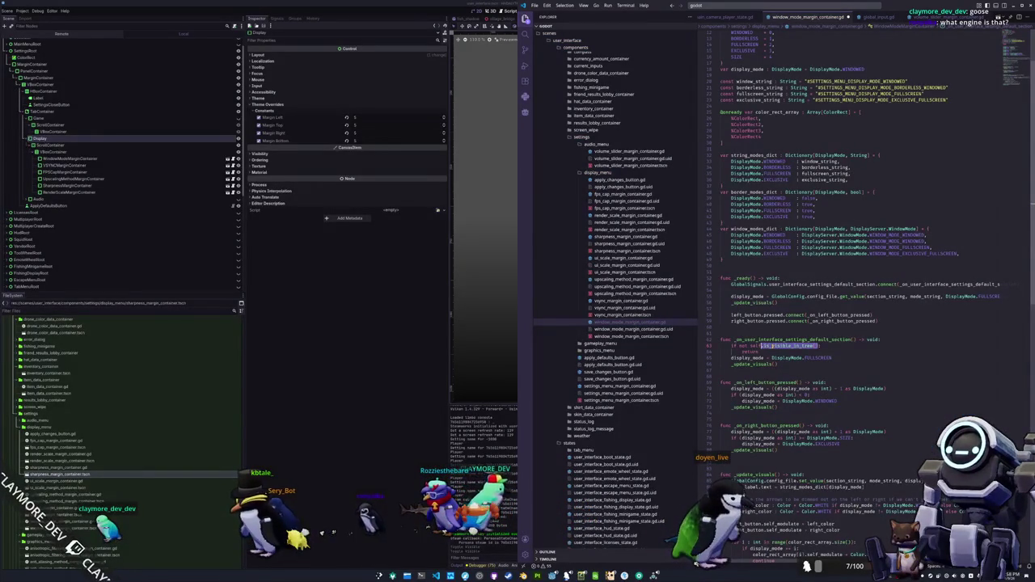
left_click(622, 151)
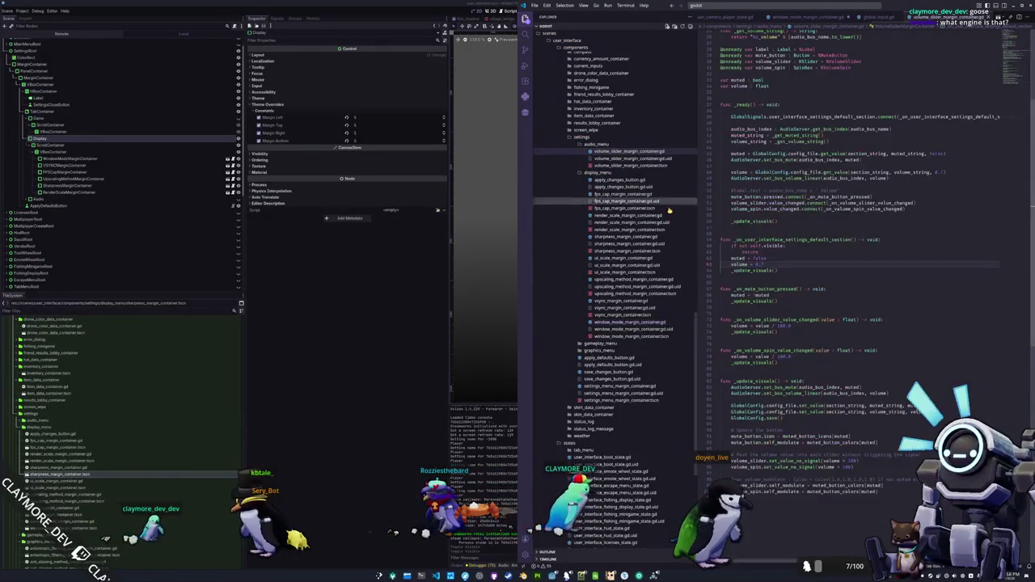
double_click(773, 245)
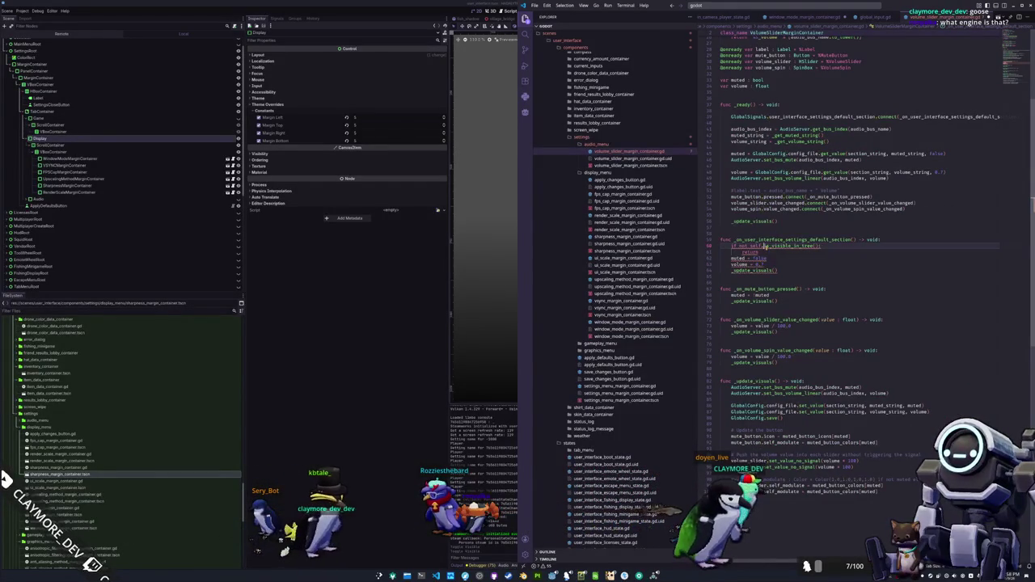
left_click_drag(752, 245, 818, 246)
key("ctrl+c")
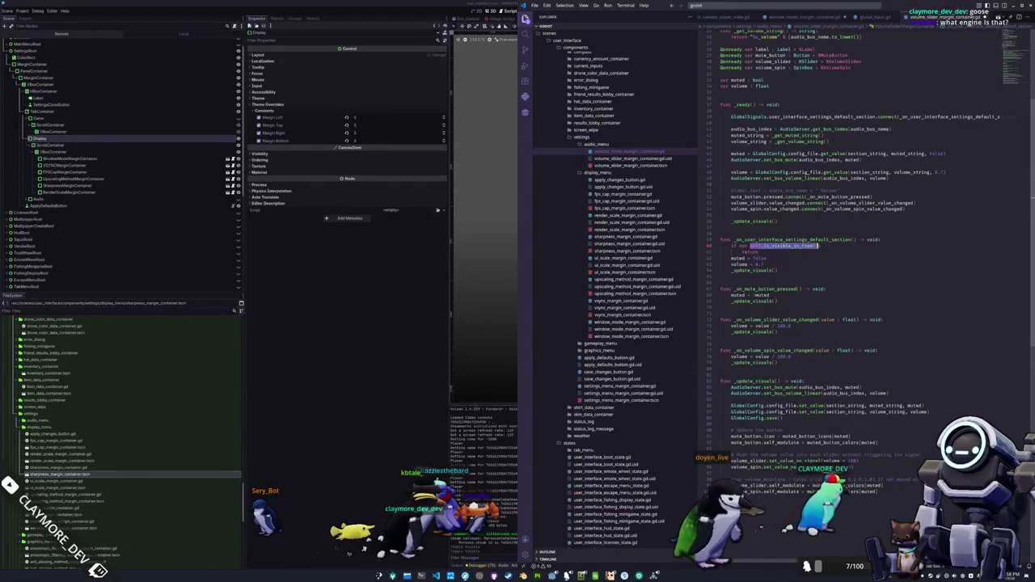
Open apply_changes_button.gd, then select that file in Godot's FileSystem dock
left_click(646, 179)
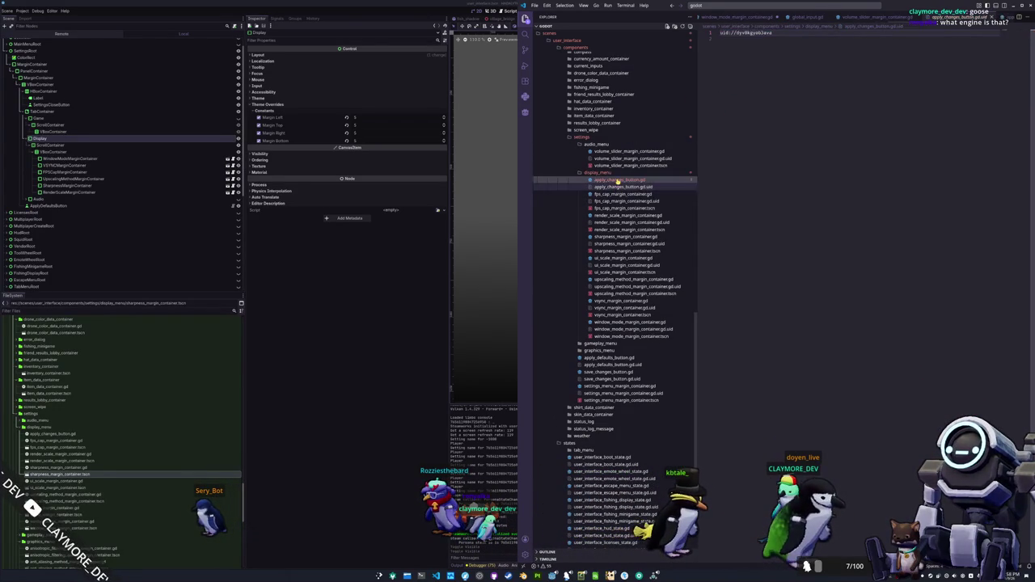
left_click(348, 372)
left_click(72, 436)
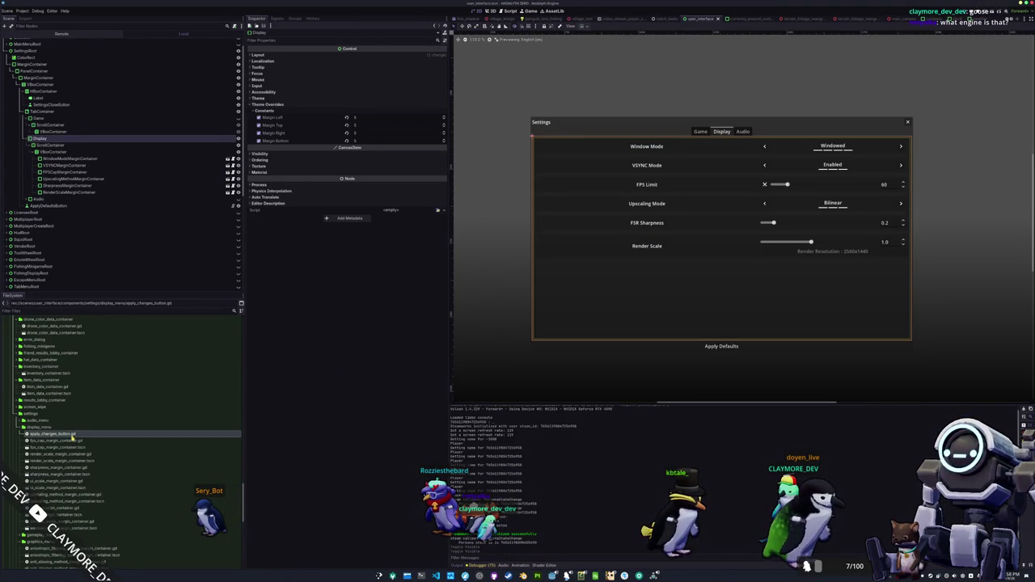
Delete apply_changes_button.gd from the display_menu folder, confirming the removal
key("Delete")
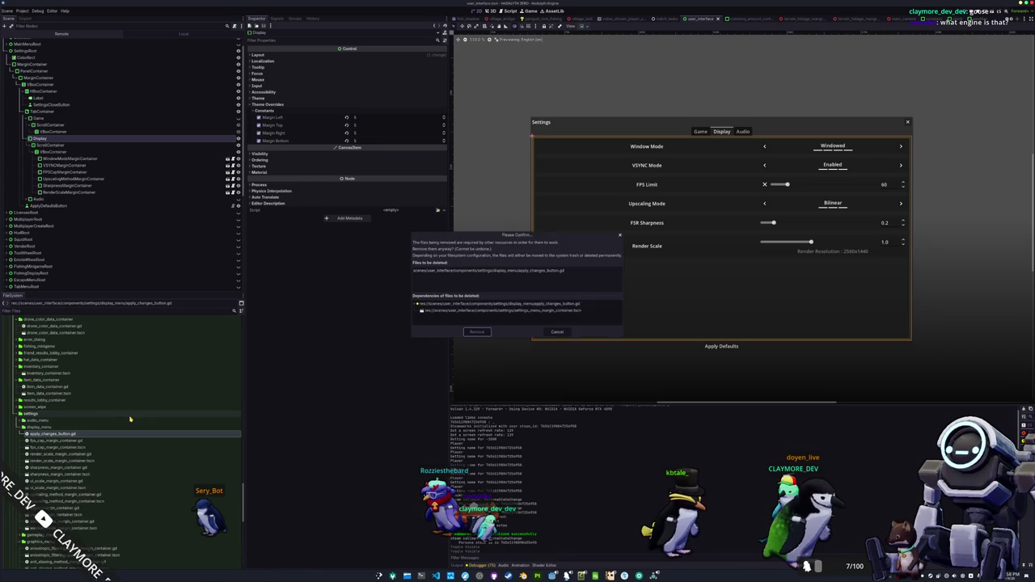
key("Return")
key("alt+Tab")
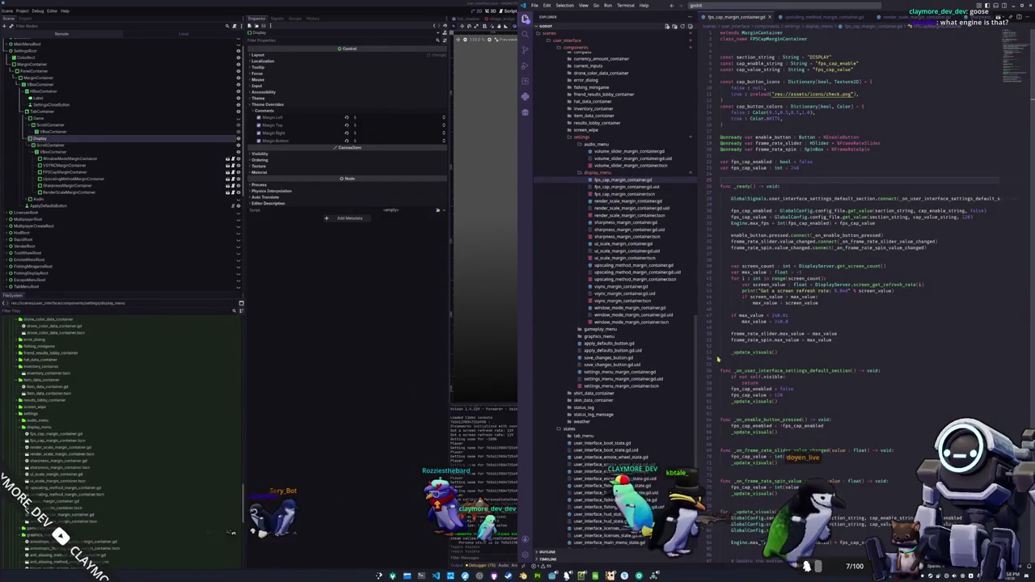
Replace self.visible with self.is_visible_in_tree() in the render scale and sharpness reset checks
double_click(756, 377)
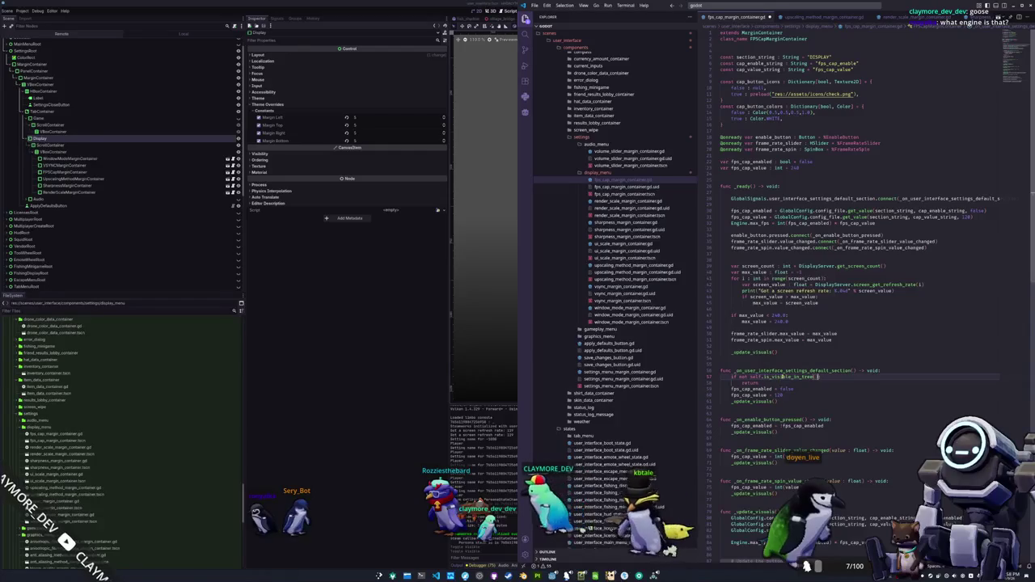
left_click(631, 201)
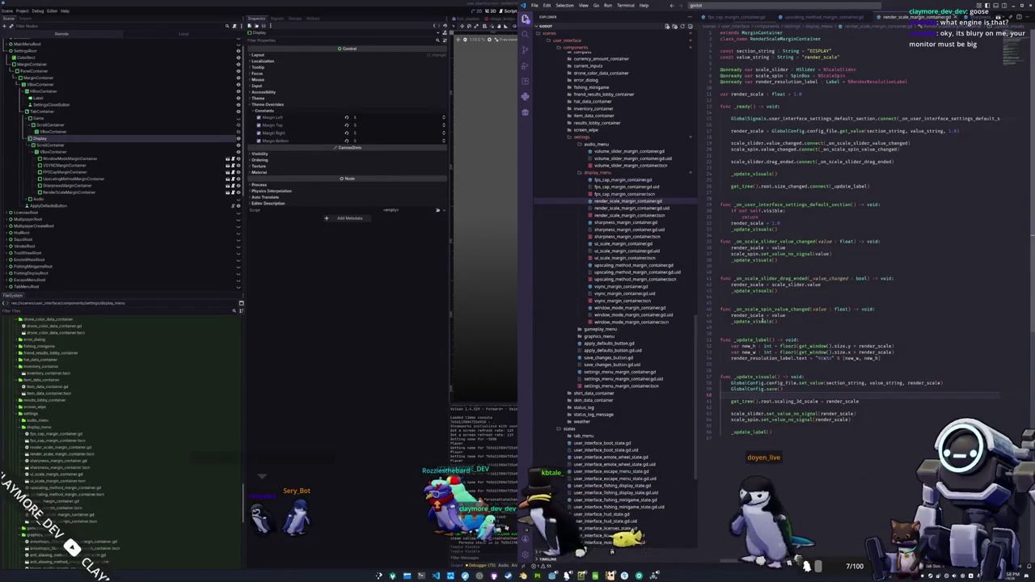
double_click(751, 211)
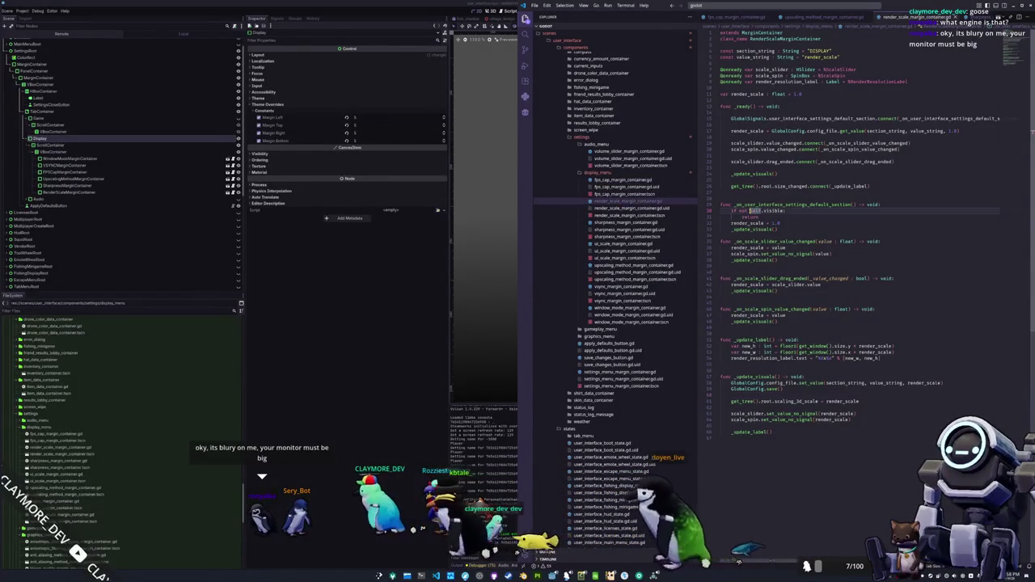
key("ctrl+shift+Right")
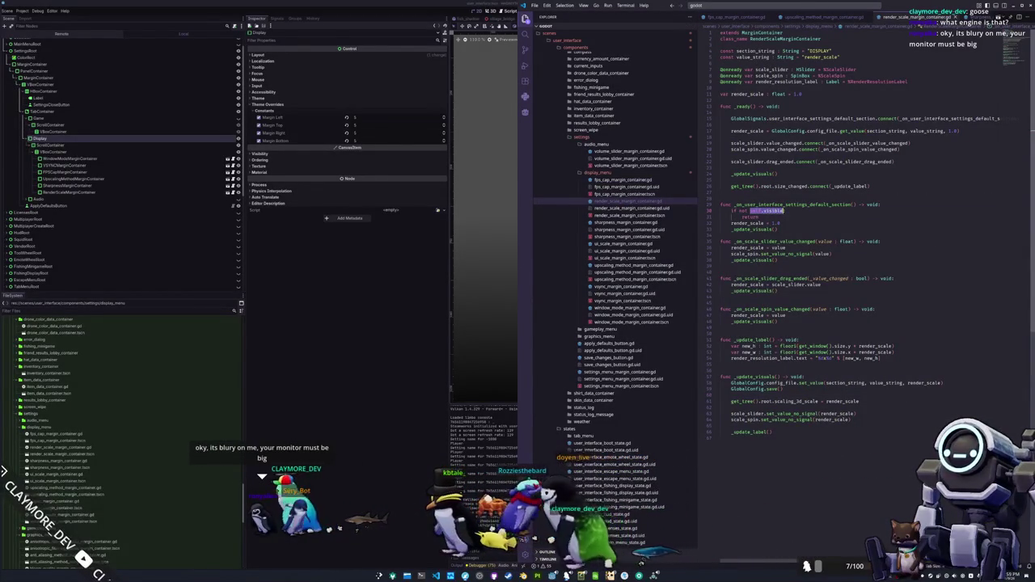
type("self.is_visible_in_tree()")
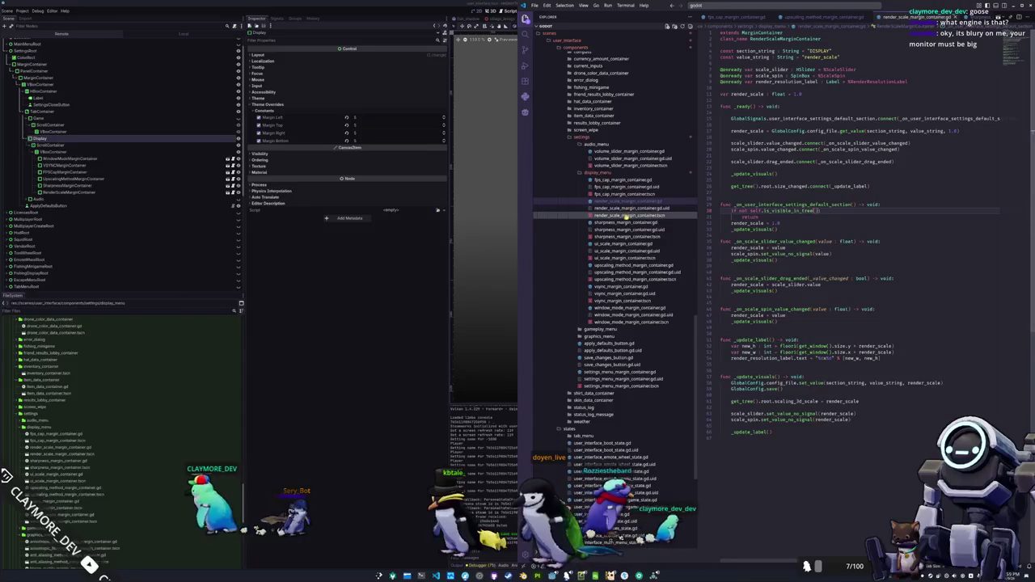
left_click(619, 223)
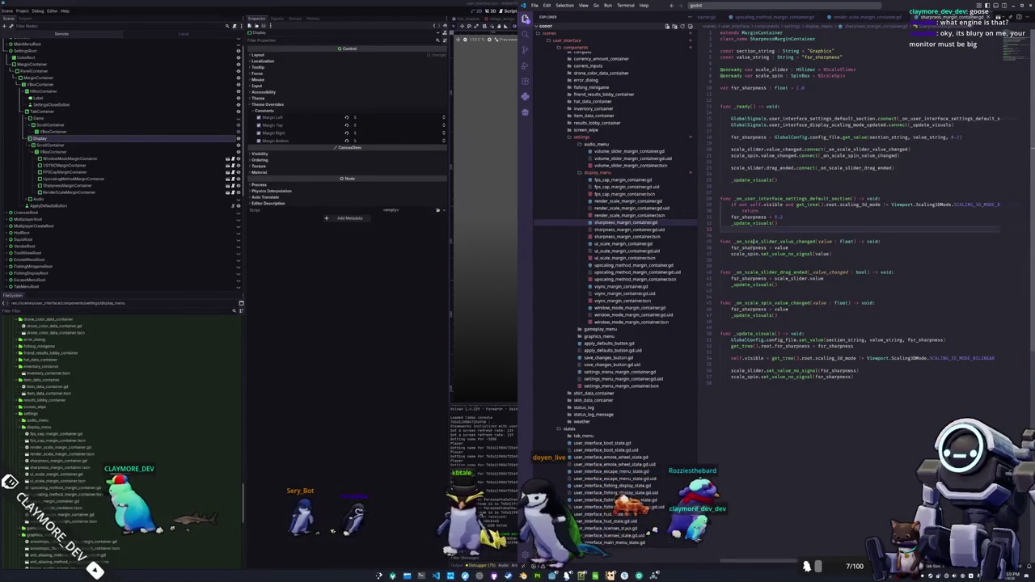
left_click_drag(750, 204, 782, 205)
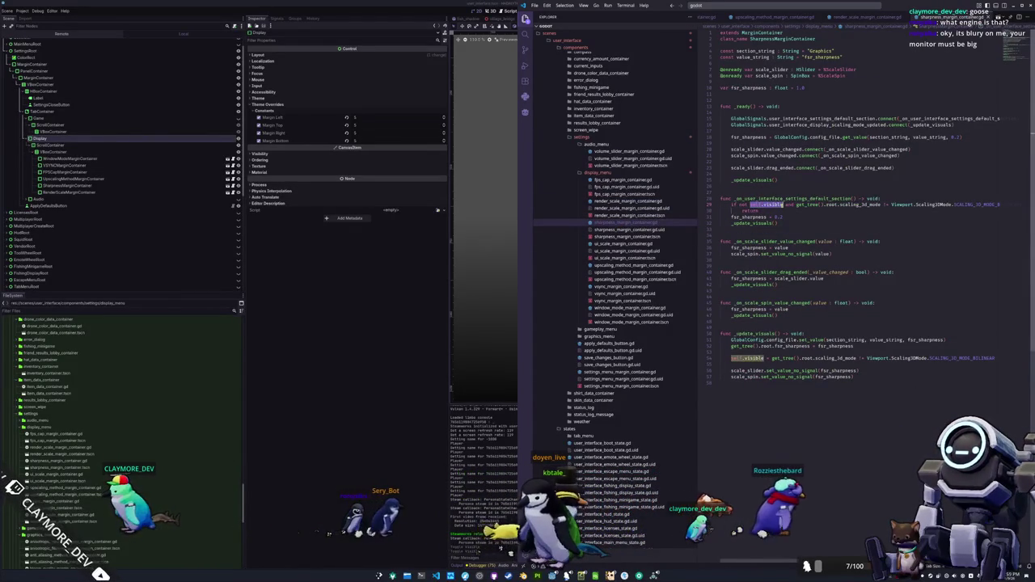
key("ctrl+v")
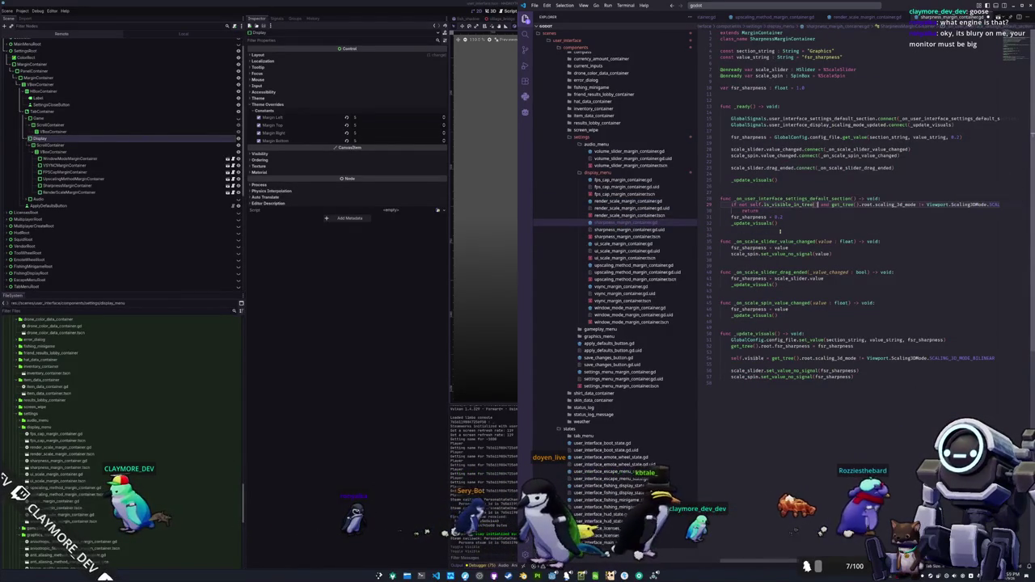
Fix the upscaling method check to is_visible_in_tree(), then review the vsync and window mode scripts
left_click(648, 242)
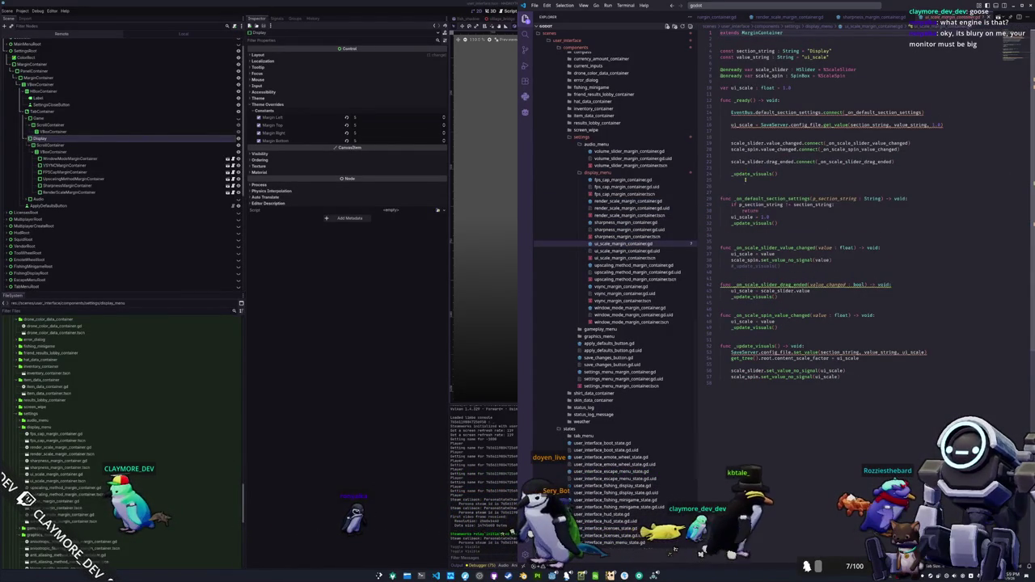
left_click(639, 265)
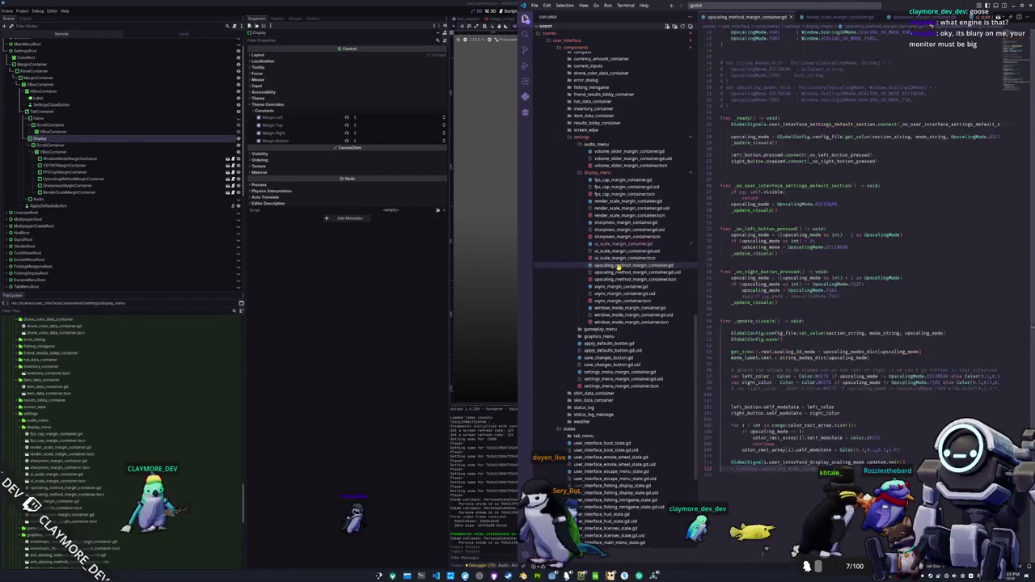
left_click_drag(749, 192, 783, 192)
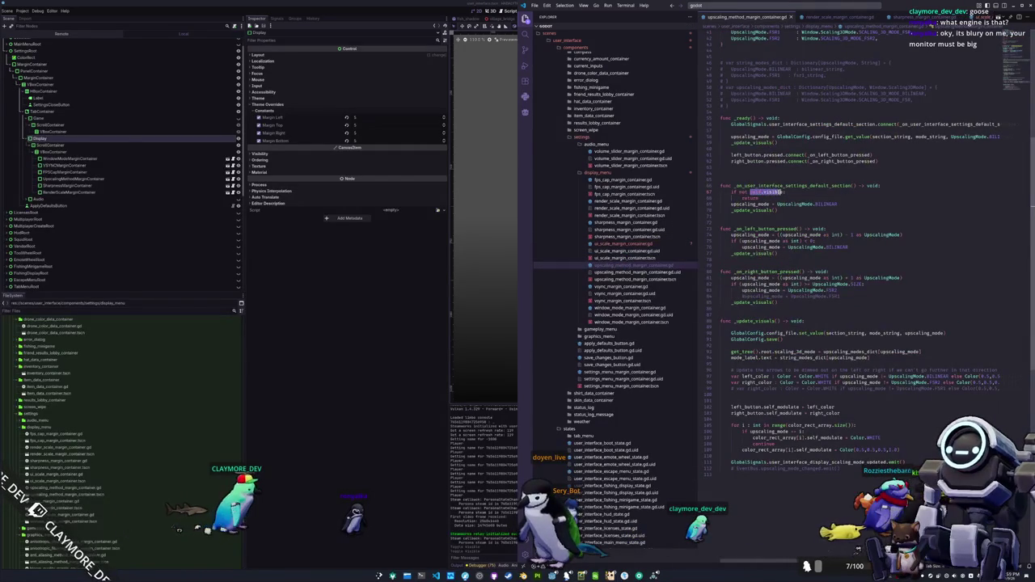
type(")")
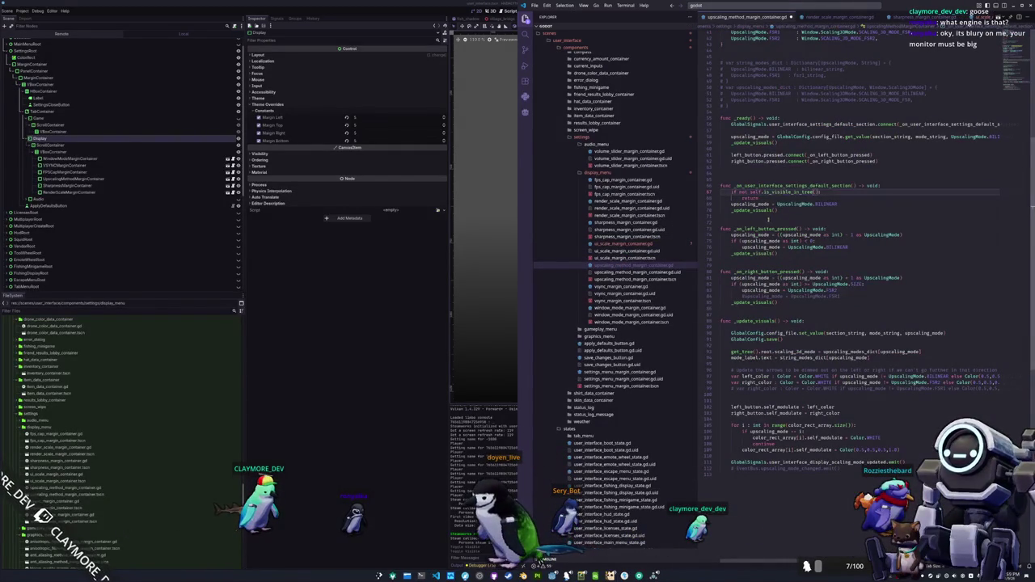
left_click(601, 287)
scroll(758, 282, "down", 1)
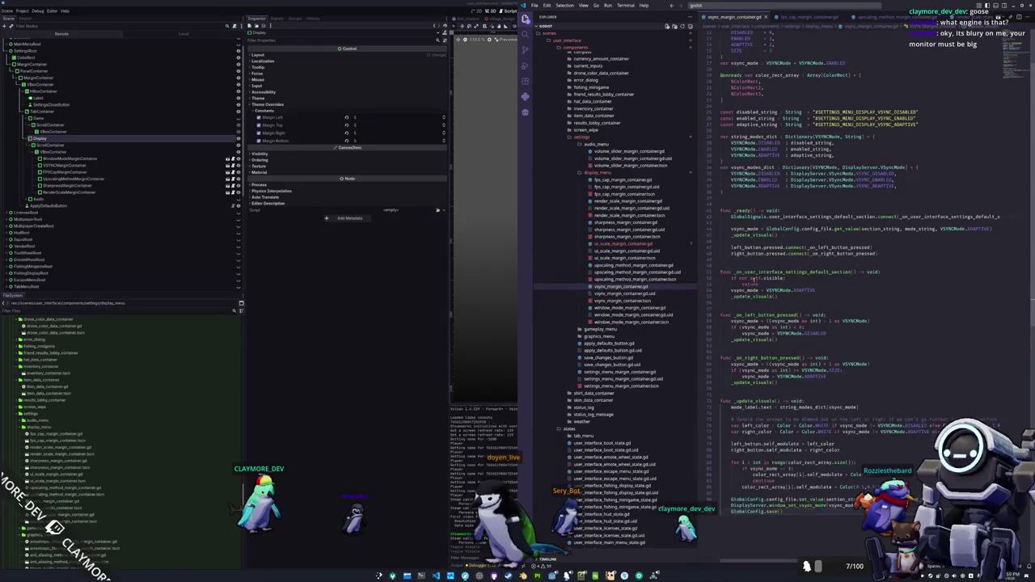
double_click(753, 278)
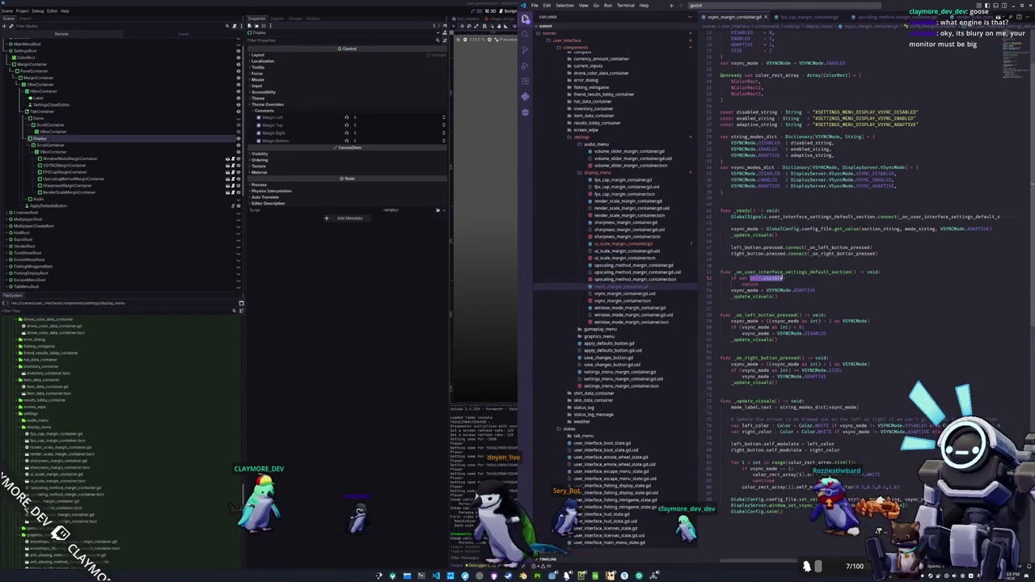
left_click(631, 308)
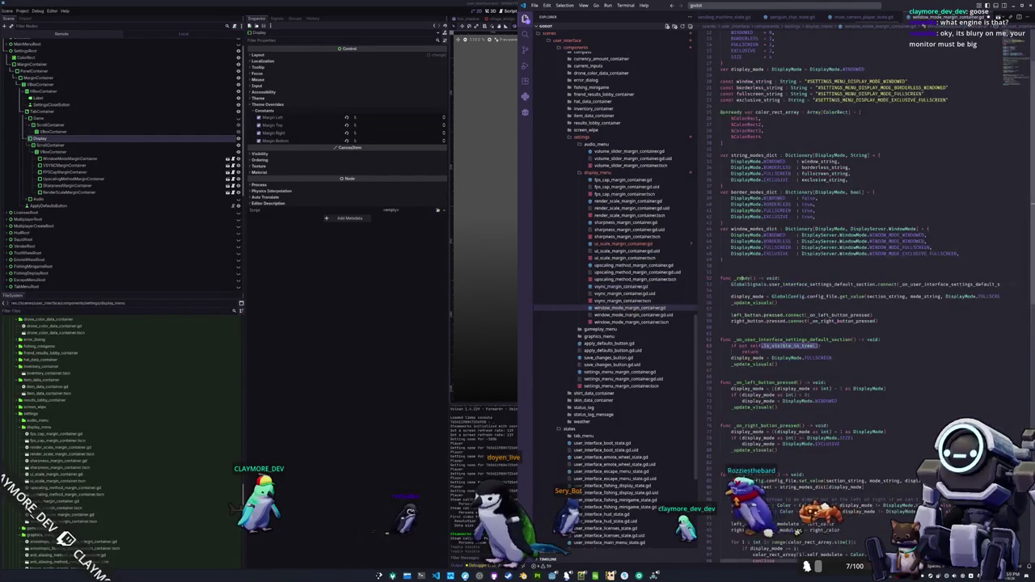
scroll(809, 324, "down", 2)
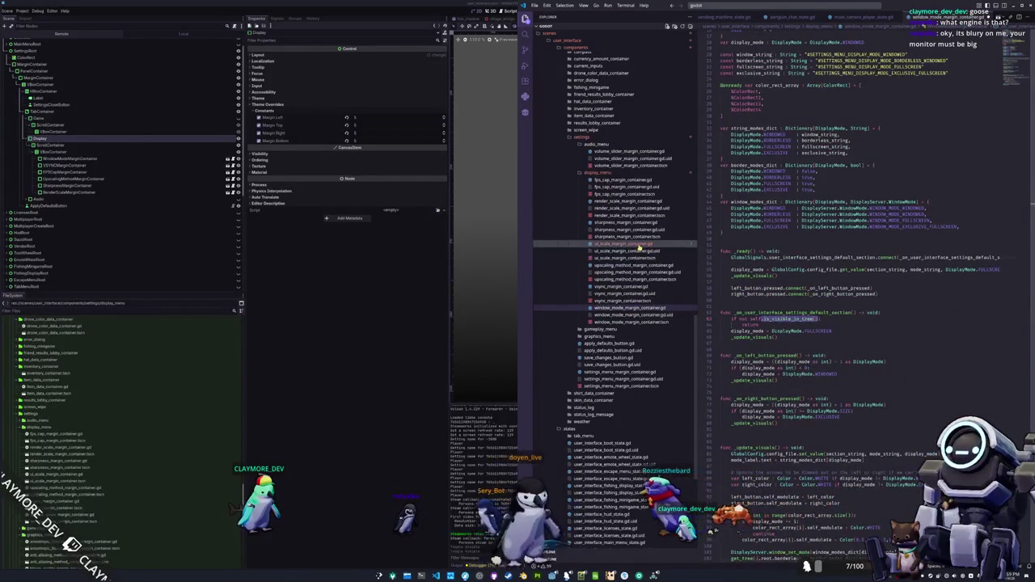
In ui_scale_margin_container.gd, change section_string to "DISPLAY"
left_click(639, 245)
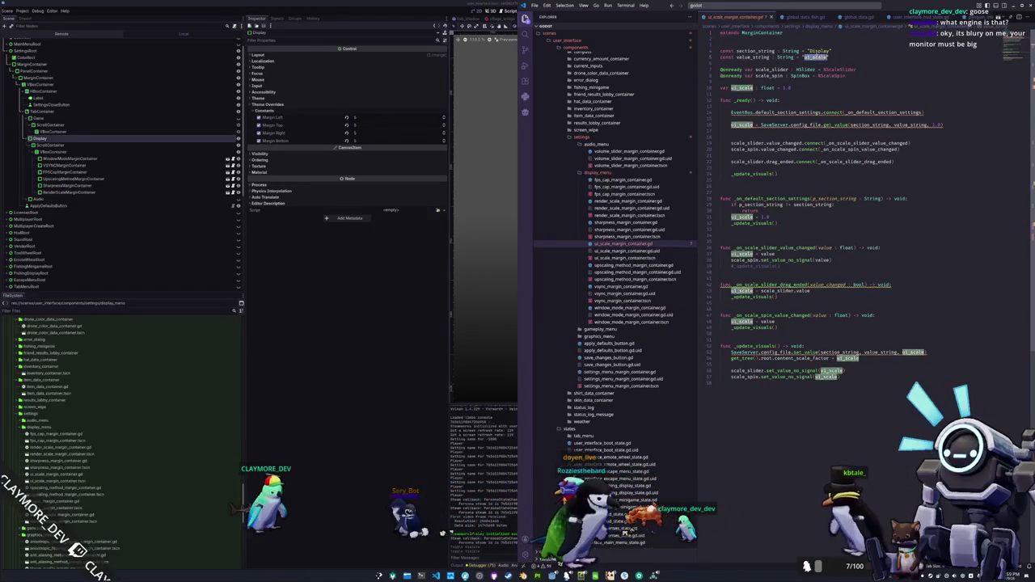
left_click(816, 50)
type("SPLAY")
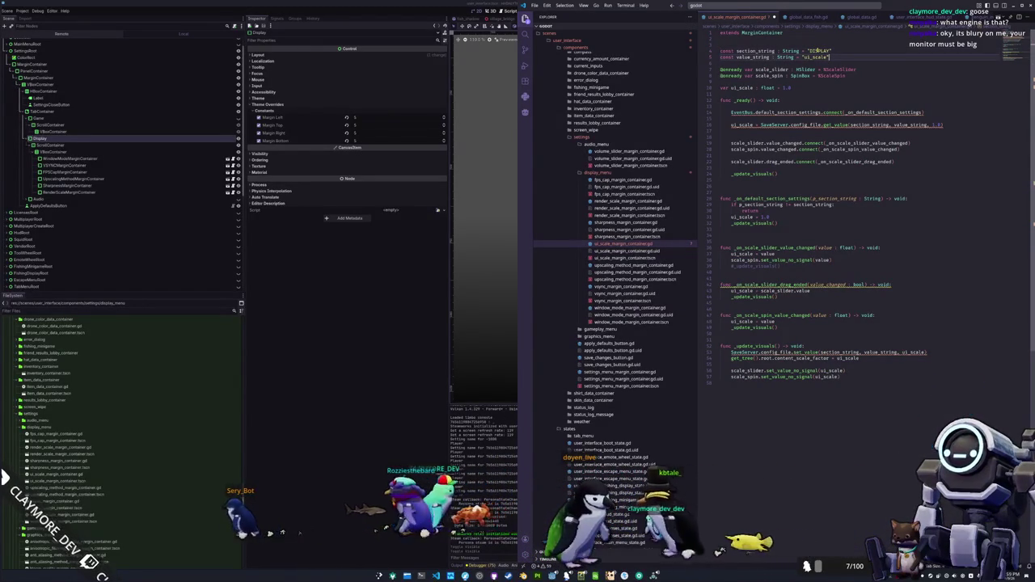
Connect GlobalSignals.user_interface_settings_default_section to _on_user_interface_settings_default_section in _ready
key("Down")
key("Down")
key("Down")
key("Return")
key("Return")
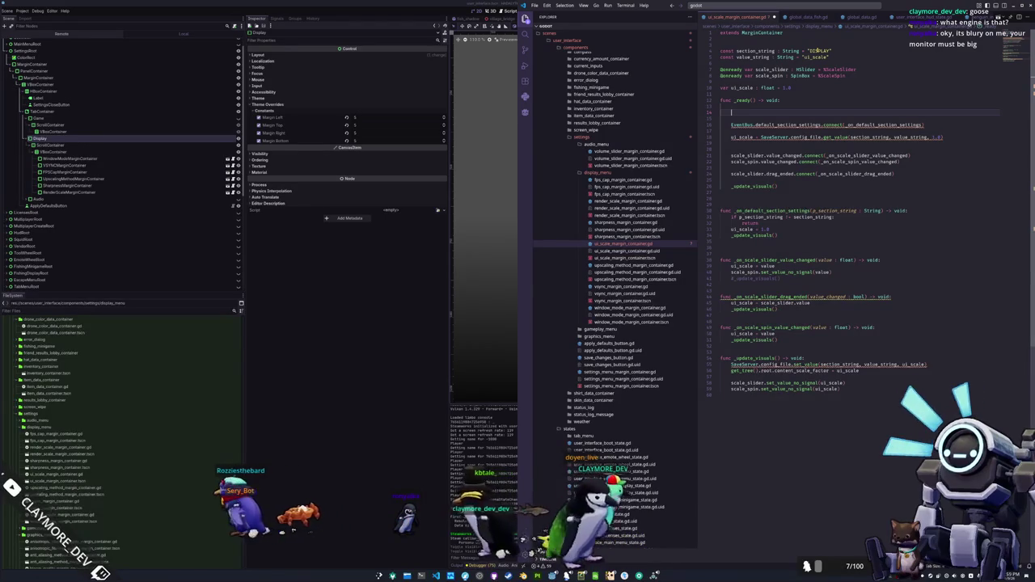
type("GlobalSignal")
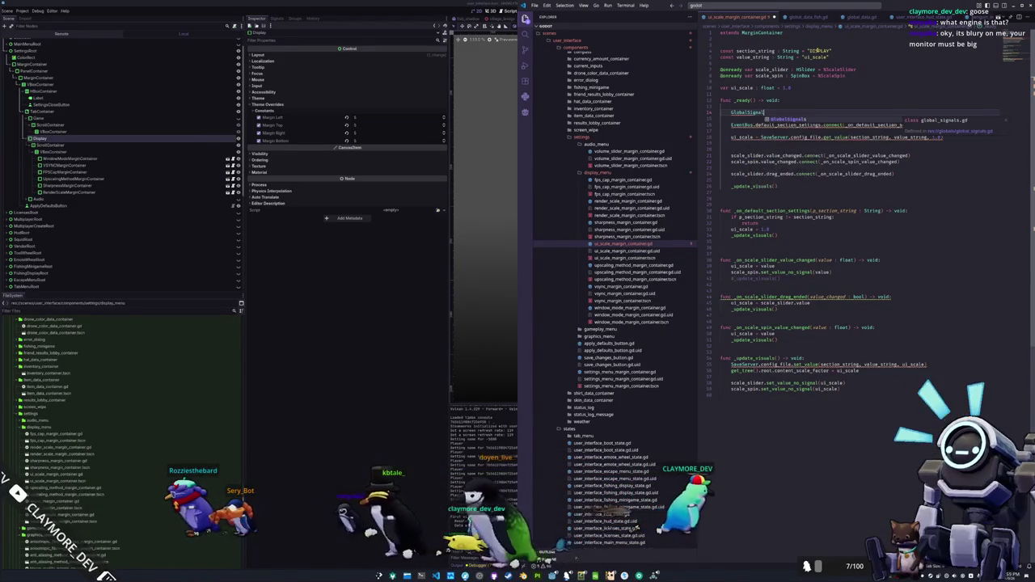
type("s.default")
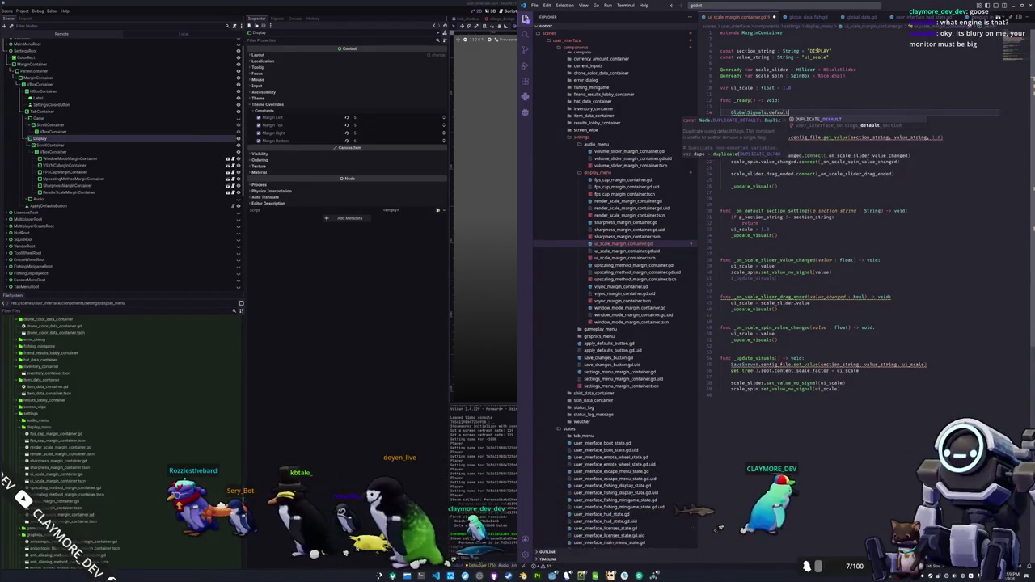
key("Return")
type(".conn")
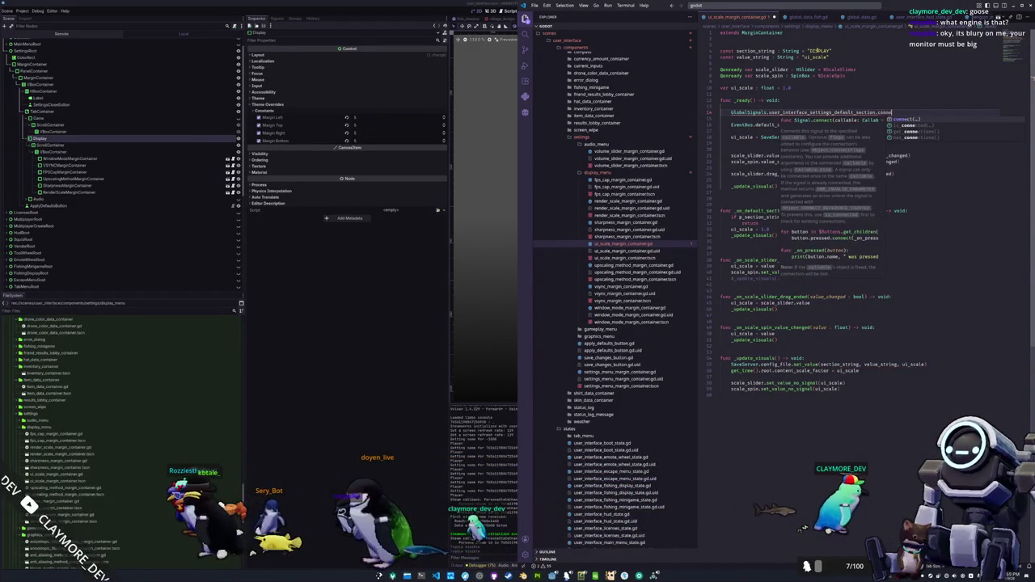
type("ect(_on_")
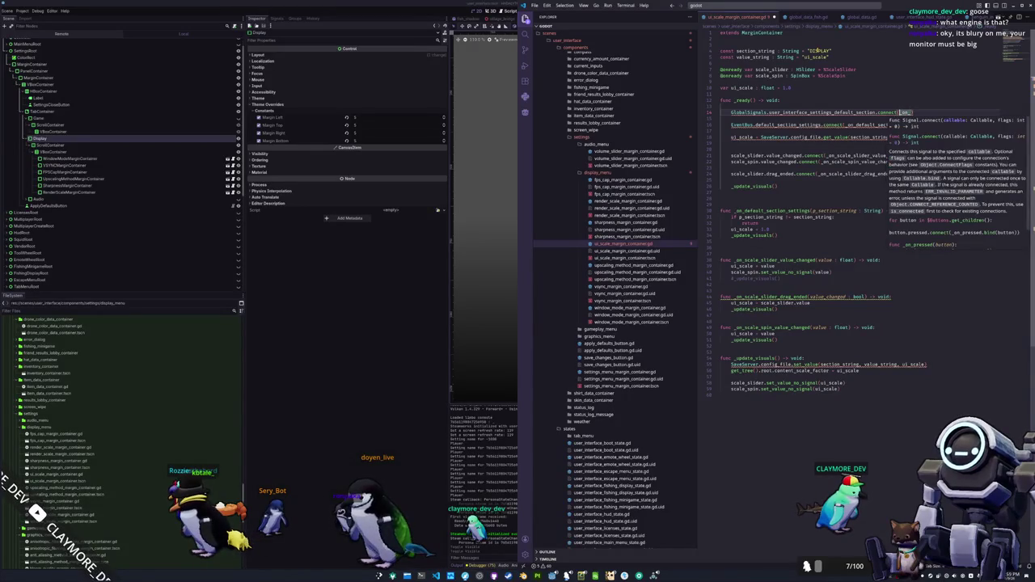
key("Escape")
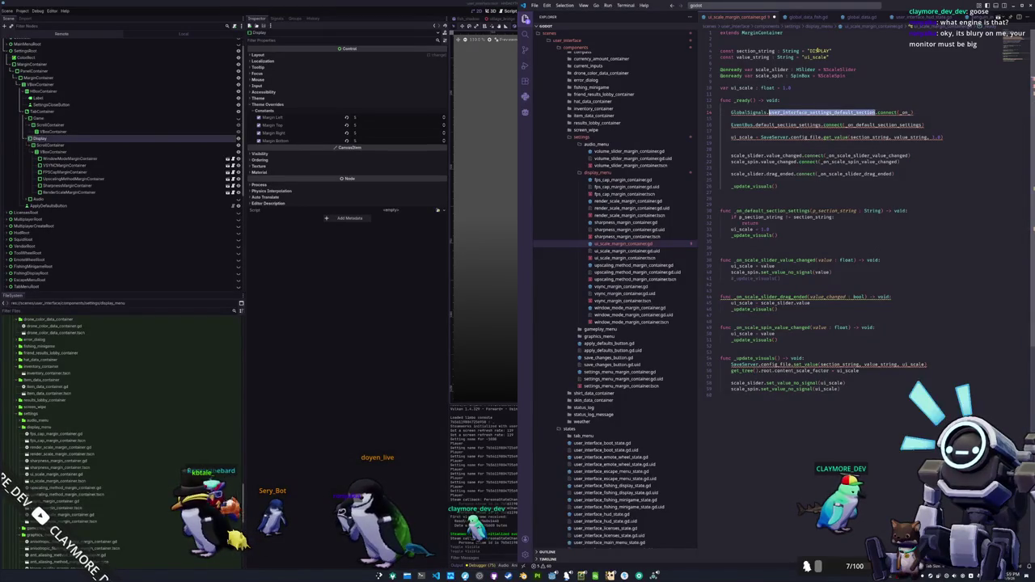
type("user_interface_settings_default_section")
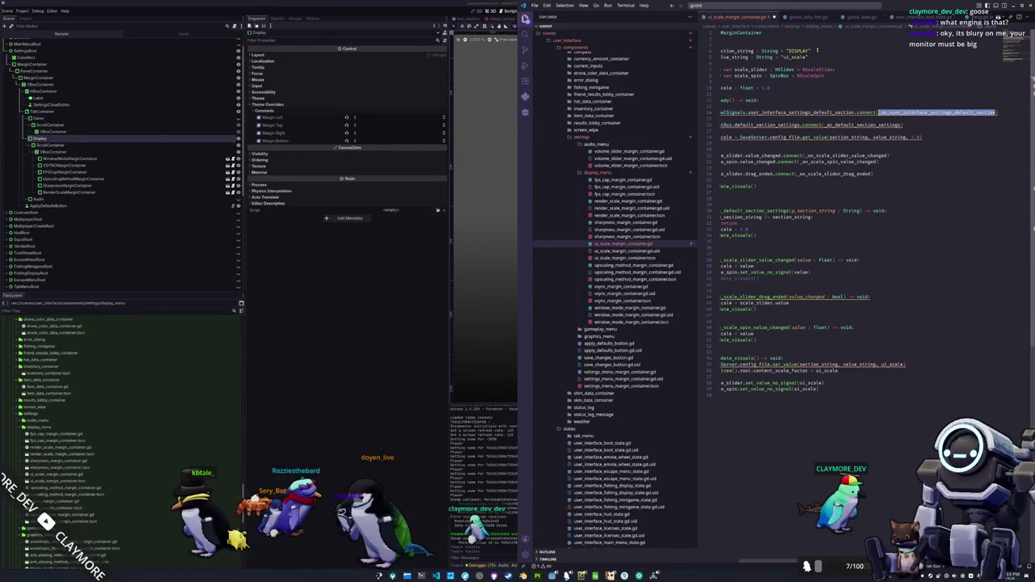
key("Down")
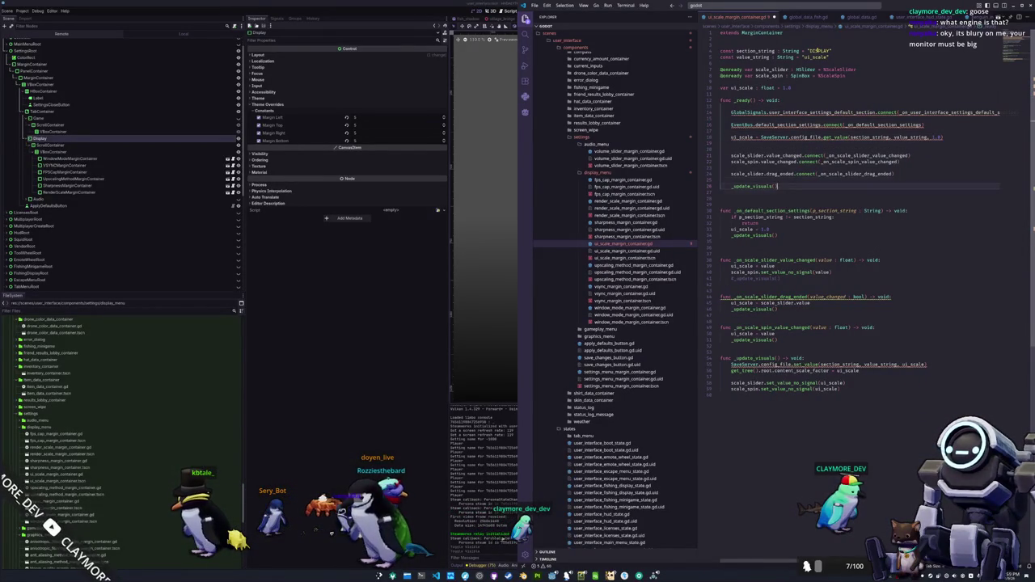
Rename the handler, drop its parameter, check is_visible_in_tree(), and delete the EventBus connection
type("_on_user_interface_settings_default_section")
key("ctrl+shift+Right")
key("ctrl+shift+Right")
key("ctrl+shift+Right")
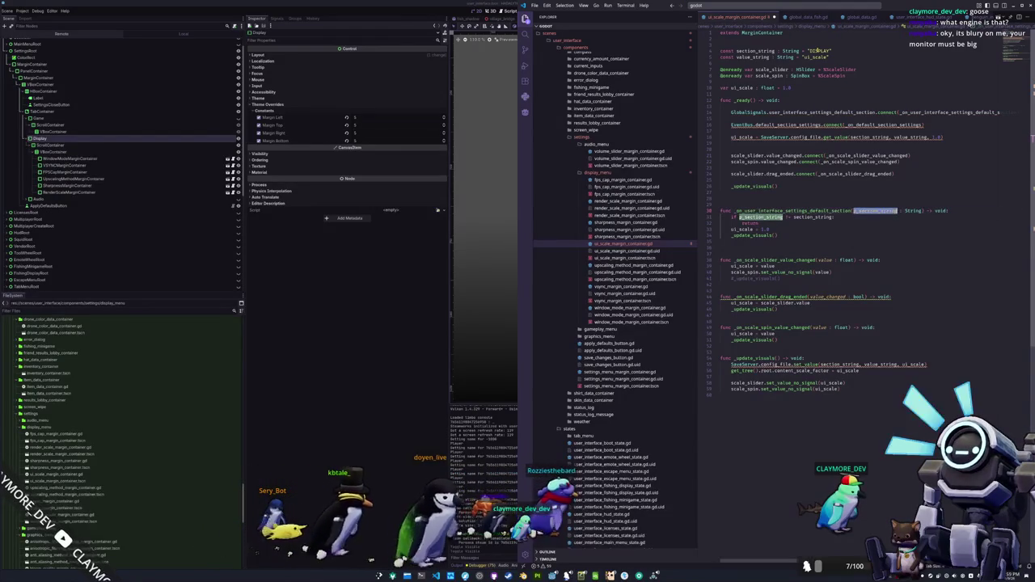
key("Delete")
key("Down")
key("shift+End")
type("not self.visib")
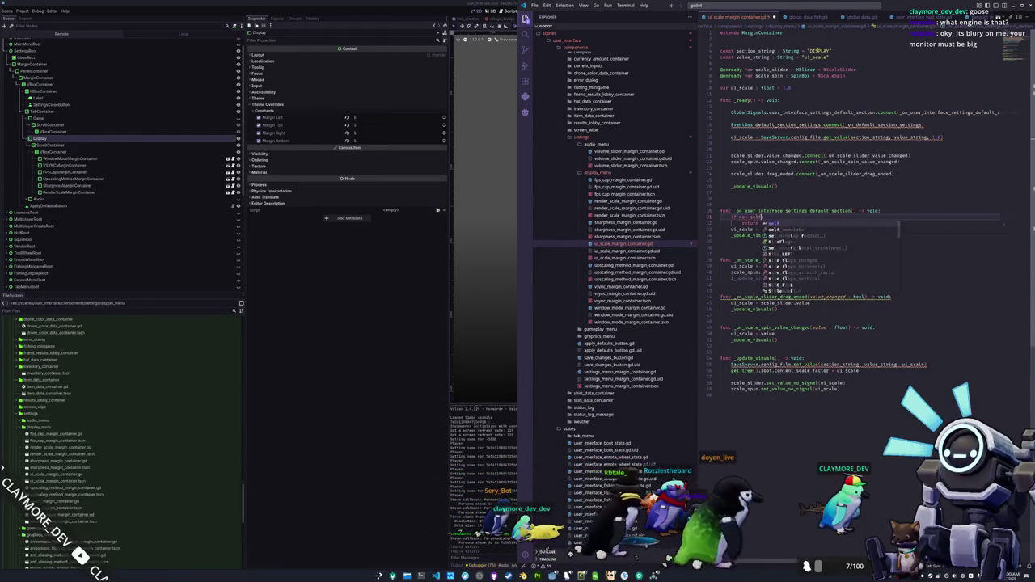
key("Down")
key("Down")
key("Down")
key("Return")
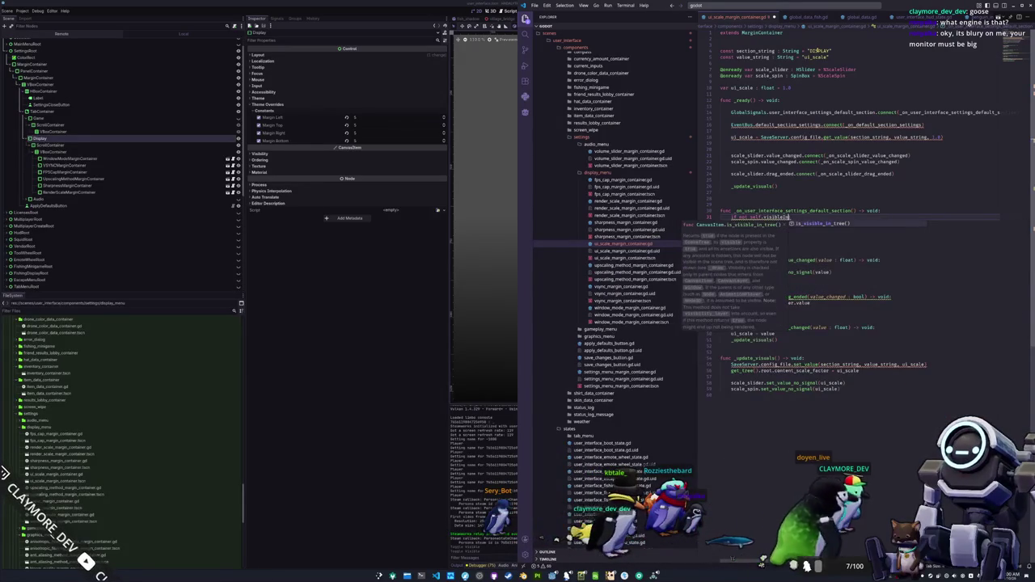
left_click(818, 217)
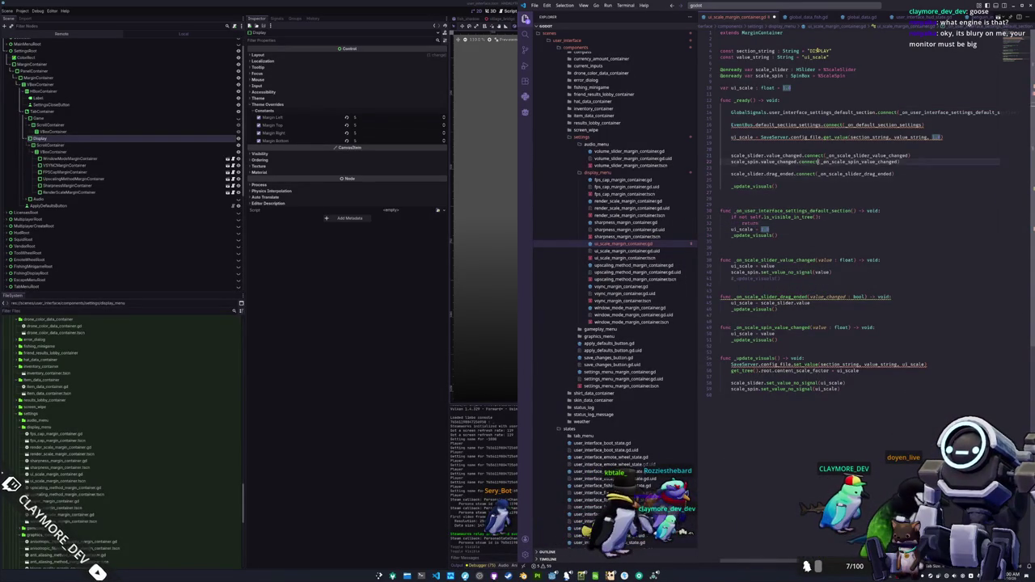
key("ctrl+shift+k")
key("ctrl+shift+k")
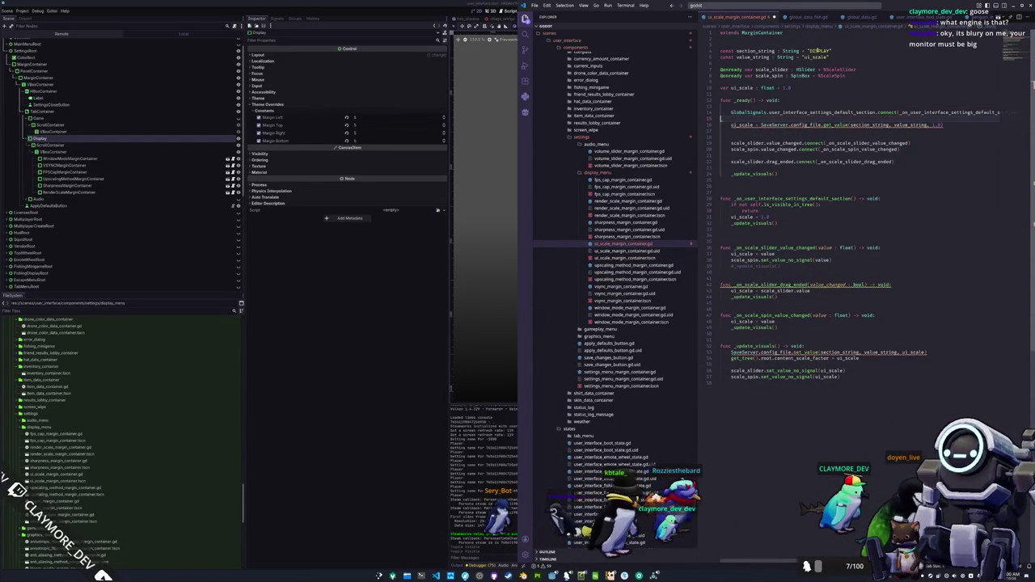
Load ui_scale through GlobalConfig, remove extra blank lines, and rename the unused value parameter to _
type("GlobalConfig")
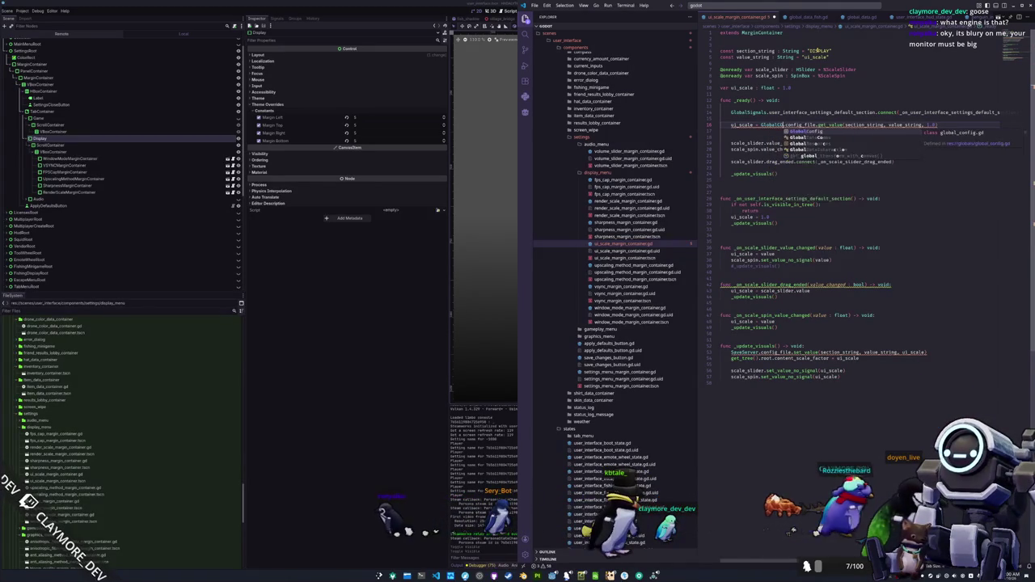
key("ctrl+shift+k")
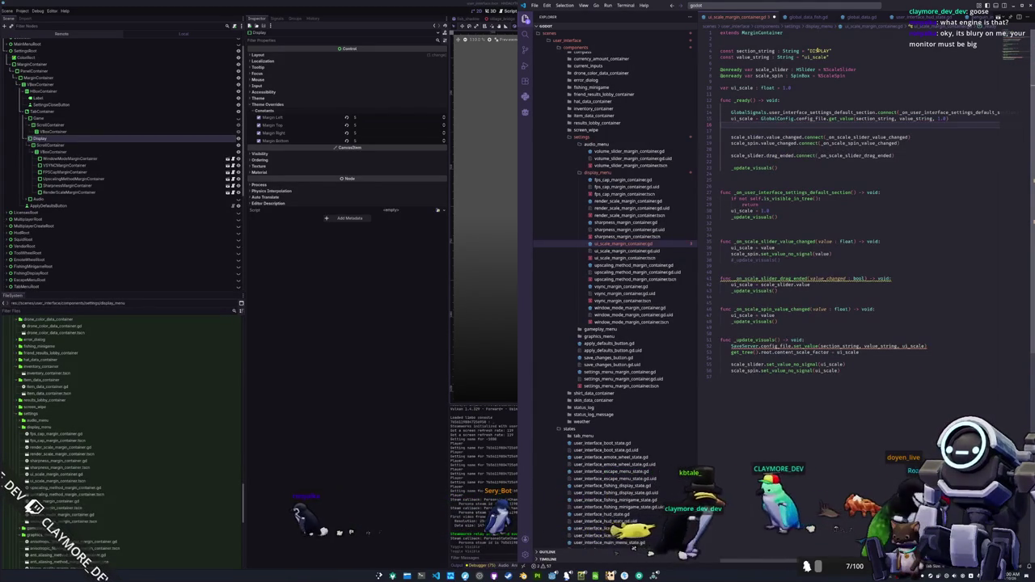
key("ctrl+shift+k")
key("Down")
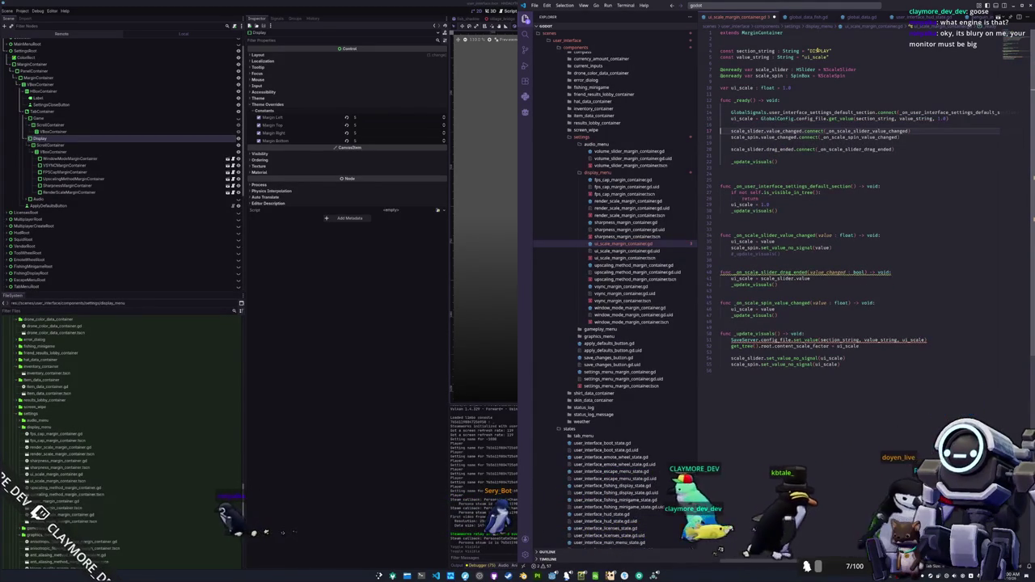
key("Down")
key("Down")
key("Down")
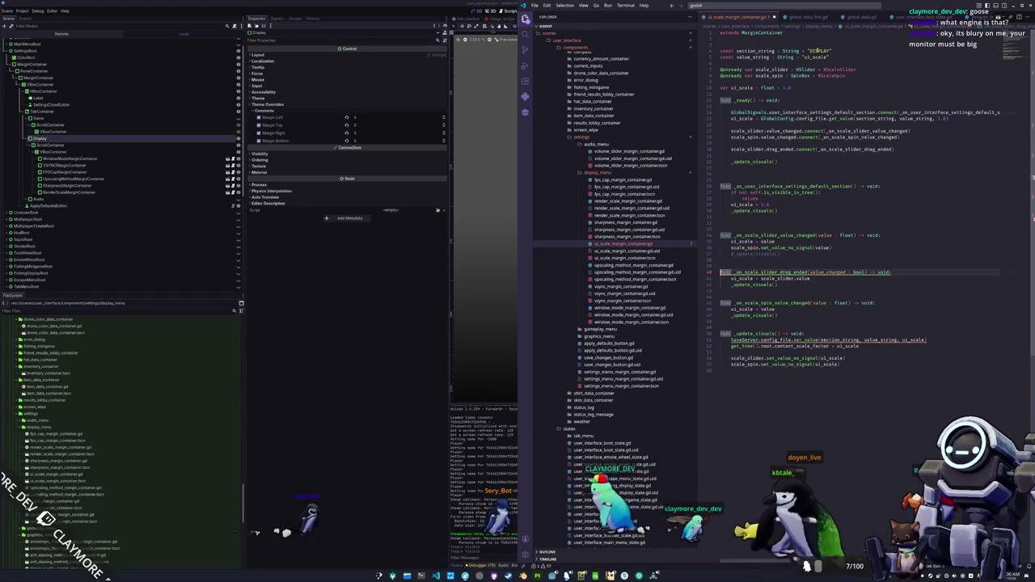
key("ctrl+Right")
key("ctrl+Right")
key("ctrl+Right")
type("_")
Write the value via GlobalConfig.config_file and add GlobalConfig.save() in _update_visuals
key("Down")
key("Down")
key("Down")
key("Down")
key("Down")
key("Down")
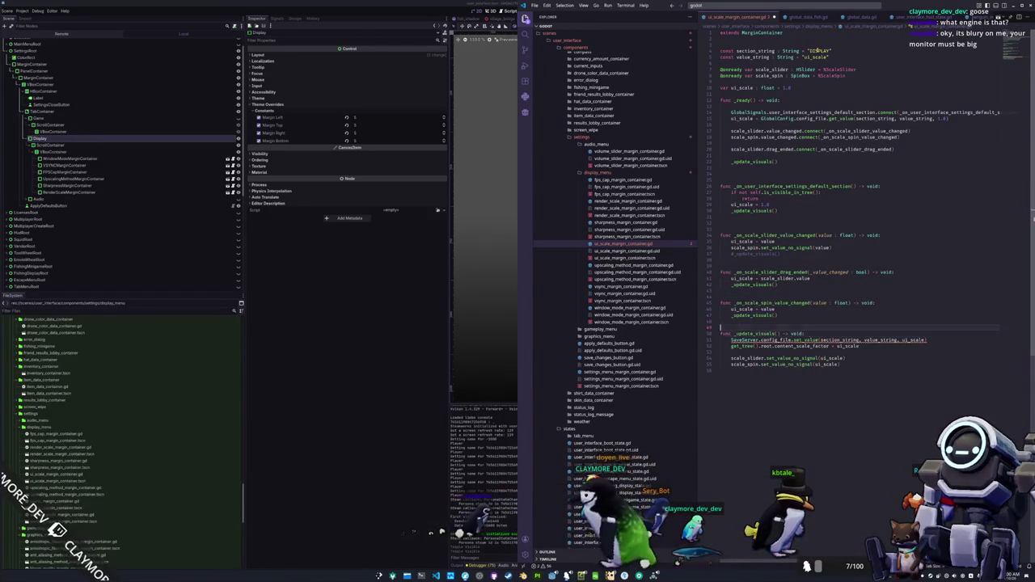
type("GlobalConfig")
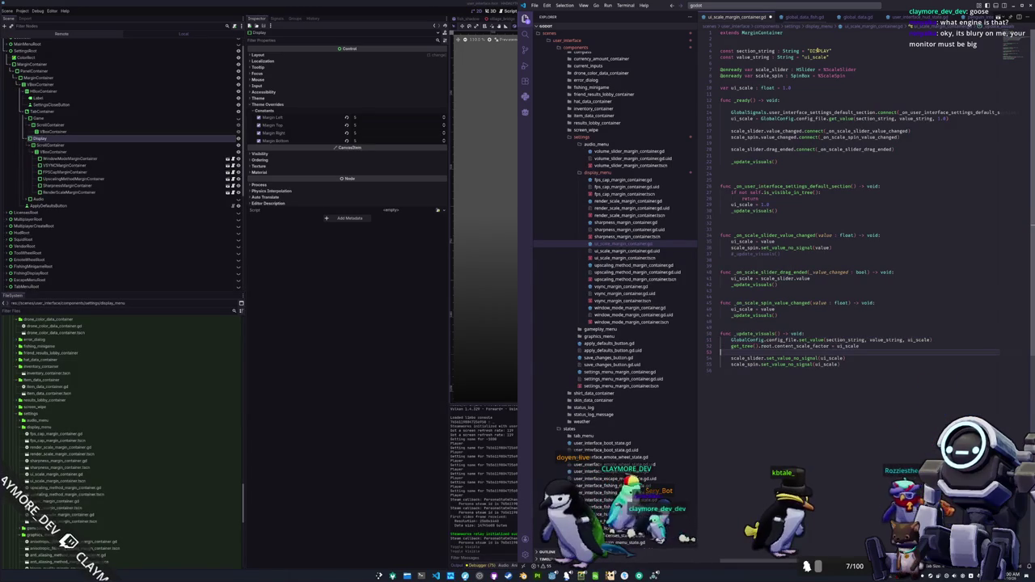
key("Return")
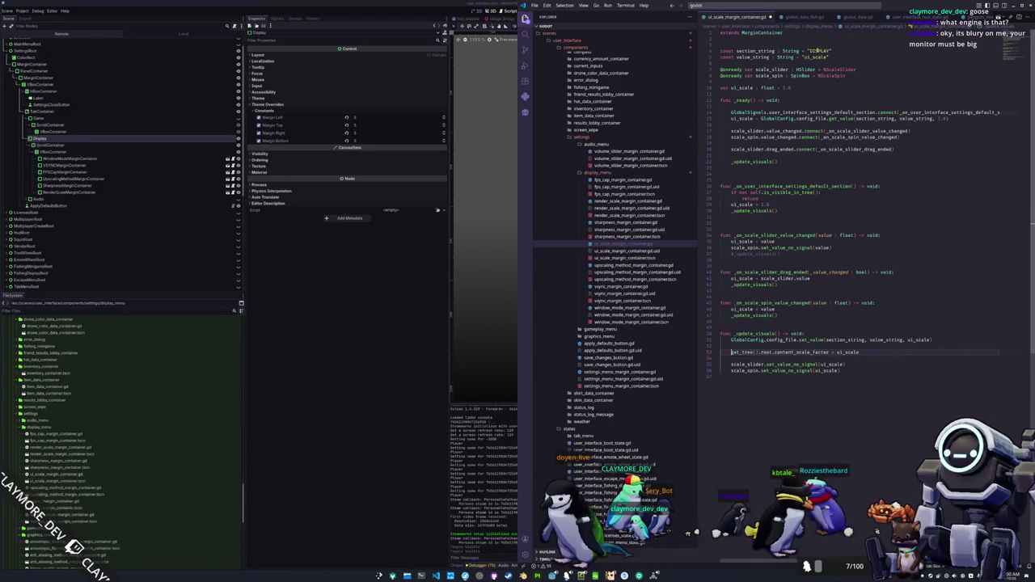
key("Return")
type("Glob")
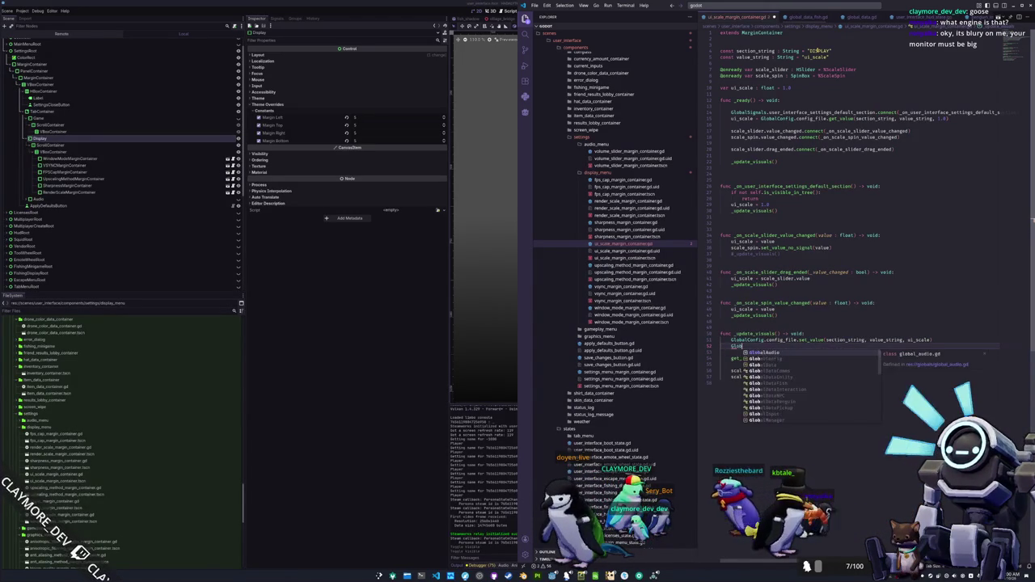
type("alConfig.save(")
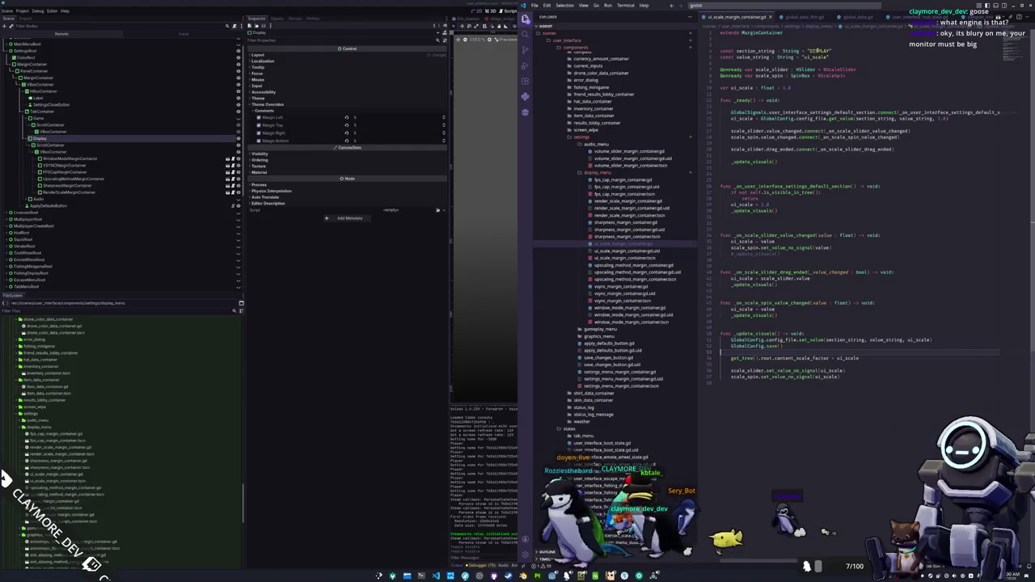
left_click(364, 242)
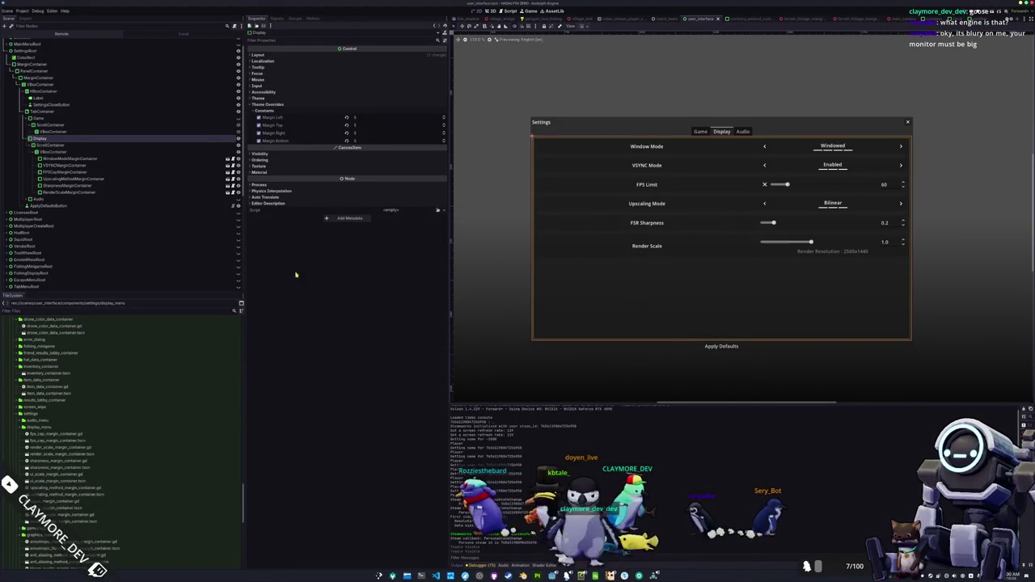
Add ui_scale_margin_container.tscn to the Display VBoxContainer below FPSCapMarginContainer and open its scene
scroll(63, 435, "down", 3)
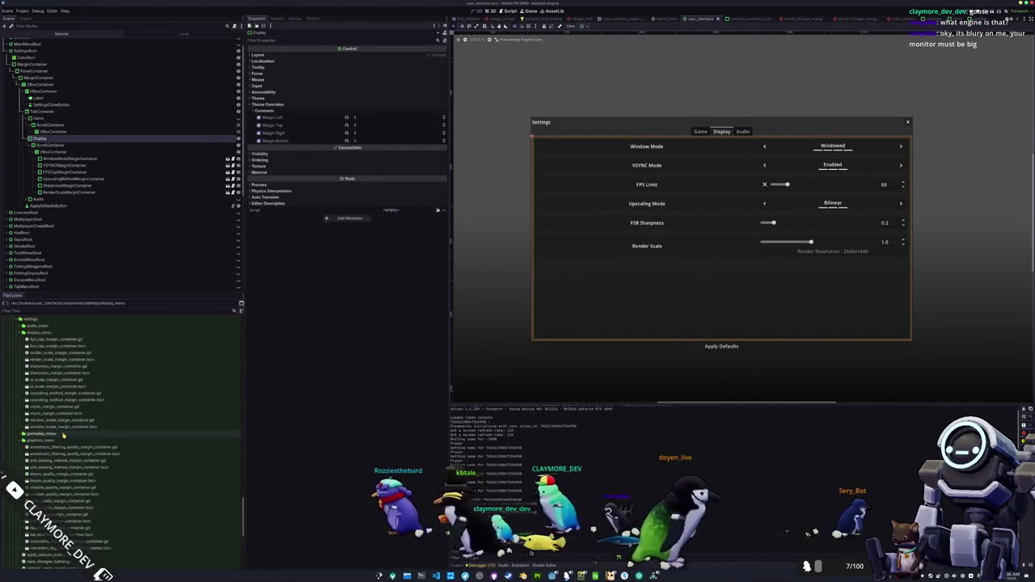
left_click(661, 248)
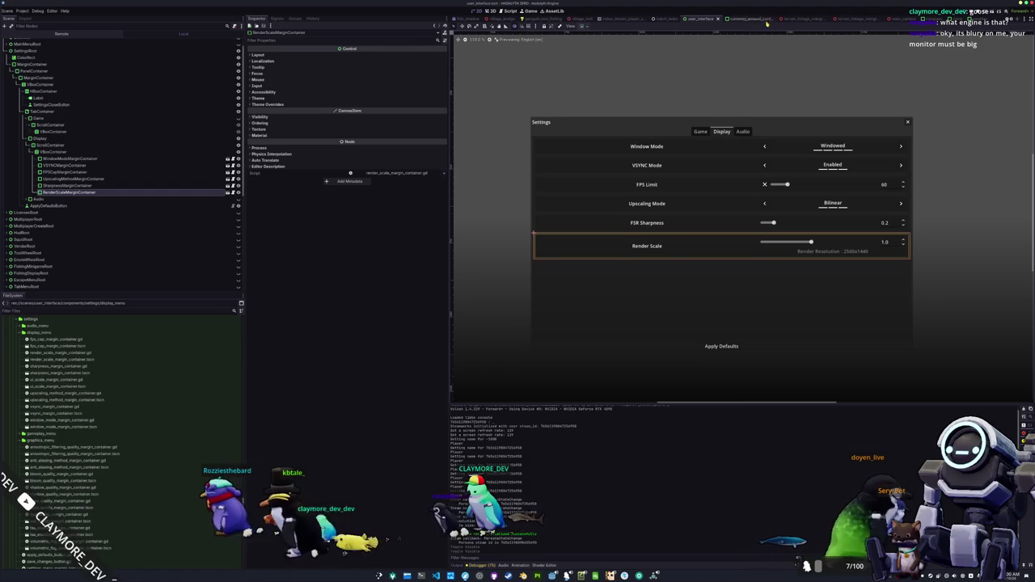
left_click(690, 227)
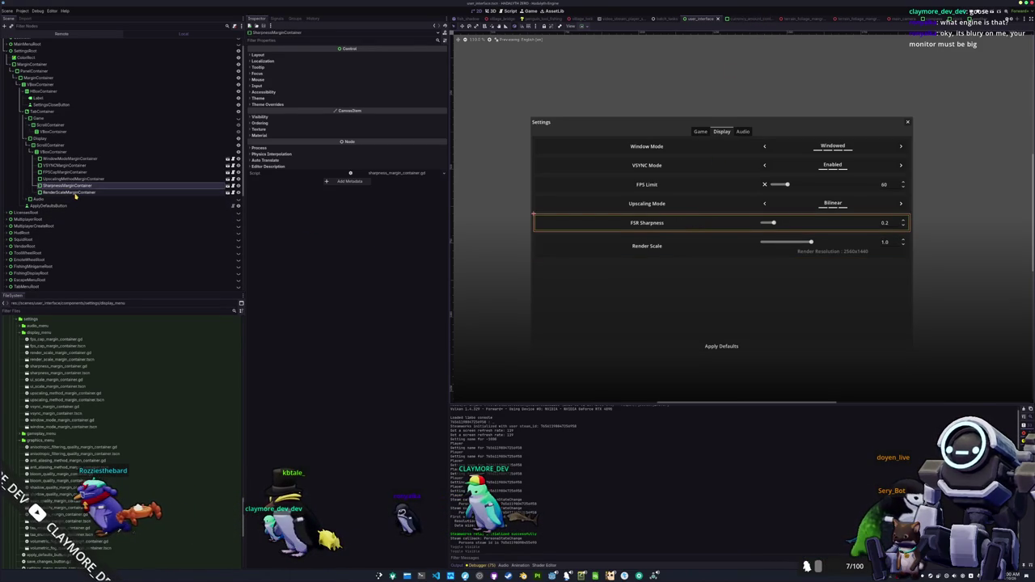
scroll(51, 423, "up", 3)
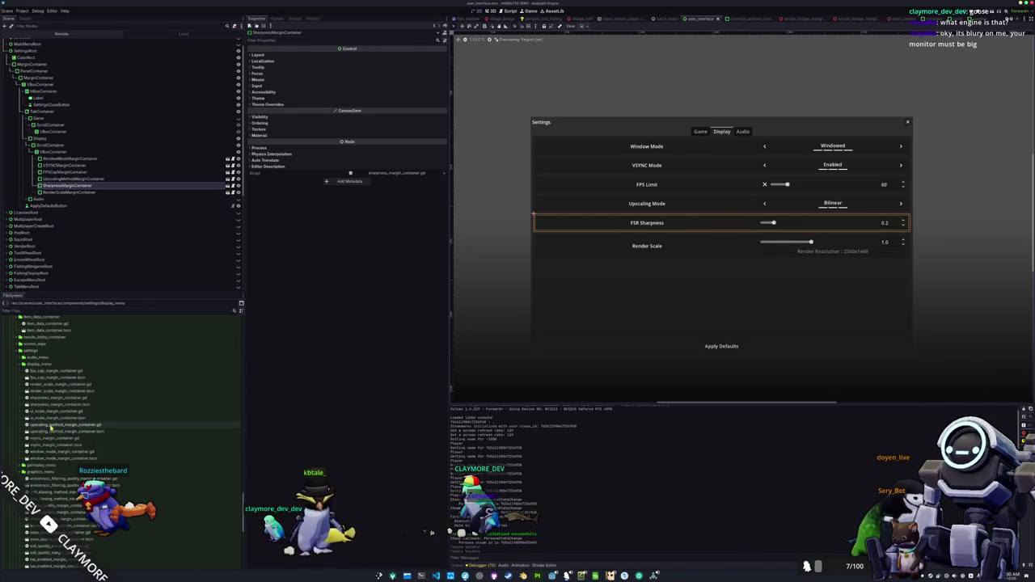
left_click_drag(47, 418, 79, 196)
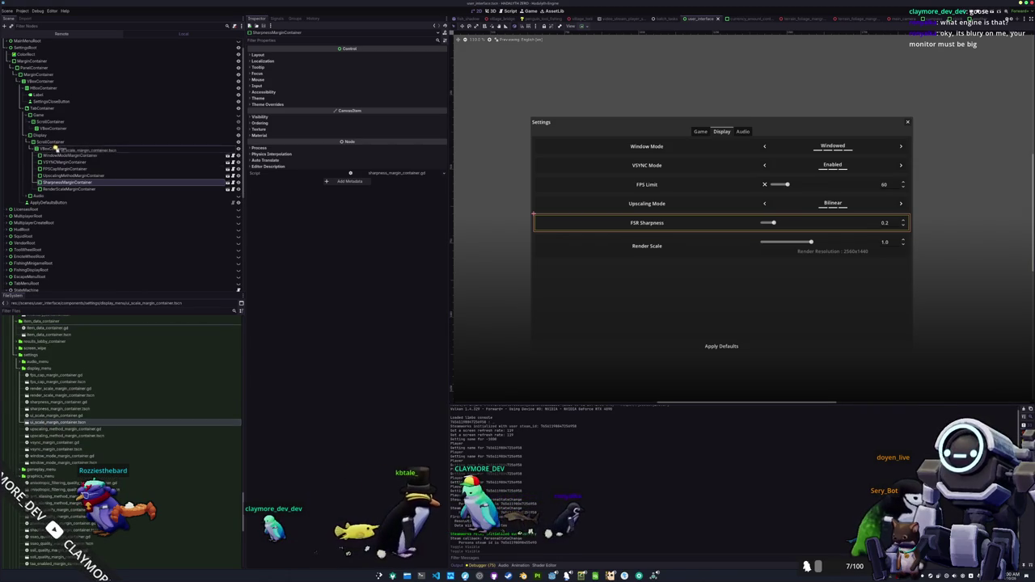
mouse_move(58, 150)
left_mouse_down()
mouse_move(65, 186)
mouse_move(70, 173)
left_mouse_up()
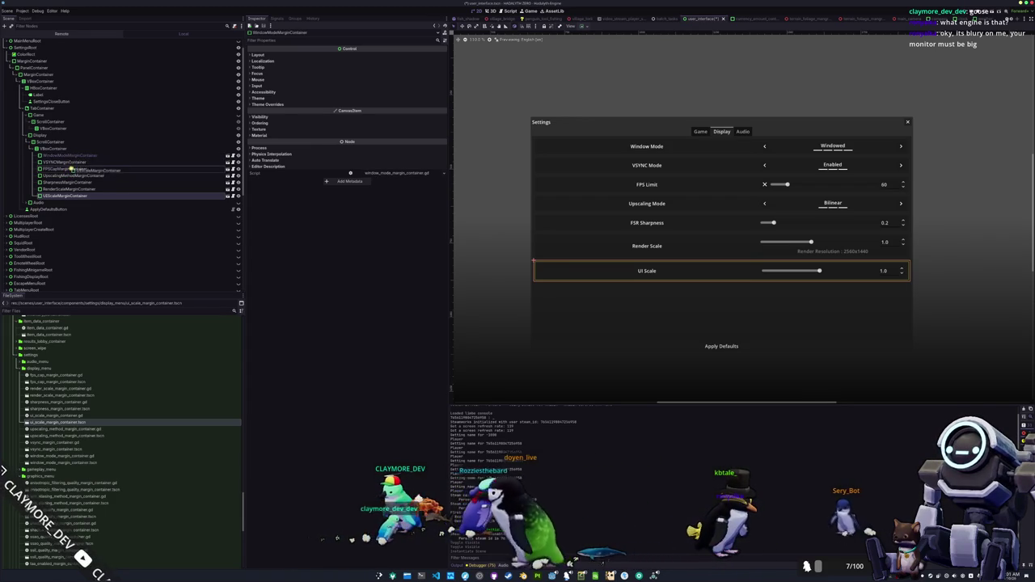
left_click_drag(71, 173, 71, 175)
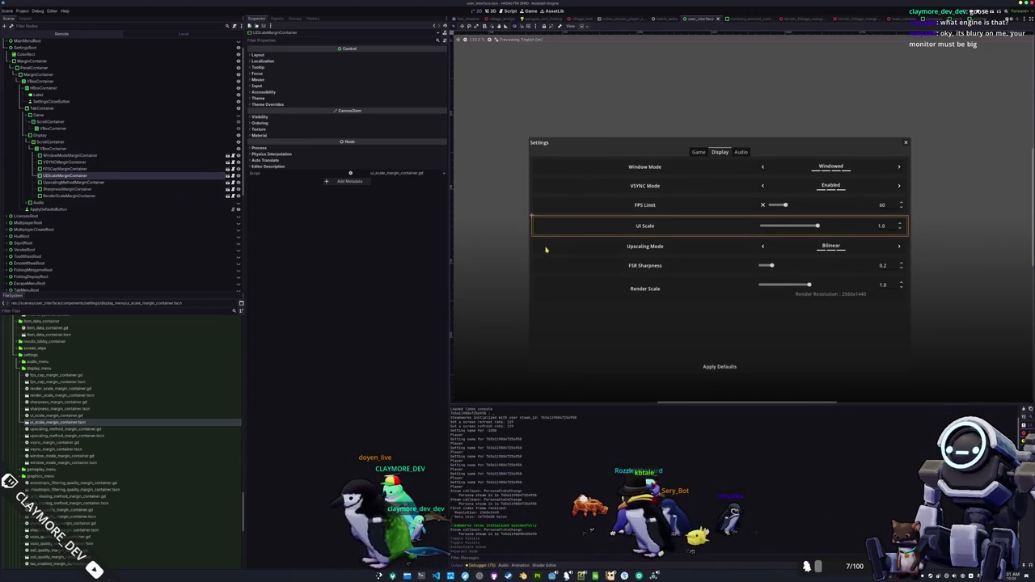
left_click(228, 175)
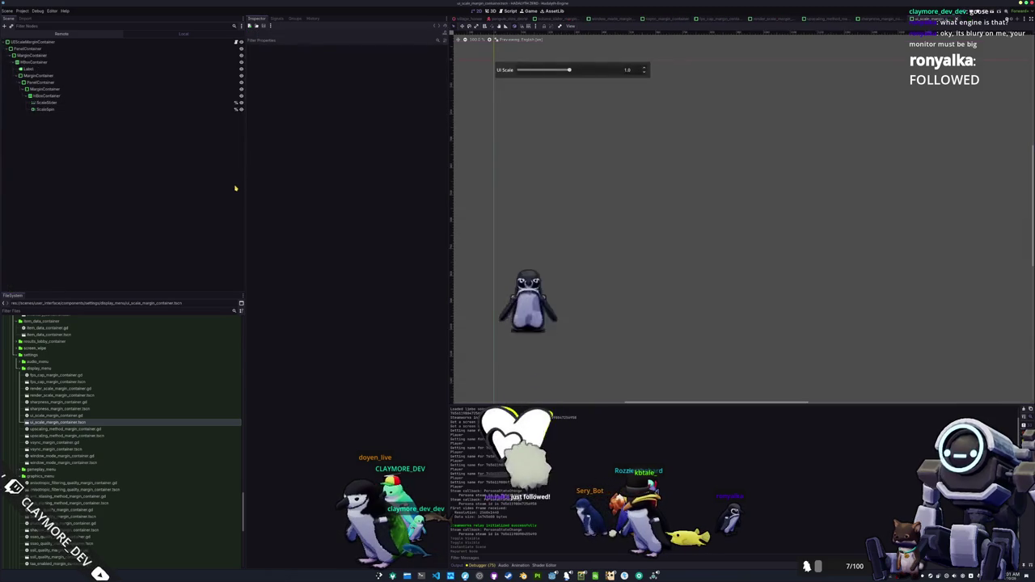
Set the row Label's Text to SETTINGS_MENU_DISPLAY_UI_SCALE and select its English cell in the spreadsheet
left_click(121, 68)
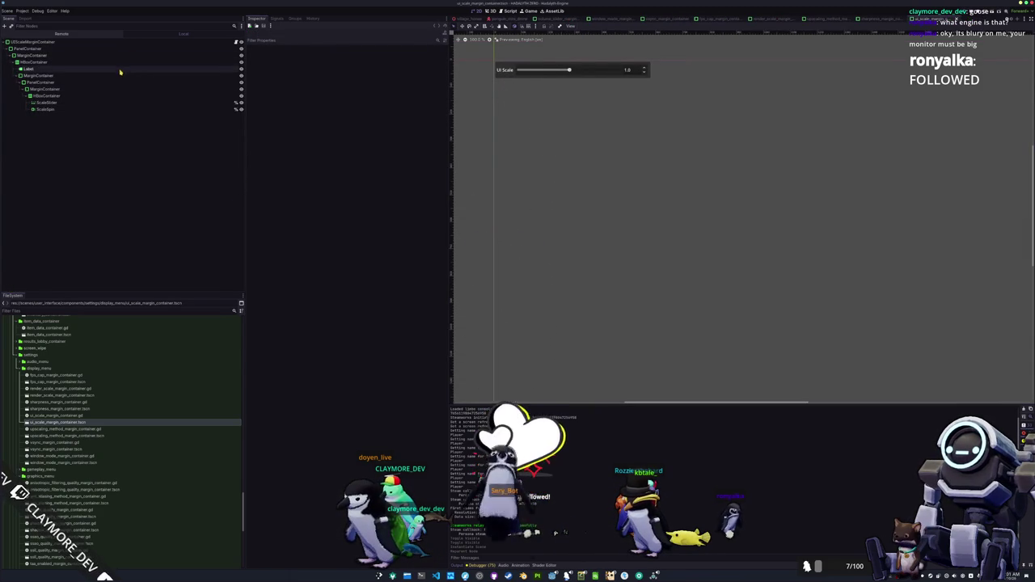
left_click(308, 62)
key("ctrl+a")
key("BackSpace")
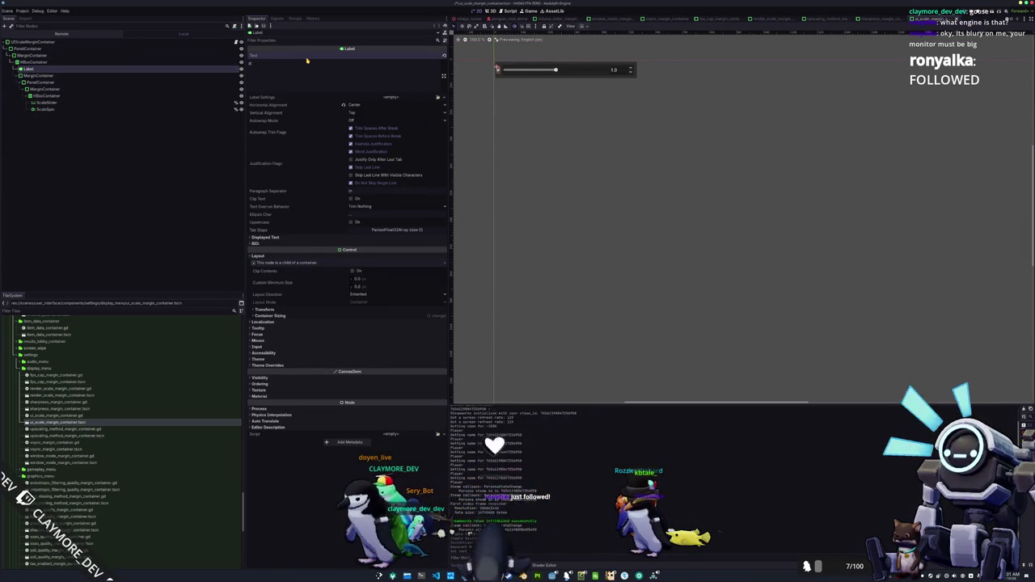
type("UI")
type("ETTINGS_MENU_")
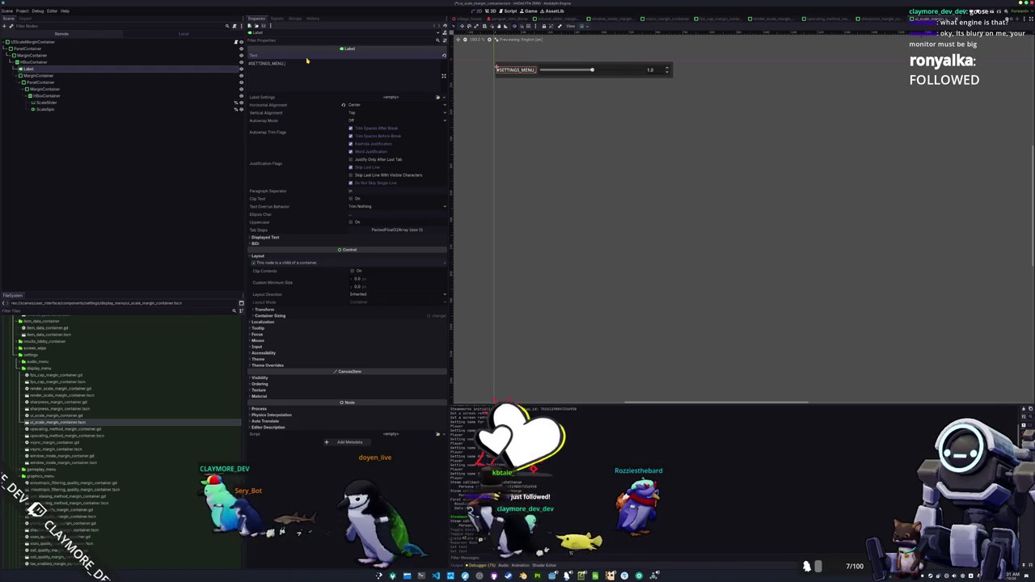
type("DISPLAY_UI_SCALE")
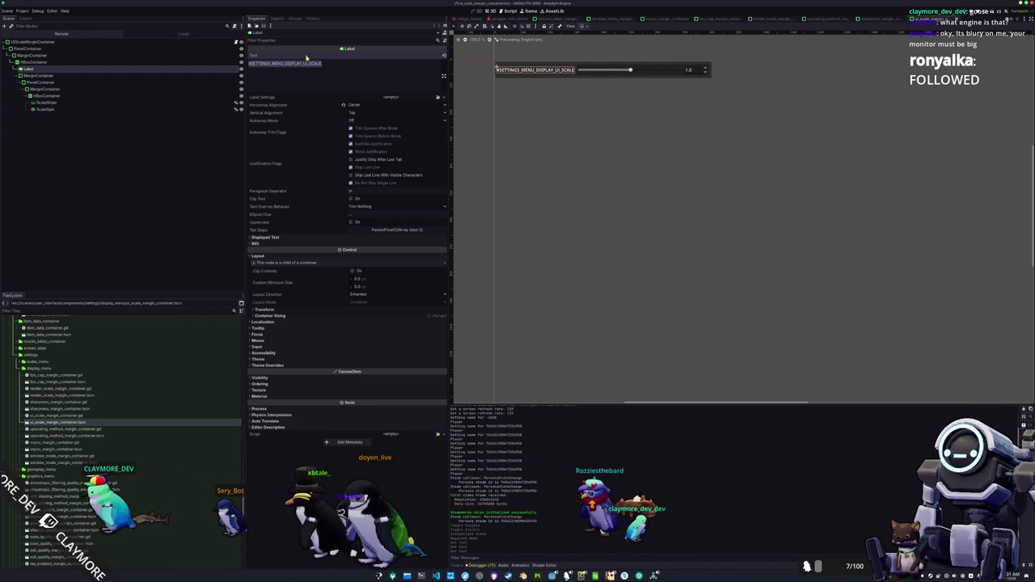
key("alt+Tab")
left_click(142, 186)
Enter "UI Scale" as the key's English text and save translations.csv
type("UI Scale")
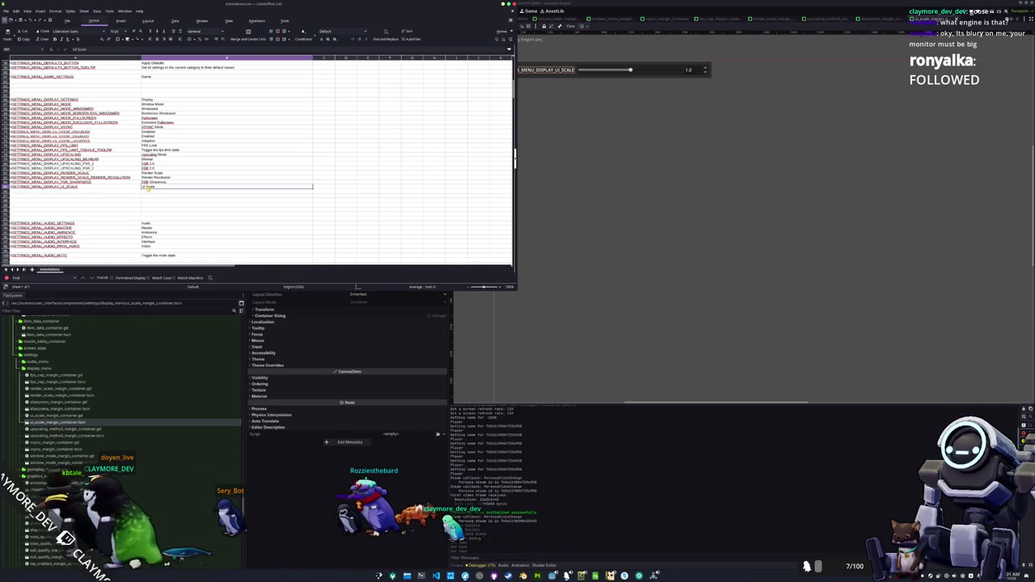
key("ctrl+s")
key("alt+Tab")
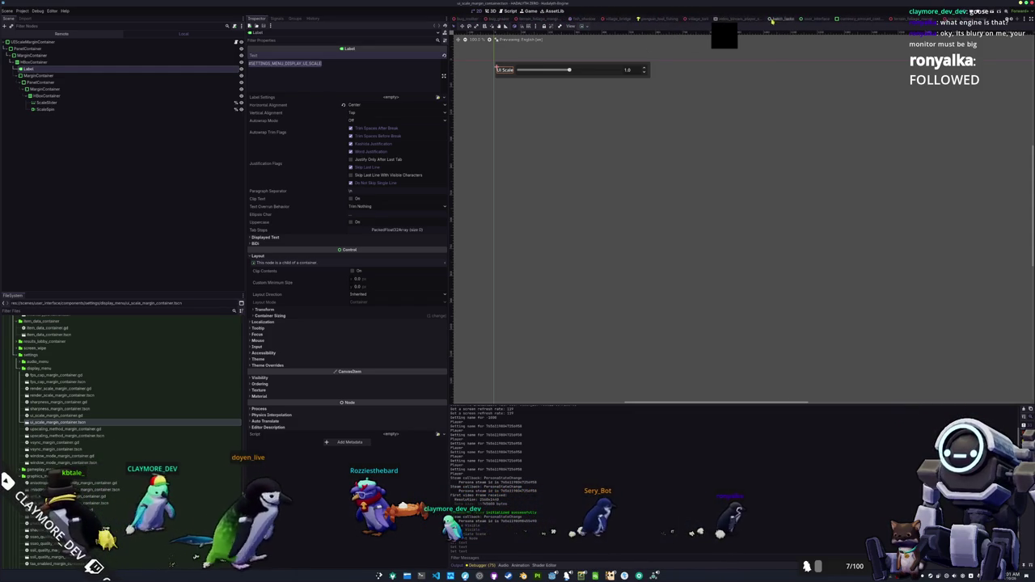
Run the game from the user_interface scene and drag UI Scale to 1.25 in Settings
left_click(815, 18)
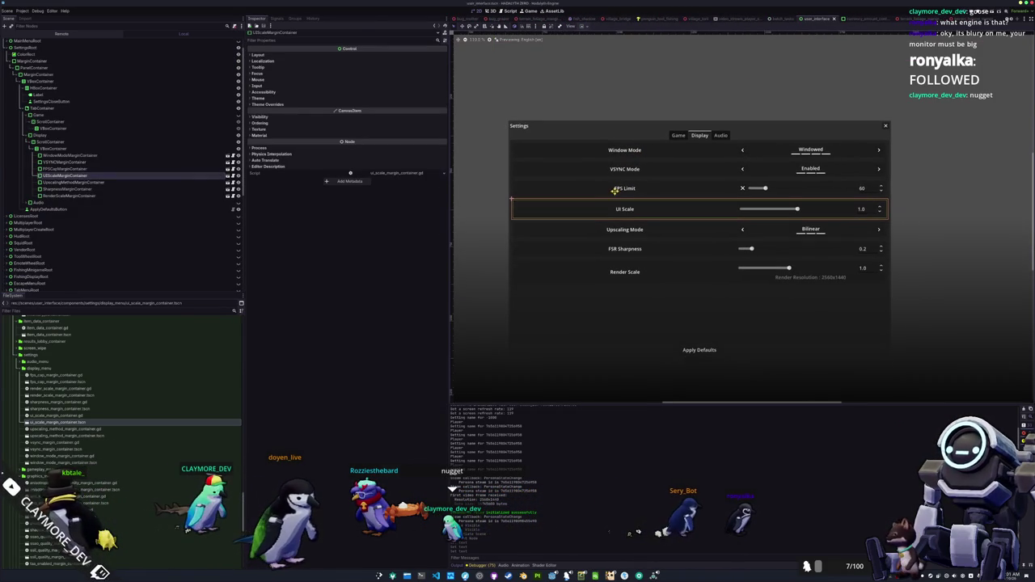
key("F5")
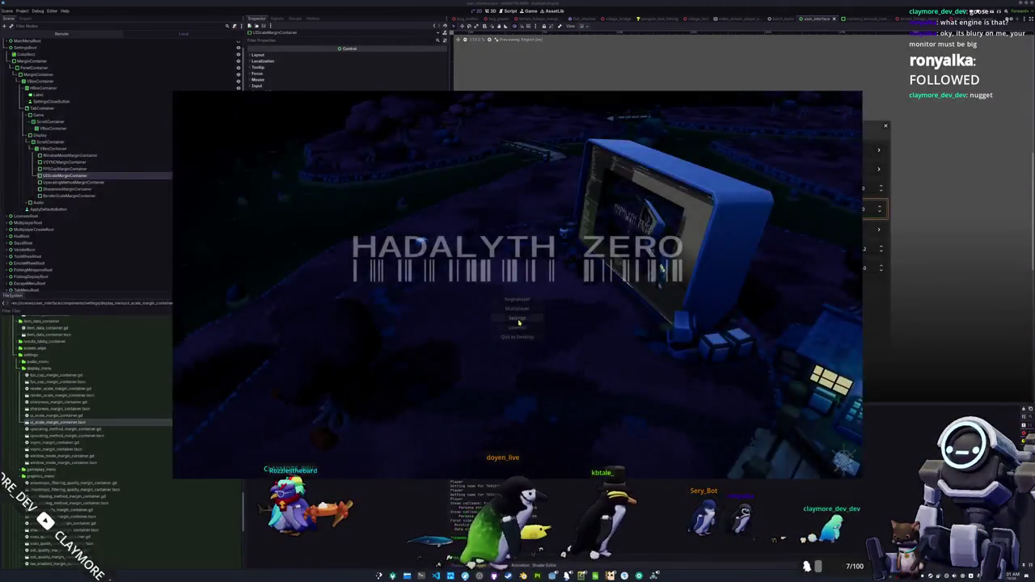
left_click(518, 319)
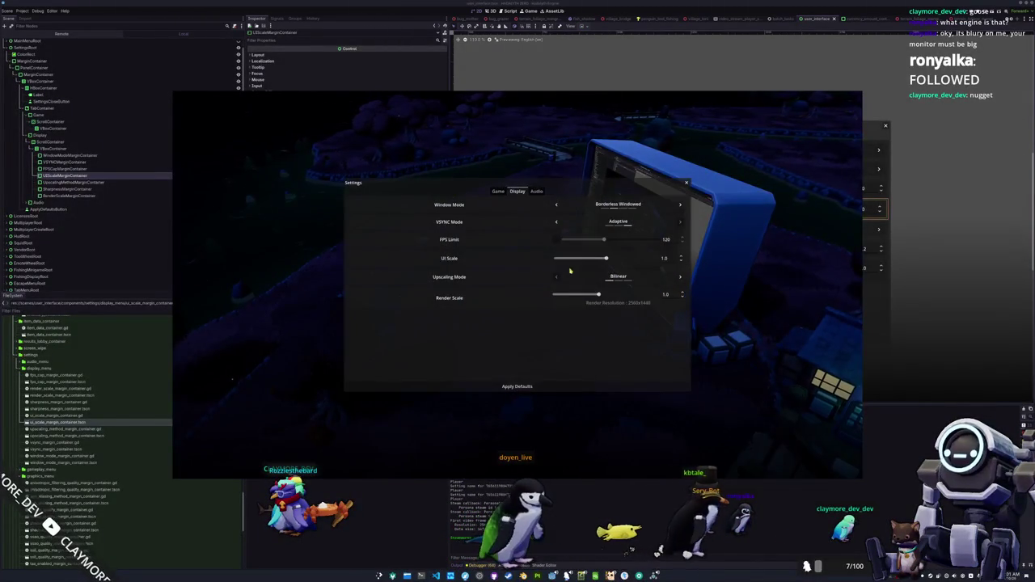
left_click_drag(604, 260, 688, 255)
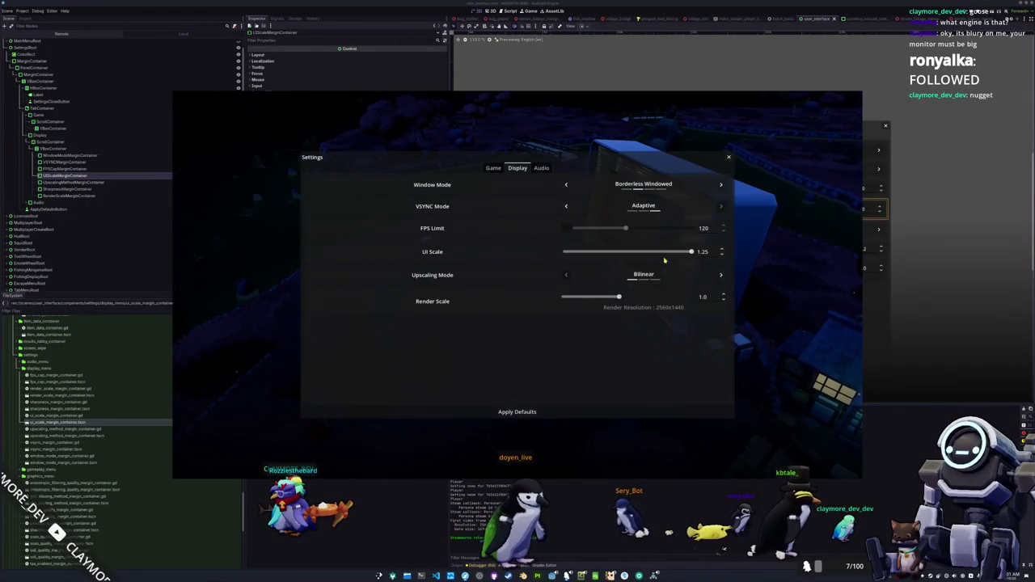
left_click_drag(536, 264, 654, 270)
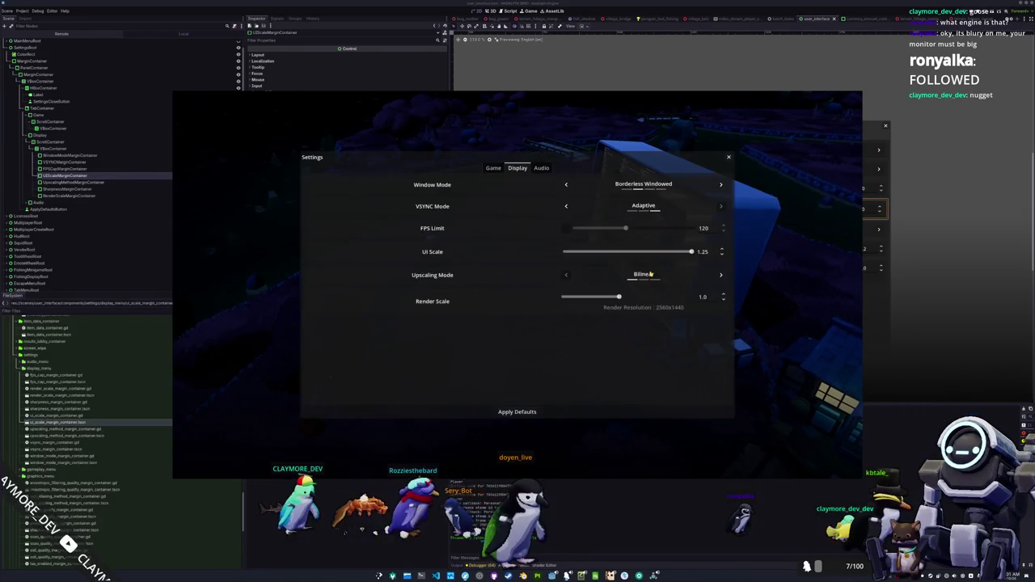
key("Escape")
Scroll through the Licenses screen, reopen Settings, then enter the game world
left_click(522, 342)
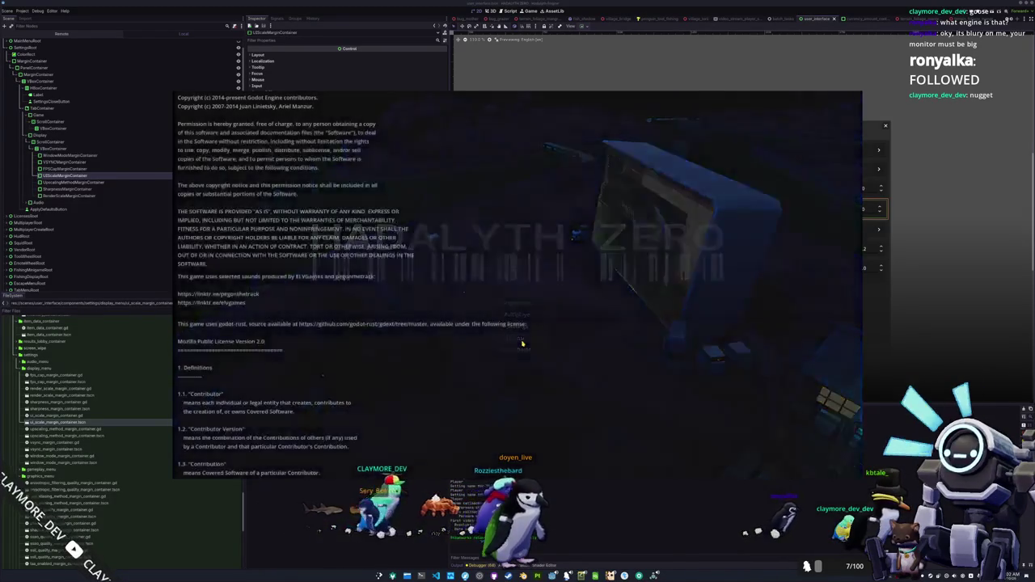
scroll(572, 230, "down", 8)
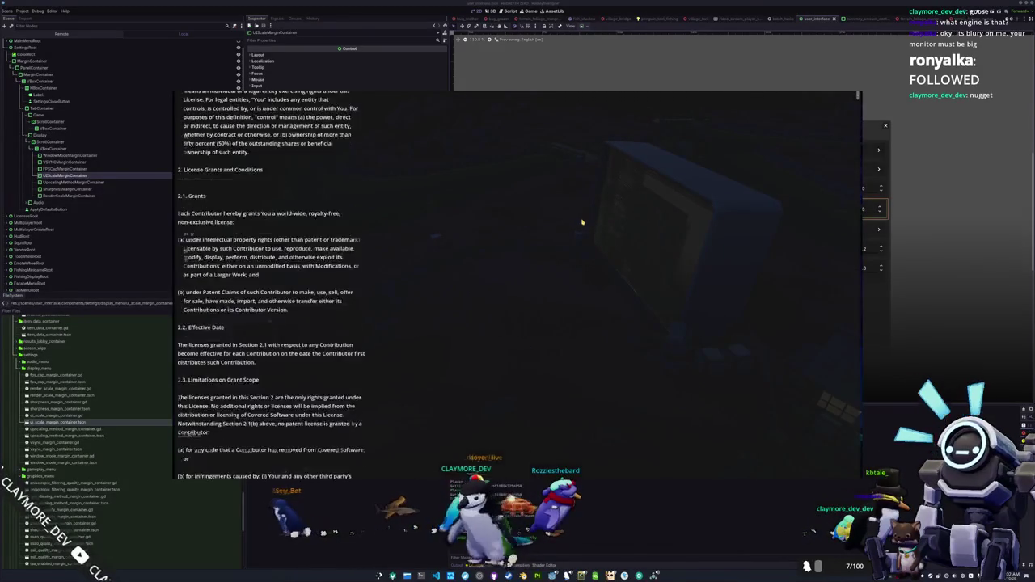
scroll(581, 222, "up", 7)
scroll(582, 222, "up", 3)
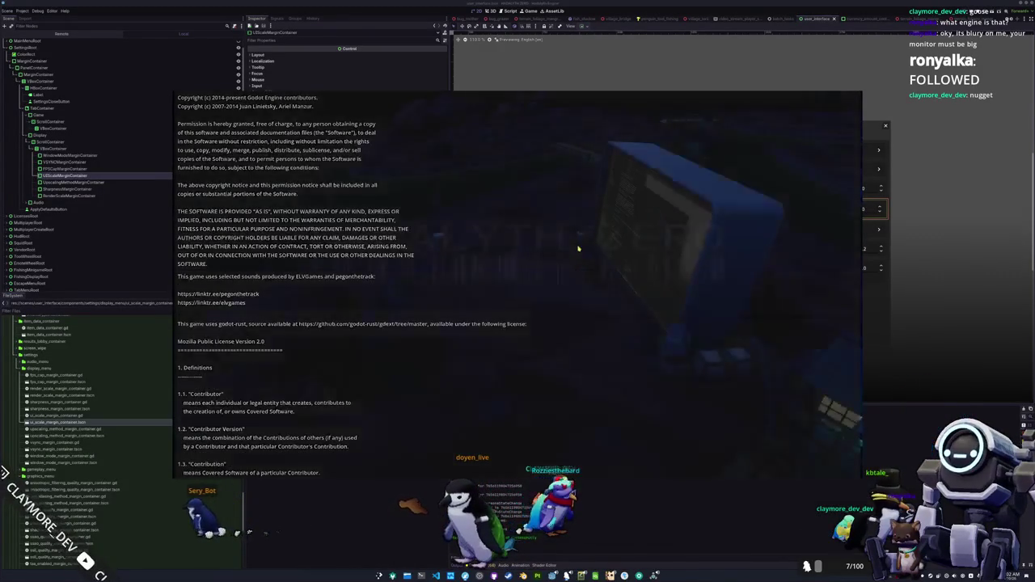
key("Escape")
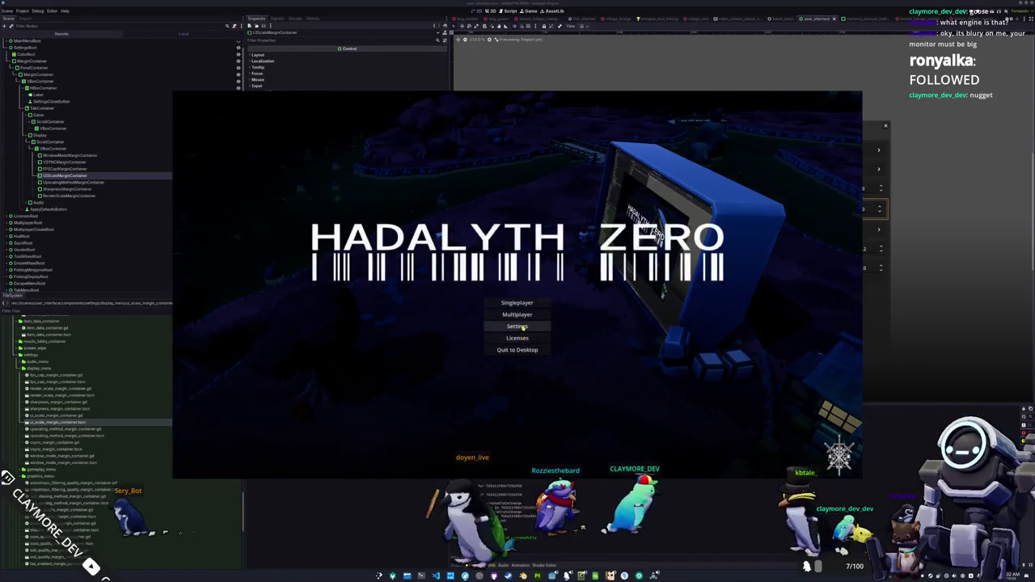
left_click(522, 327)
key("Escape")
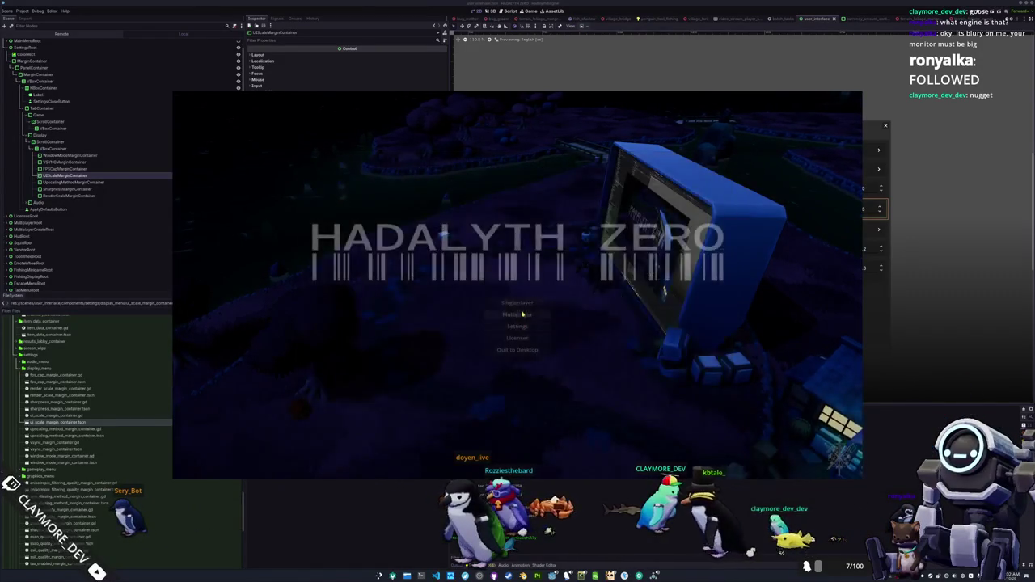
left_click(521, 304)
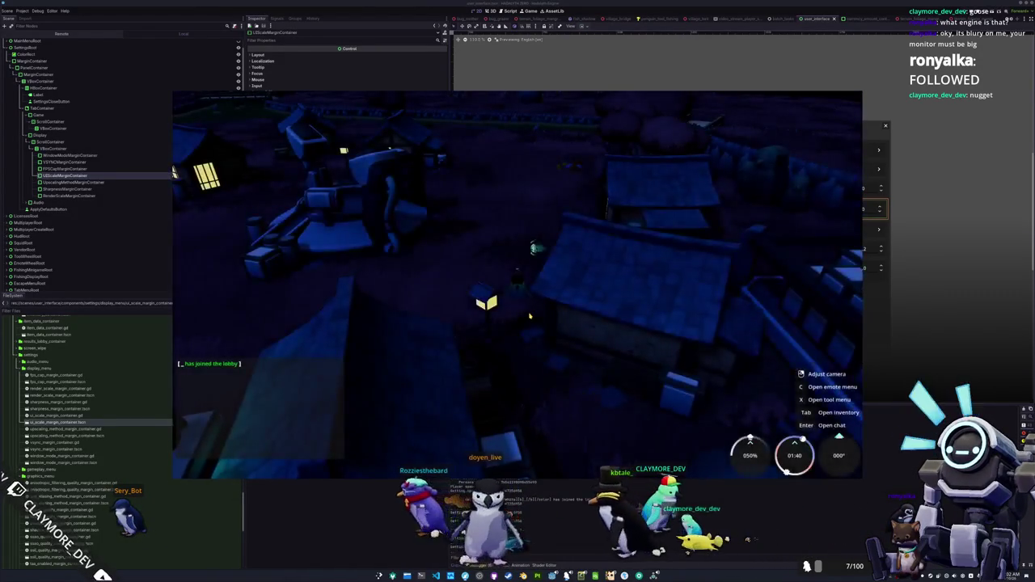
Toggle the inventory panel, then open Settings from the in-game escape menu
key("Tab")
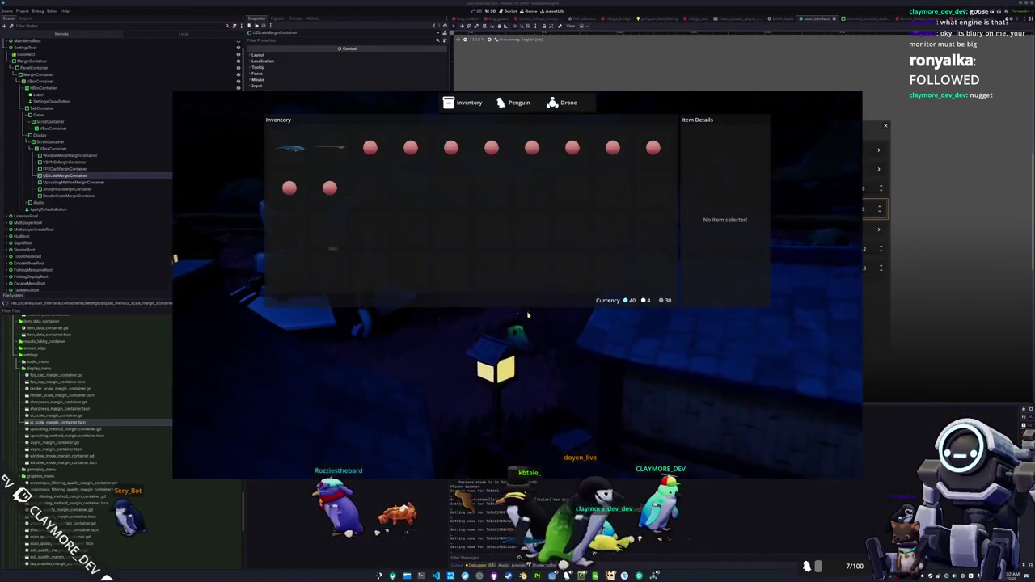
key("Tab")
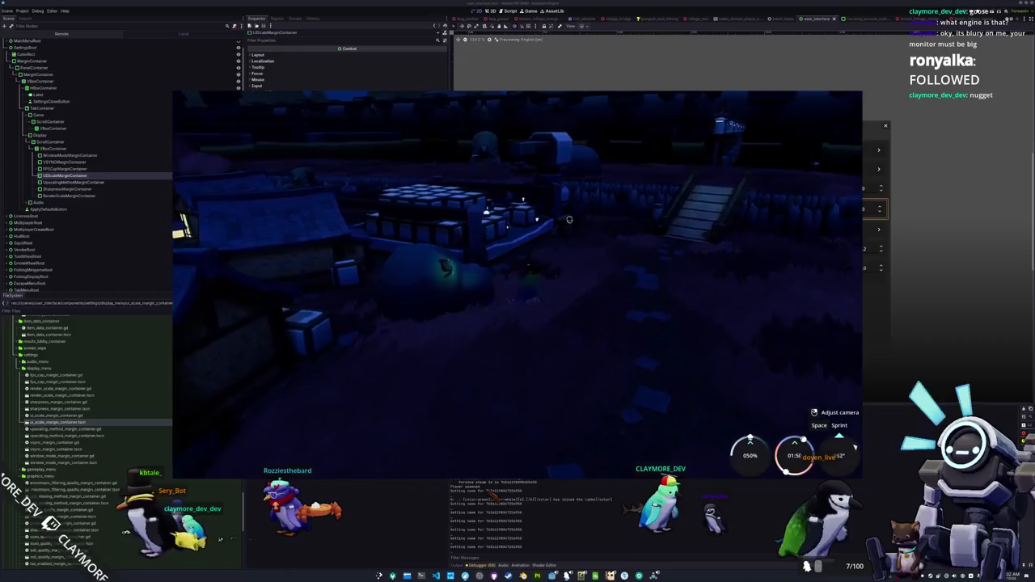
key("Tab")
key("Escape")
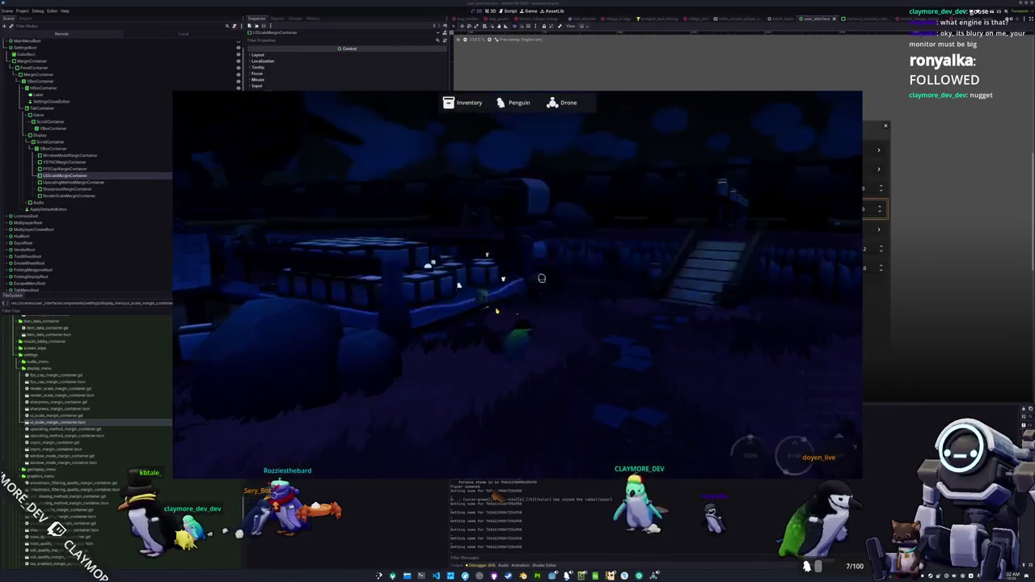
key("Escape")
left_click(517, 277)
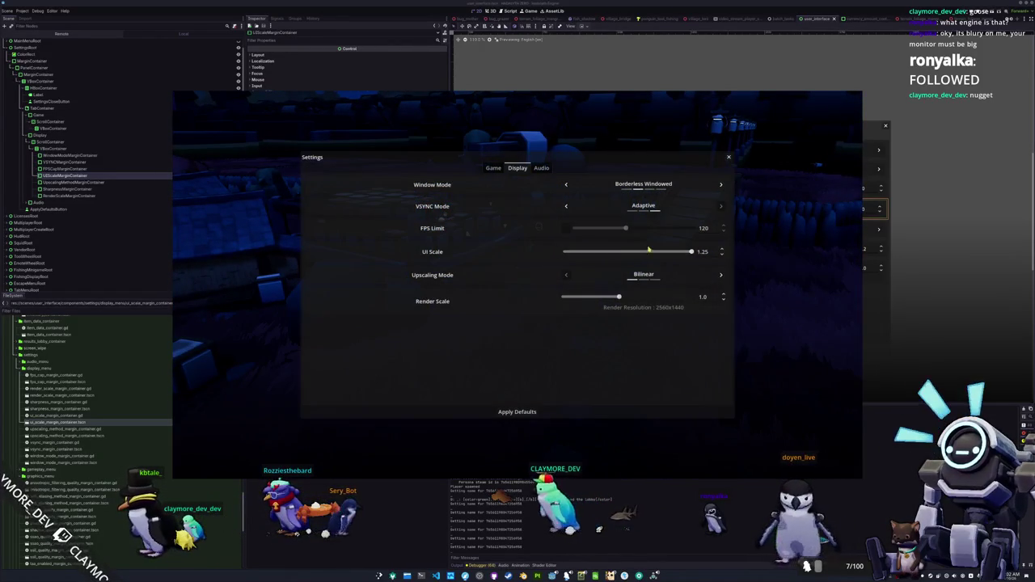
Set UI Scale to 1, switch upscaling to FSR 1.0, then raise UI Scale to 1.25
left_click(699, 251)
type("1")
key("Return")
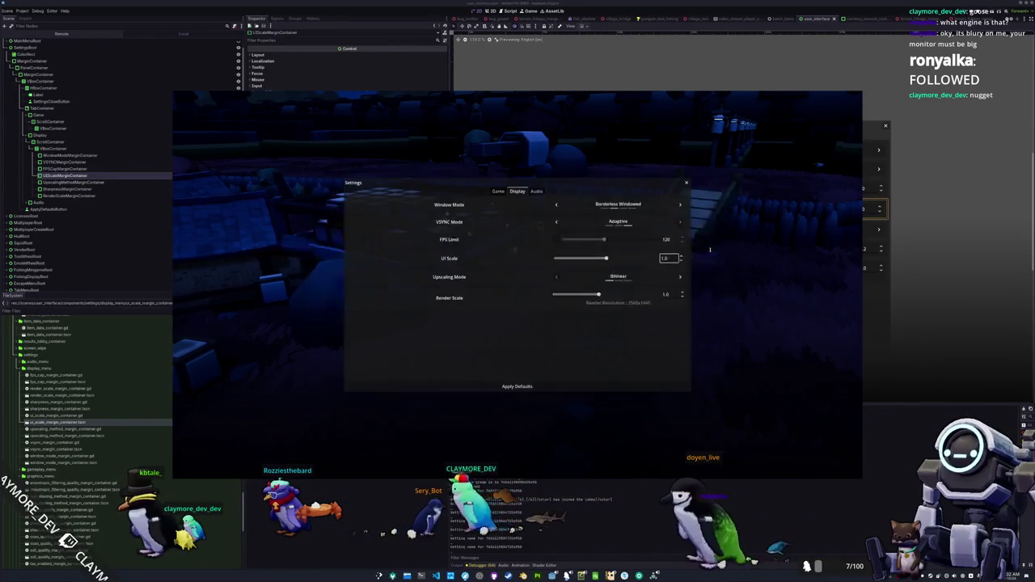
left_click(680, 276)
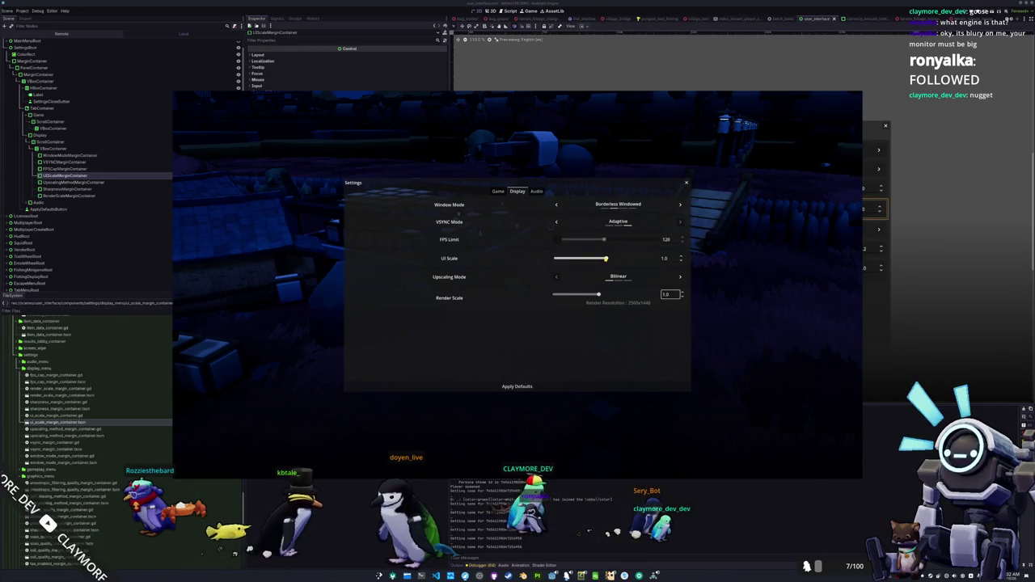
left_click_drag(681, 258, 629, 332)
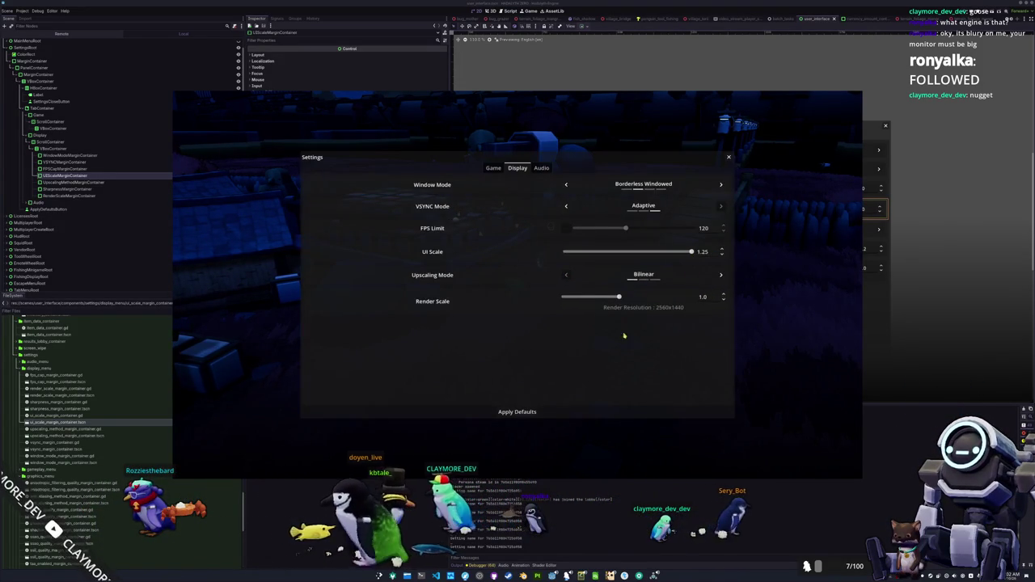
Check the Audio, Display and Game tabs at the new scale, then exit to the title menu
left_click(541, 168)
left_click(517, 169)
left_click(493, 168)
left_click(518, 168)
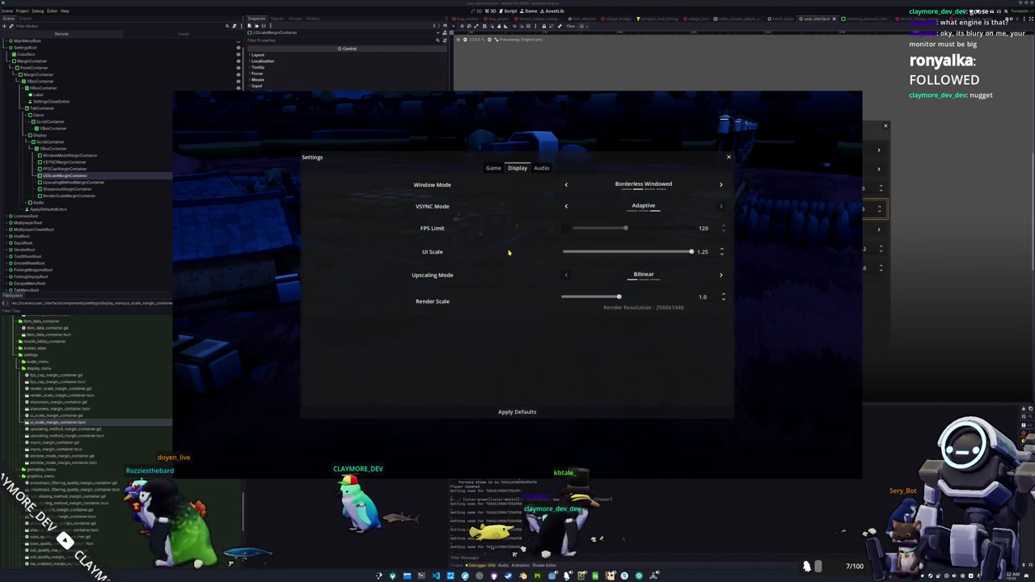
key("Escape")
left_click(544, 289)
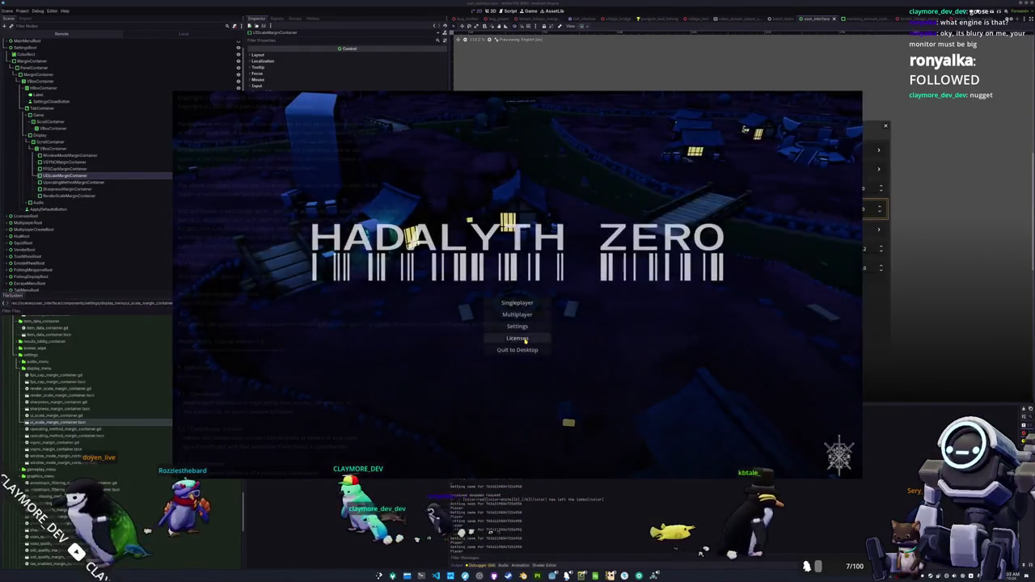
Scroll through the in-game Licenses screen, then stop the game
left_click(528, 327)
scroll(517, 134, "down", 5)
scroll(527, 140, "up", 5)
key("F8")
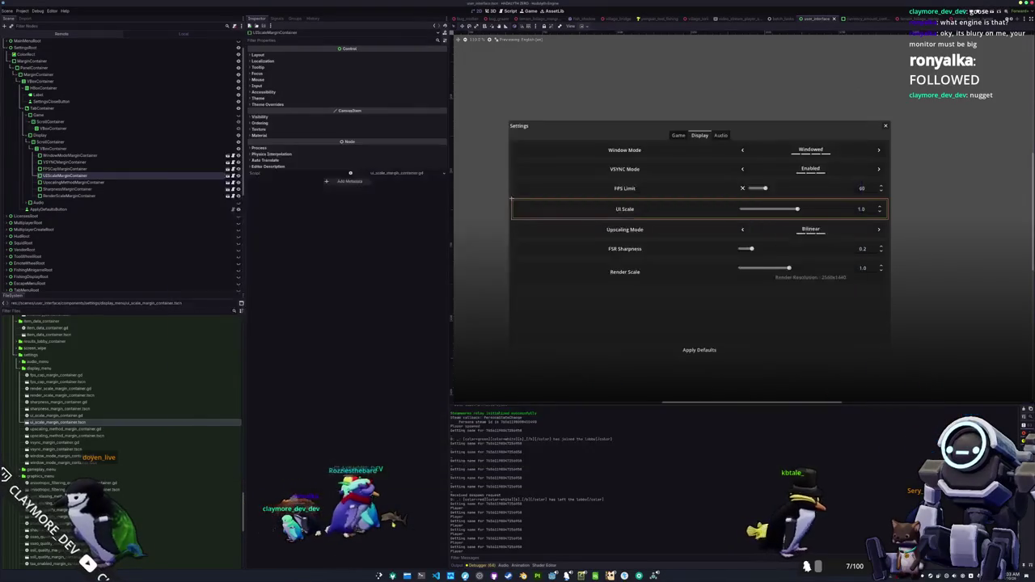
scroll(621, 190, "down", 5)
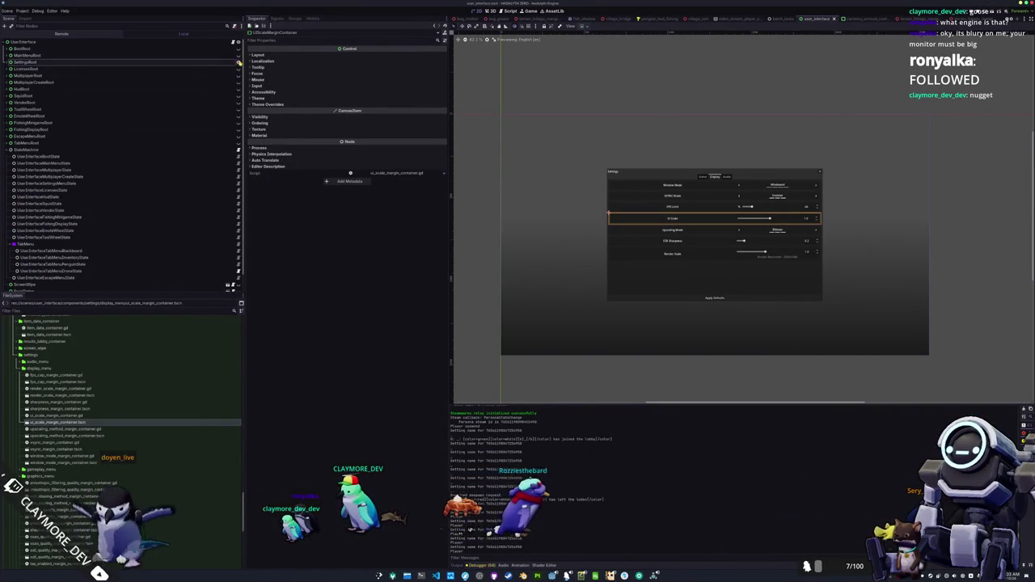
Hide SettingsRoot, make LicensesRoot visible, and run the scene to check it
left_click(238, 62)
left_click(49, 68)
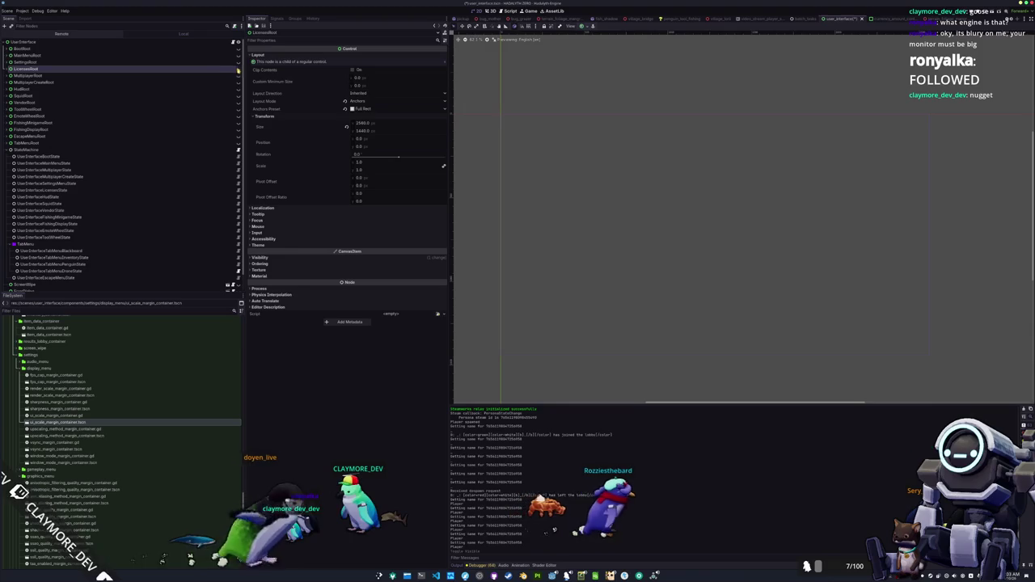
left_click(238, 69)
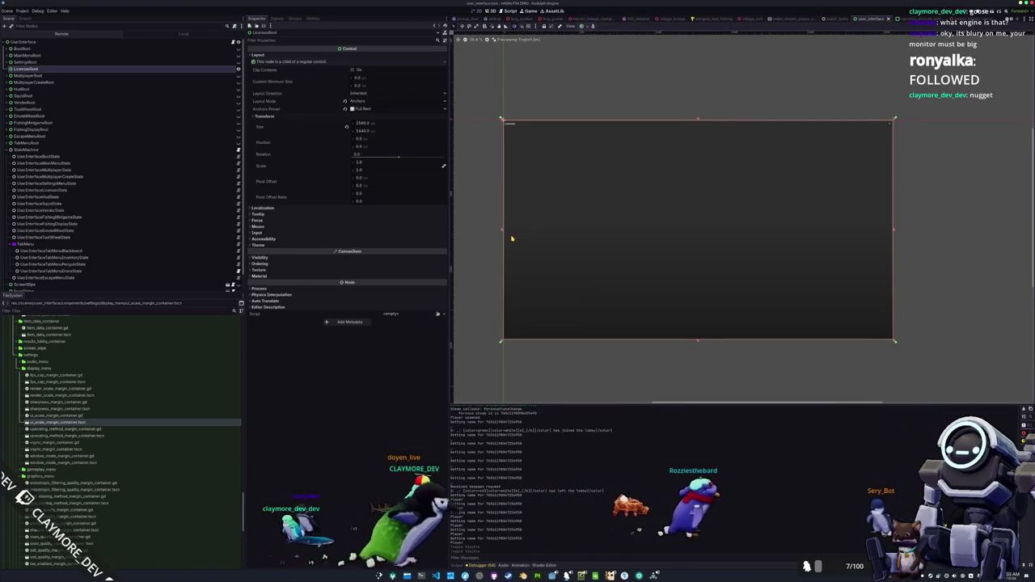
key("F6")
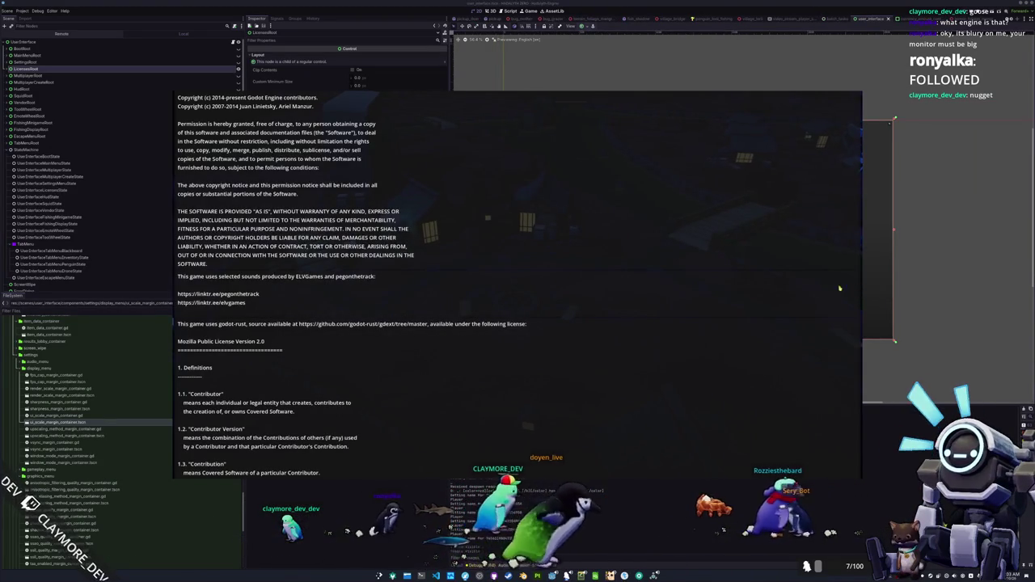
key("F8")
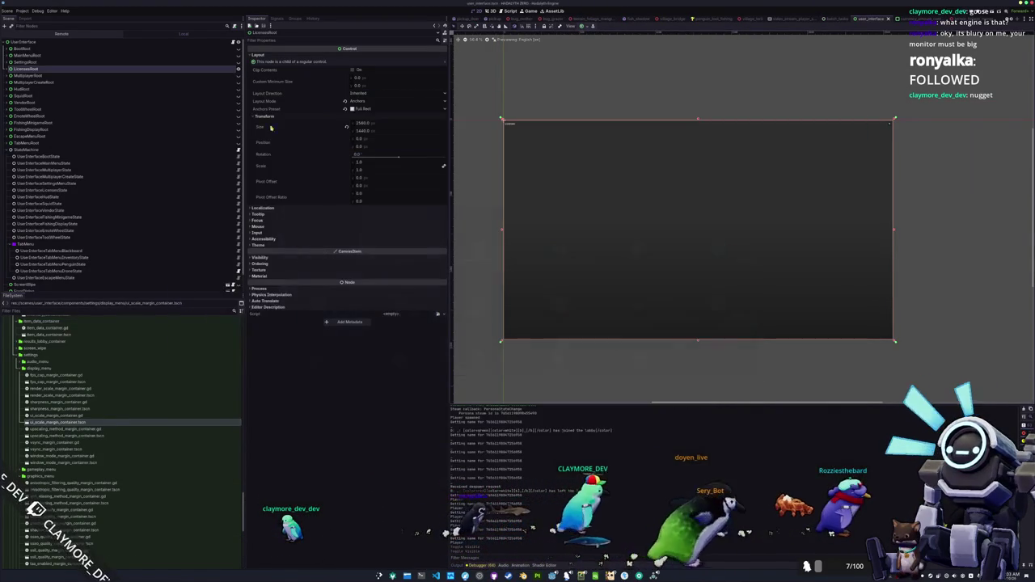
Expand LicensesRoot and review LicensesMenu's Transform properties and anchor presets
left_click(9, 69)
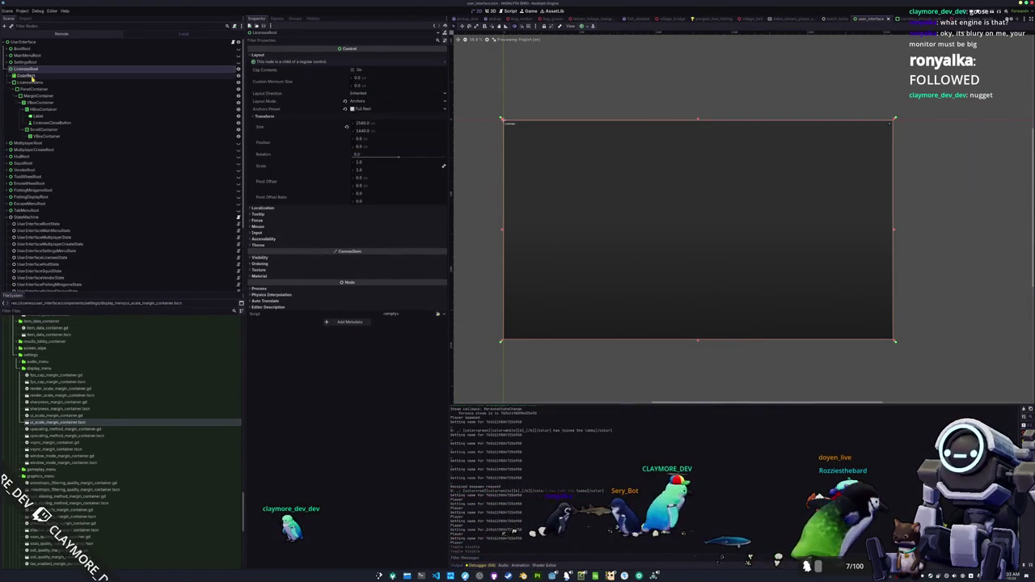
left_click(29, 75)
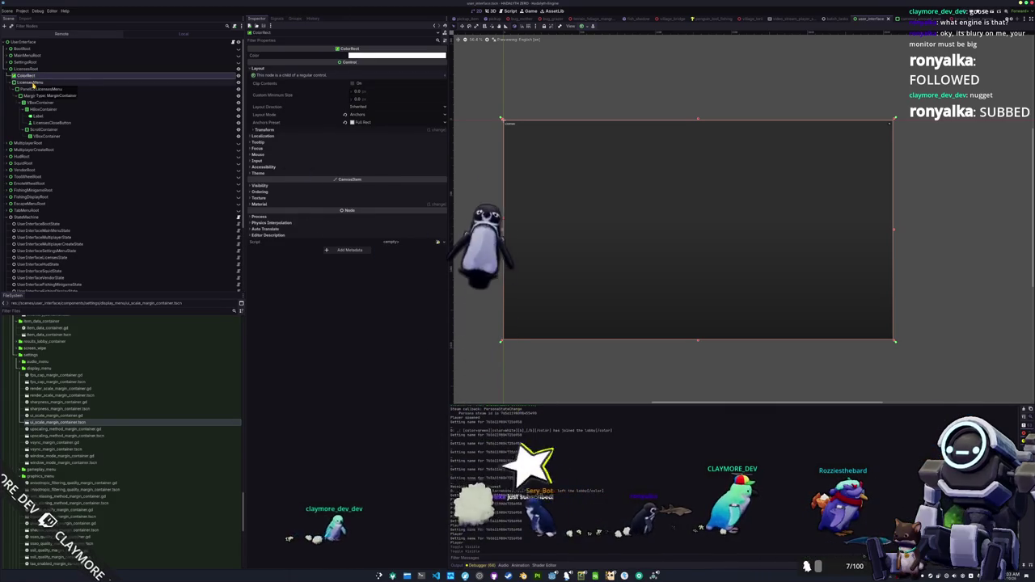
left_click(33, 82)
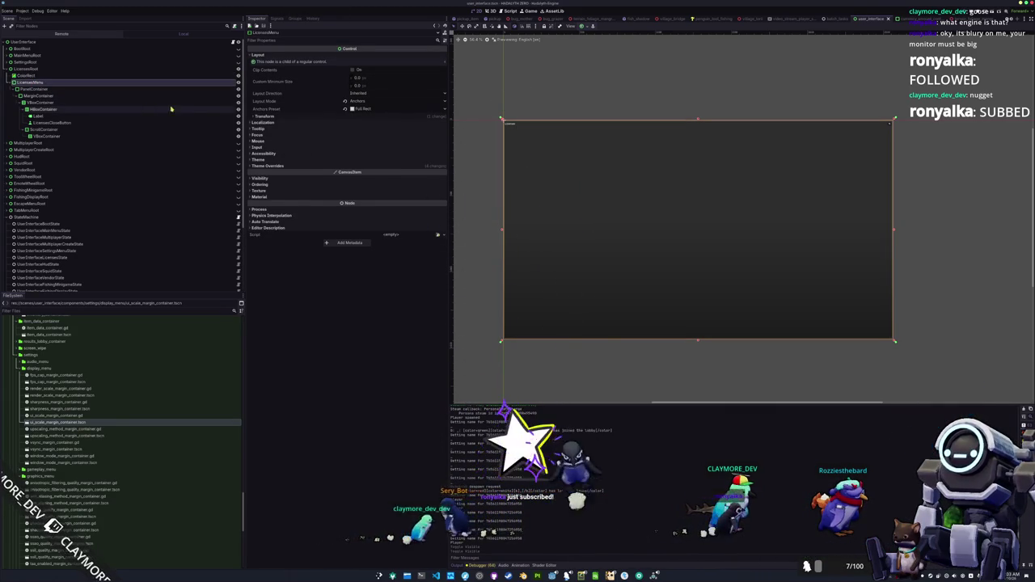
left_click(368, 116)
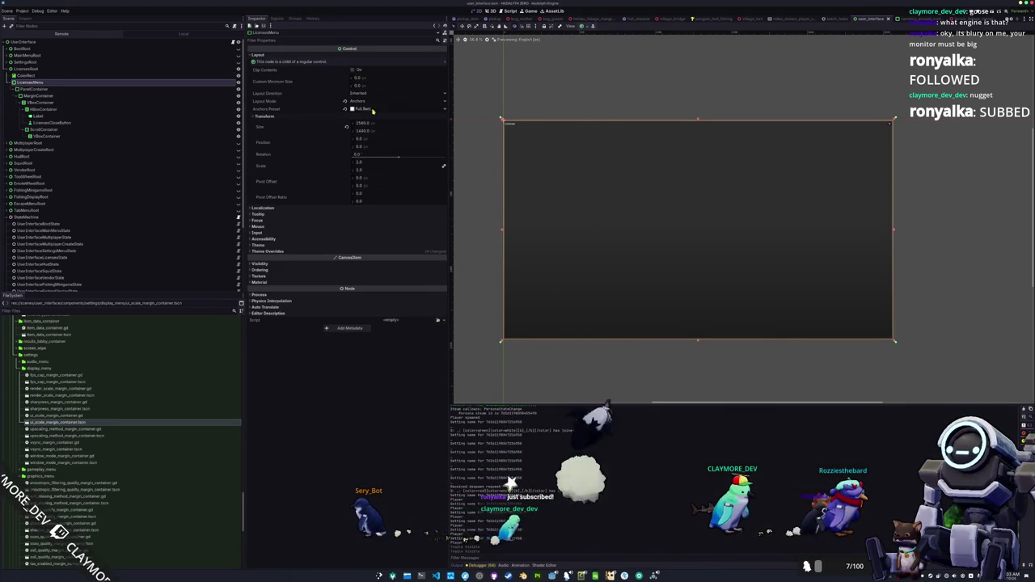
left_click(586, 27)
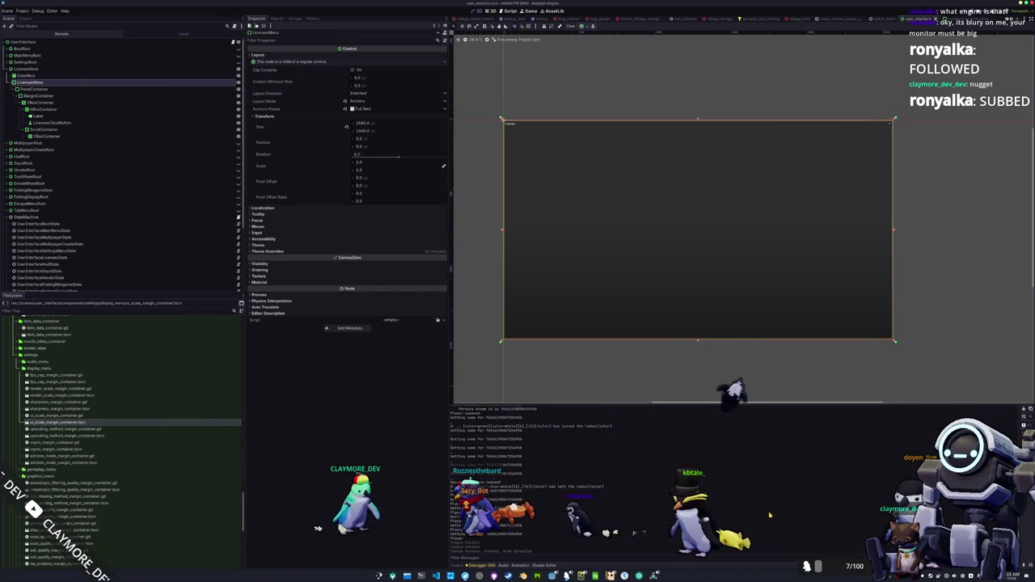
scroll(735, 339, "up", 2)
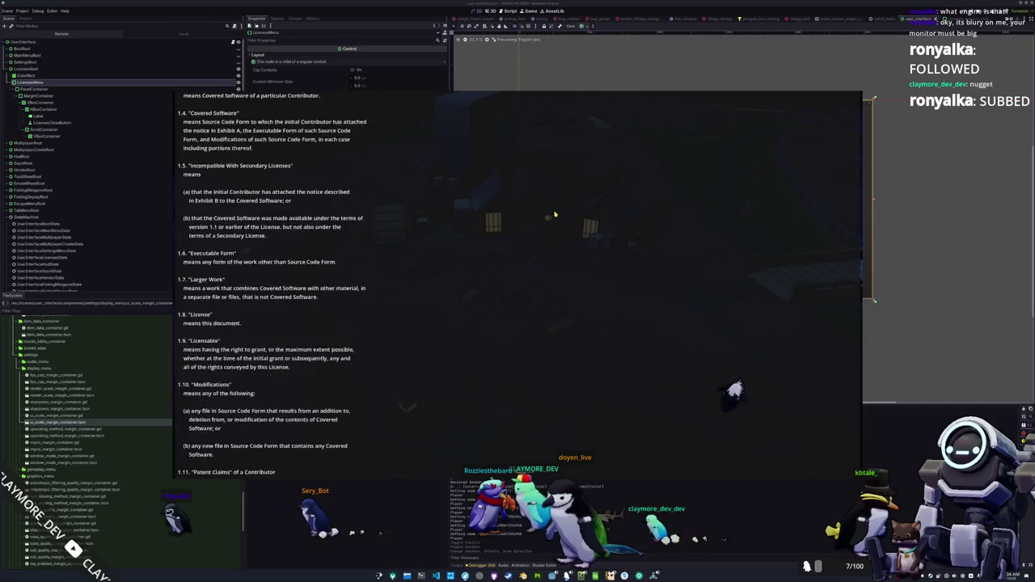
Enable Vertical Expand in the ScrollContainer's Container Sizing and rerun the game
key("Escape")
key("F8")
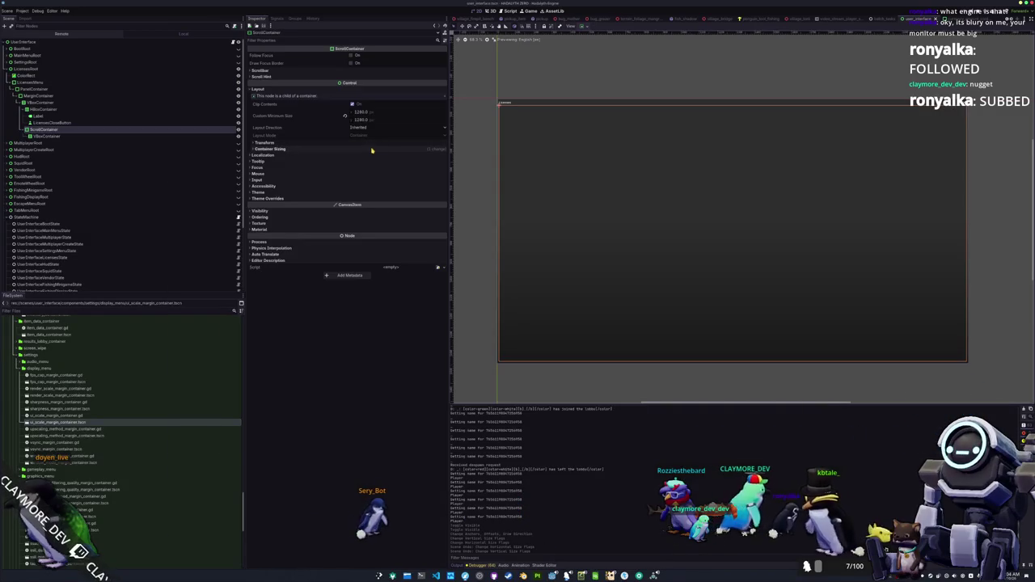
left_click(372, 151)
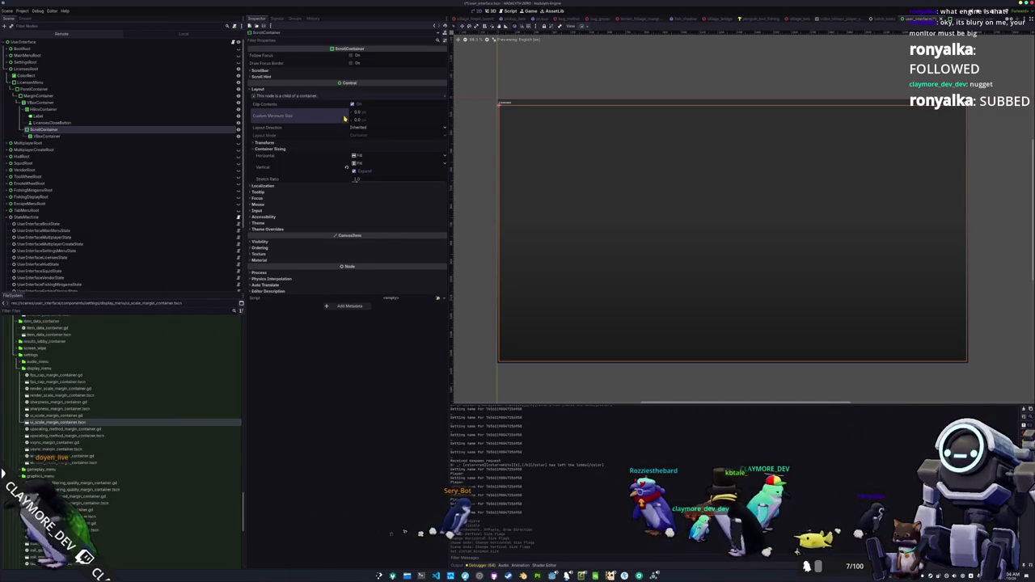
key("F5")
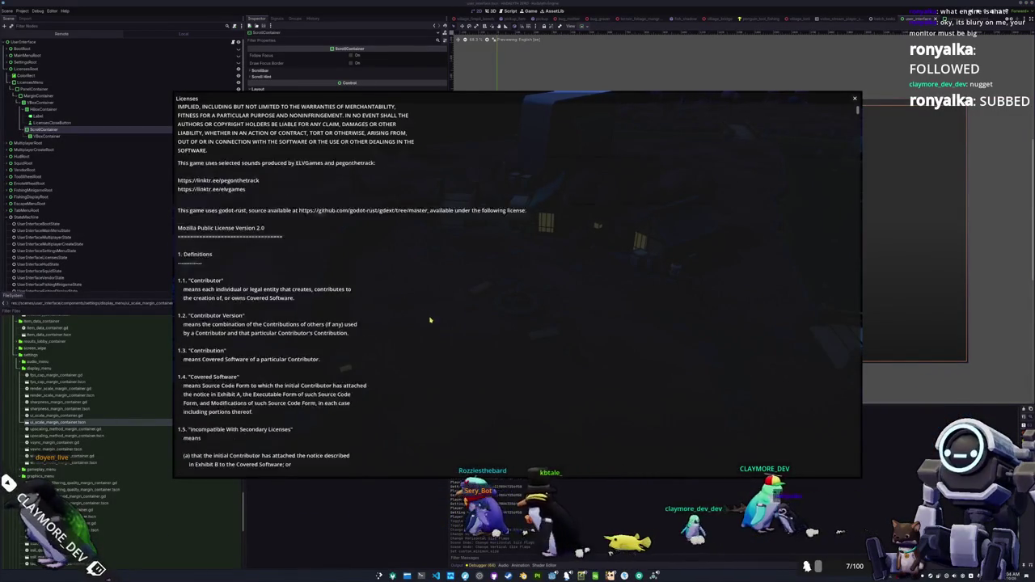
Scroll to the end of the Licenses text, then lower UI Scale to about 0.76
scroll(428, 316, "down", 5)
scroll(443, 322, "down", 10)
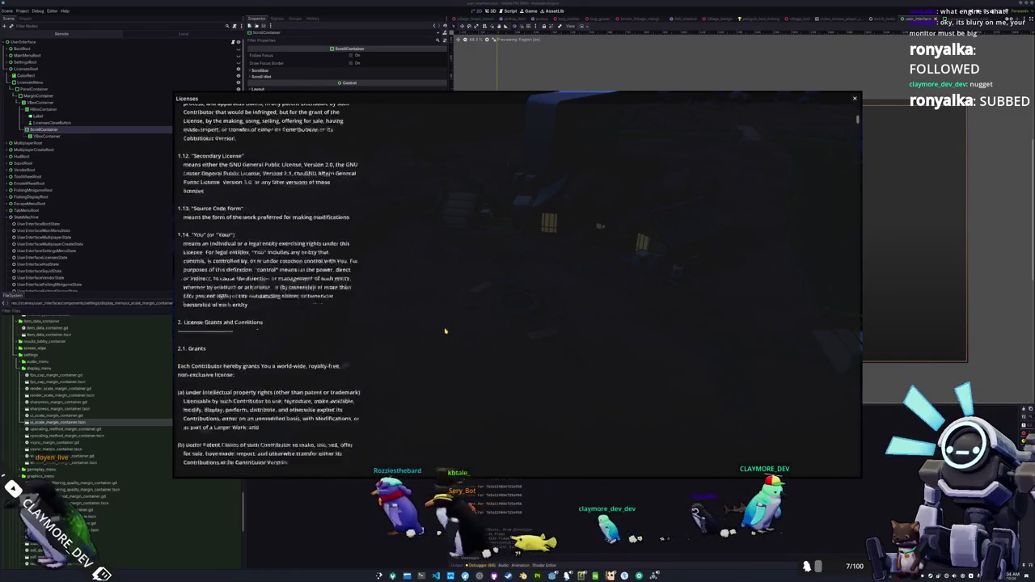
scroll(445, 338, "down", 15)
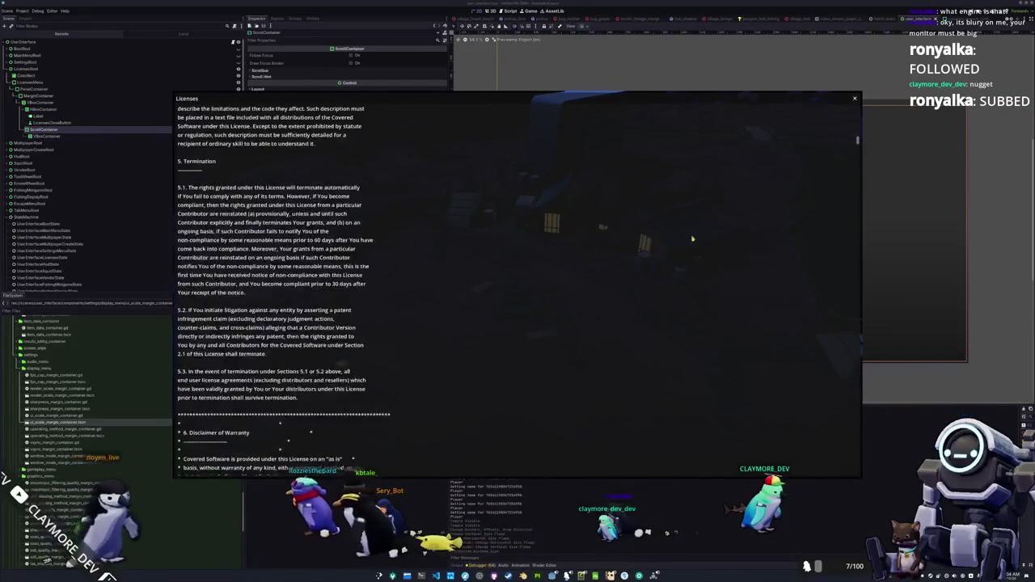
mouse_move(844, 281)
left_mouse_down()
mouse_move(846, 475)
mouse_move(821, 108)
left_mouse_up()
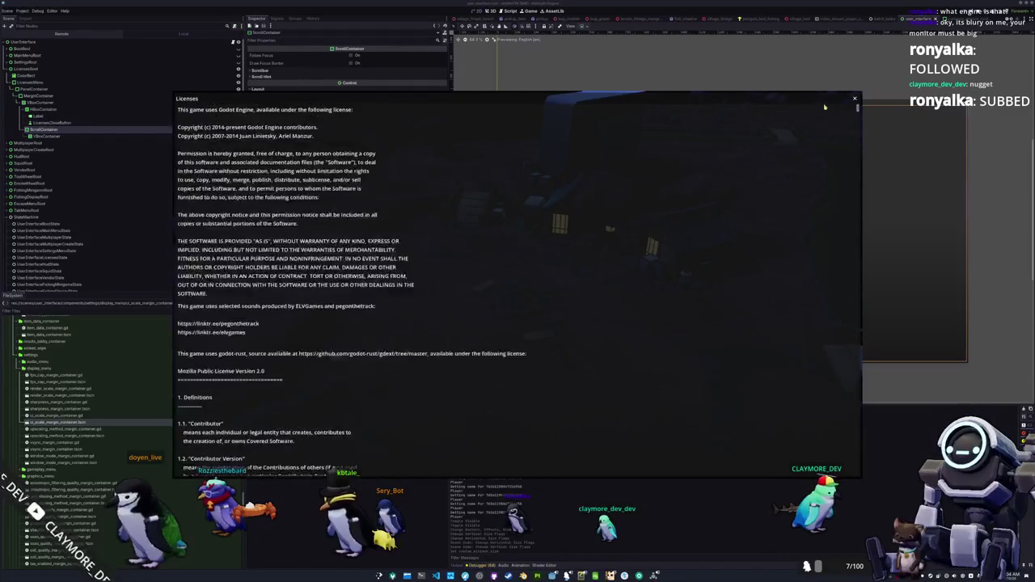
left_click(855, 101)
left_click(522, 327)
left_click_drag(642, 258, 571, 264)
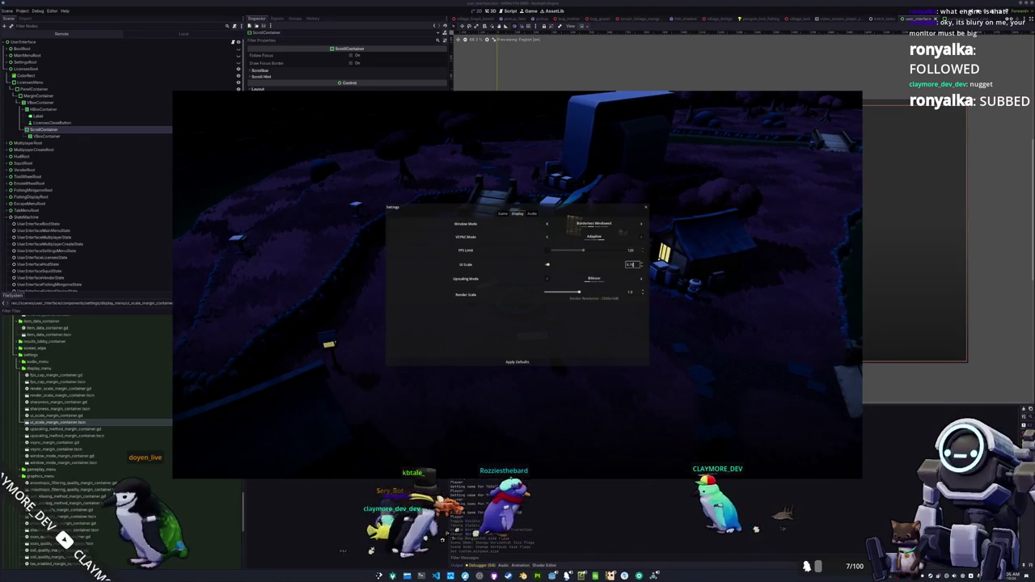
Enter UI Scale values 1.13, then 1, passing through 1.25, finishing at 1.0
key("BackSpace")
key("BackSpace")
key("BackSpace")
type("1")
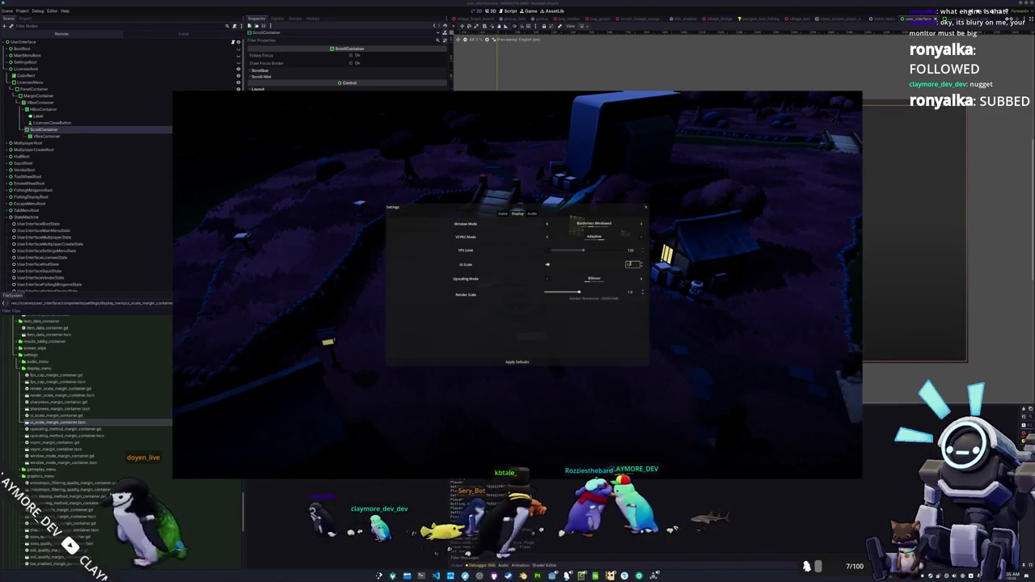
type(".13")
key("Return")
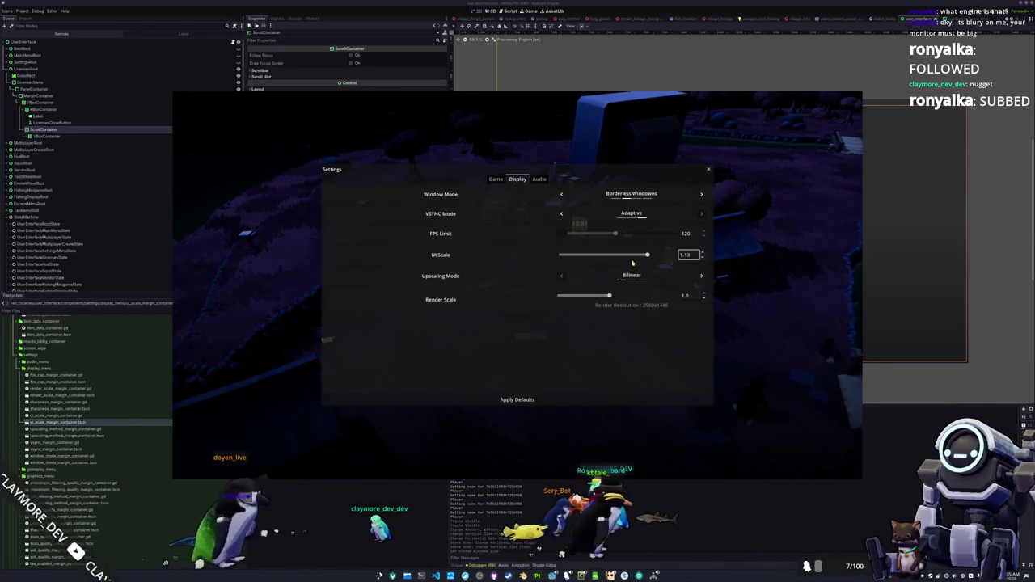
double_click(685, 255)
type("1")
key("Return")
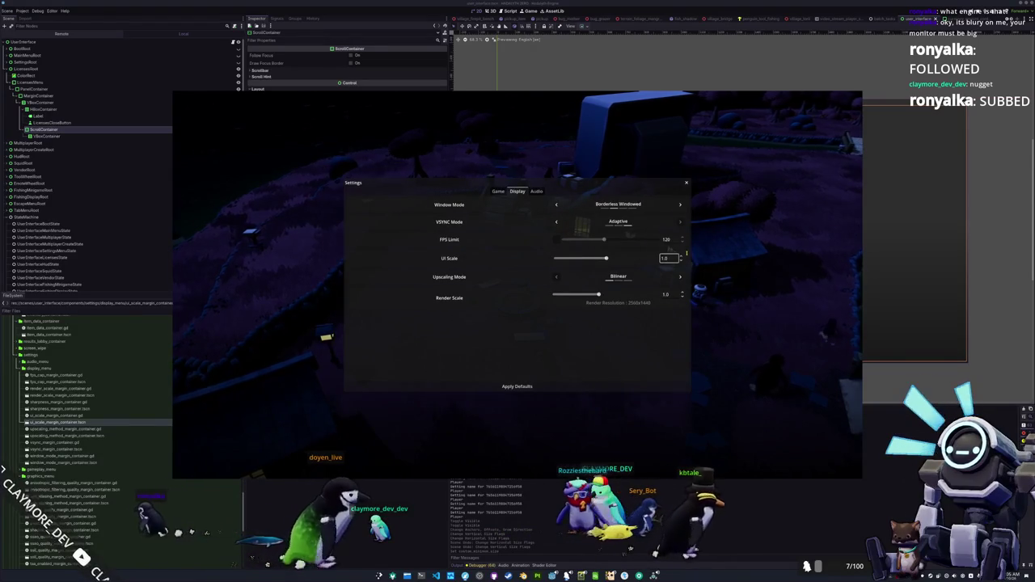
scroll(686, 256, "up", 5)
double_click(703, 251)
type("1")
key("Return")
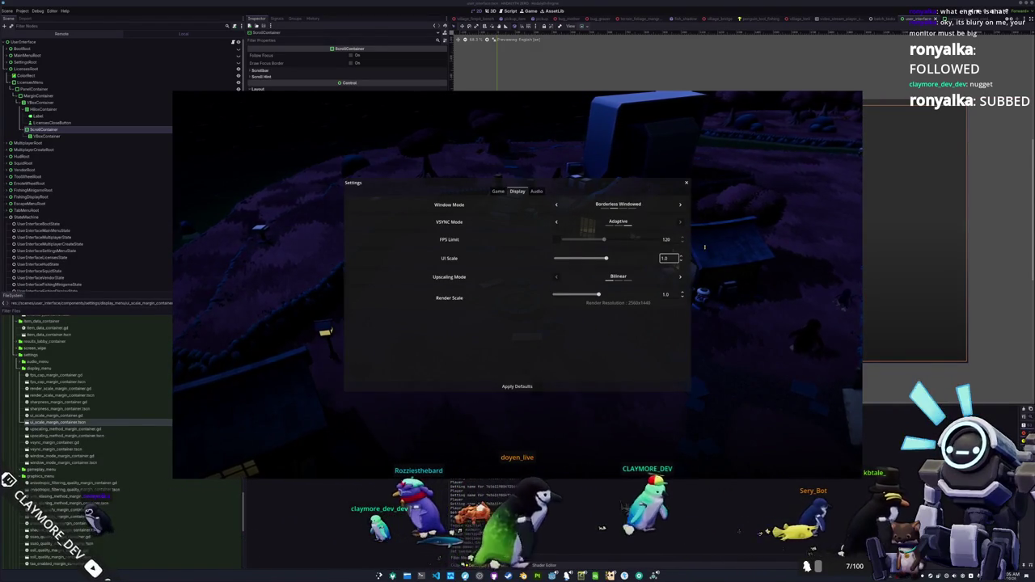
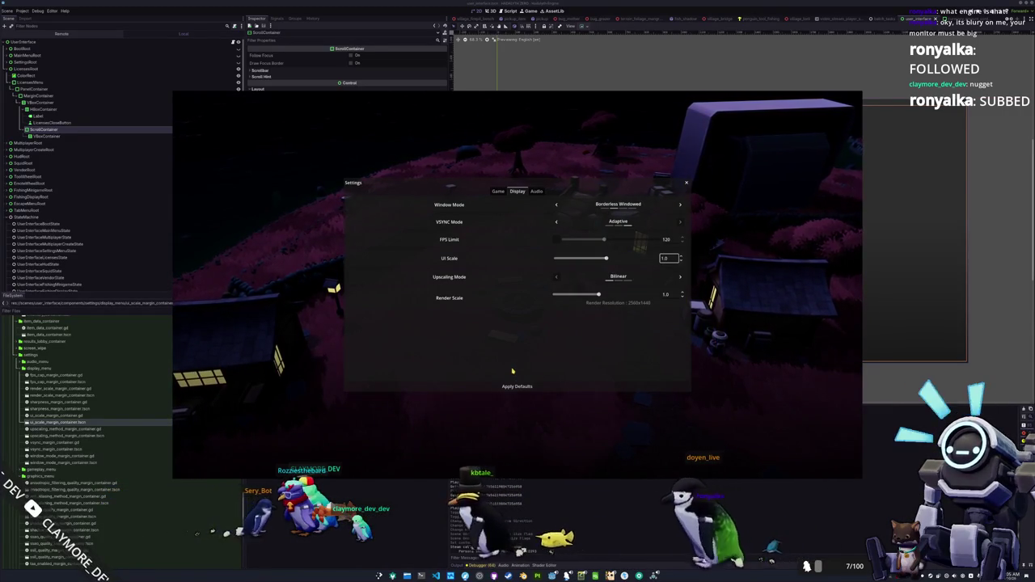
Dismiss the in-game Settings panel with Escape to resume play
key("Escape")
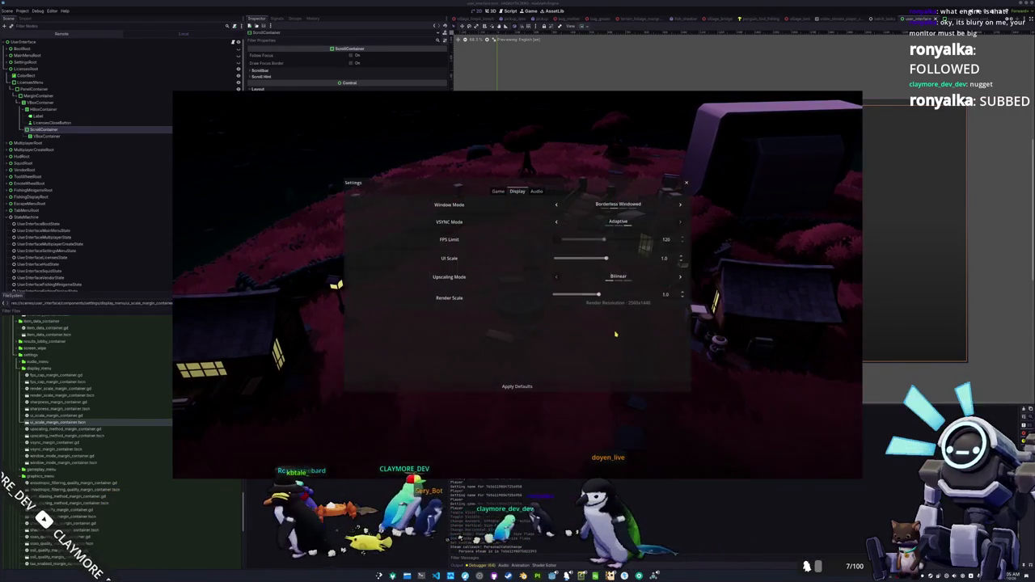
key("Escape")
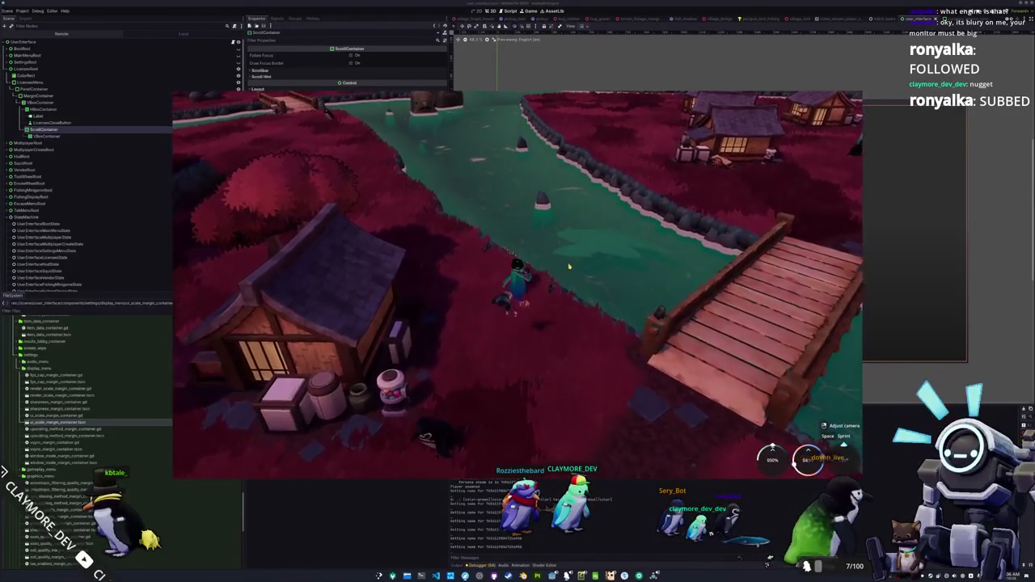
Cast and reel in, hit the Right and Down prompts to land a Ribbon Seal
left_click(554, 264)
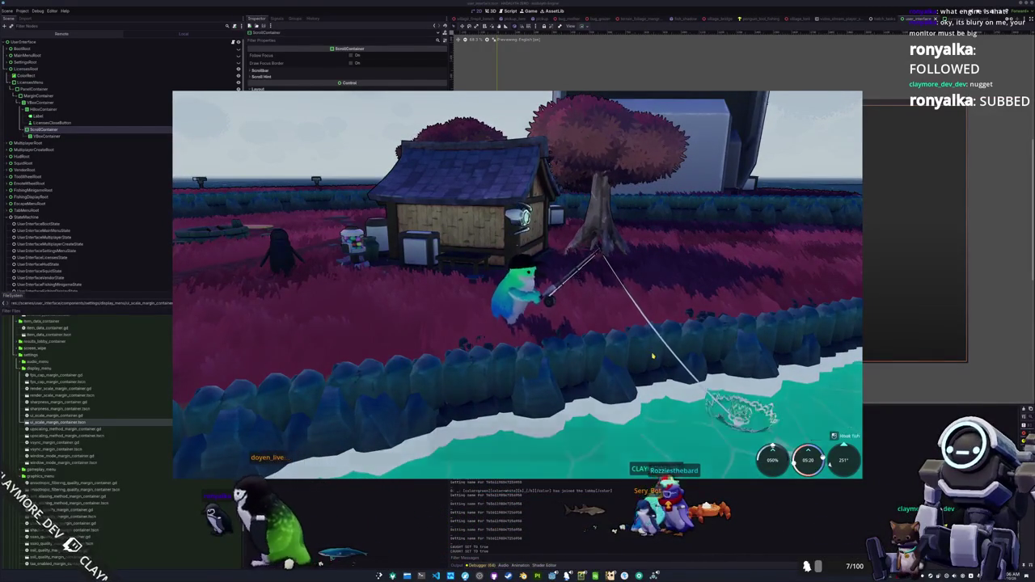
left_click(643, 356)
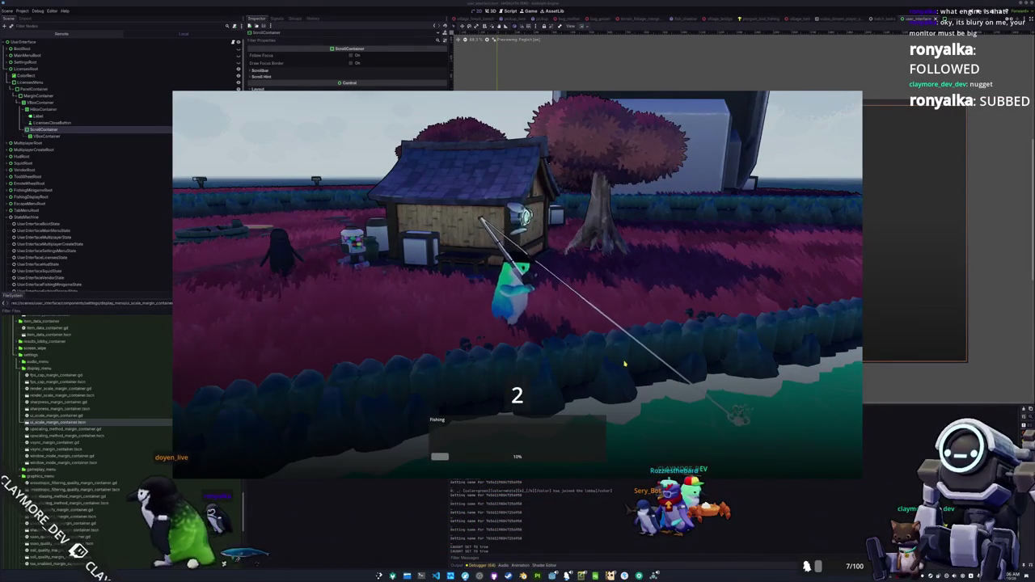
key("Right")
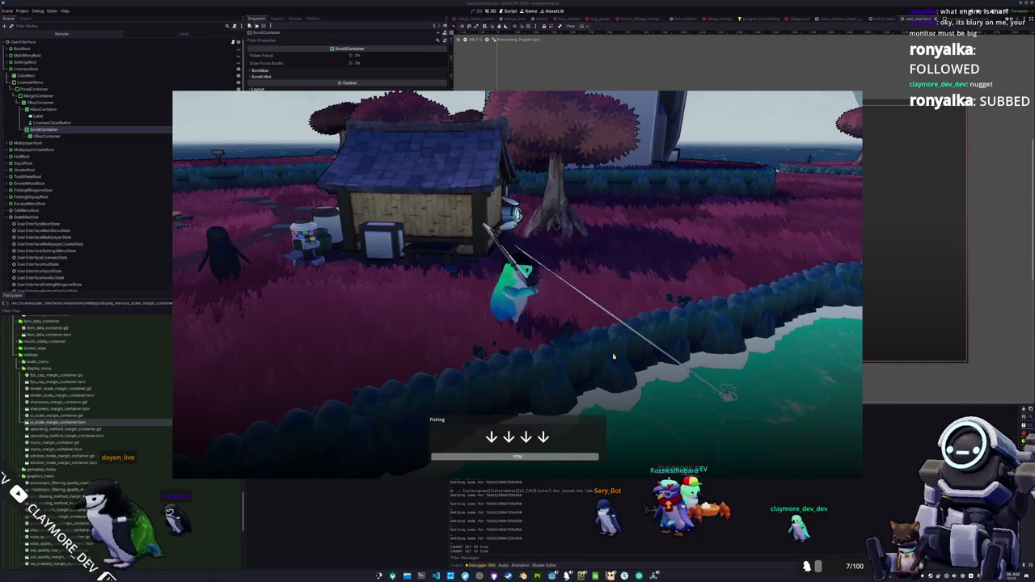
key("Down")
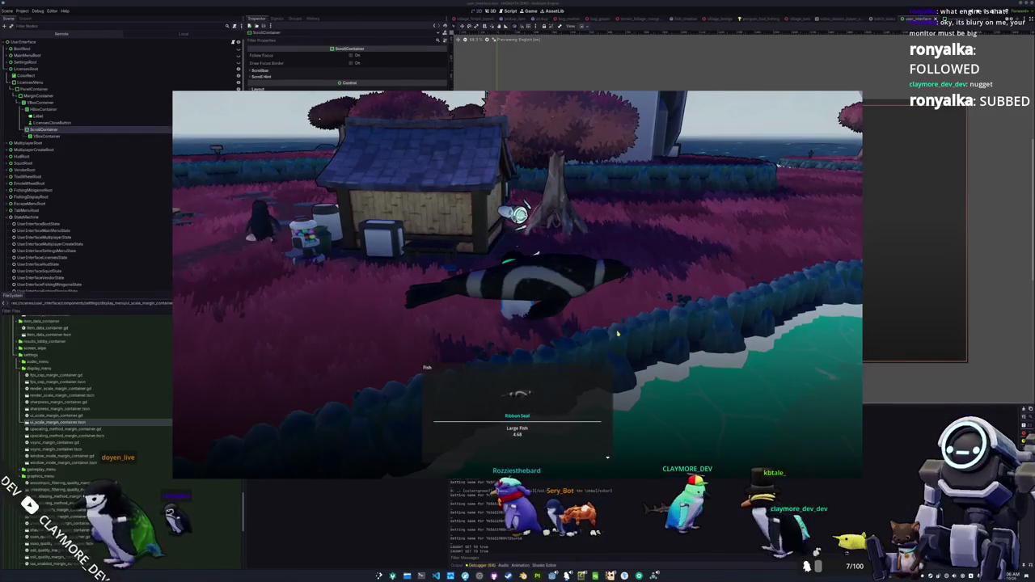
key("d")
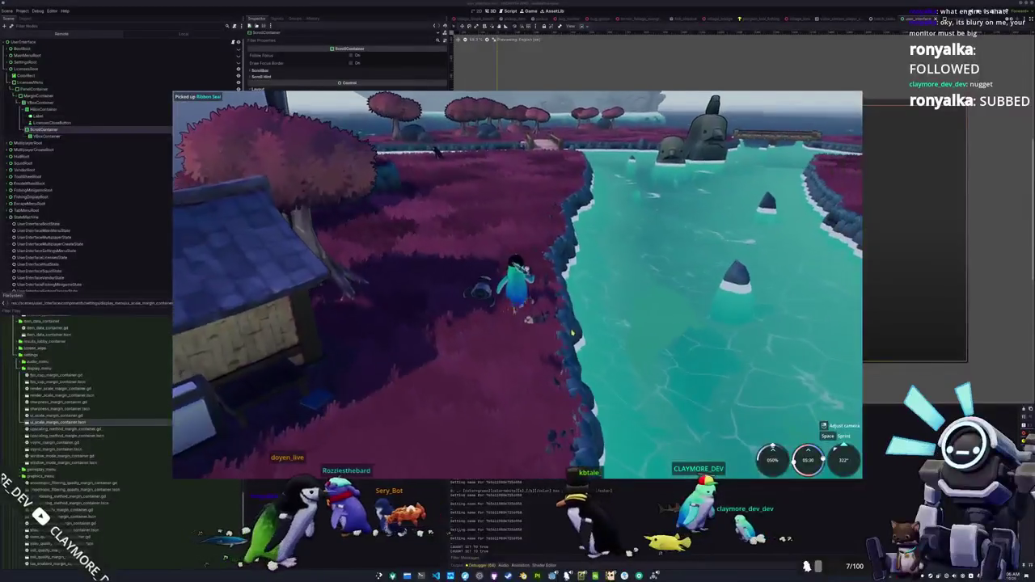
Display the Ribbon Seal from the inventory beside the penguin
key("Tab")
left_click(401, 168)
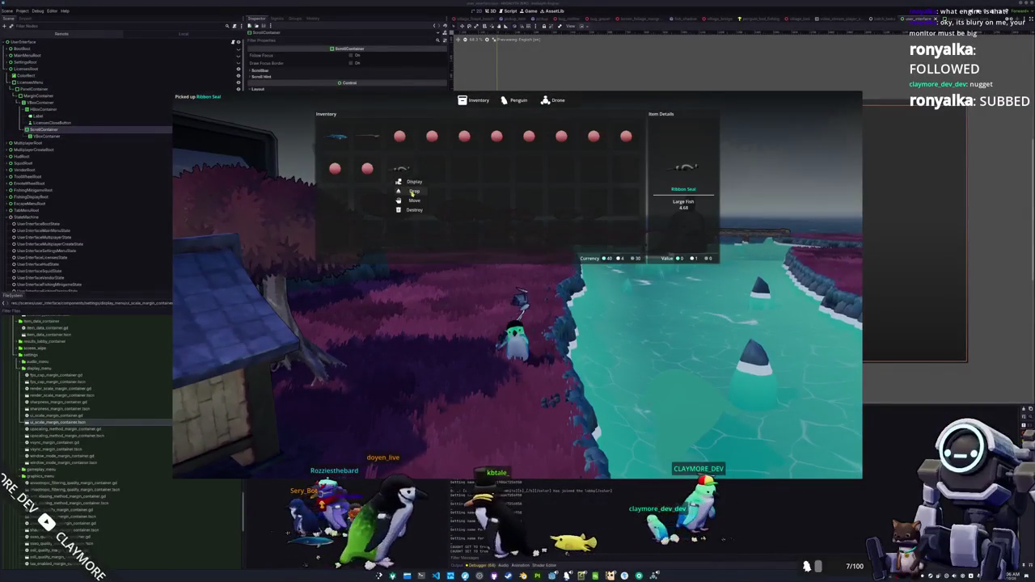
left_click(415, 183)
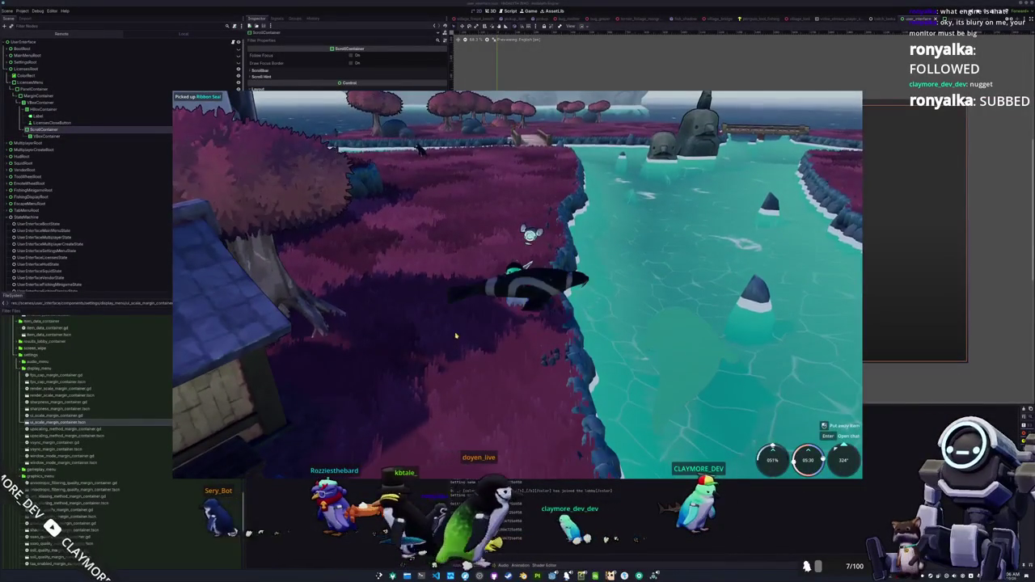
Walk the penguin along the shore, then open Settings from the escape menu
key("w")
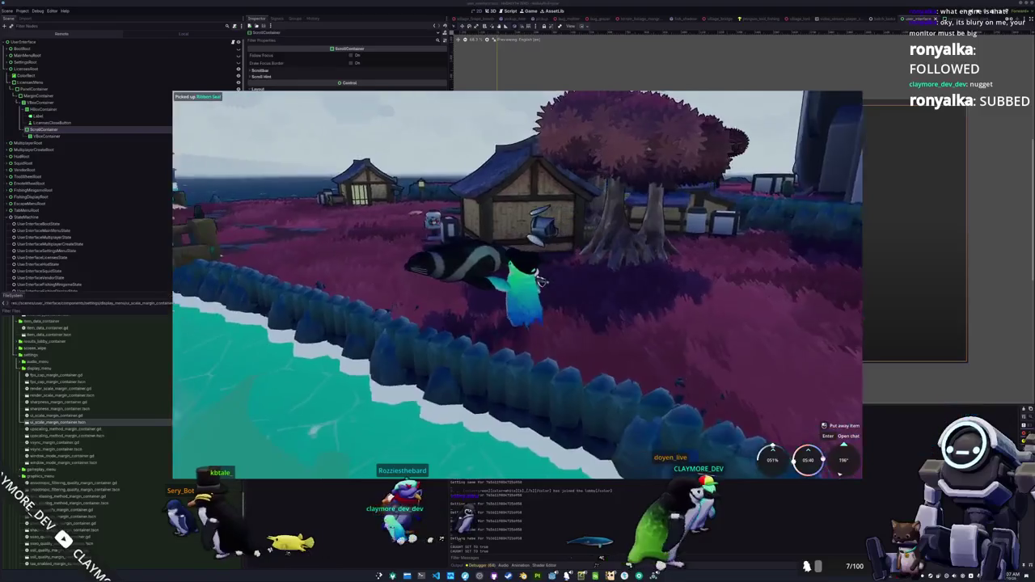
key("w")
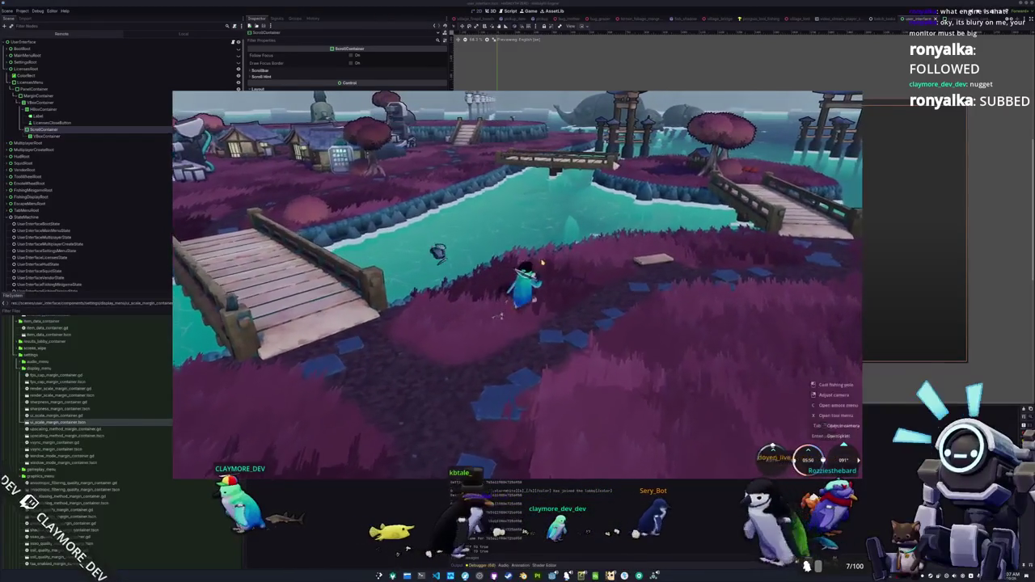
key("Escape")
left_click(514, 279)
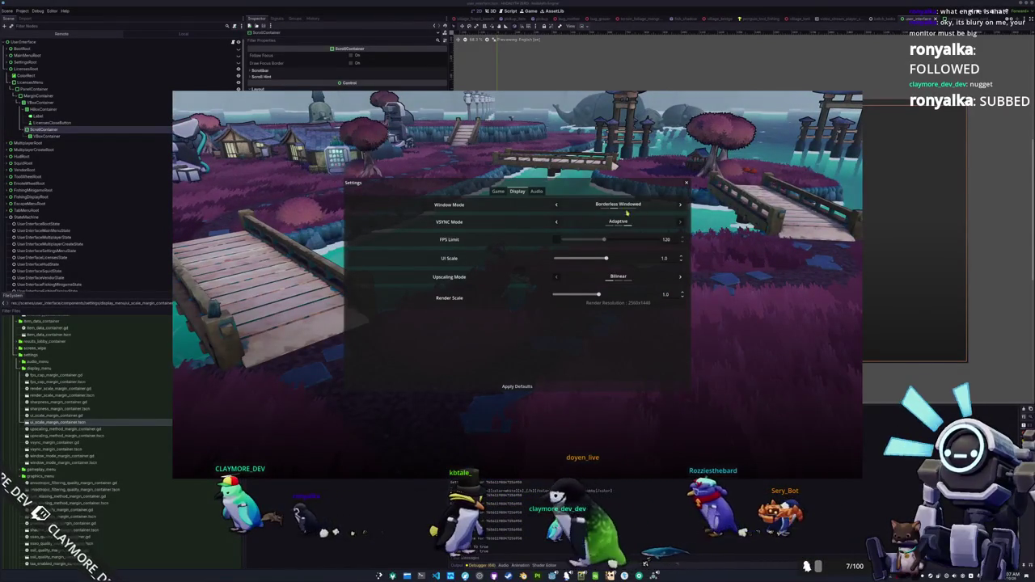
Switch Window Mode to Windowed, stop the game with F8, and collapse LicensesRoot
left_click(556, 205)
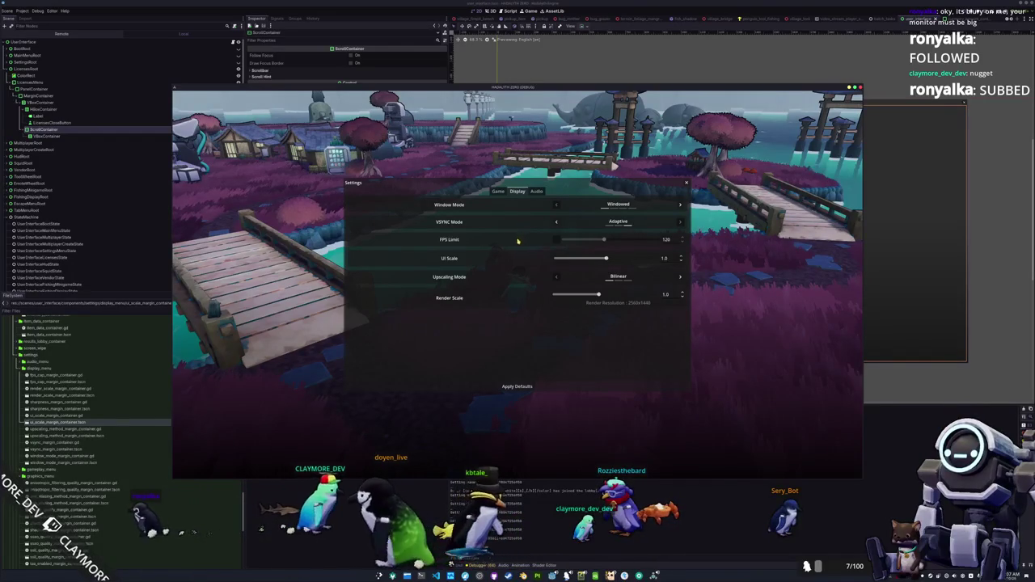
key("Escape")
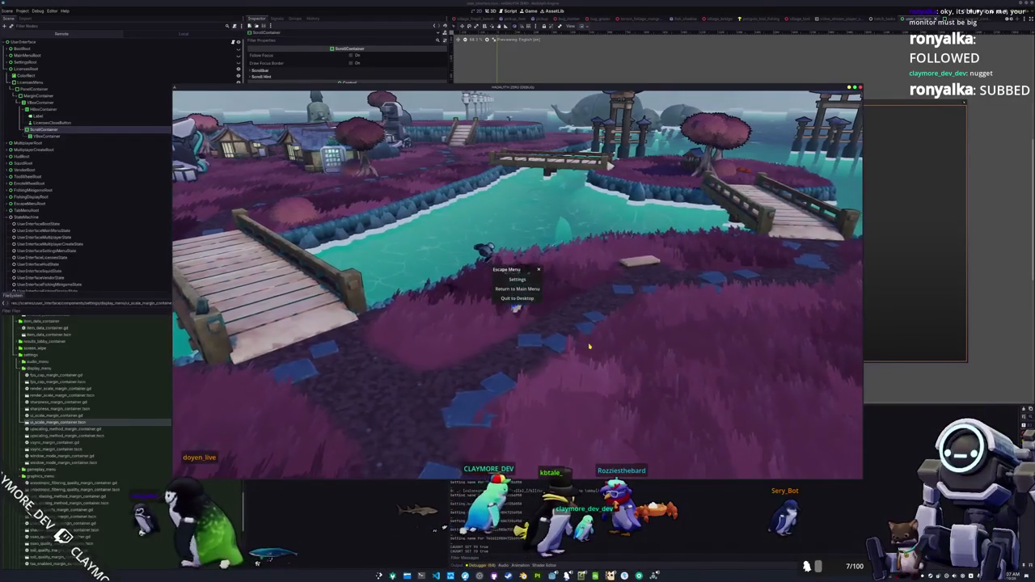
key("Escape")
key("F8")
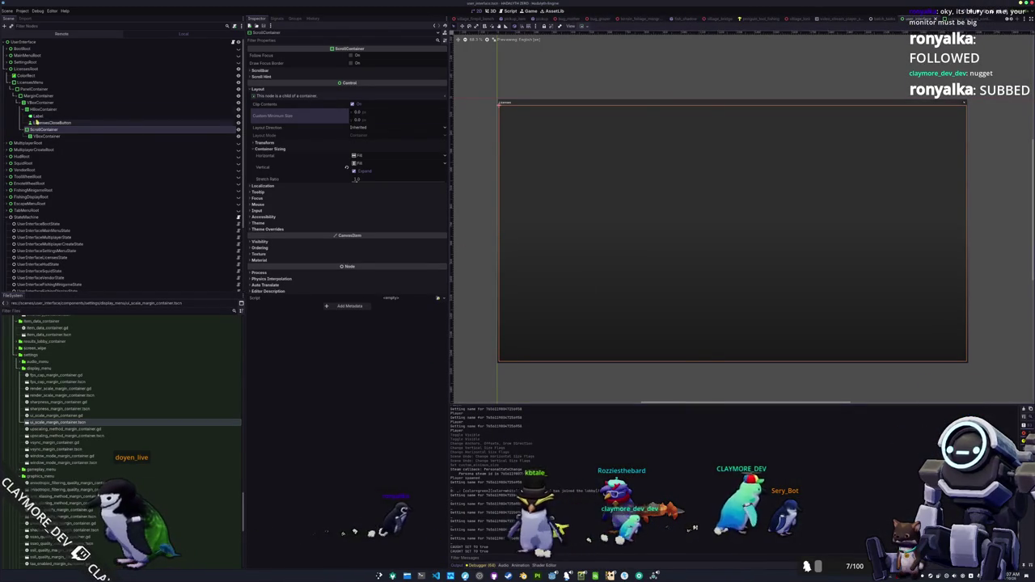
left_click(10, 69)
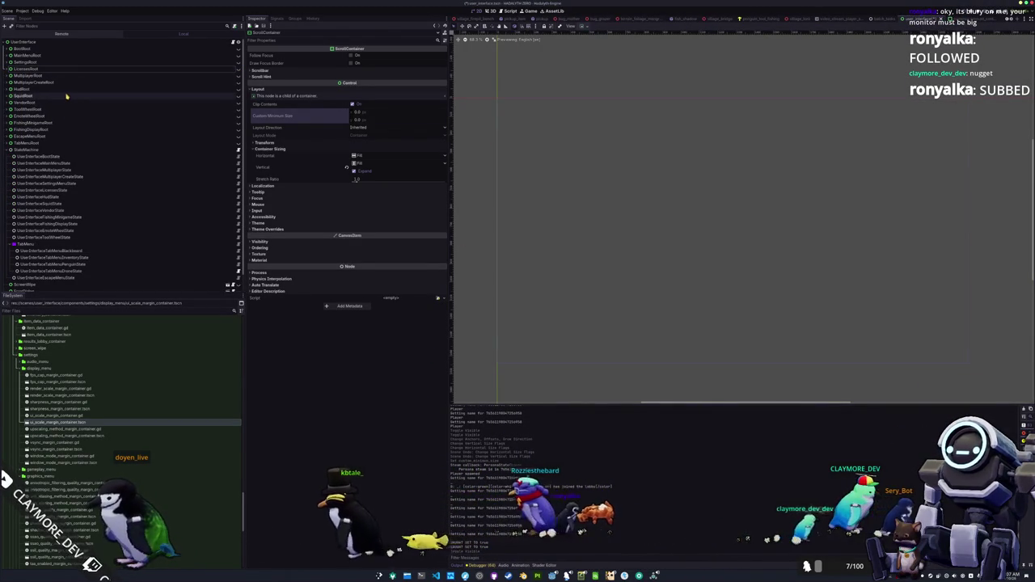
Expand SettingsRoot, select WindowModeMarginContainer and duplicate it with Ctrl+D
left_click(73, 63)
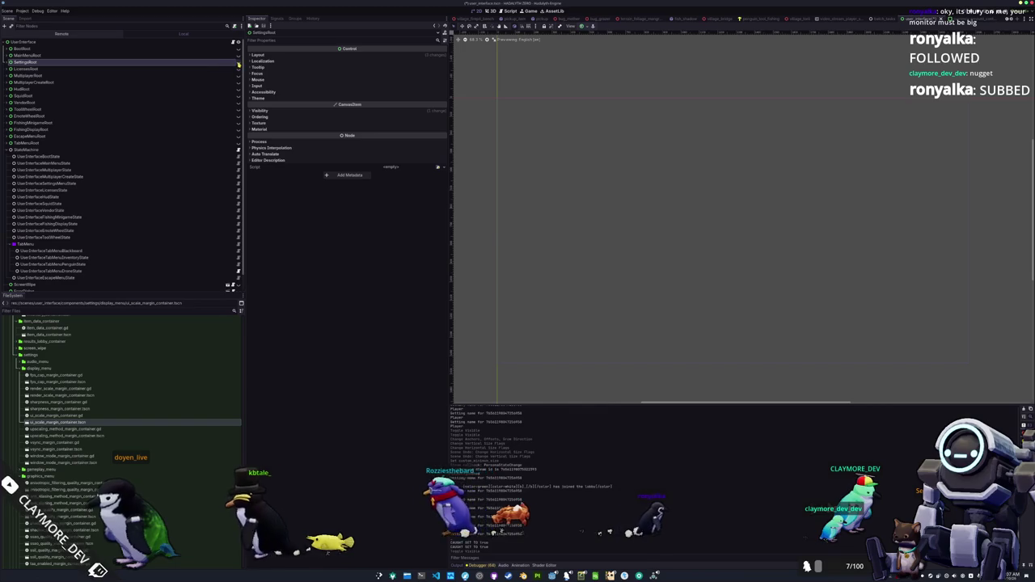
left_click(11, 62)
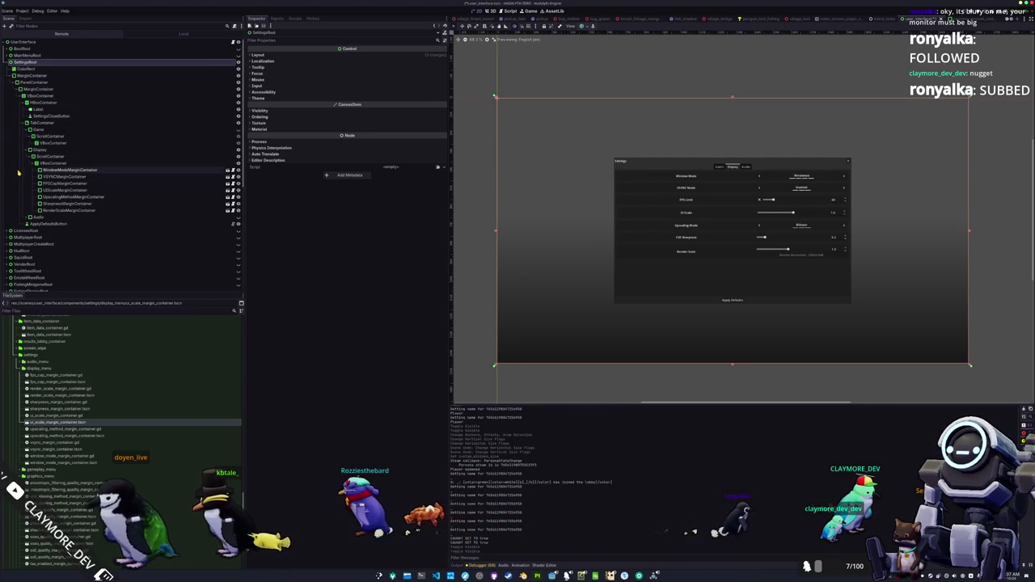
left_click(66, 170)
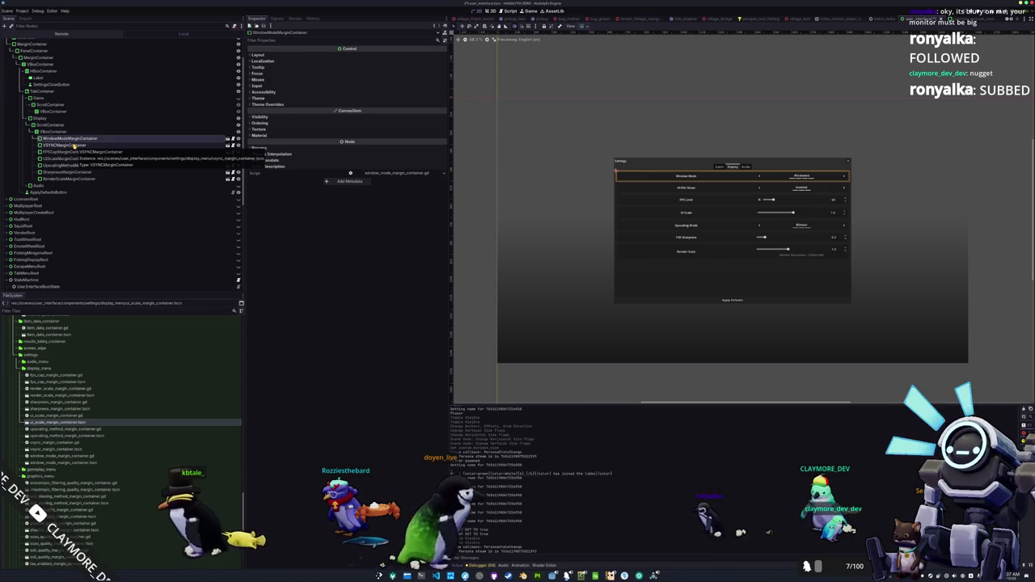
key("ctrl+d")
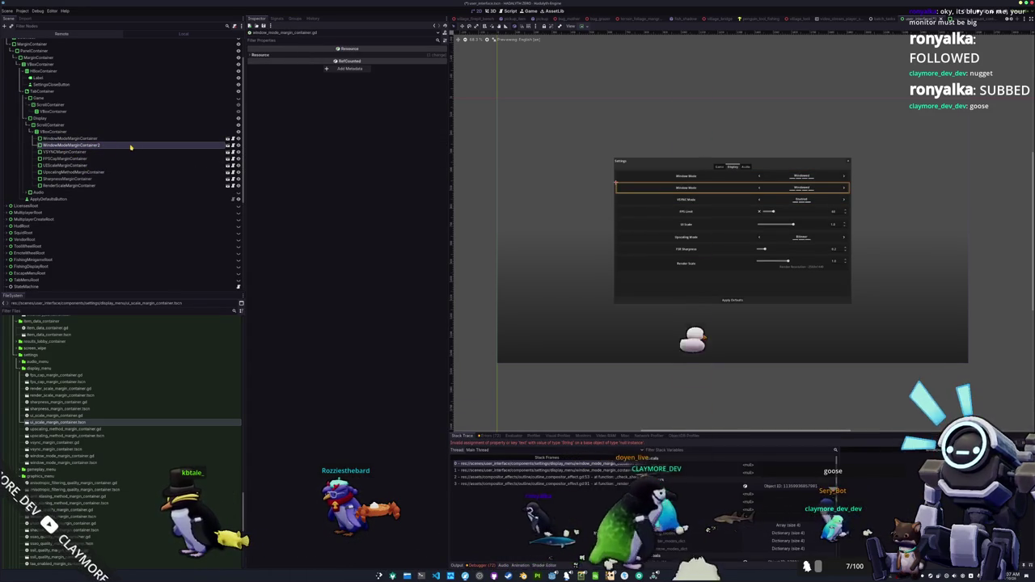
Make the duplicated row local and rename it WindowSizeMarginContainer
double_click(142, 145)
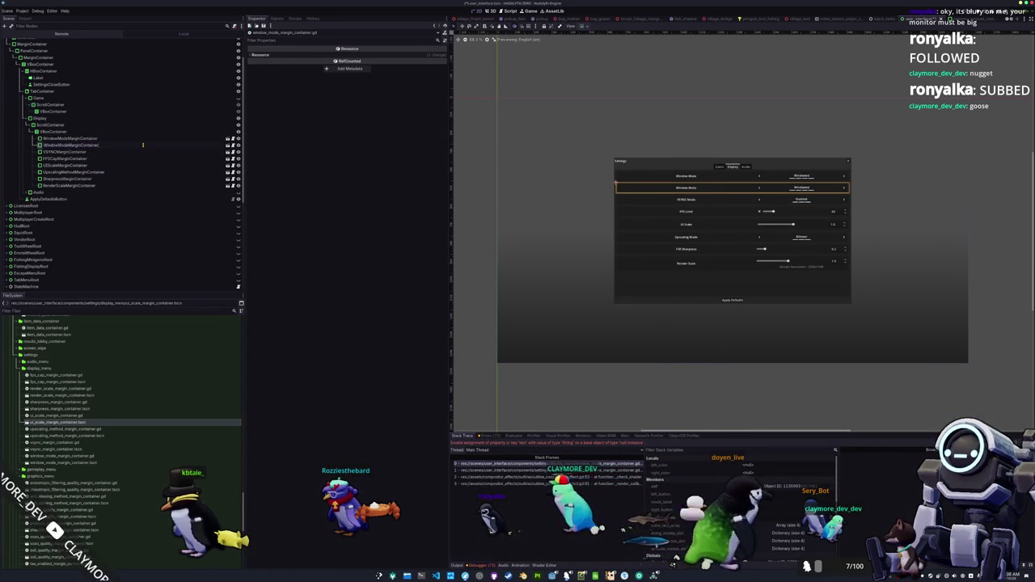
right_click(140, 148)
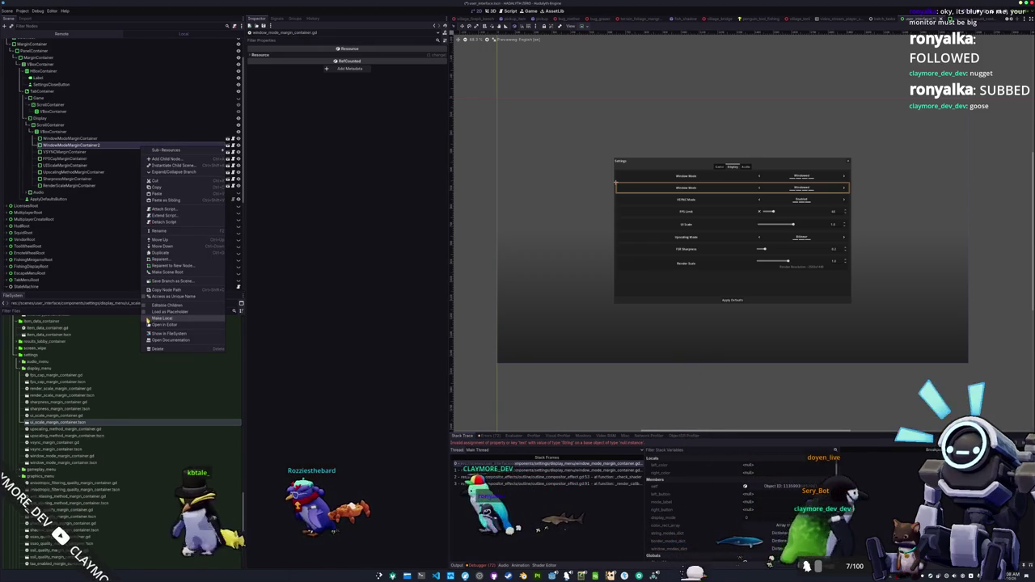
left_click(162, 317)
right_click(133, 148)
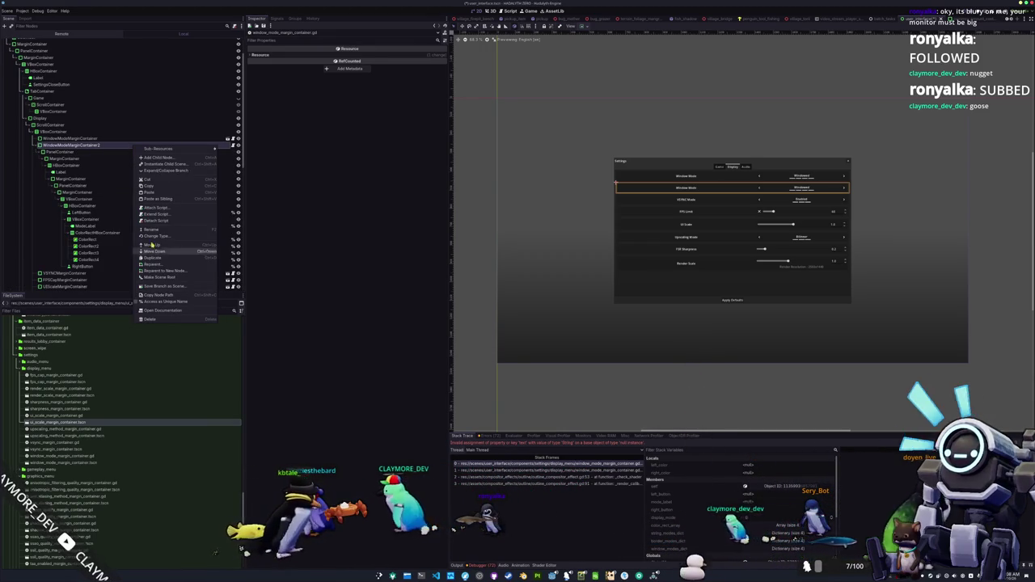
left_click(161, 180)
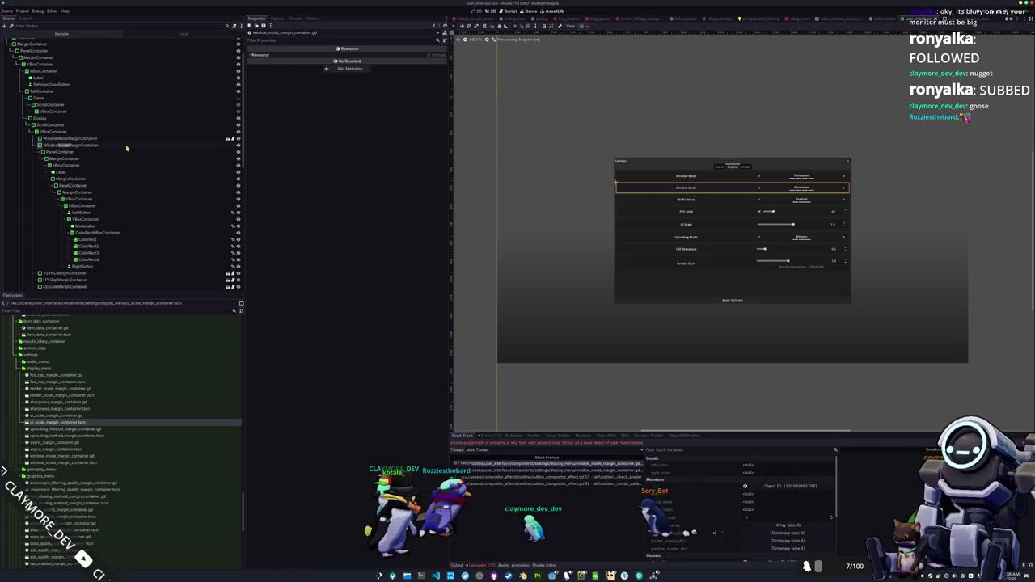
type("Size")
key("Return")
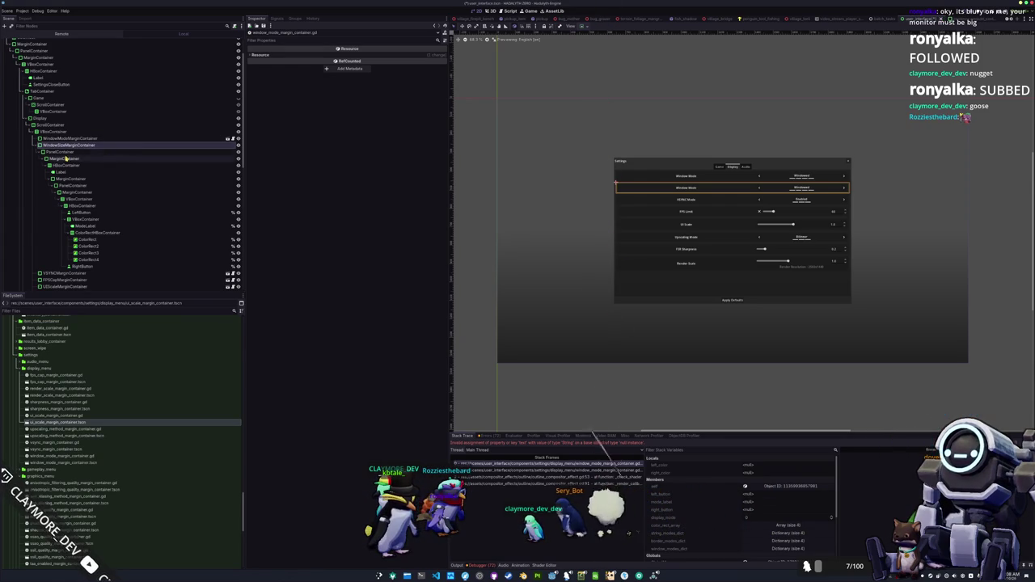
Set the duplicate's Label text to #SETTINGS_MENU_WINDOW_SIZE
left_click(117, 152)
left_click(97, 173)
type("#SETTINGS_MENU_")
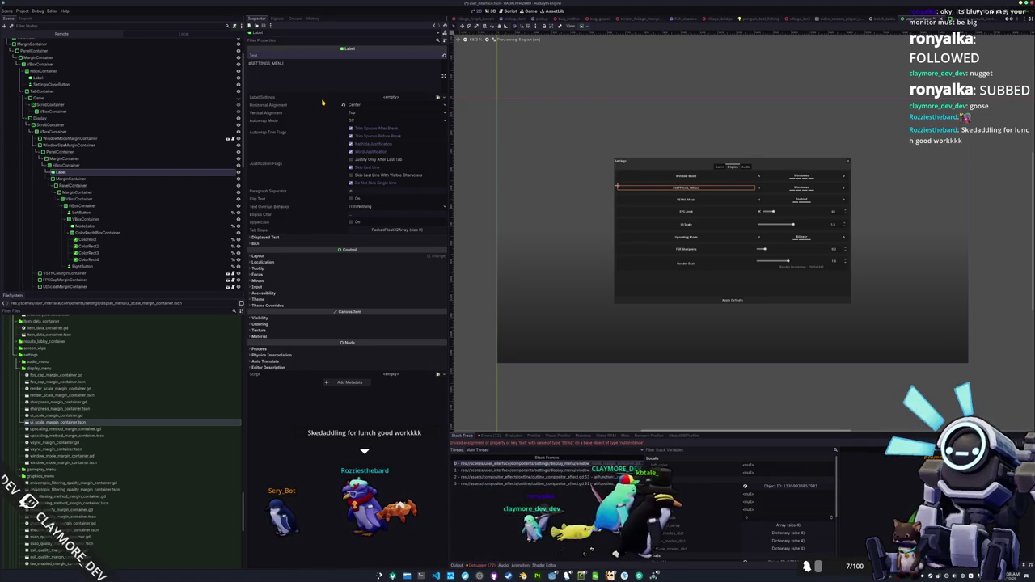
type("WINDOW_SIZ")
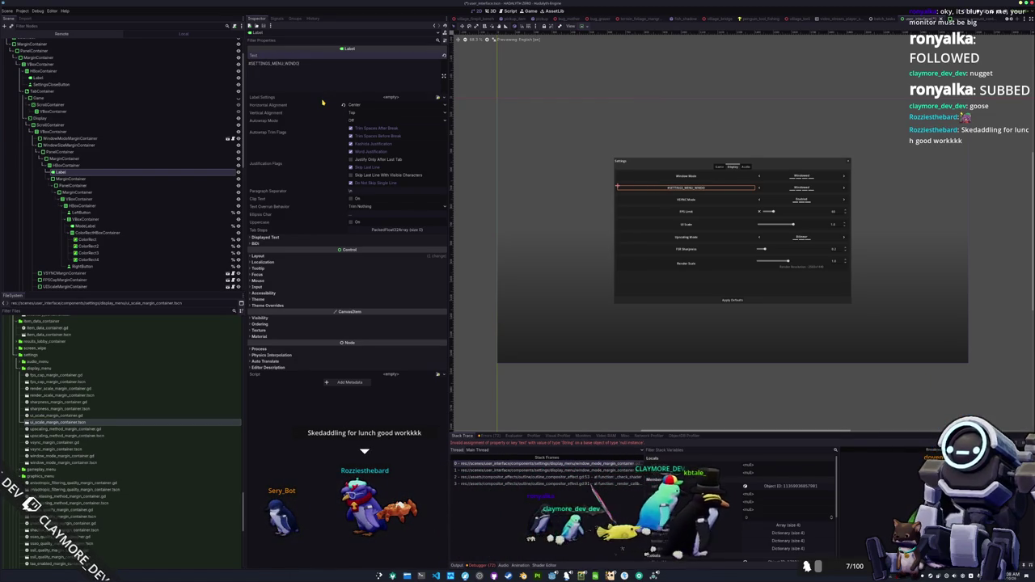
type("E")
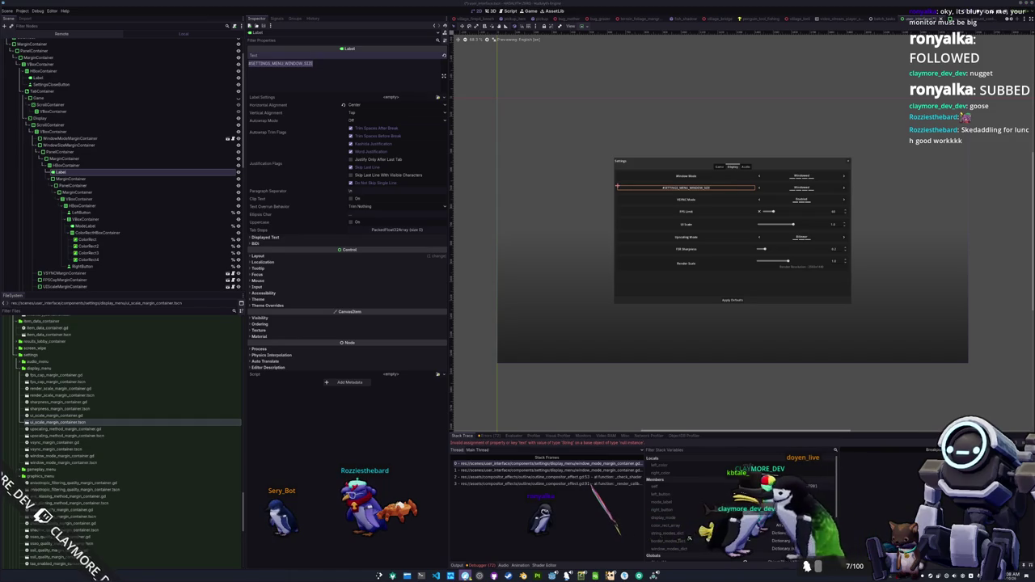
key("alt+Tab")
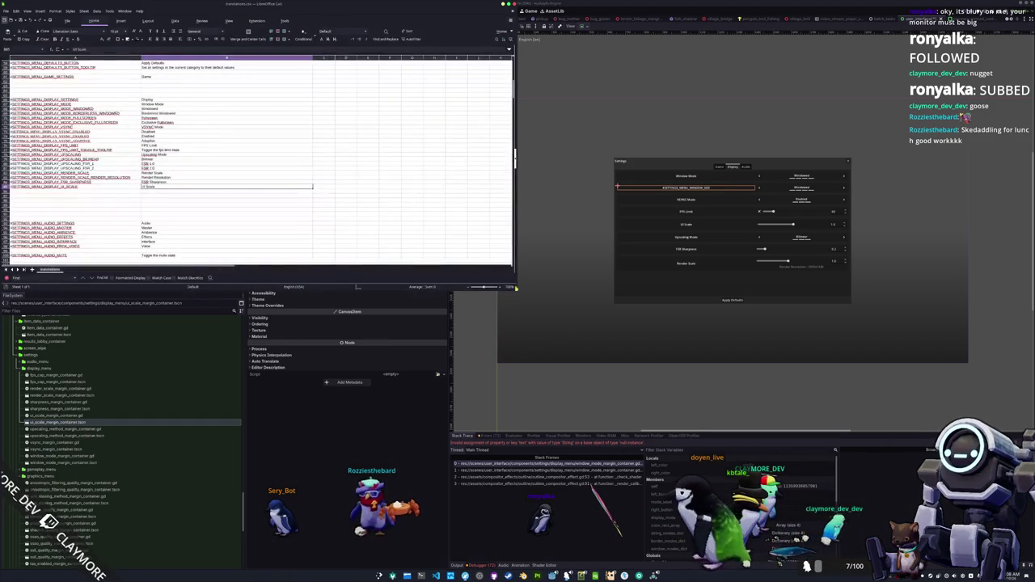
Add a translation row below UI_SCALE with English text 'Window Size'
left_click(32, 191)
left_click(170, 192)
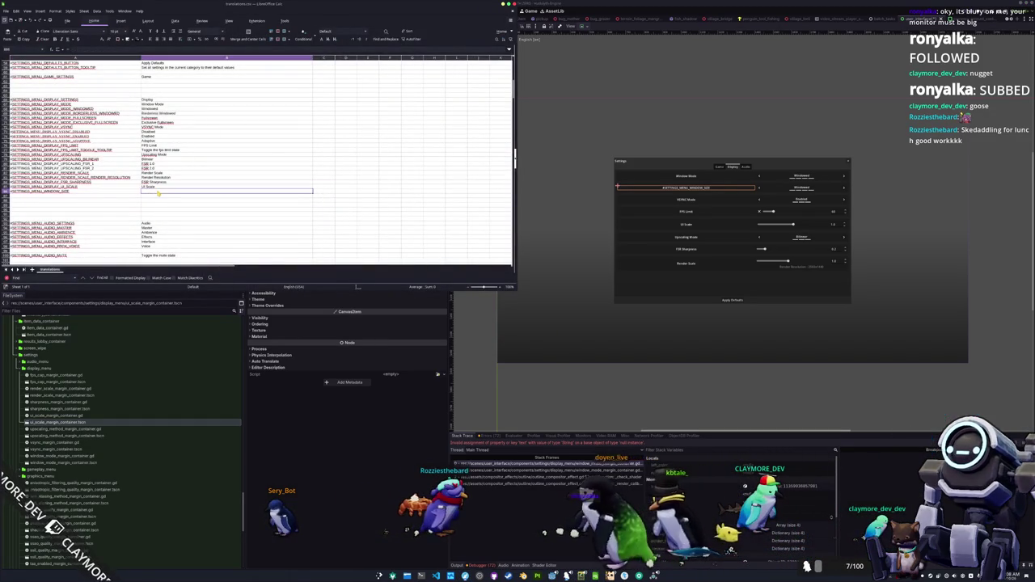
type("Window Size")
key("Return")
Save in Godot and check the game's display resolution choices
key("alt+Tab")
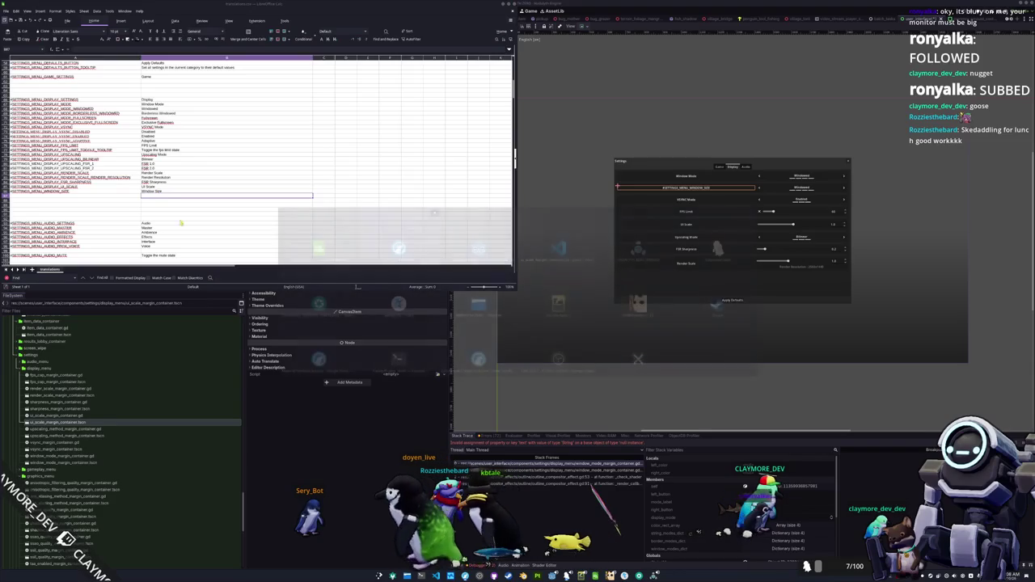
key("ctrl+s")
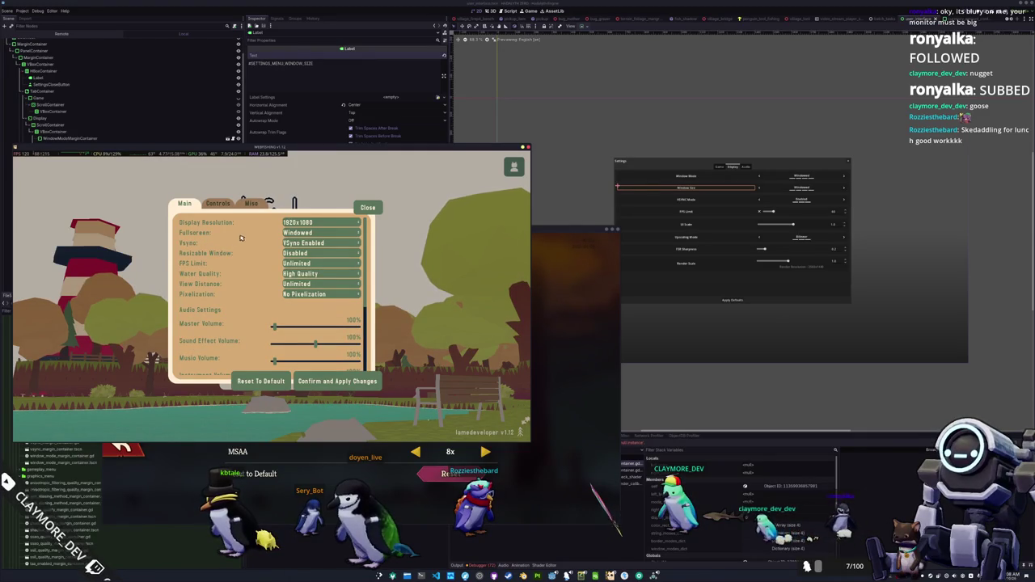
left_click(299, 223)
left_click(301, 225)
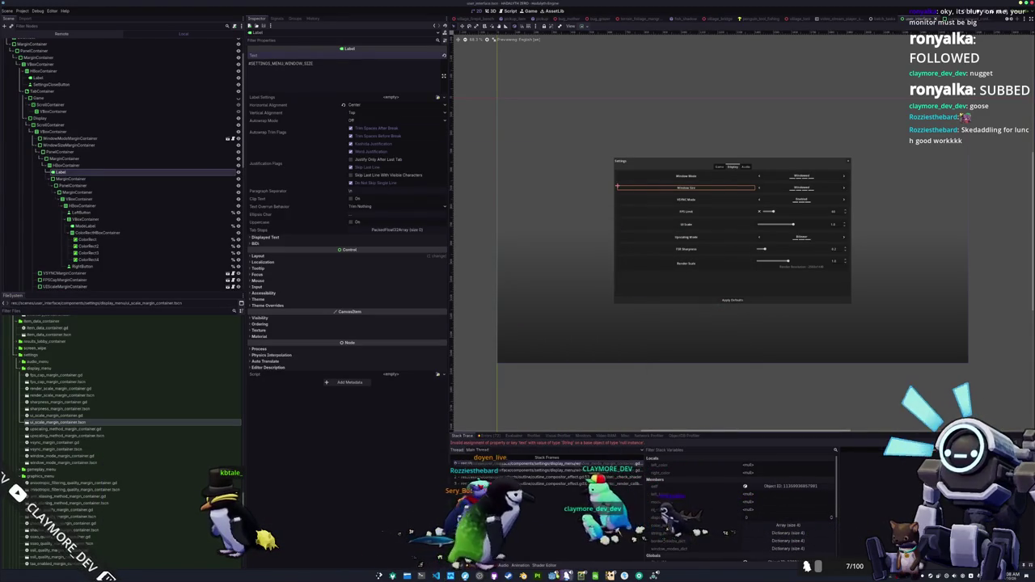
Change the entry to 'Window Resolution' with key #SETTINGS_MENU_WINDOW_RESOLUTION and paste it into the Label
key("alt+Tab")
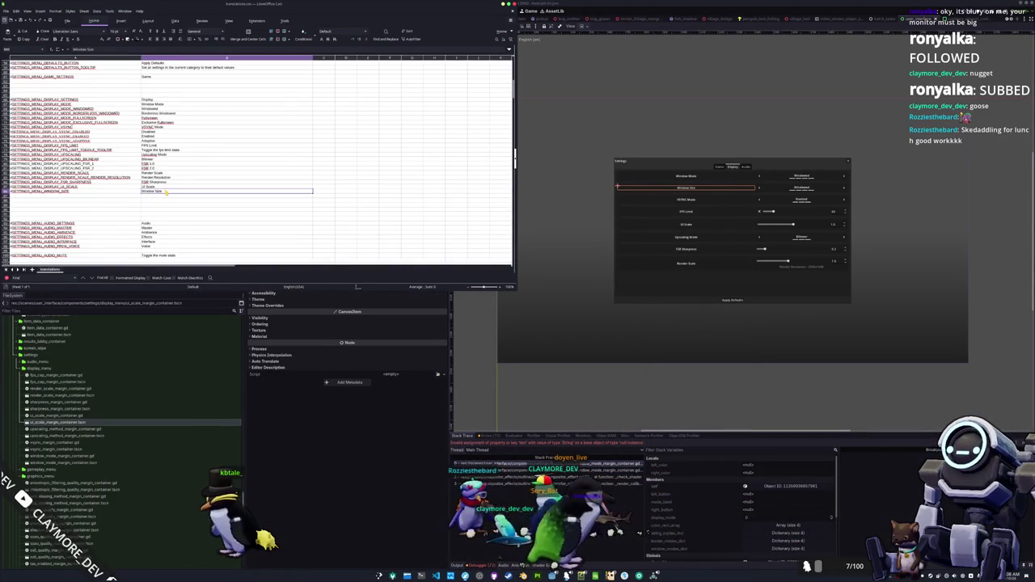
type("Window Resolution")
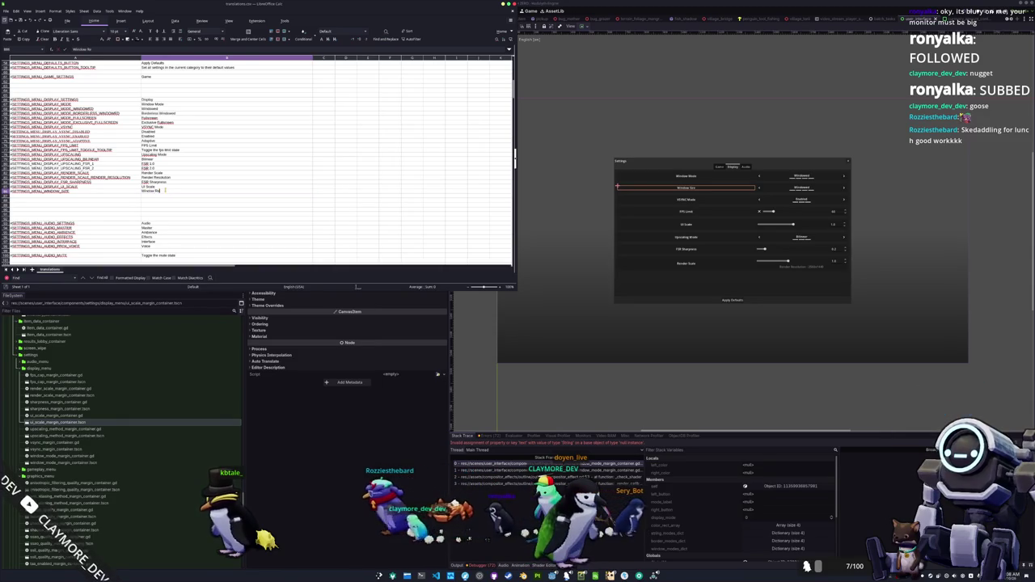
key("Return")
key("Up")
key("Left")
key("BackSpace")
key("BackSpace")
key("BackSpace")
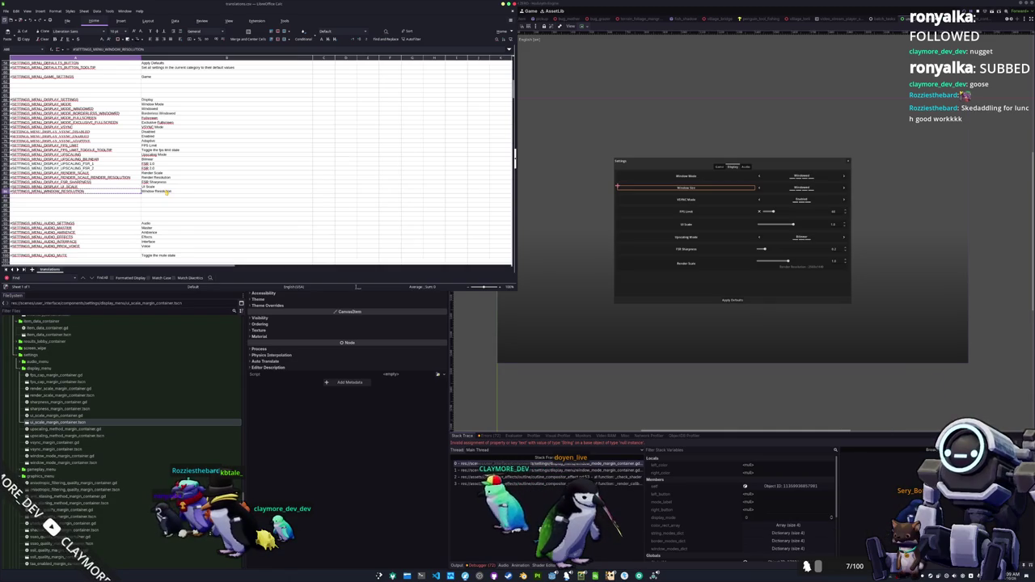
key("alt+Tab")
type("#SETTINGS_MENU_WINDOW_RESOLUTION")
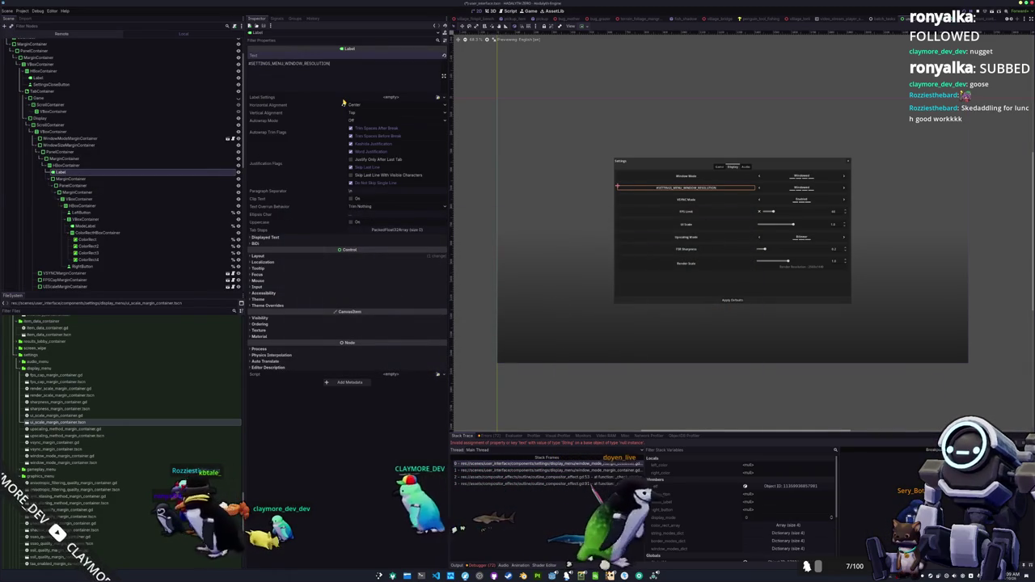
Compare the Label's new key with the spreadsheet entry and deselect the Label
key("alt+Tab")
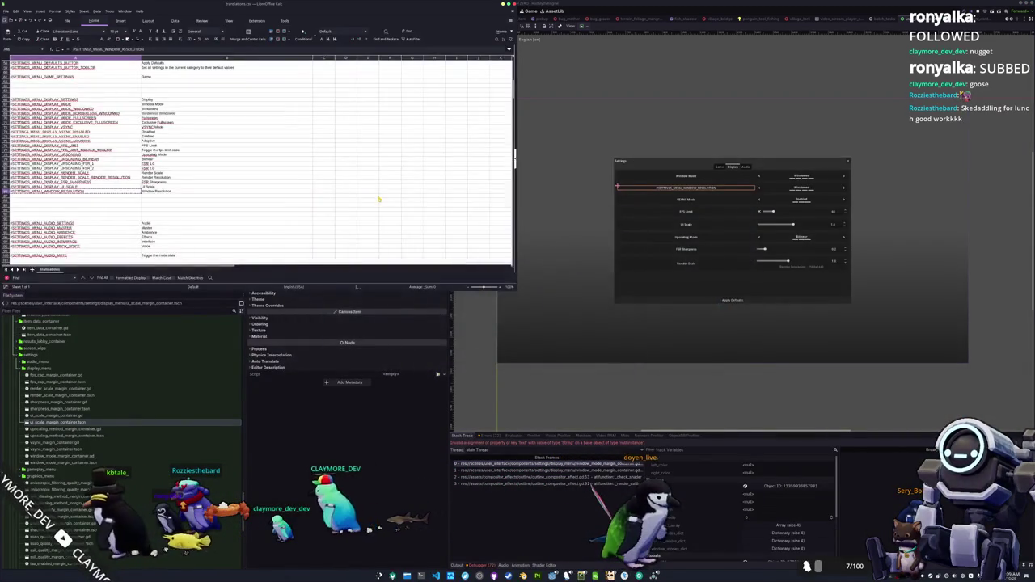
key("alt+Tab")
left_click(558, 386)
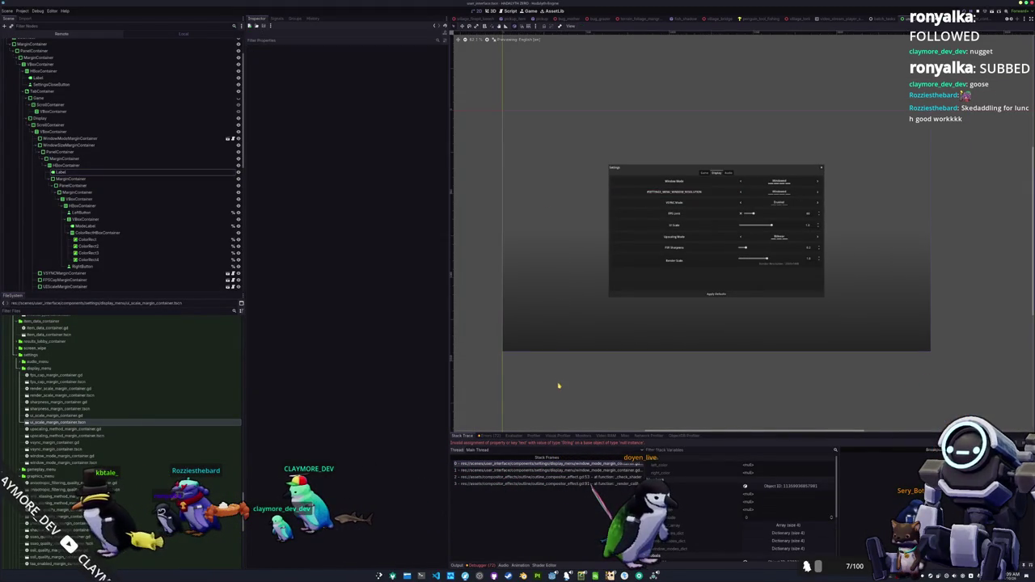
key("alt+Tab")
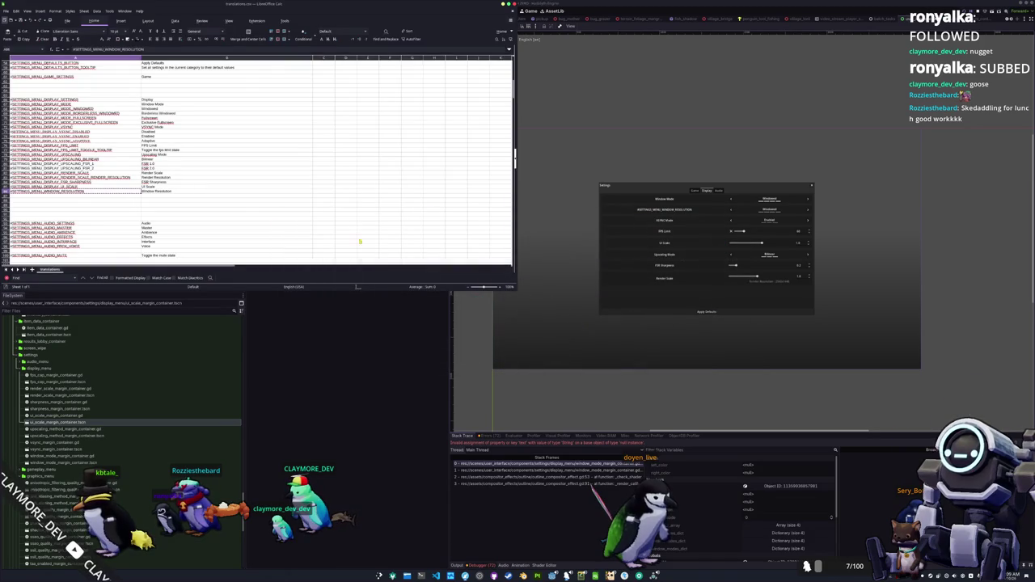
key("alt+Tab")
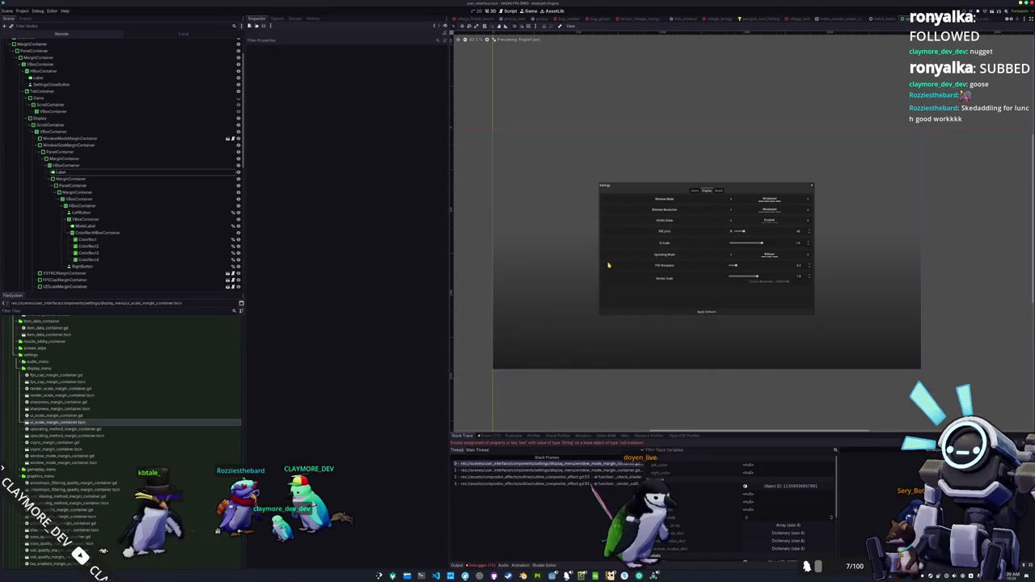
scroll(606, 267, "up", 1)
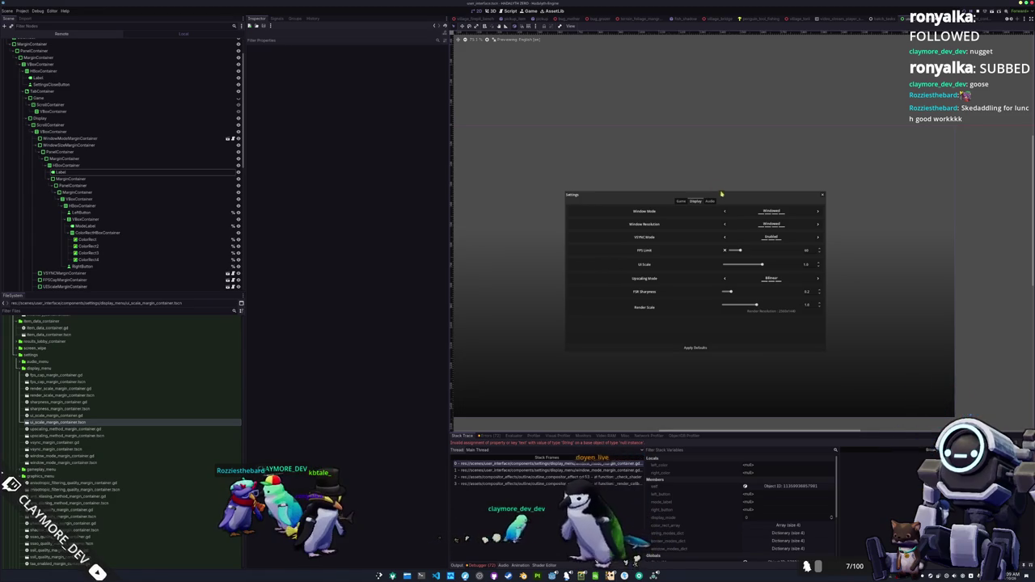
scroll(752, 259, "down", 1)
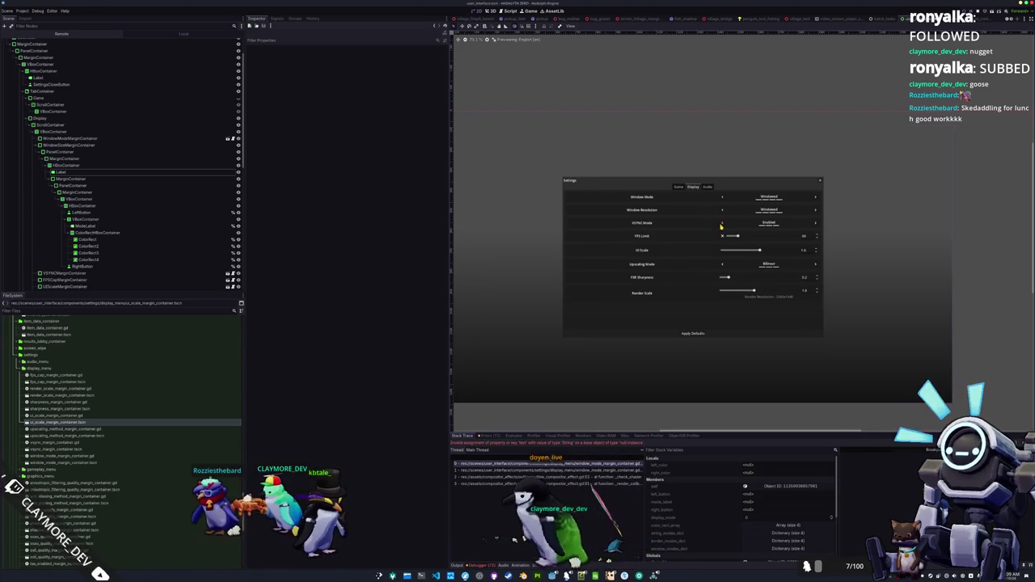
Check the preview rows down to Window Resolution, then select WindowSizeMarginContainer
left_click(761, 279)
left_click(764, 253)
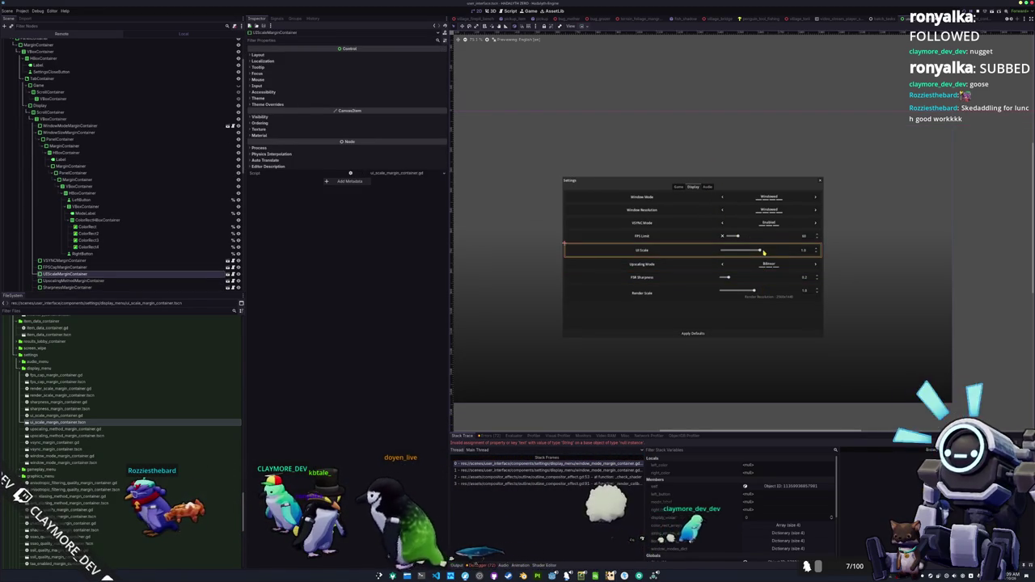
left_click(762, 239)
left_click(762, 227)
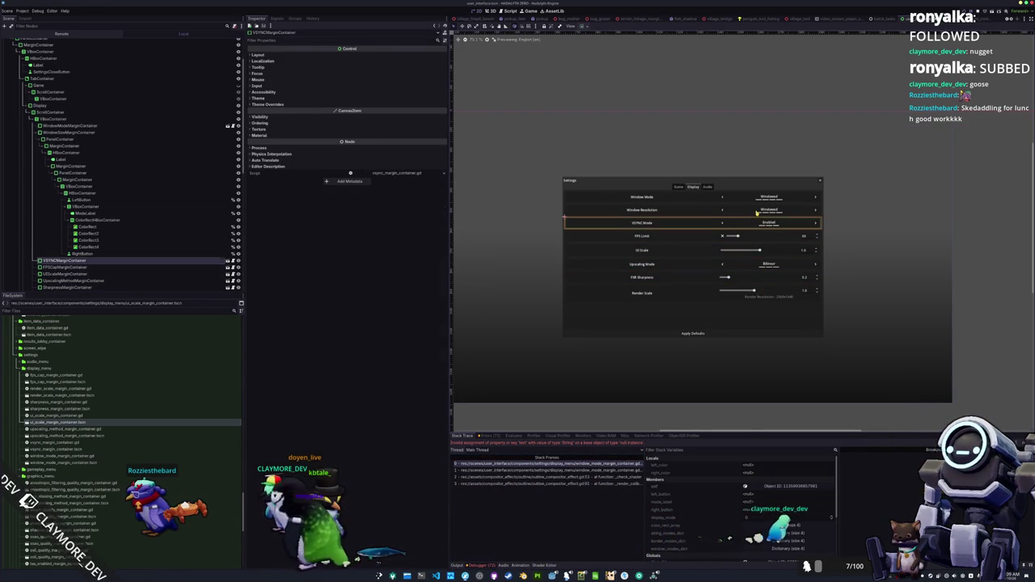
left_click(757, 213)
left_click(740, 215)
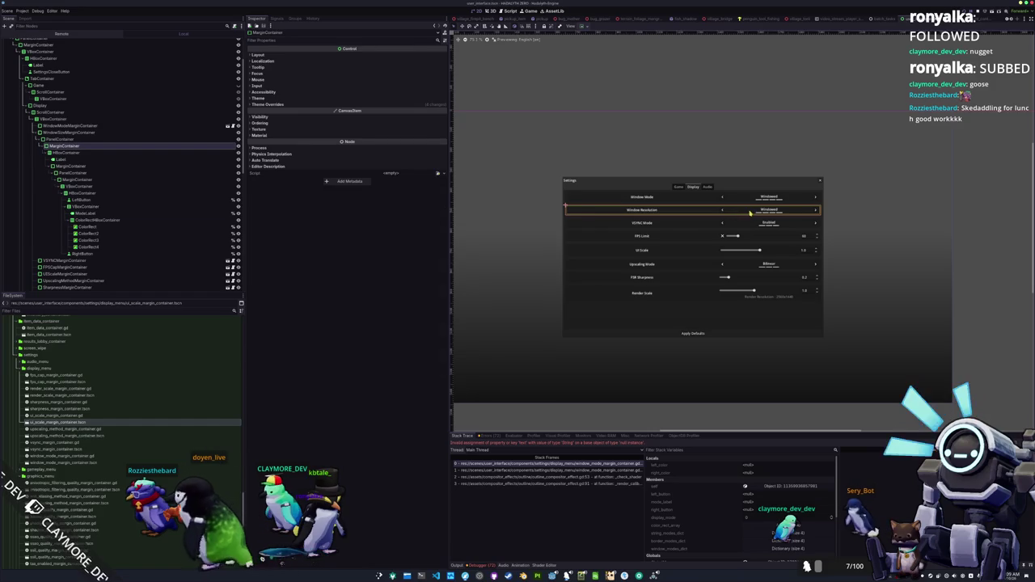
left_click(85, 133)
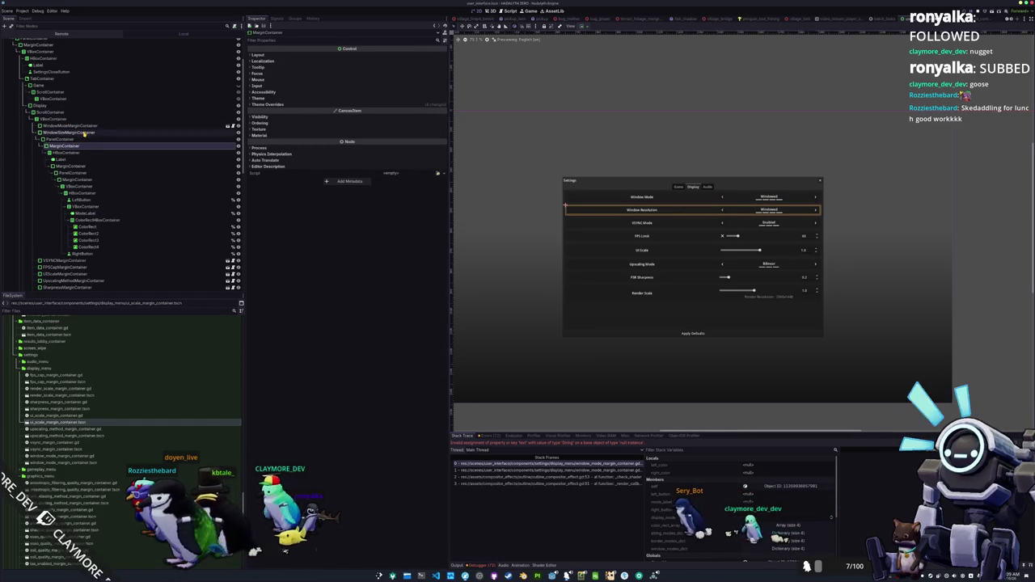
Rename WindowSizeMarginContainer to WindowResolutionMarginContainer
right_click(87, 134)
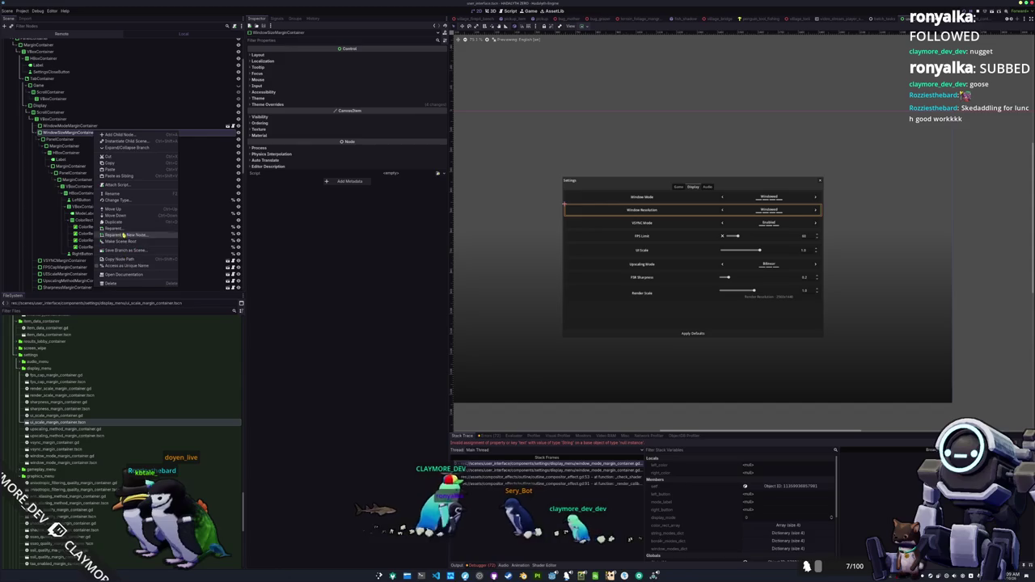
left_click(79, 134)
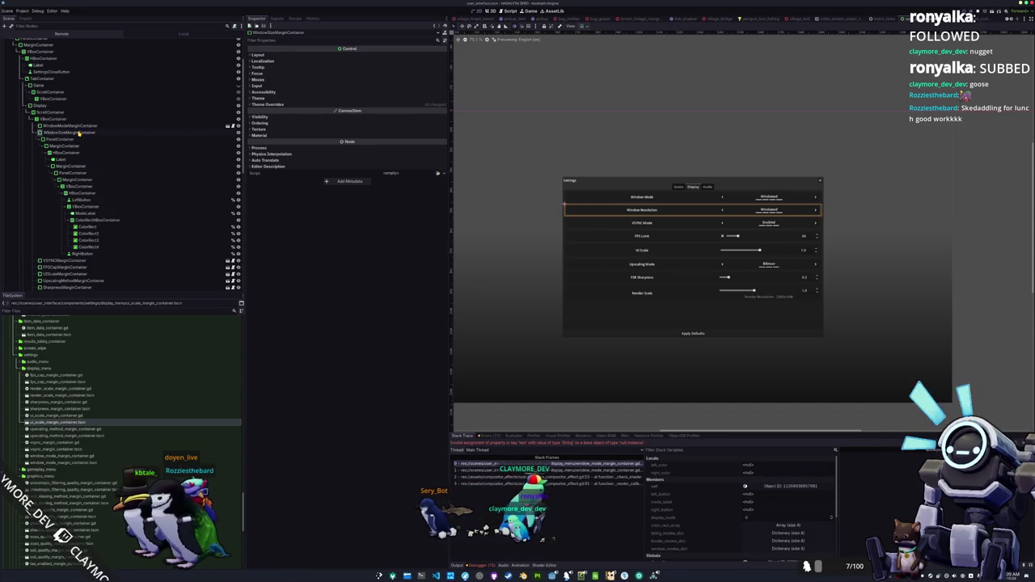
type("Resolution")
key("Return")
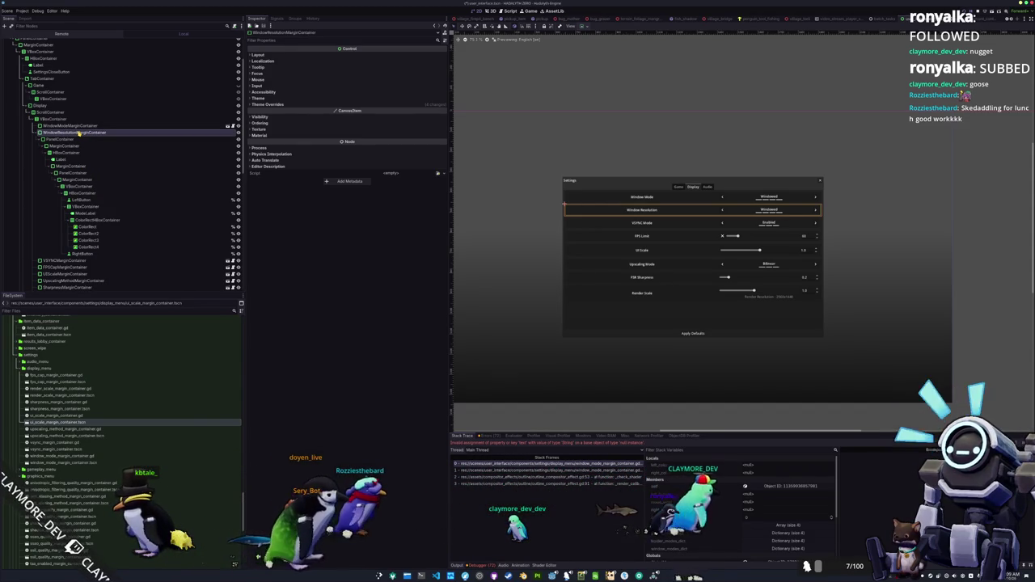
Save the branch as window_resolution_margin_container.tscn in components/settings/display_menu
right_click(79, 132)
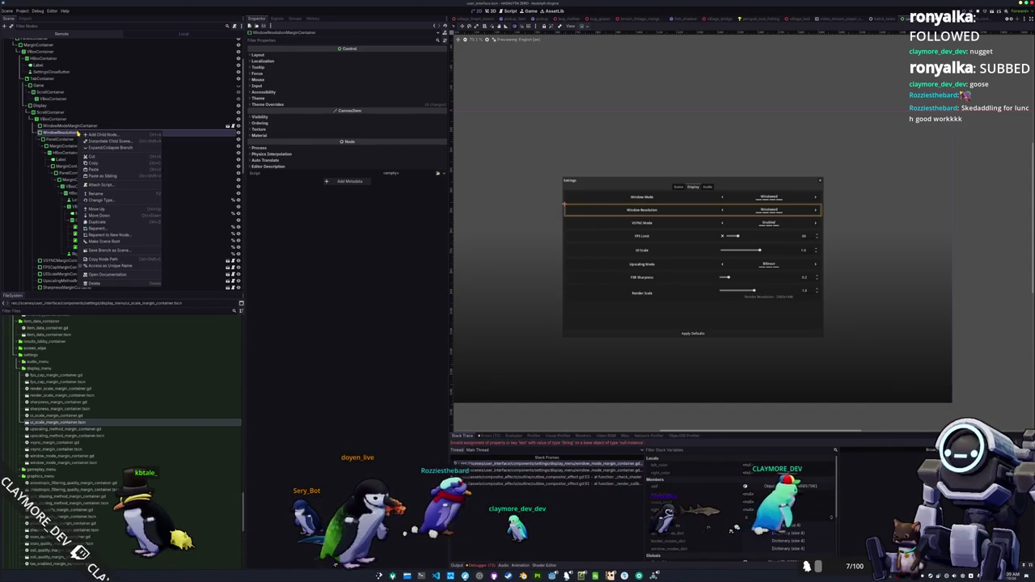
left_click(113, 239)
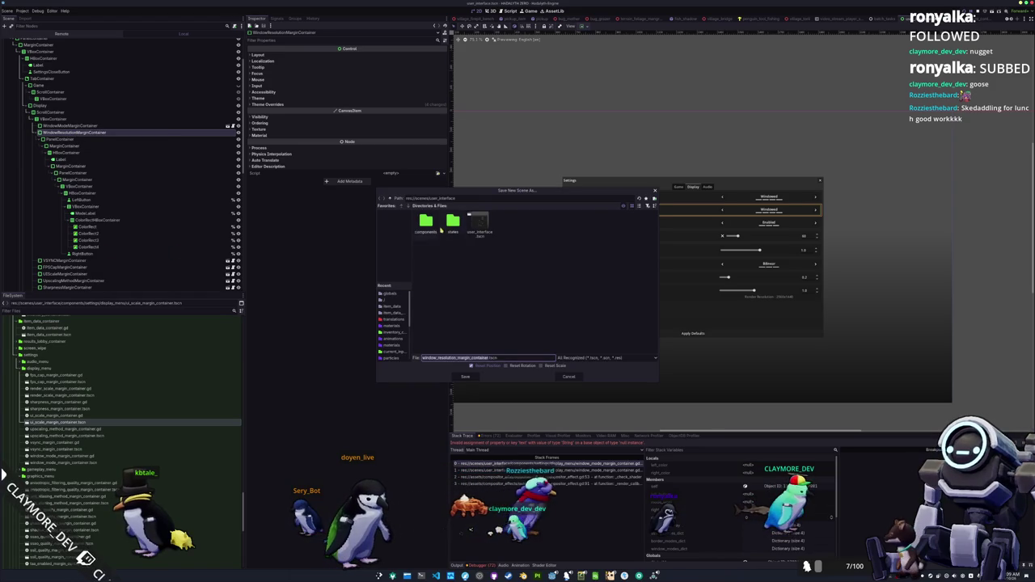
double_click(426, 224)
left_click(638, 205)
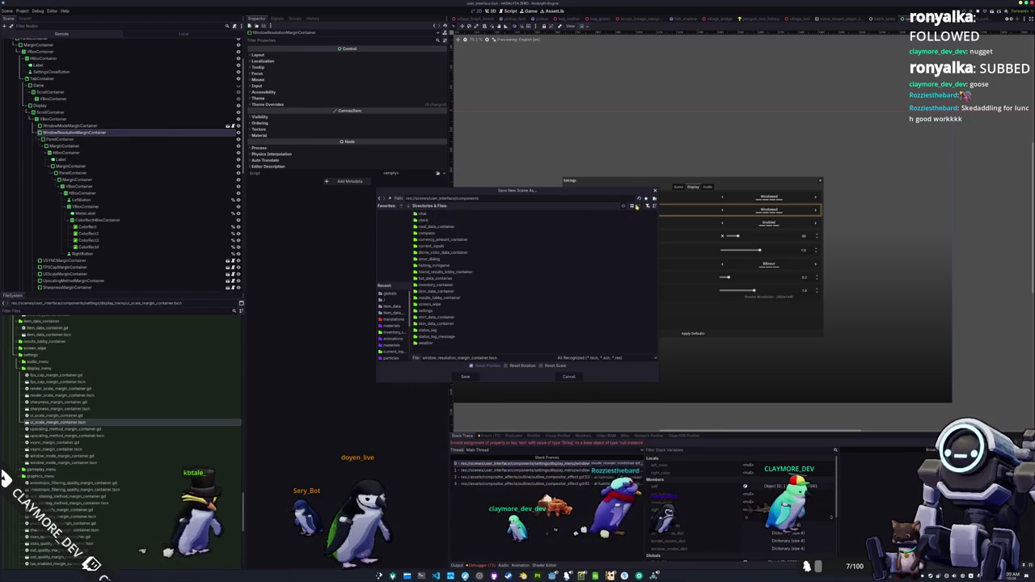
double_click(429, 311)
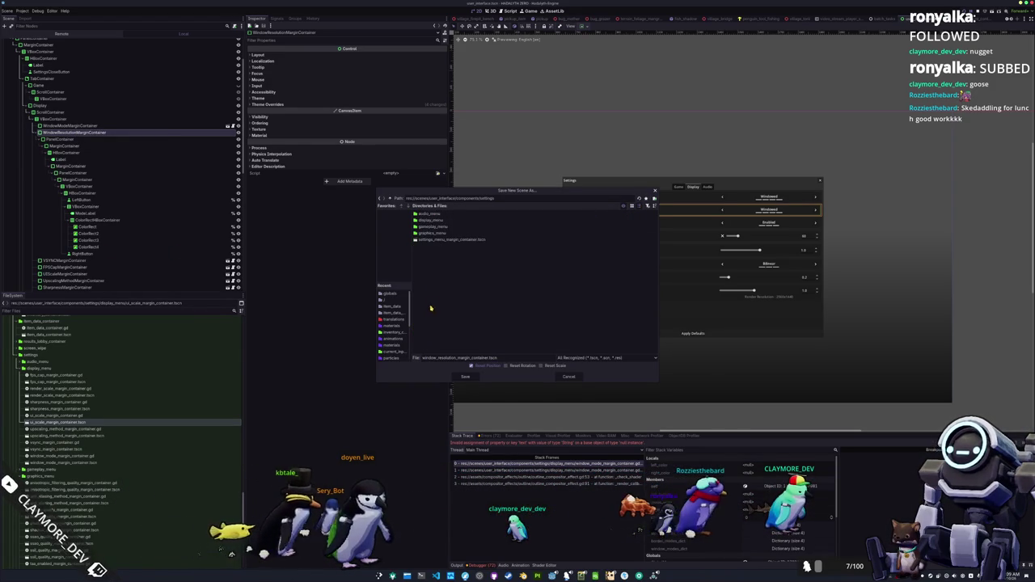
double_click(439, 221)
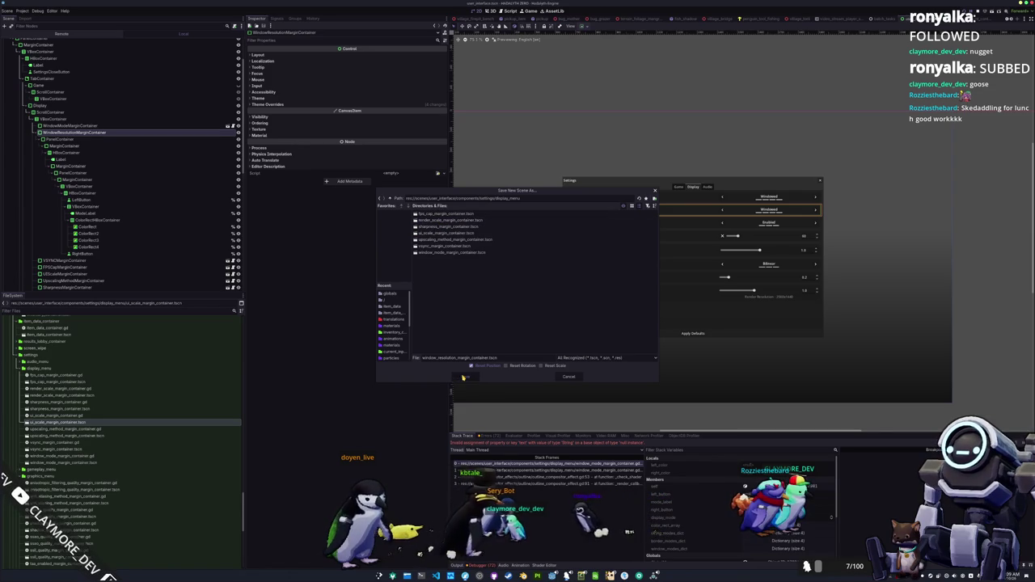
left_click(465, 377)
Open the new scene and attach a new window resolution script to its root node
left_click(228, 132)
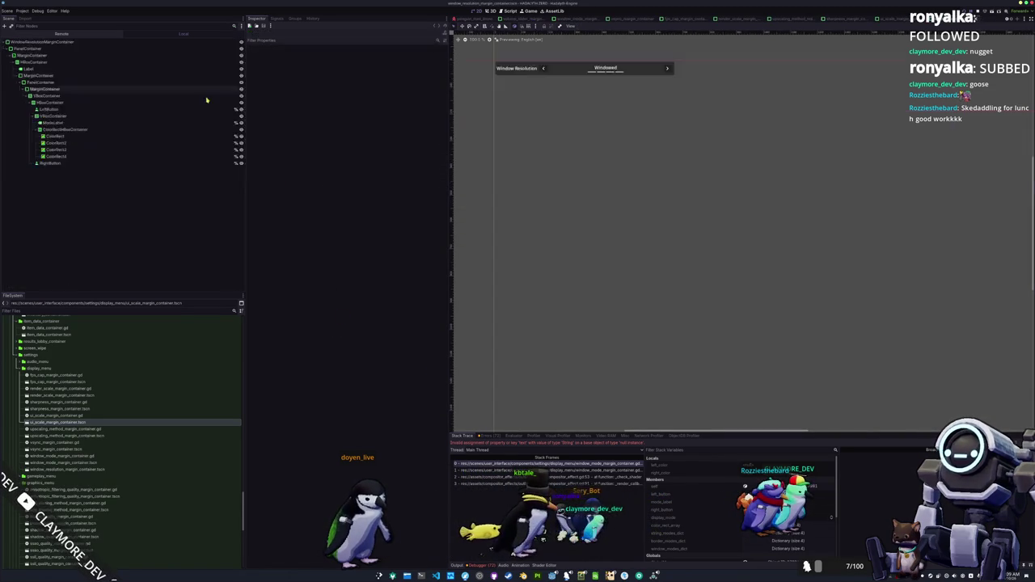
right_click(135, 42)
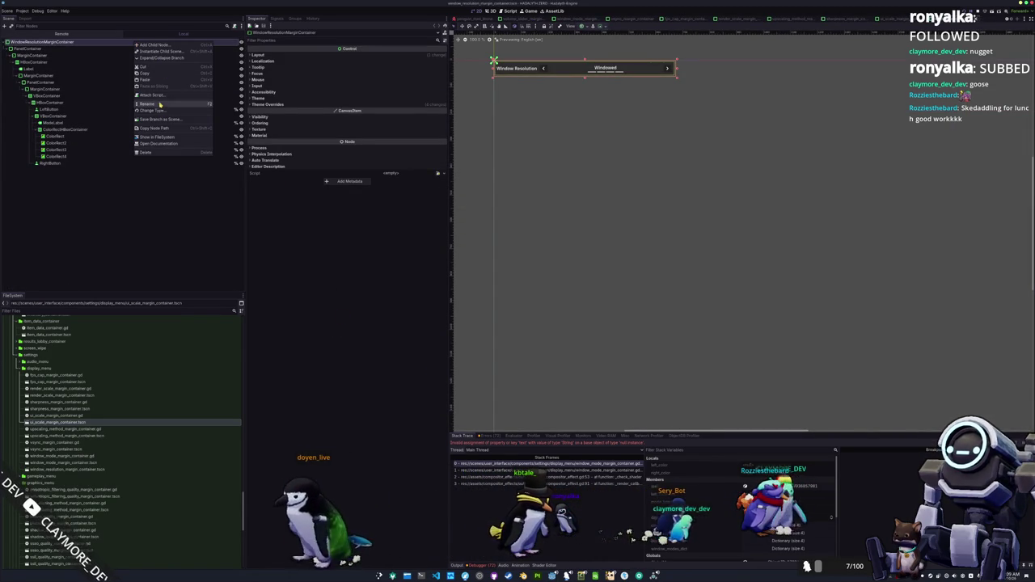
left_click(160, 97)
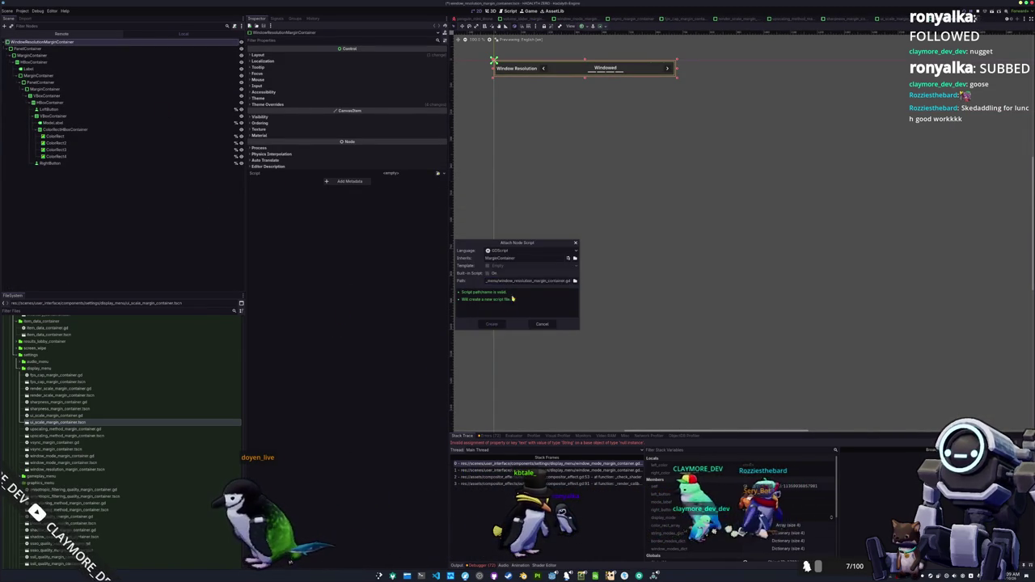
left_click(492, 324)
Delete the arrow buttons and mode label, adding an OptionButton under the HBoxContainer
left_click_drag(548, 113, 574, 250)
scroll(555, 185, "up", 2)
left_click(552, 180)
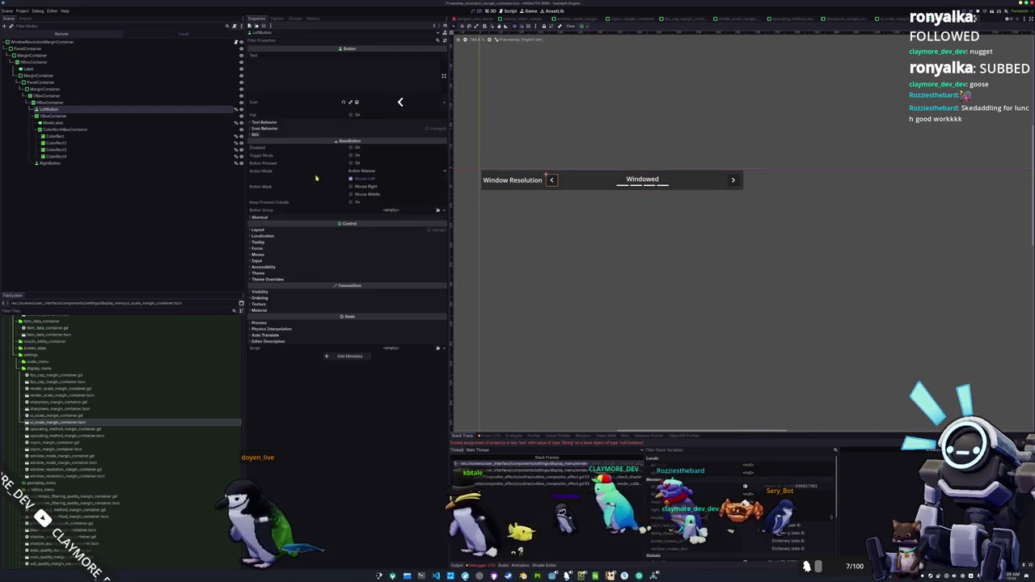
left_click(51, 164, "shift")
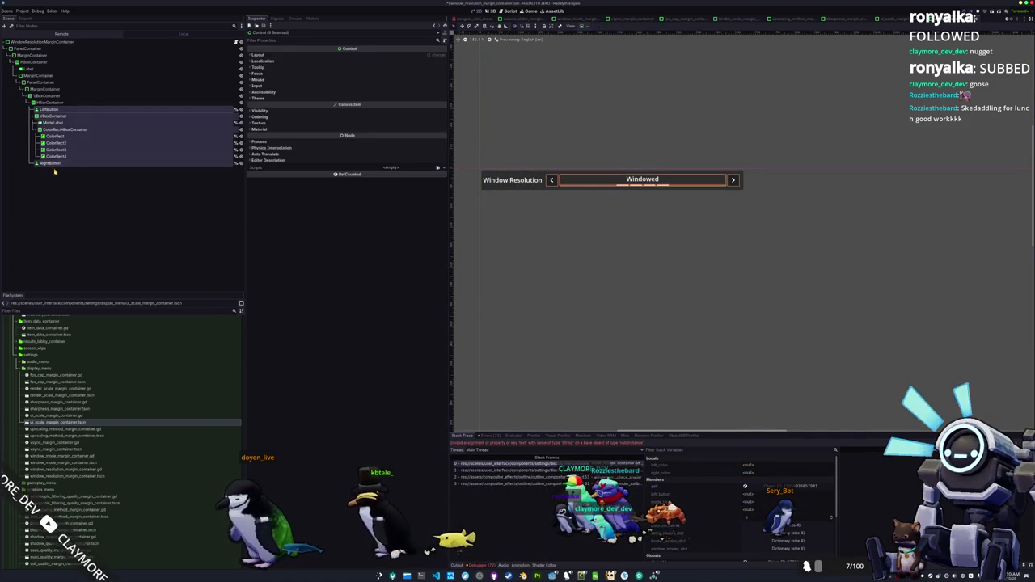
key("Return")
key("ctrl+a")
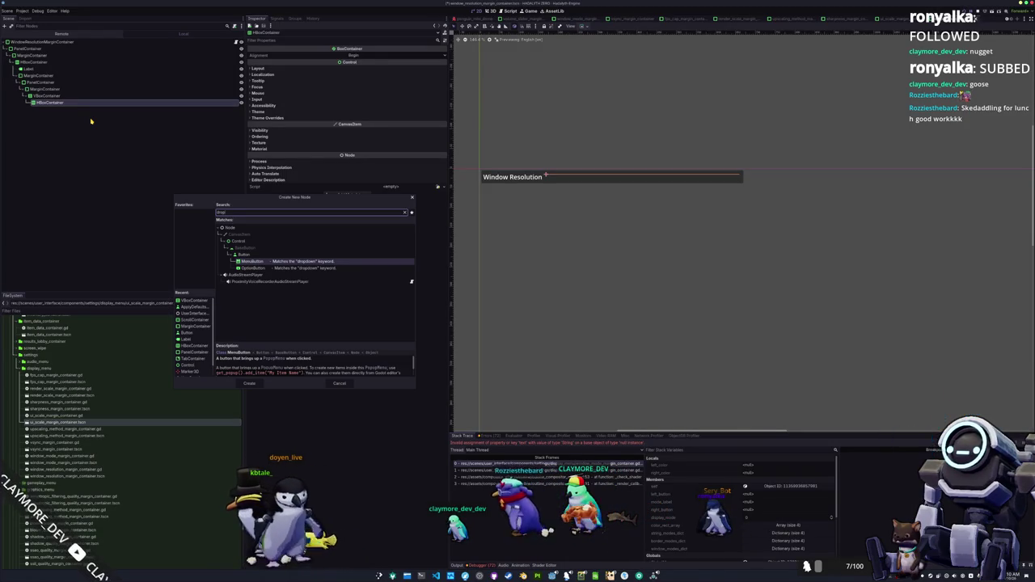
key("Down")
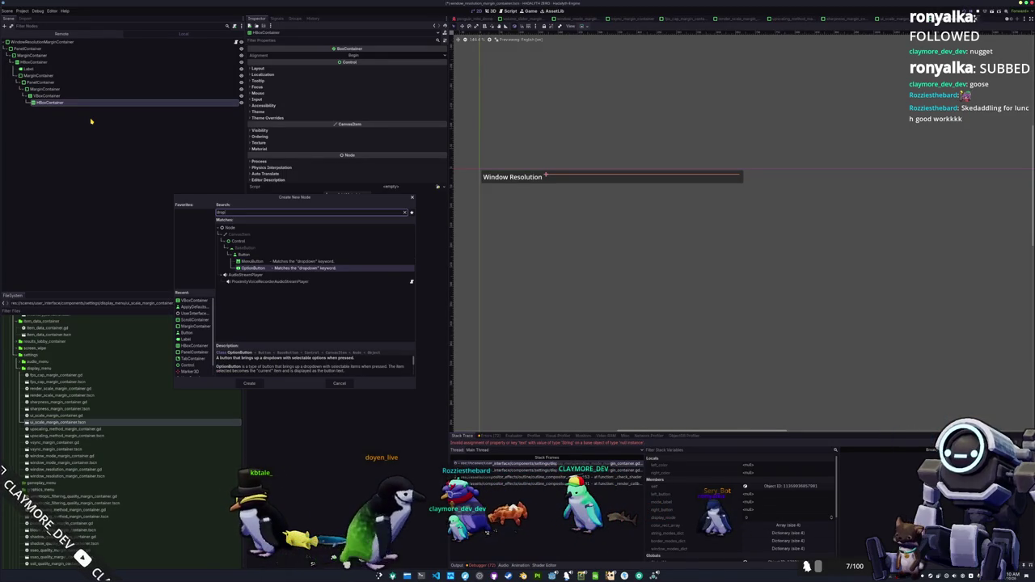
key("Return")
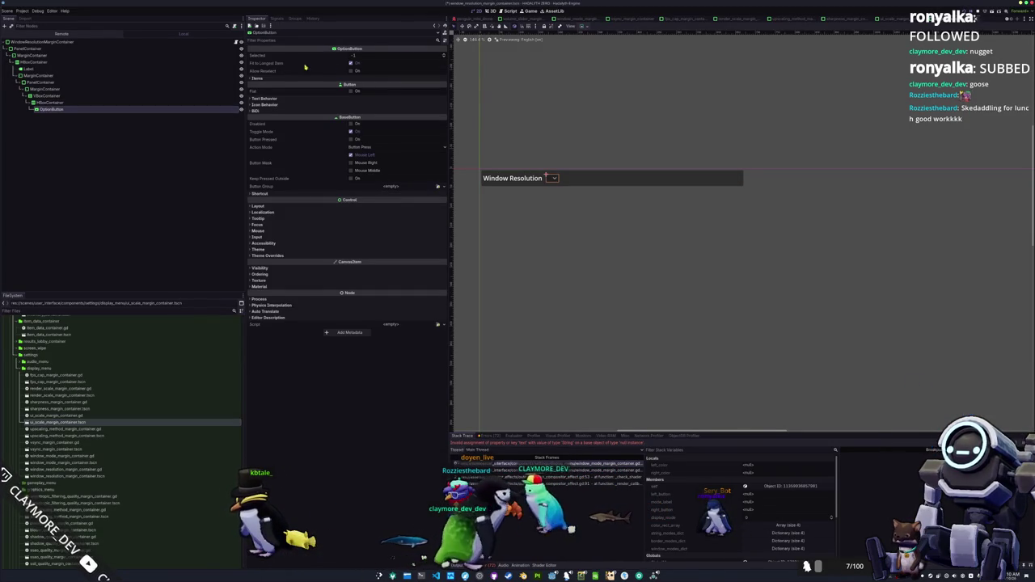
Set the OptionButton's horizontal sizing to Expand so it fills the row
left_click(585, 26)
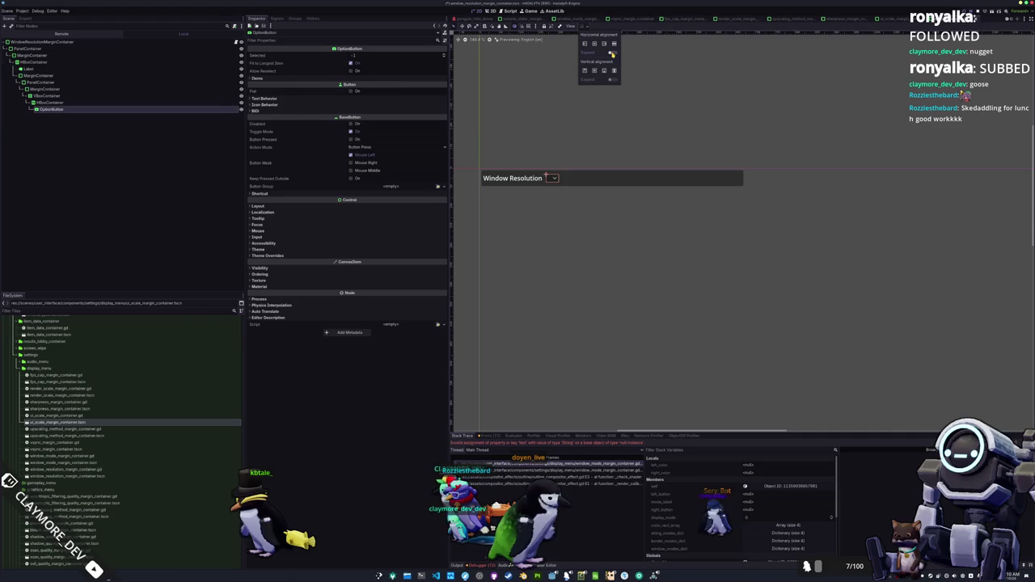
left_click(599, 231)
left_click_drag(621, 183, 607, 202)
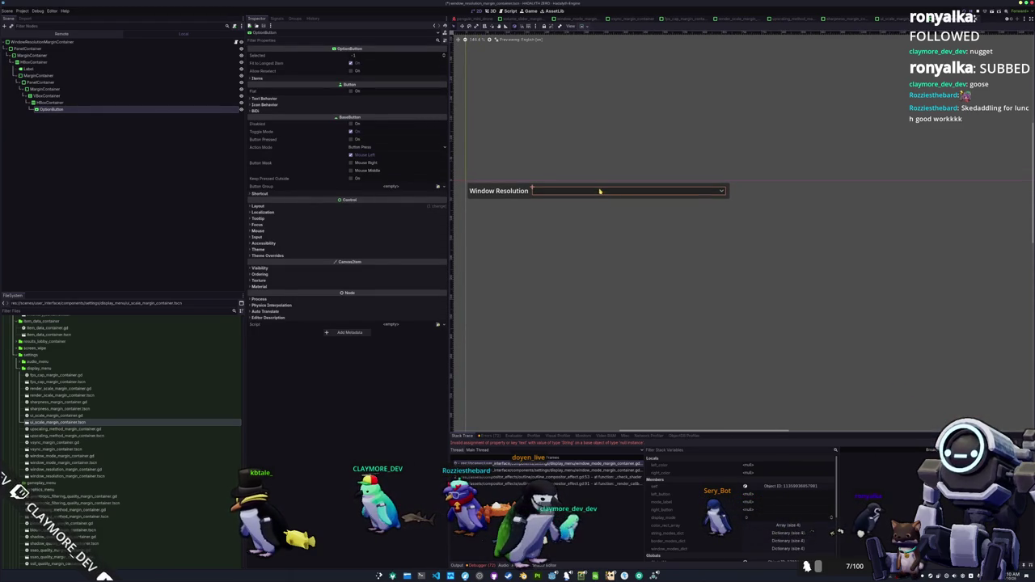
left_click(362, 78)
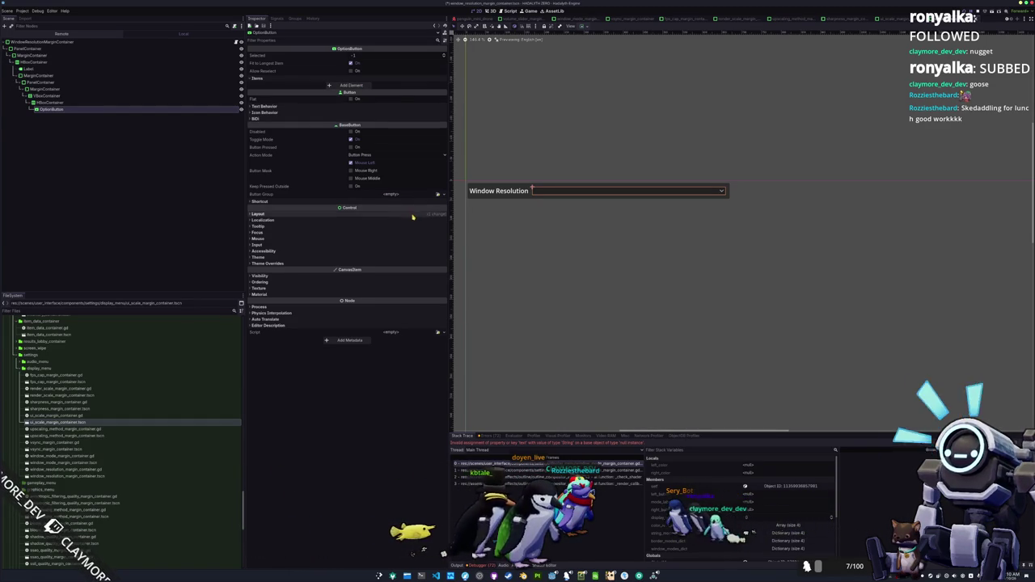
left_click(267, 214)
left_click(330, 275)
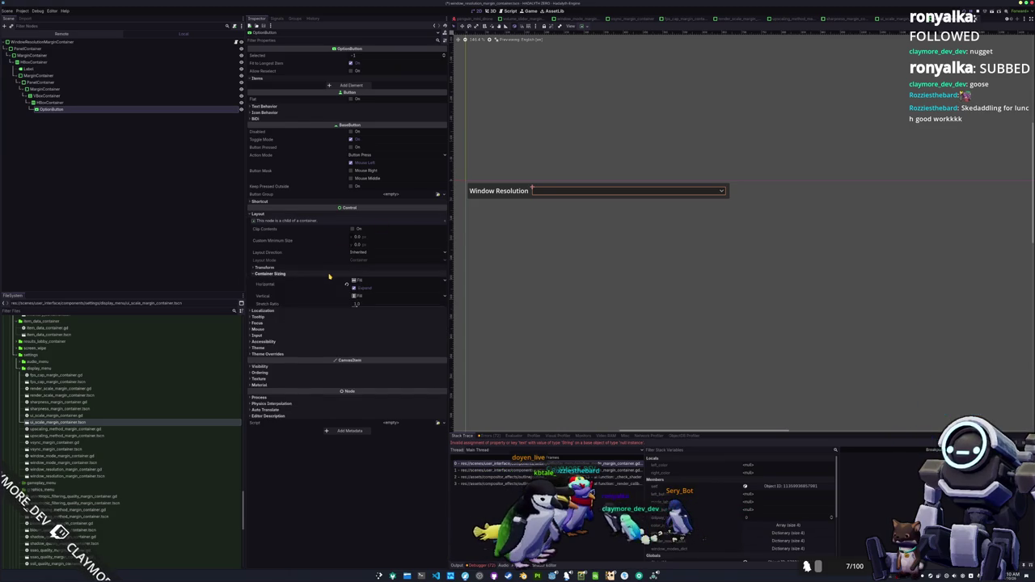
left_click(330, 275)
left_click(320, 213)
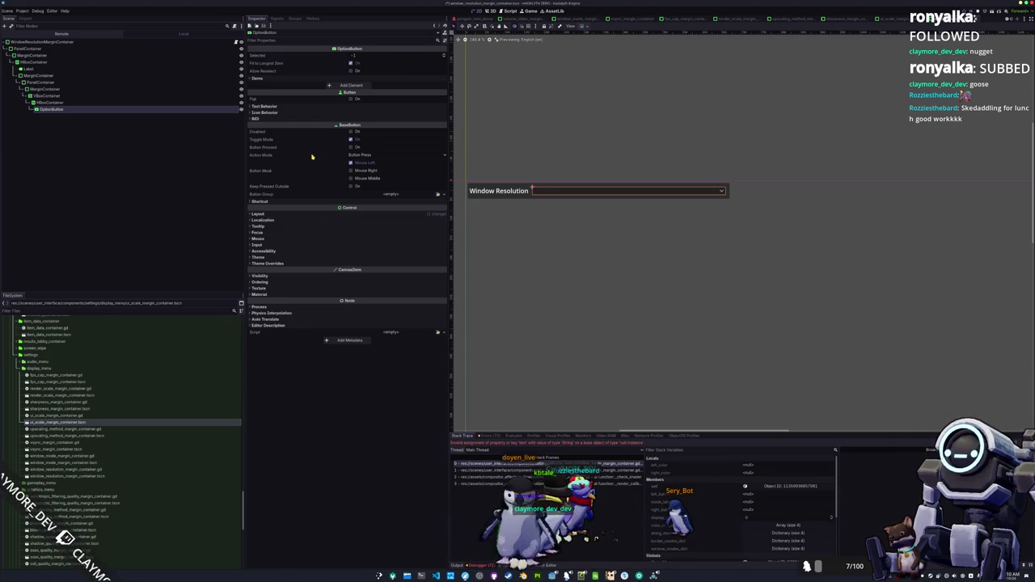
left_click(320, 116)
left_click(307, 118)
left_click(291, 119)
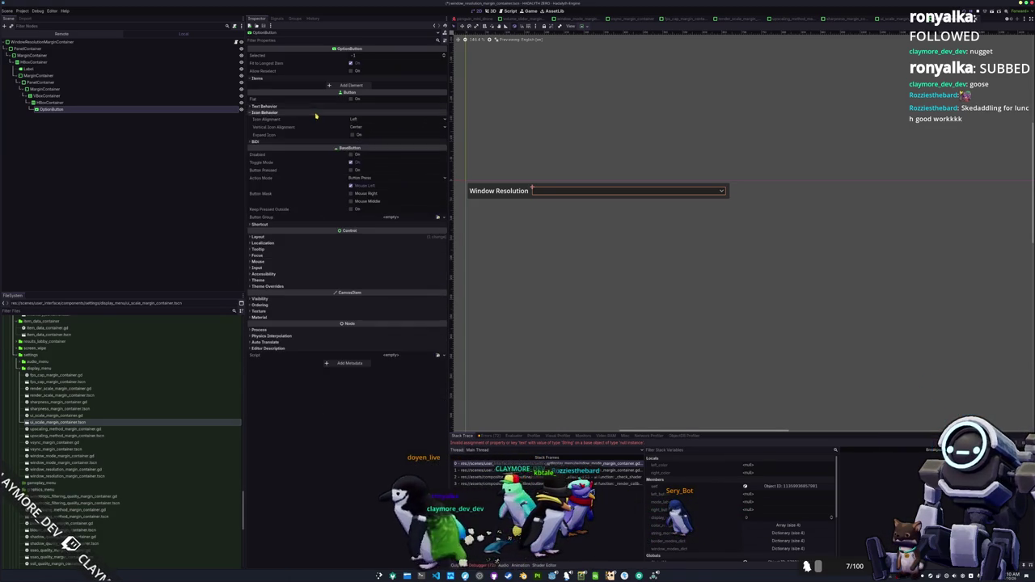
left_click(277, 119)
Give the OptionButton unique-name access and rename it WindowResolutionOptionButton
right_click(173, 108)
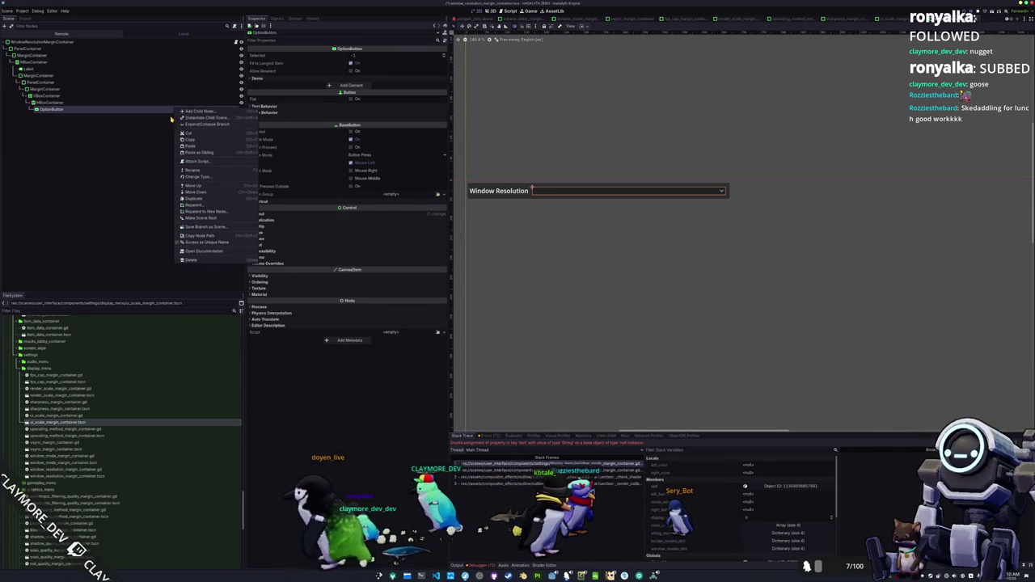
left_click(185, 244)
type("WindowRes")
key("Return")
type("olution")
key("Return")
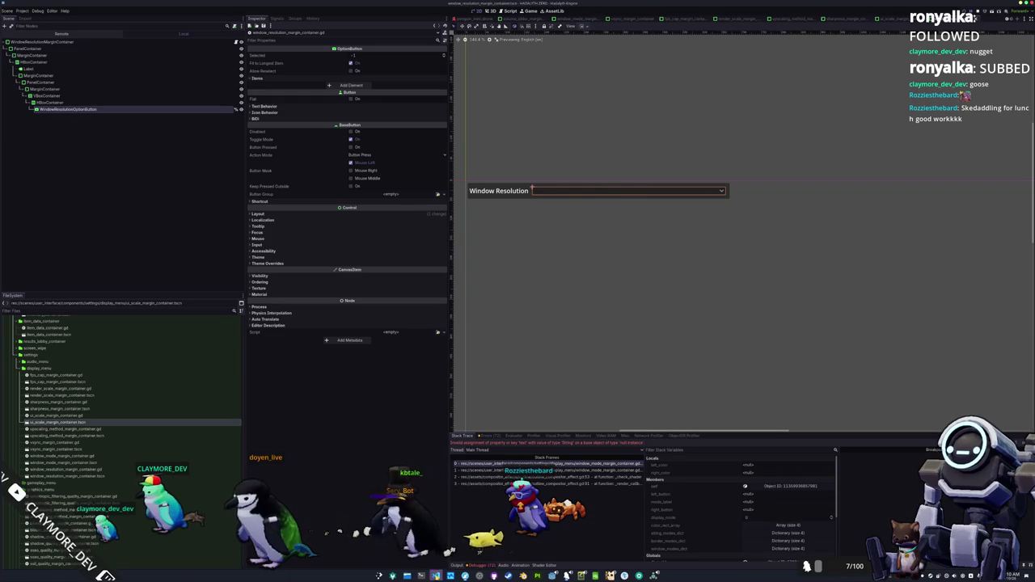
key("alt+Tab")
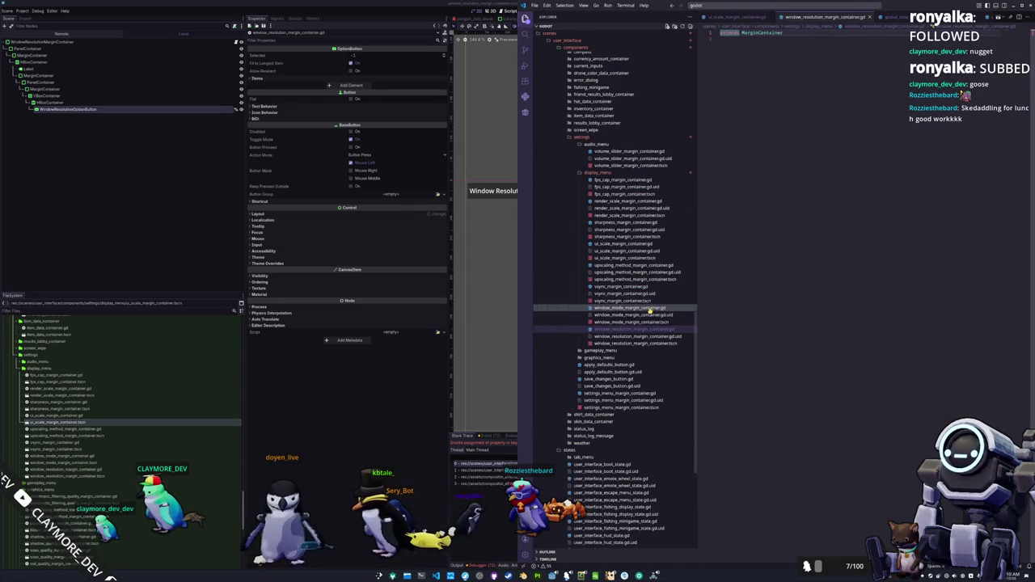
Copy the window mode script's code into window_resolution_margin_container.gd and change the class name from Mode to Resolution
left_click(651, 308)
key("ctrl+a")
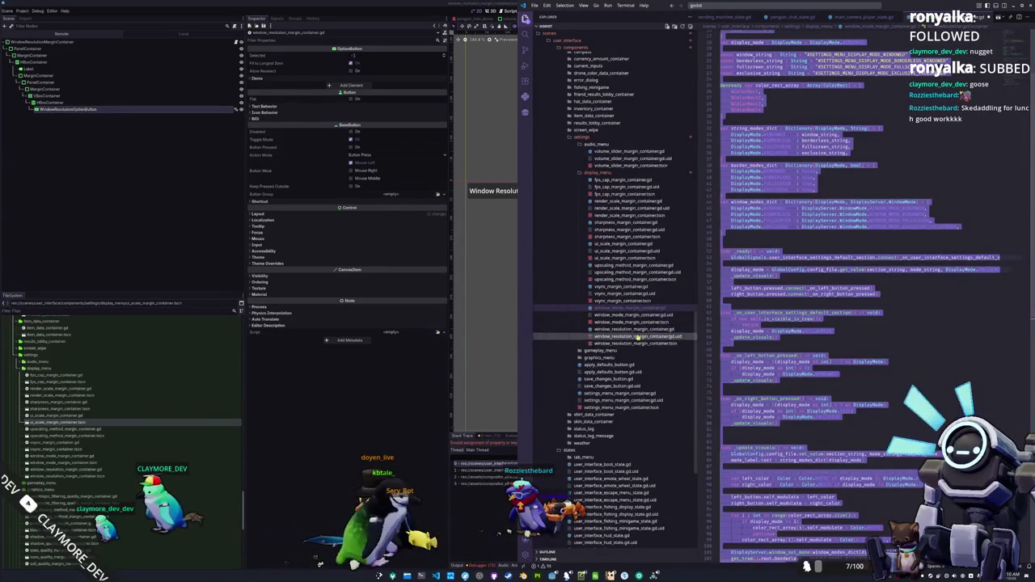
left_click(637, 329)
key("ctrl+v")
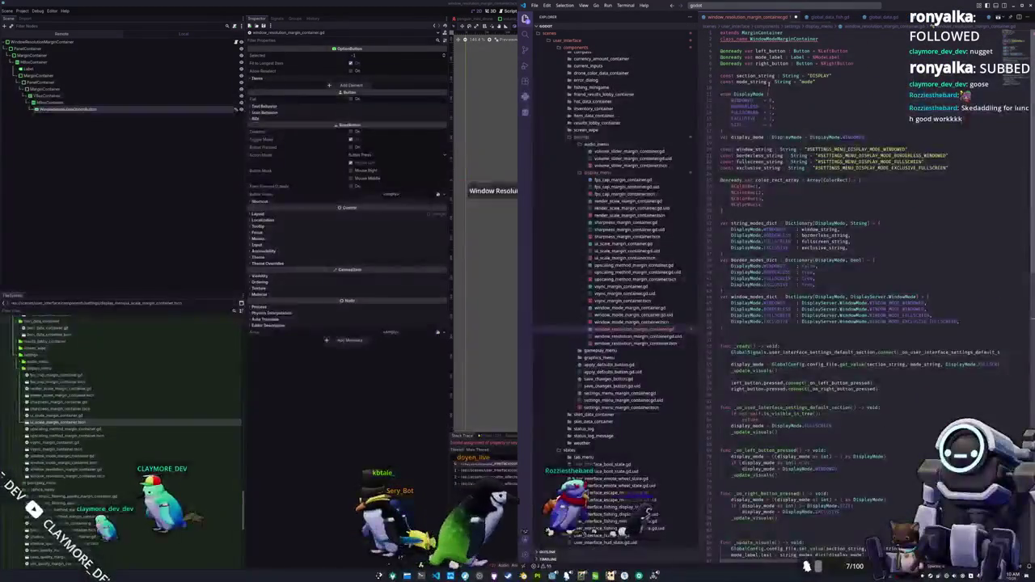
left_click_drag(764, 39, 776, 39)
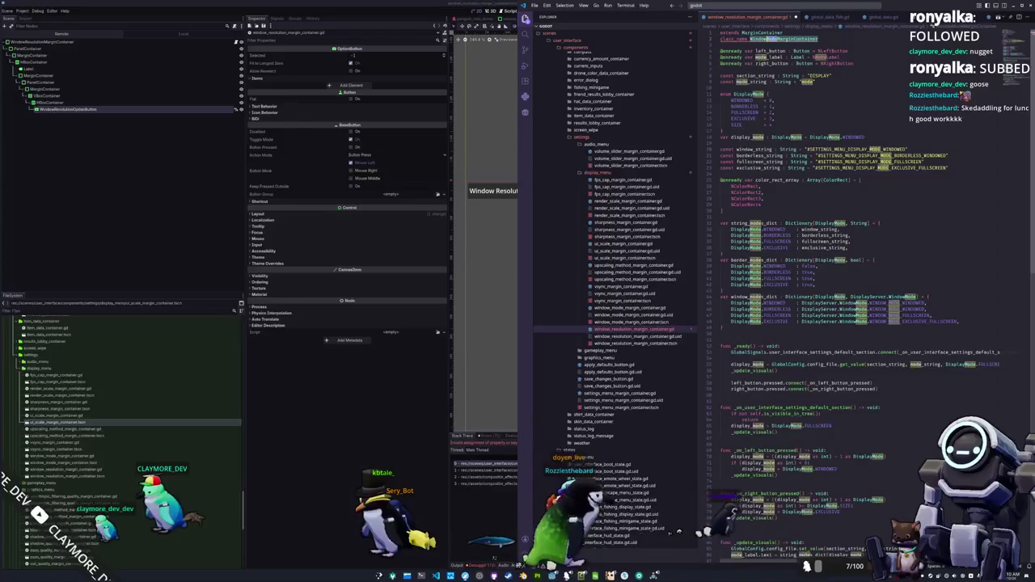
type("Resolution")
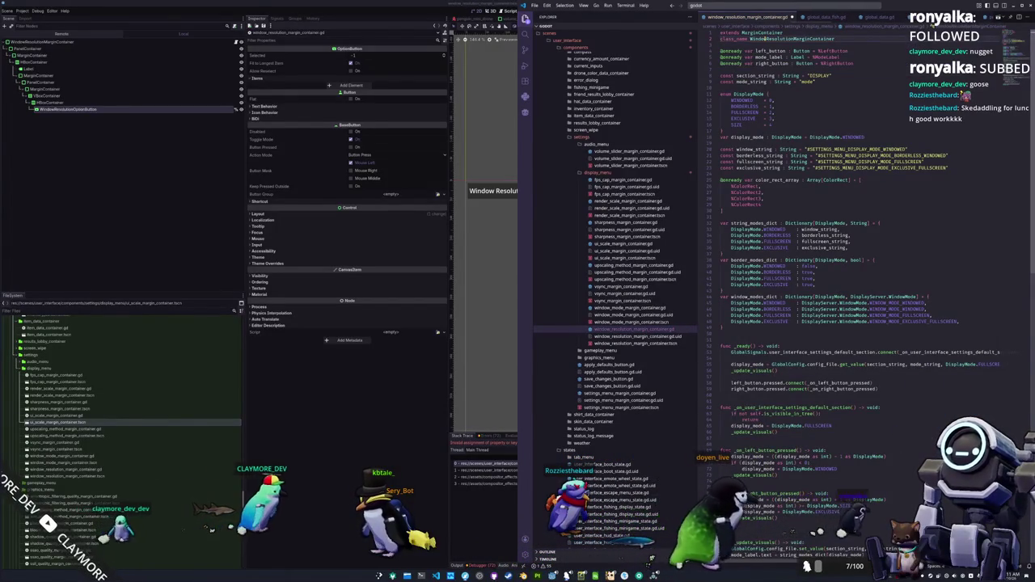
left_click_drag(720, 50, 720, 63)
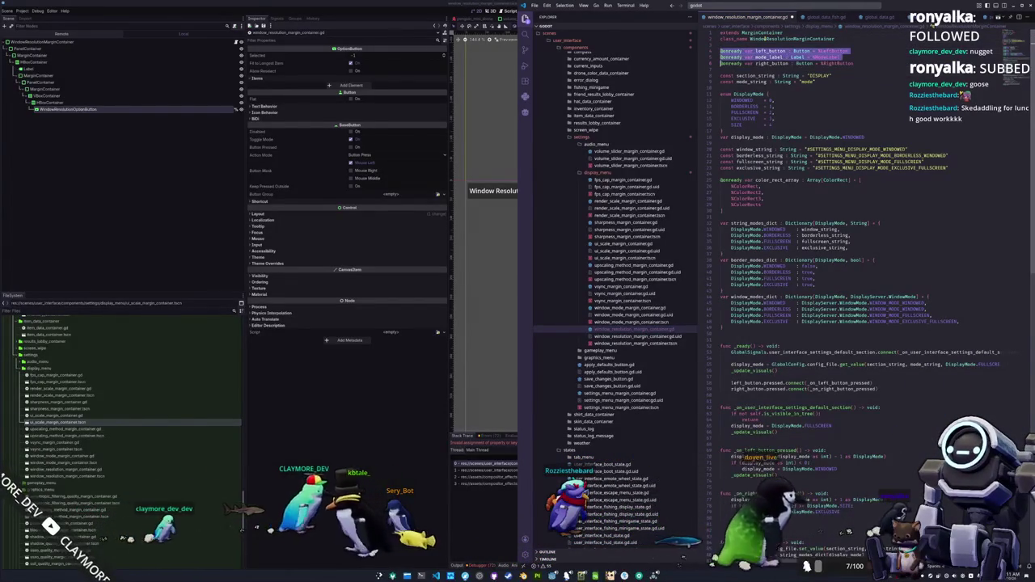
key("ctrl+x")
type("@onready var option")
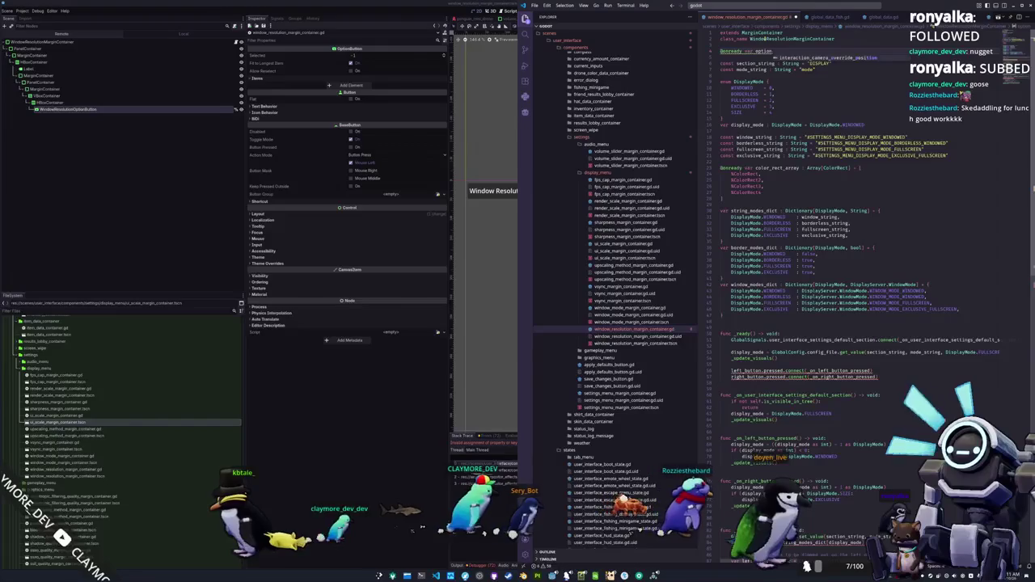
type("_button : ")
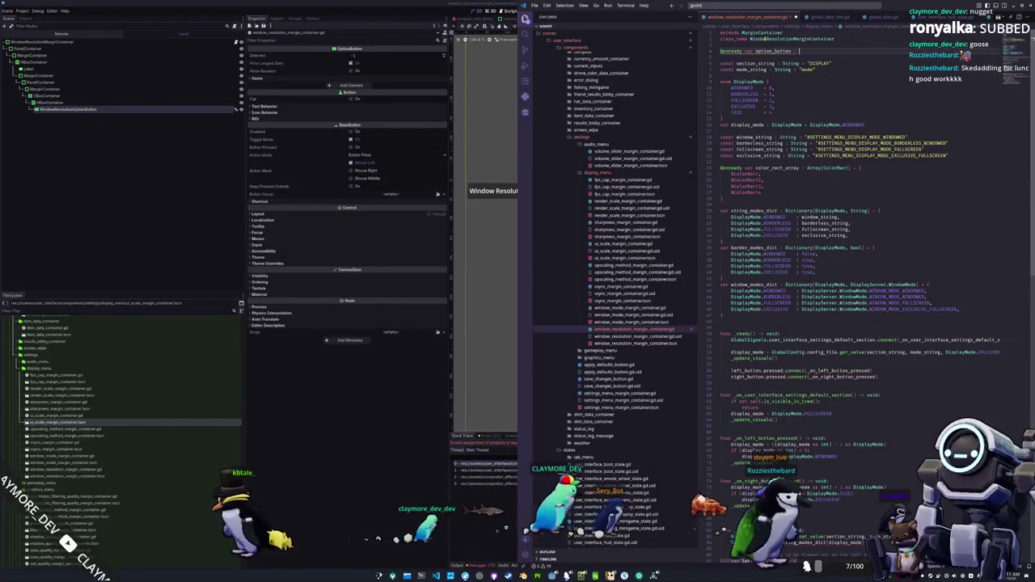
type("OptionButton = %WindowResolutionOptionButton")
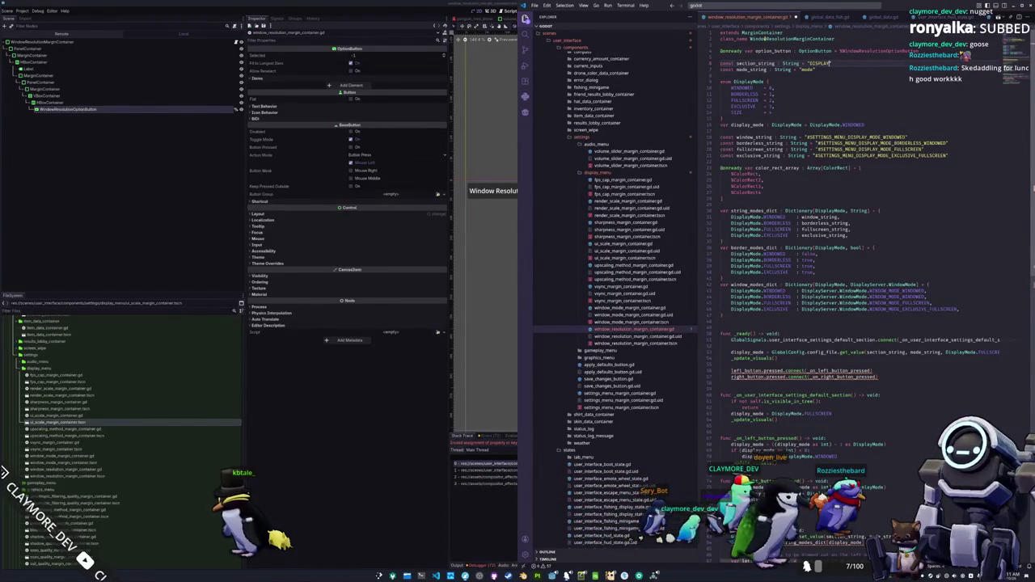
key("ctrl+shift+Left")
key("BackSpace")
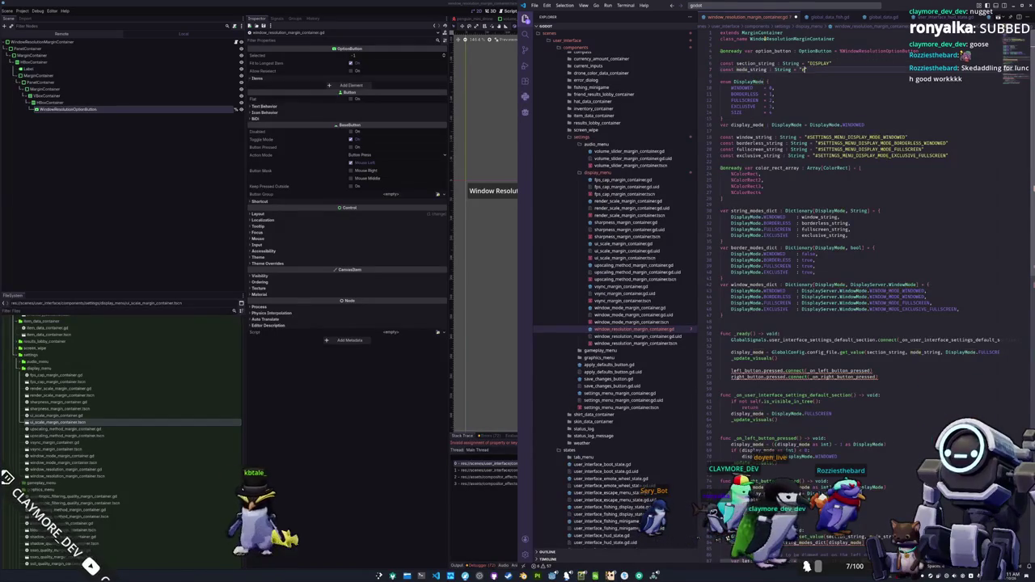
left_click(779, 69)
type("resolution")
Delete the DisplayMode enum, display_mode line, string constants and mode dictionaries
key("Down")
key("Down")
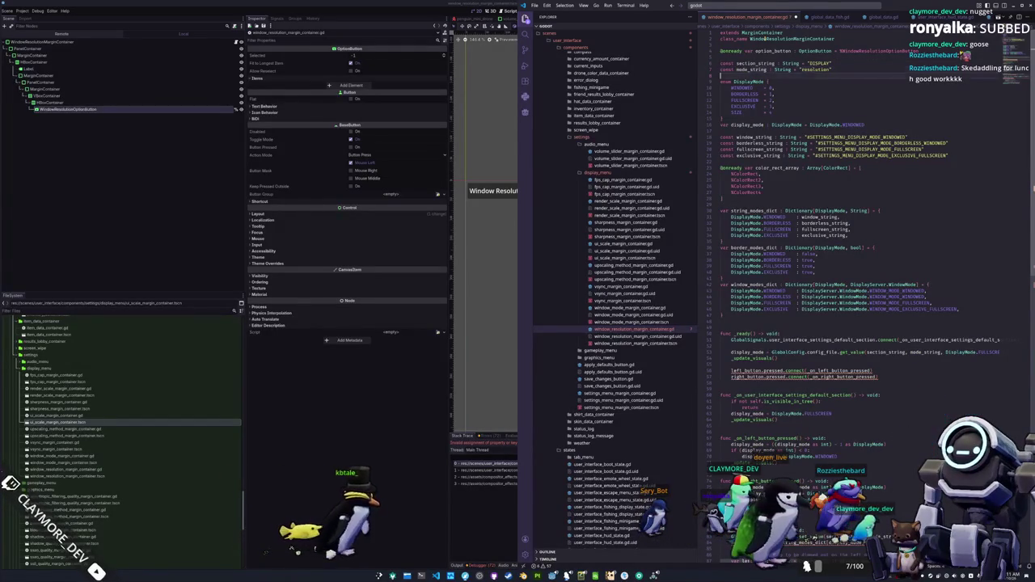
key("shift+Down")
key("shift+Down")
key("shift+Down")
key("shift+Down")
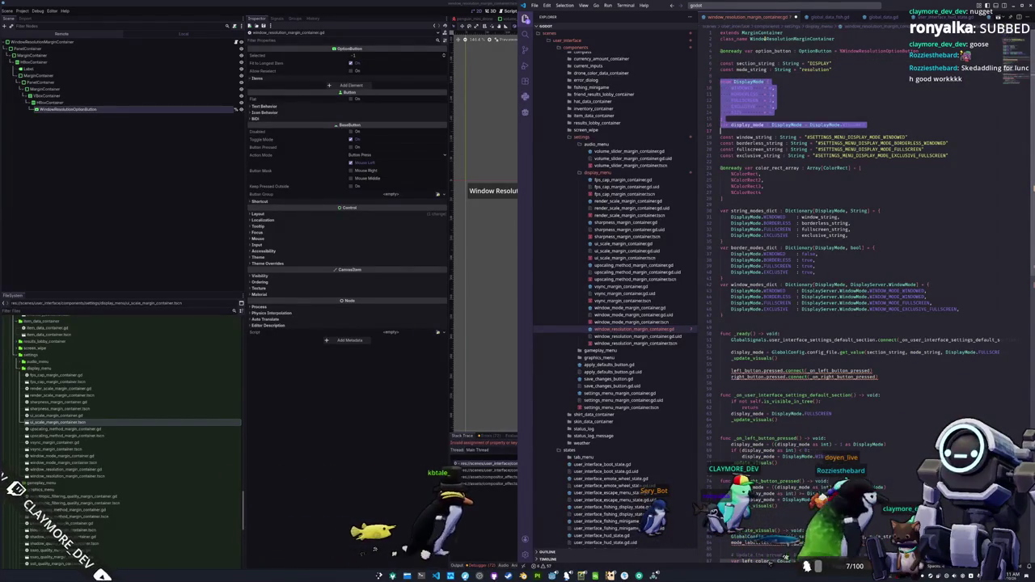
key("ctrl+x")
key("shift+Down")
key("shift+Down")
key("shift+Down")
key("shift+Down")
key("shift+Down")
key("shift+Down")
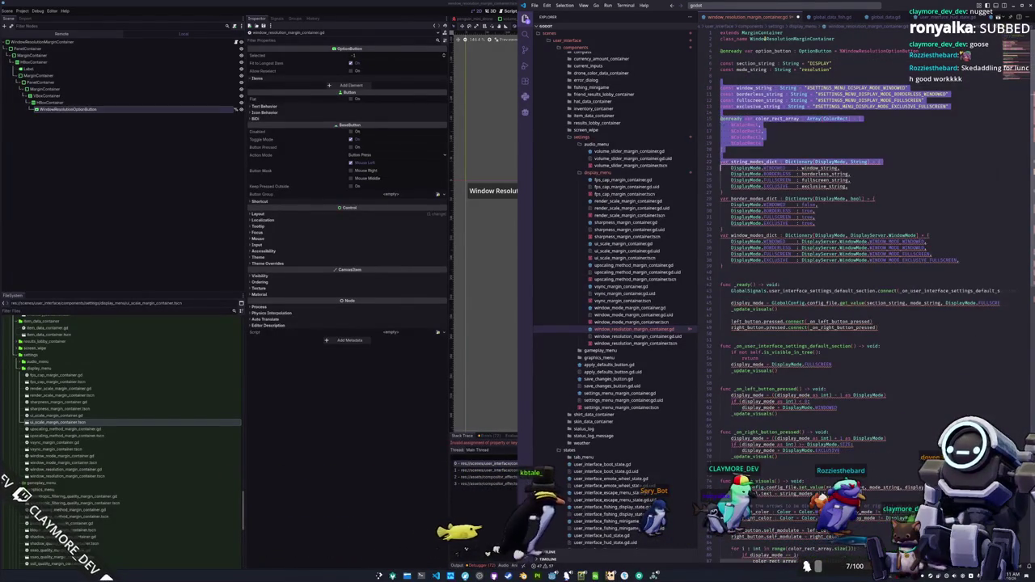
key("ctrl+x")
key("Delete")
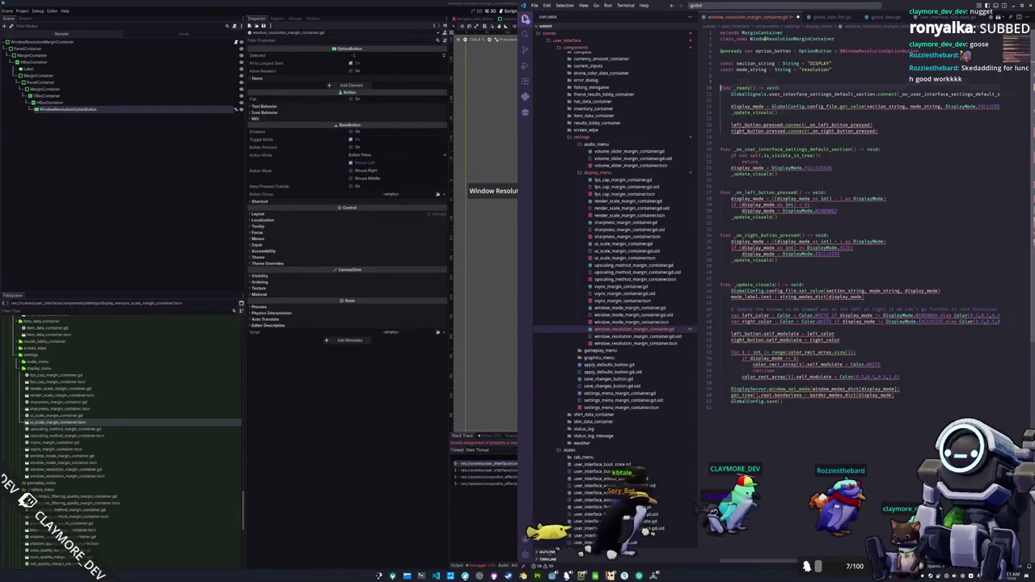
Duplicate the mode_string constant into x_string "resolution_x" and y_string "resolution_y"
left_click(736, 106)
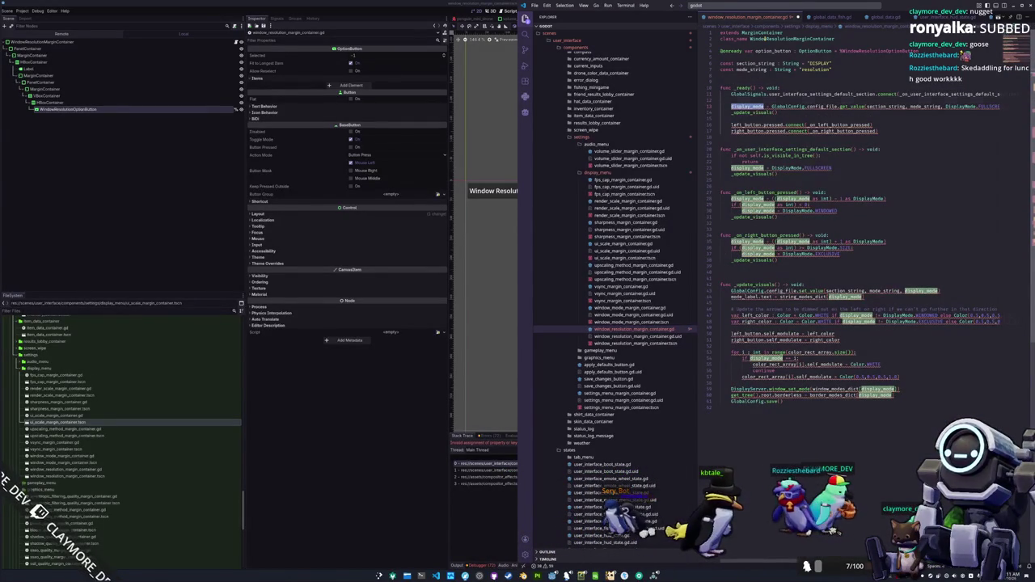
left_click(726, 87)
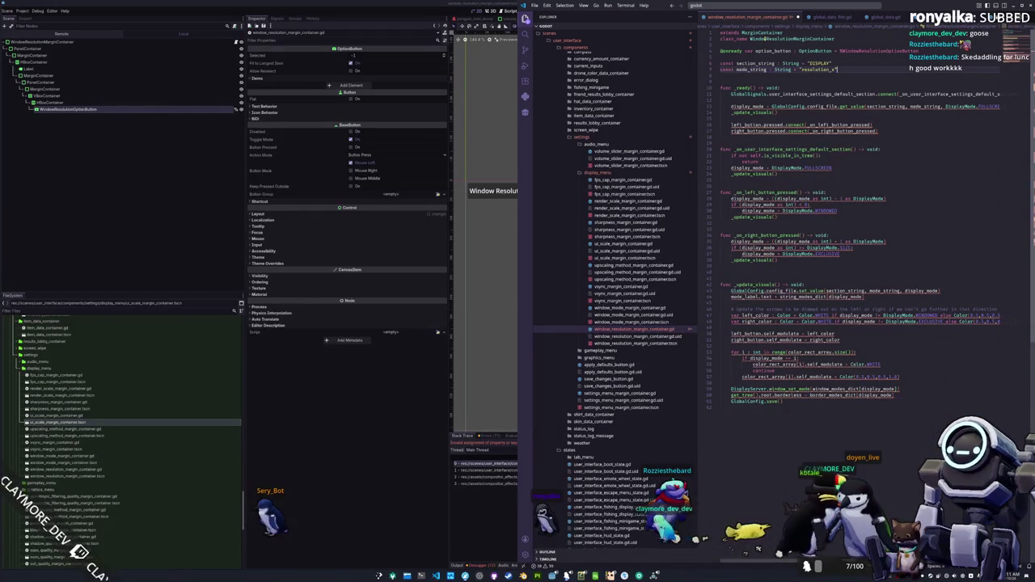
key("shift+alt+Down")
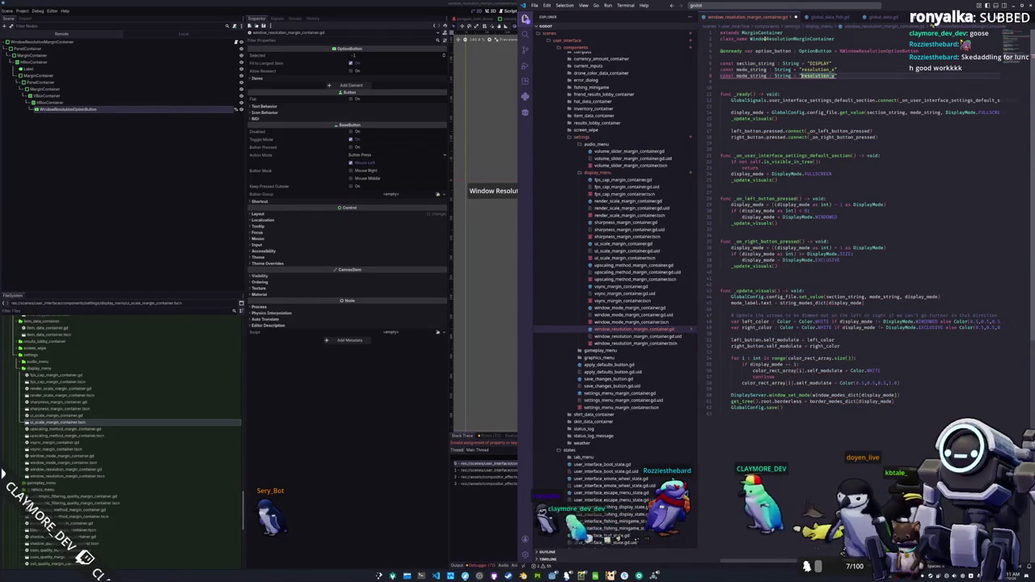
type("y")
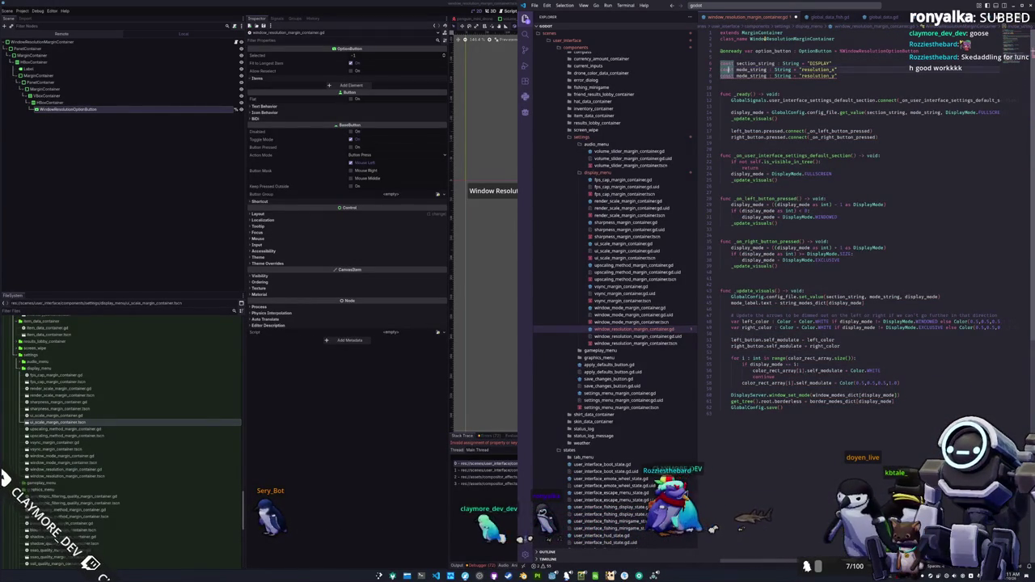
type("x")
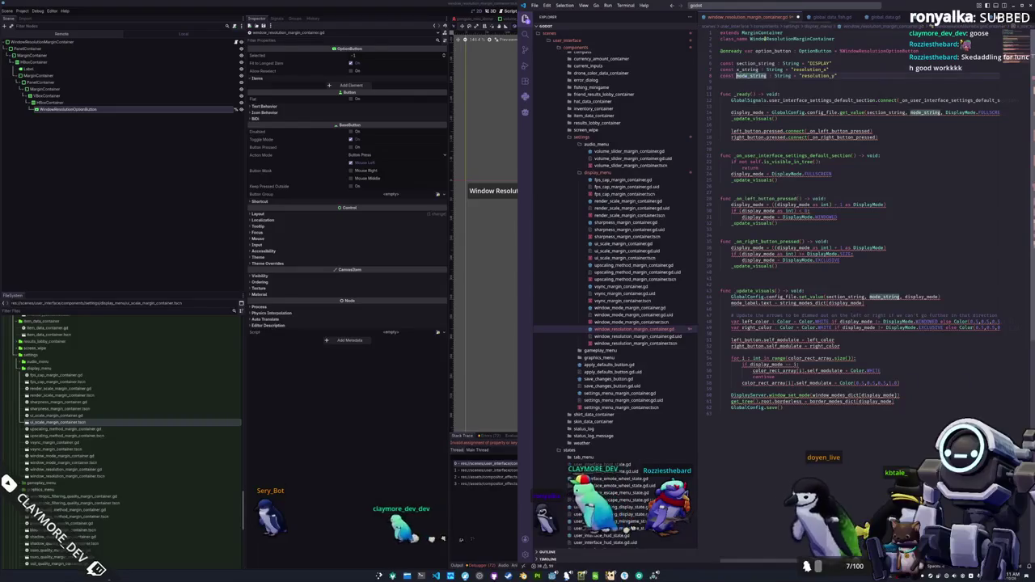
type("y")
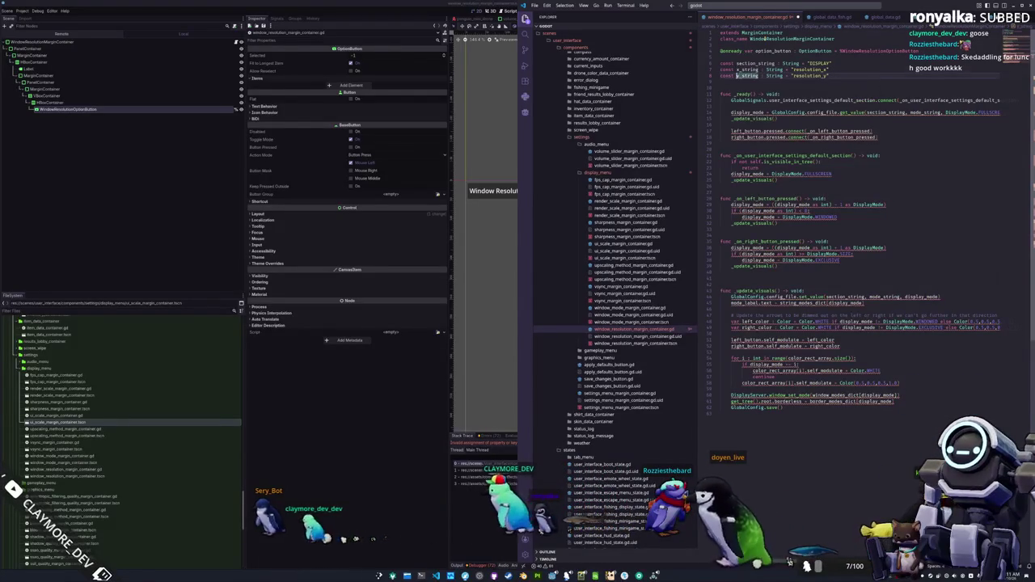
Start a 'var resolution : Vector2 = Vector2.' declaration above _ready()
double_click(736, 112)
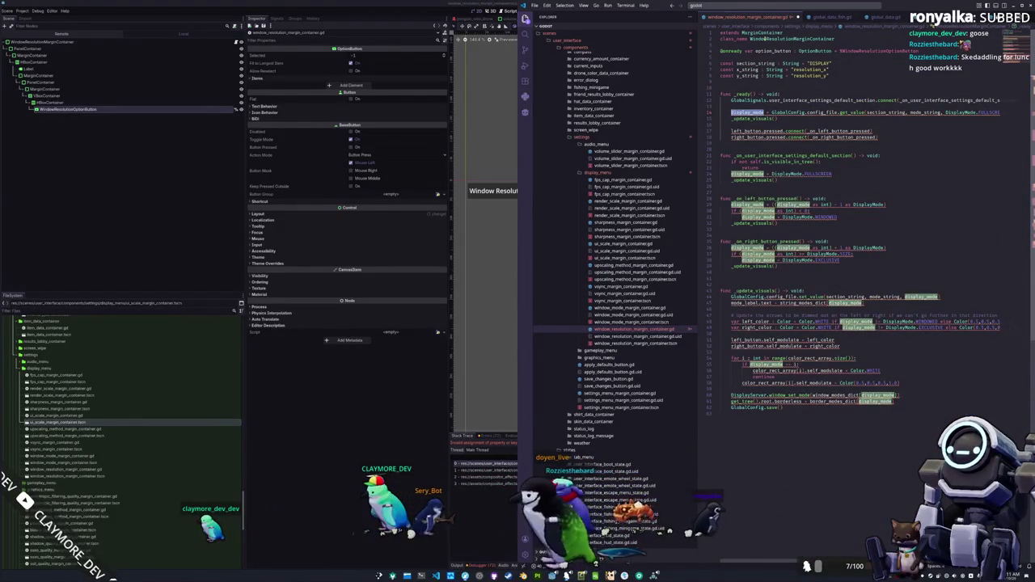
double_click(725, 93)
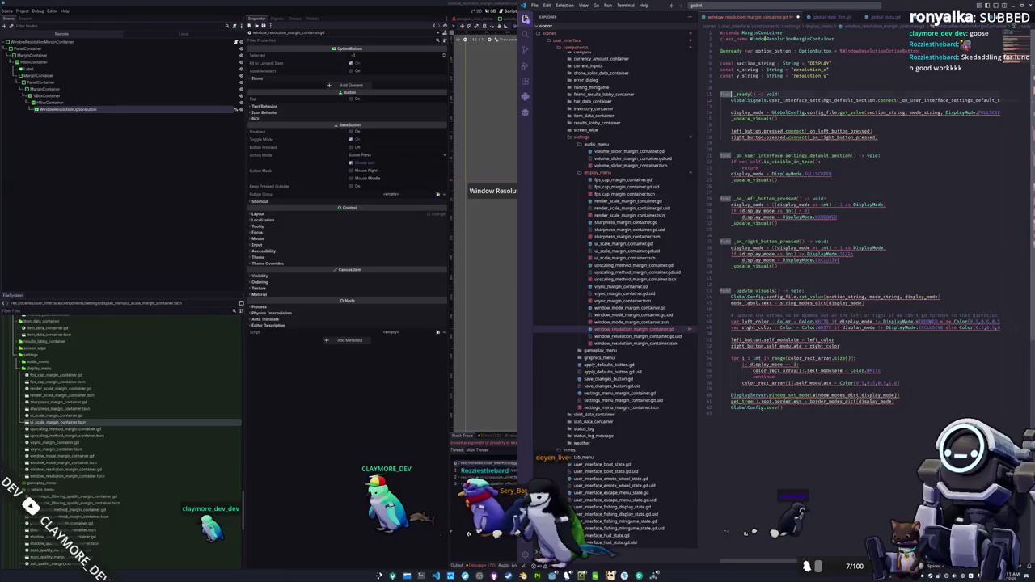
key("Return")
type("var x")
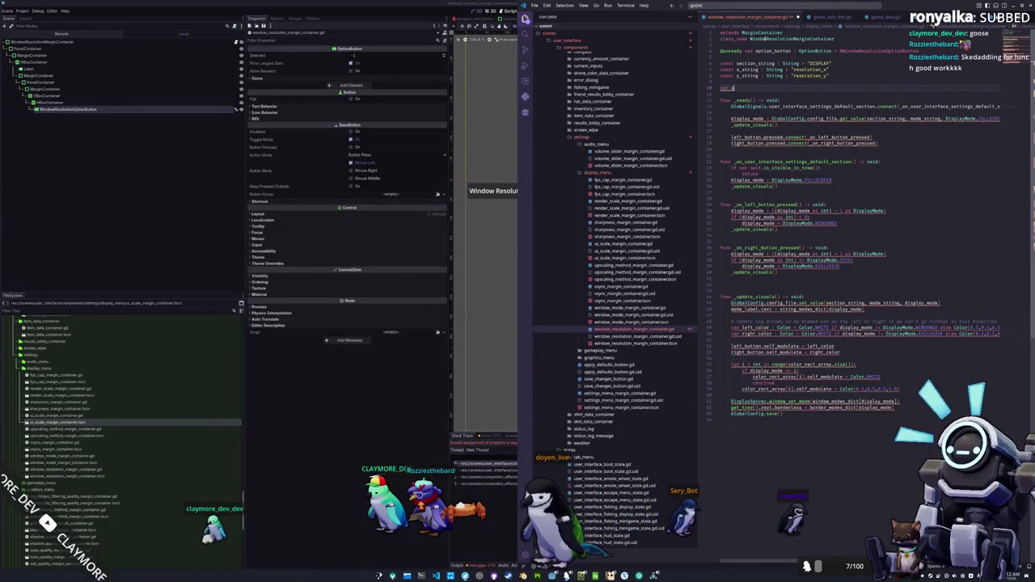
key("BackSpace")
type("resolution")
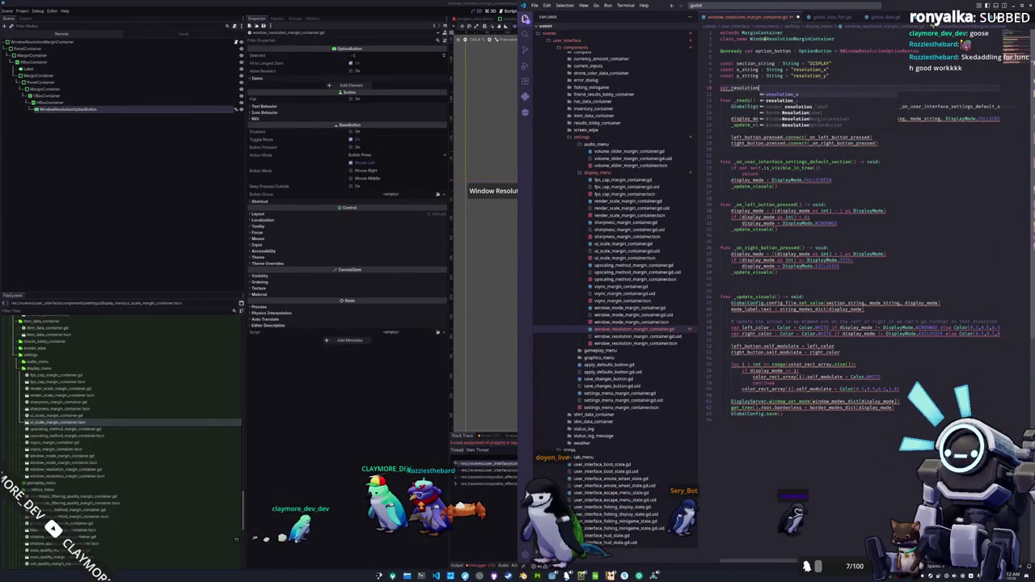
type(" = Vector2")
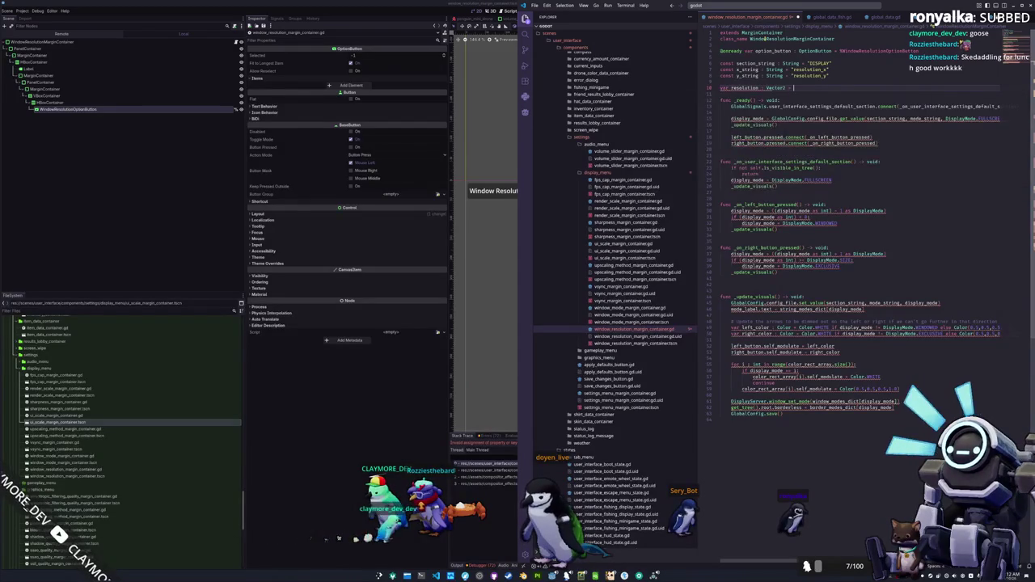
type("= Vector2.ZERO")
Default resolution to Vector2.ZERO and make _ready load resolution.x using x_string instead of display_mode
key("Return")
left_click(748, 118)
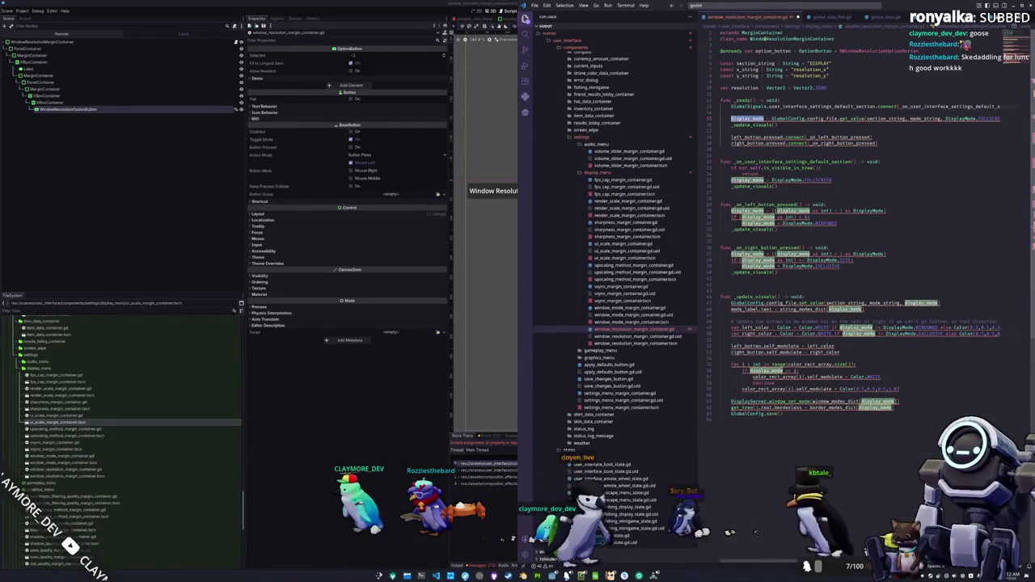
type("resolu")
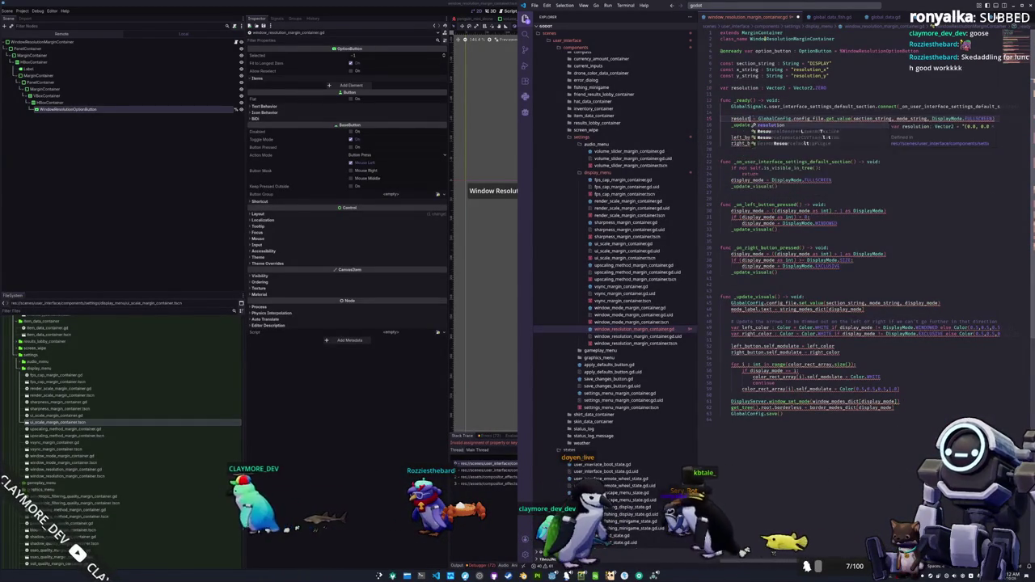
key("Return")
type(".x")
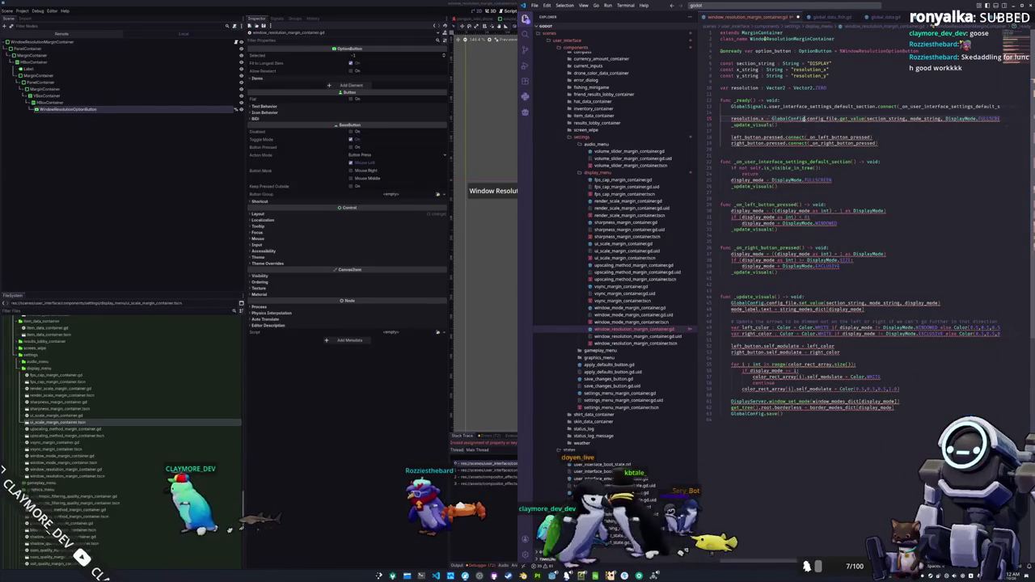
double_click(925, 119)
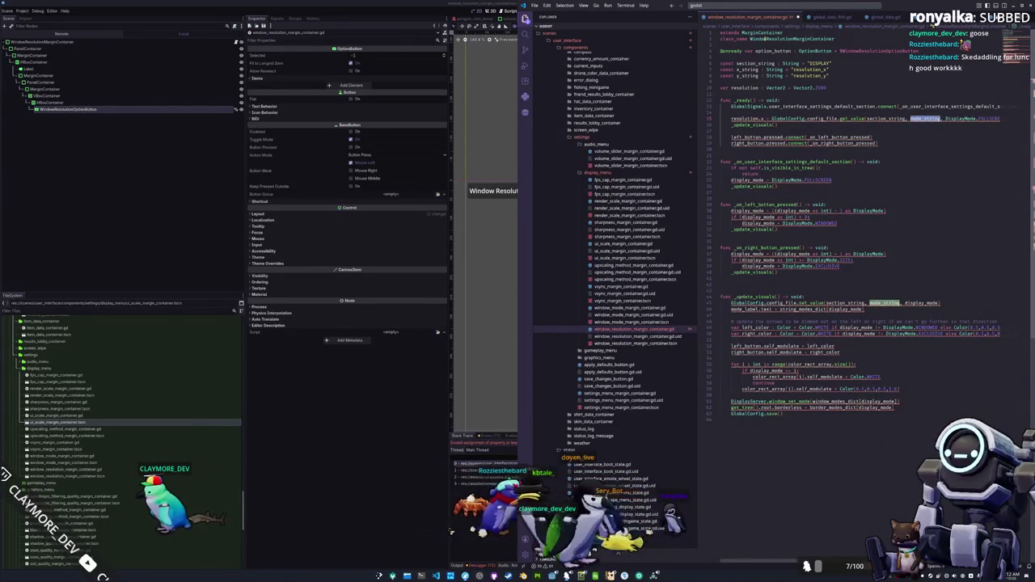
type("x_")
key("Return")
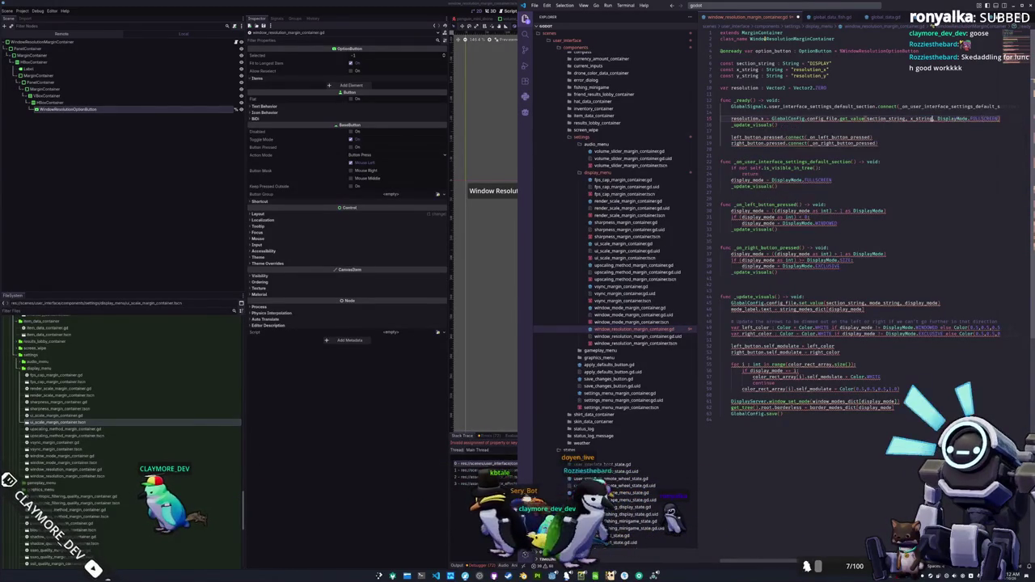
double_click(952, 119)
double_click(982, 119)
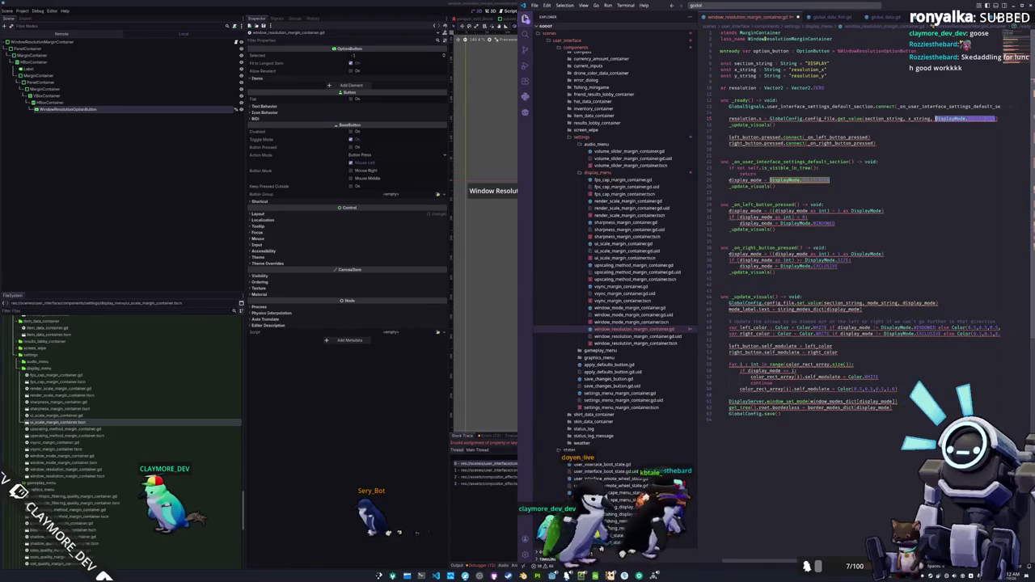
key("Up")
key("Return")
key("Return")
key("Return")
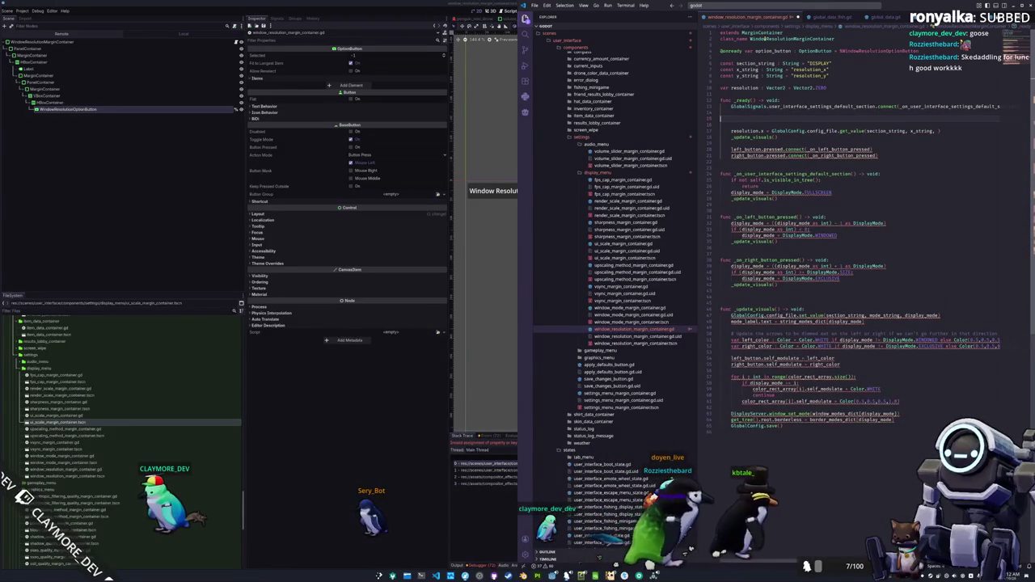
type("# Get sc")
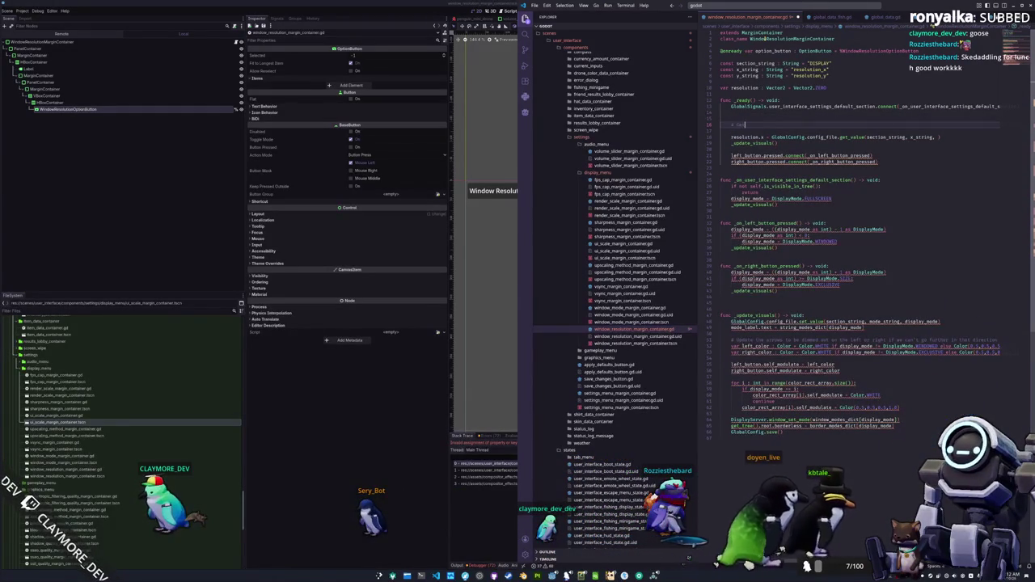
key("BackSpace")
key("BackSpace")
type("primary display resolution")
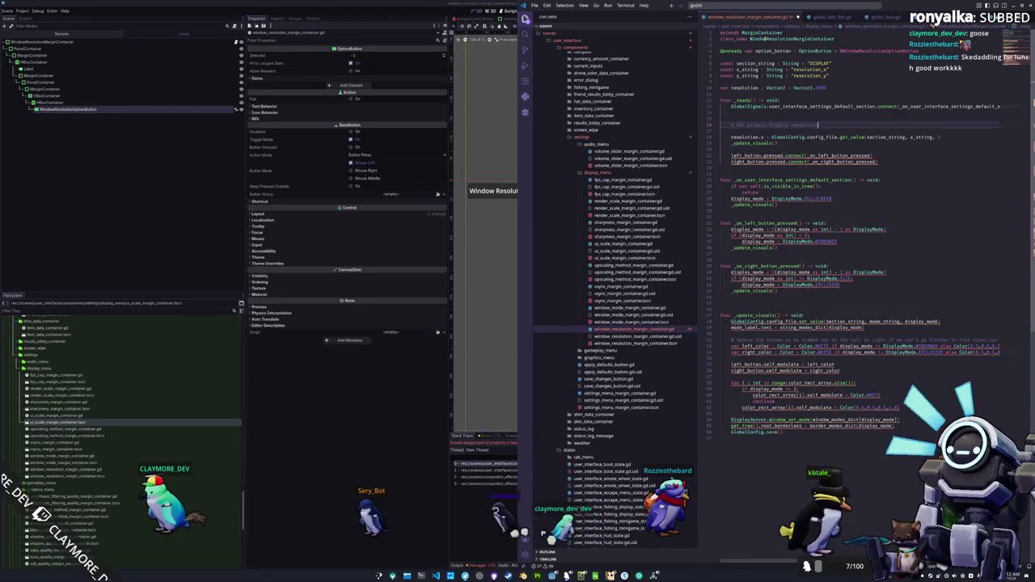
key("Down")
key("Down")
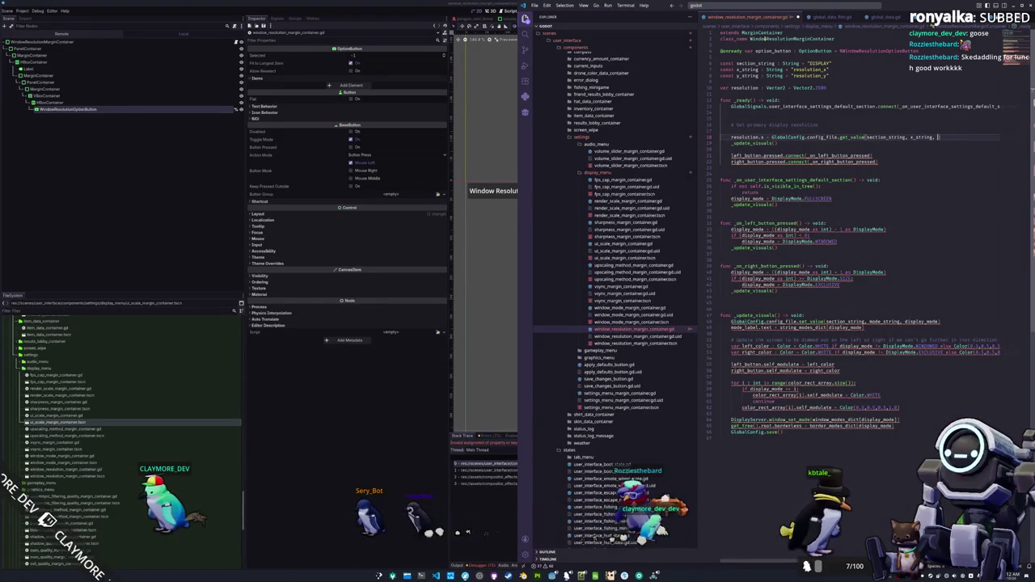
key("Return")
type("va")
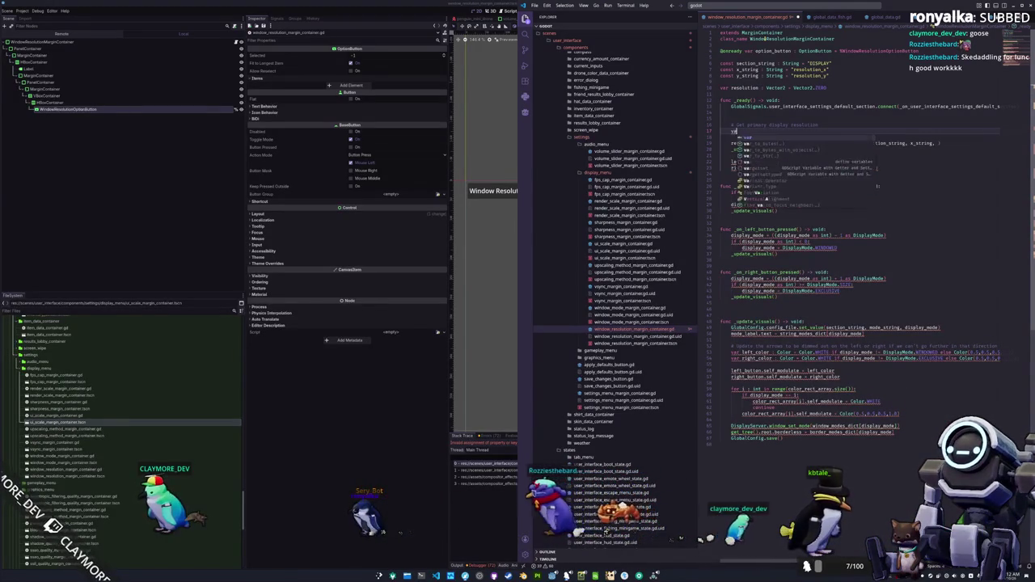
type("r primary_resol")
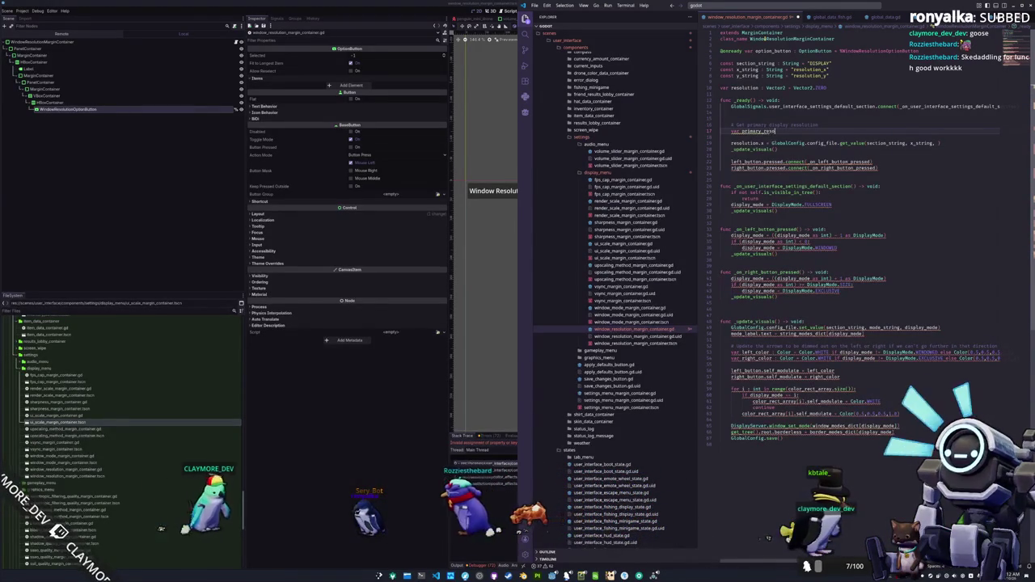
type("ution ")
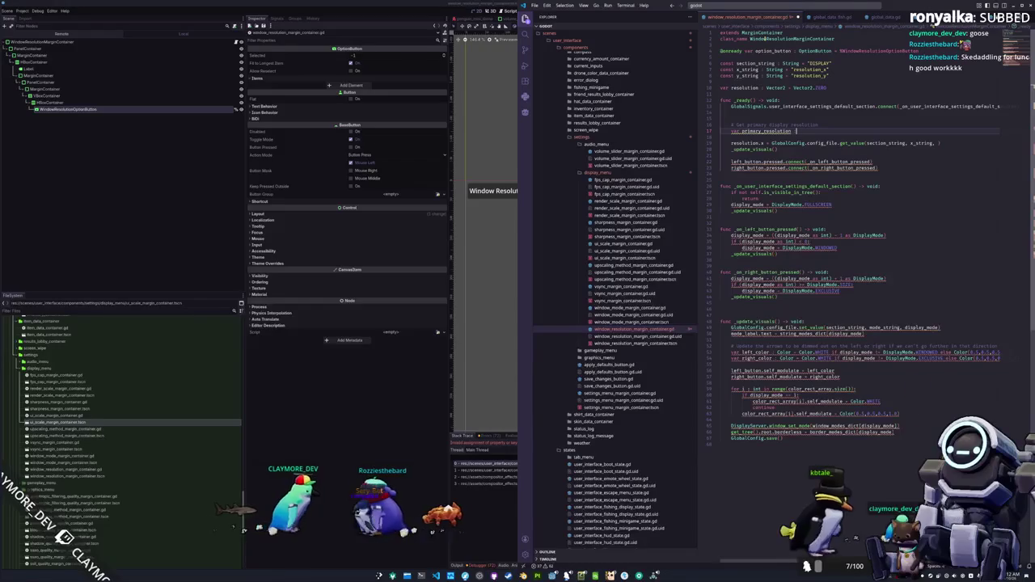
type(": Vec")
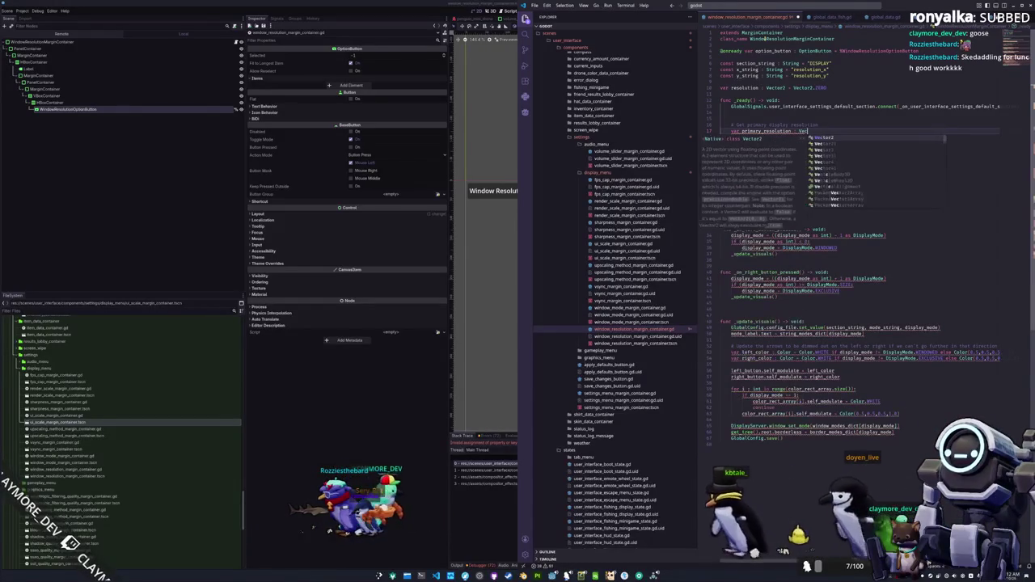
type("tor2 = DisplayServer.get_display")
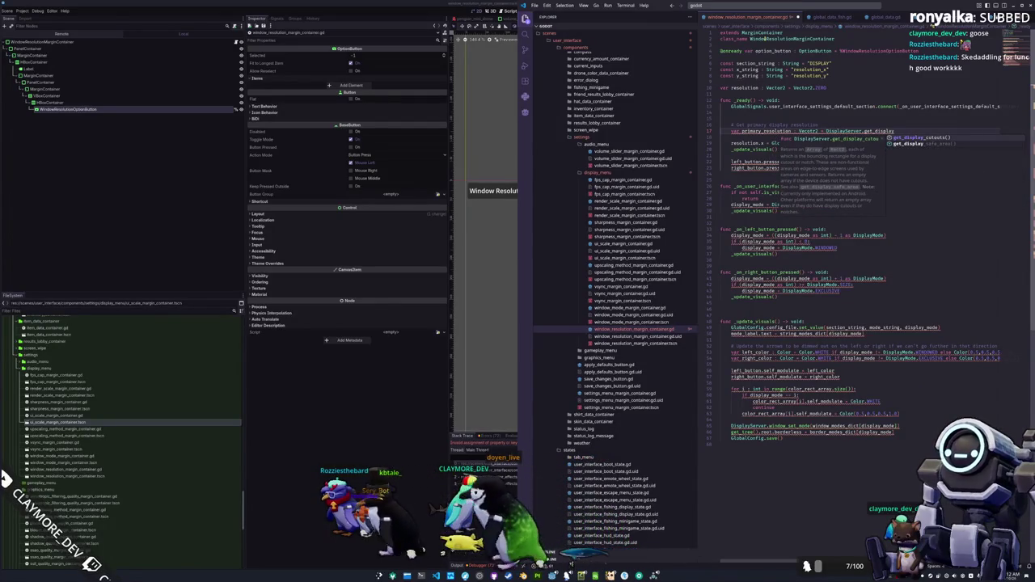
key("Down")
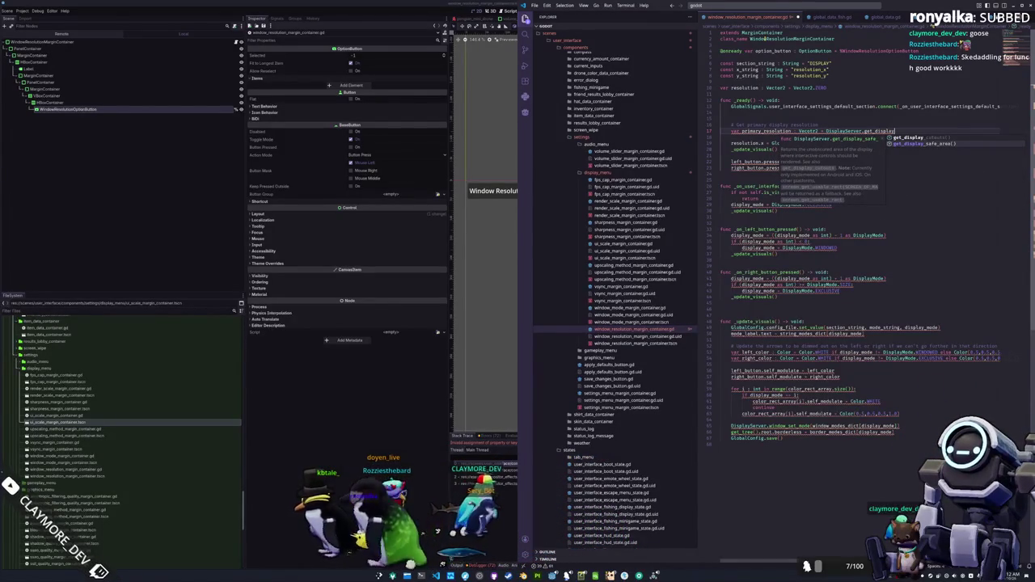
key("Escape")
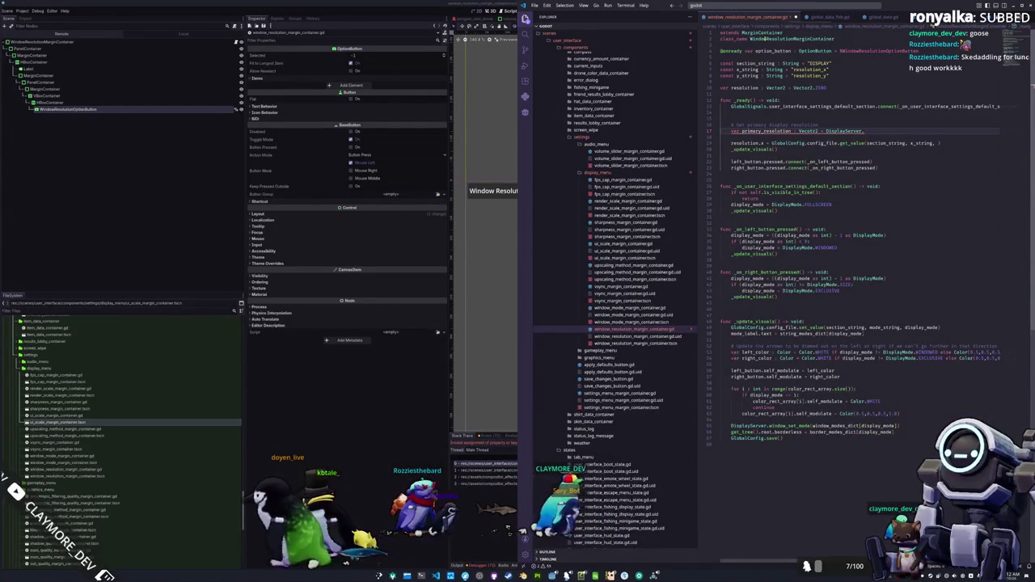
type("gedisplay")
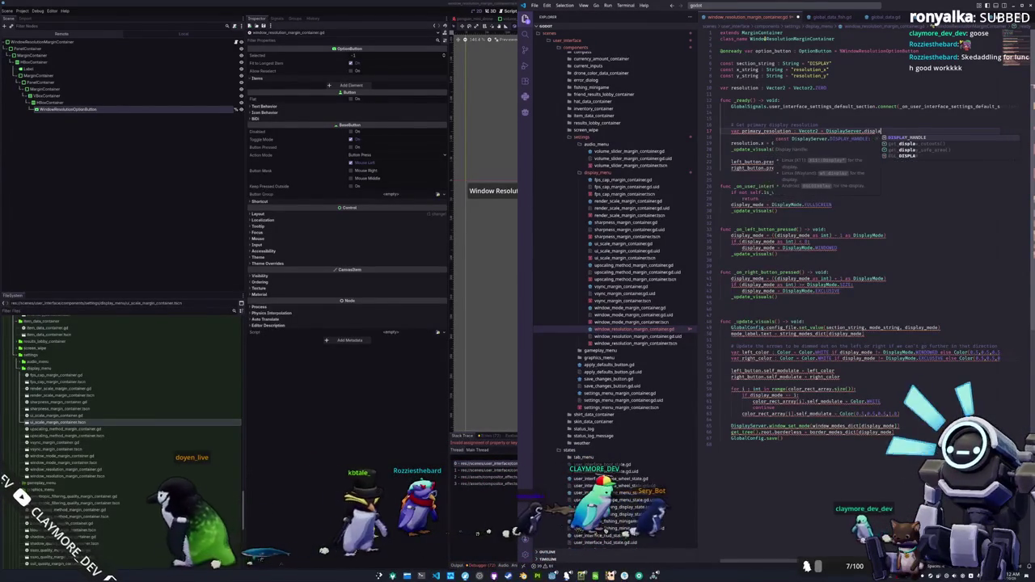
key("BackSpace")
key("BackSpace")
key("BackSpace")
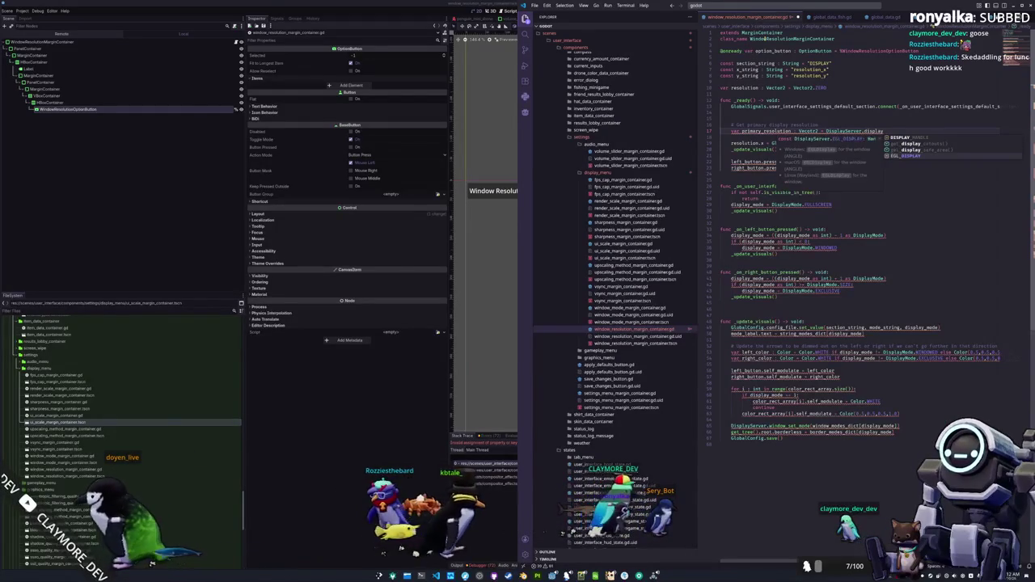
type("size")
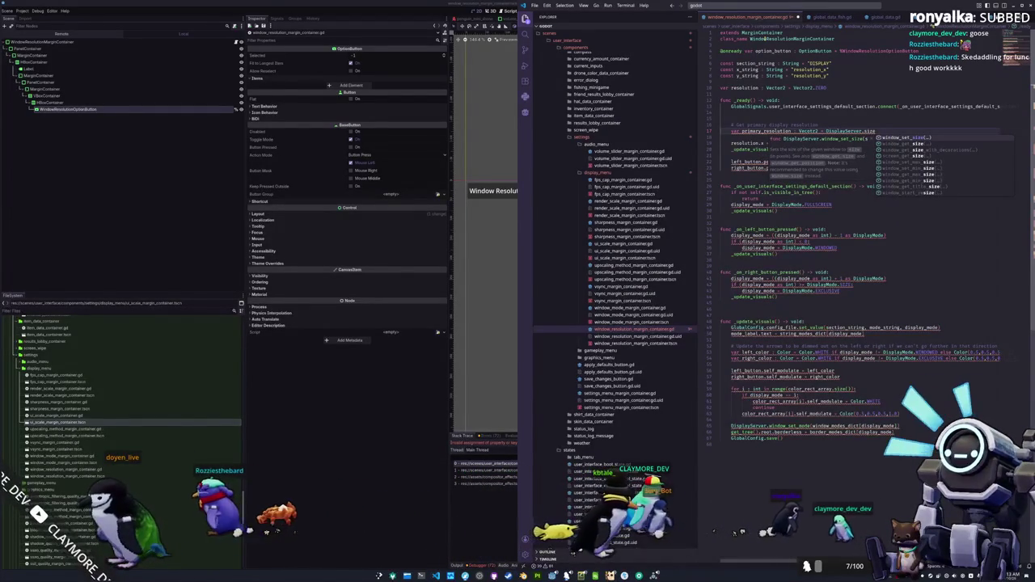
key("Down")
key("Down")
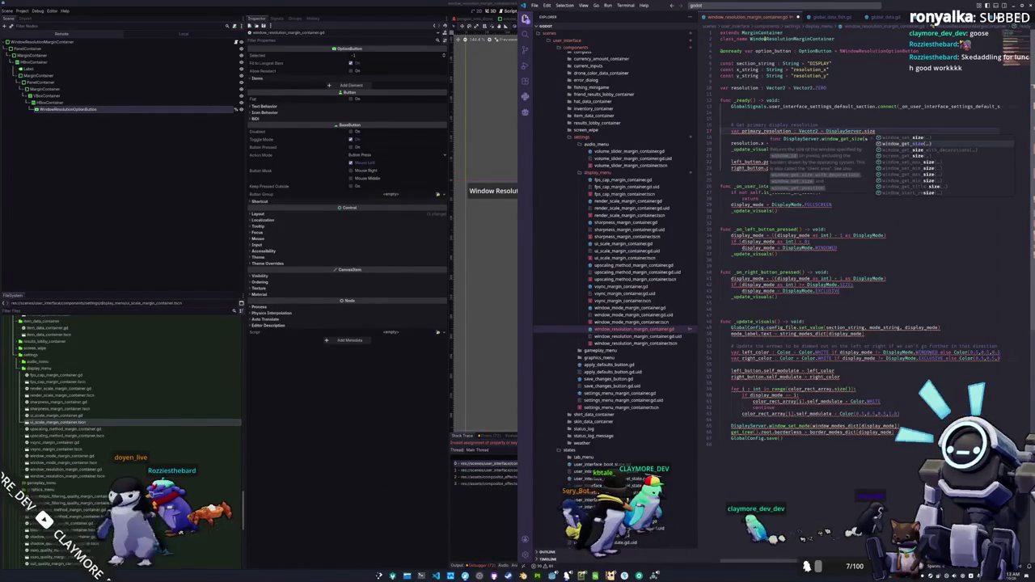
key("Up")
key("Down")
key("Down")
key("Down")
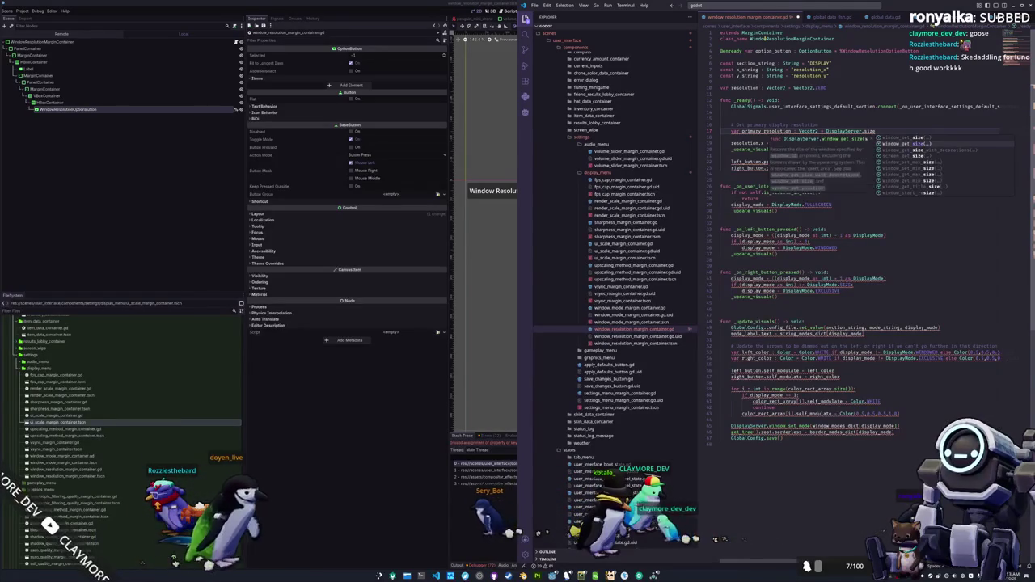
key("Down")
key("Down")
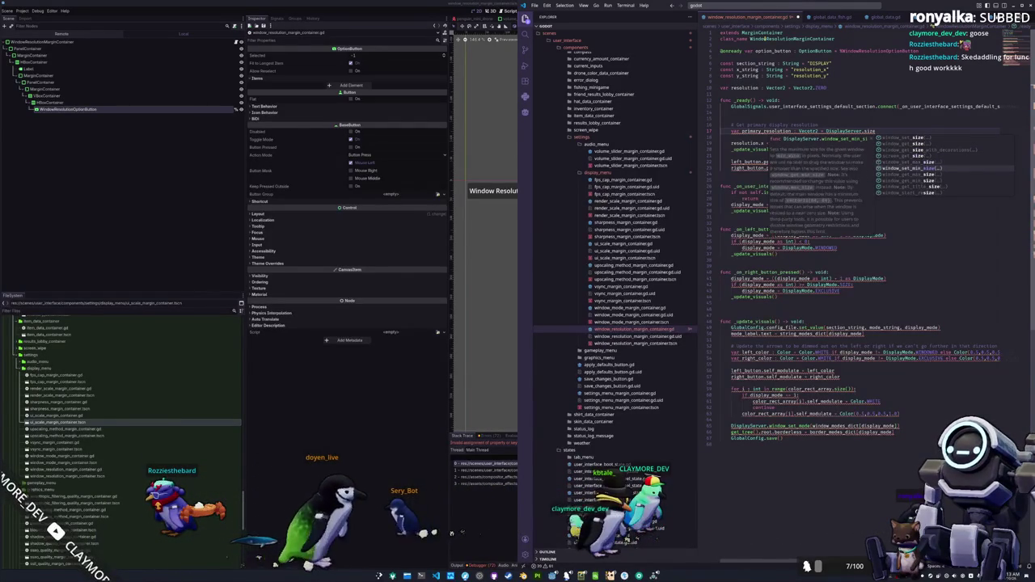
key("Down")
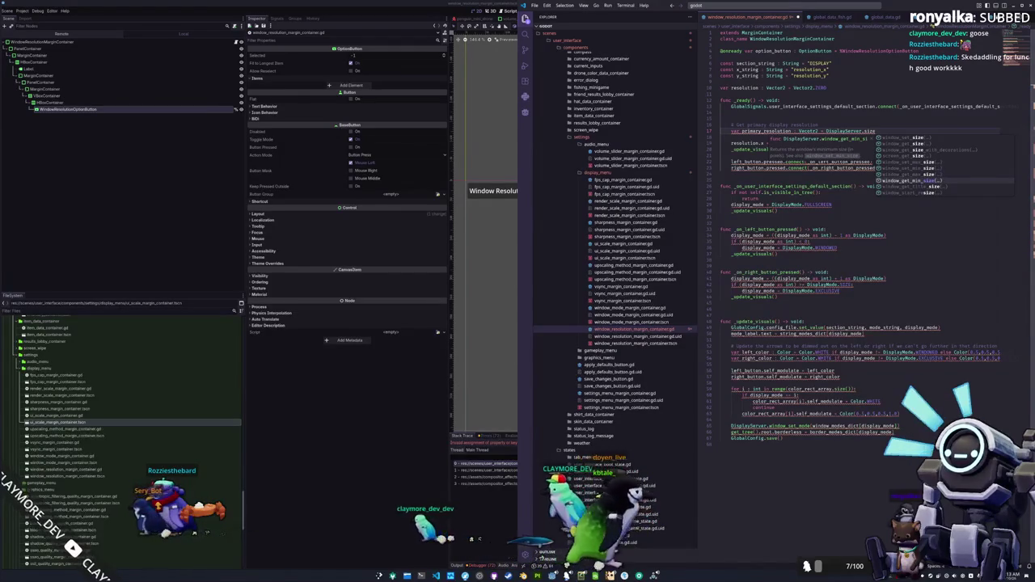
key("alt+Tab")
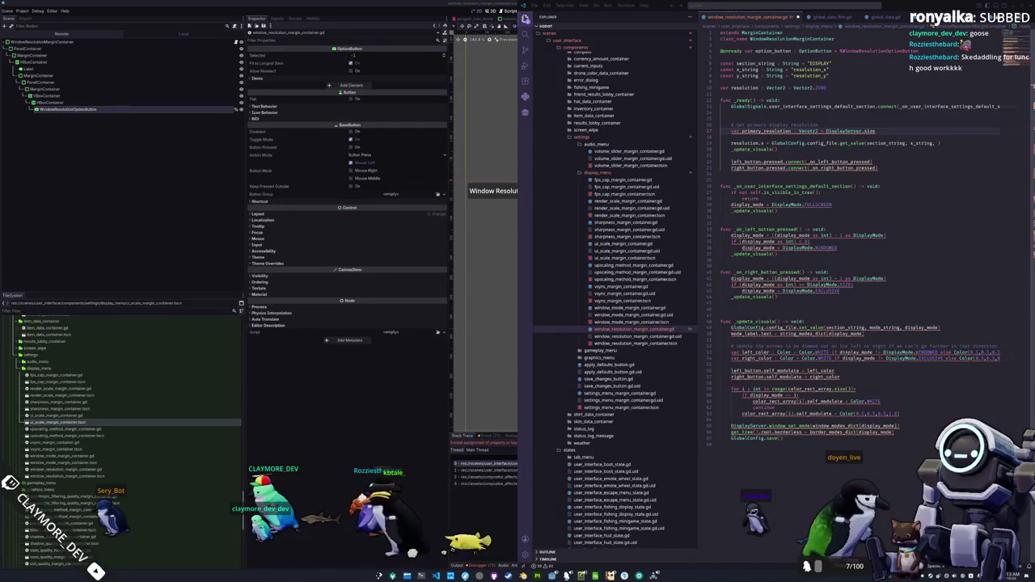
key("Return")
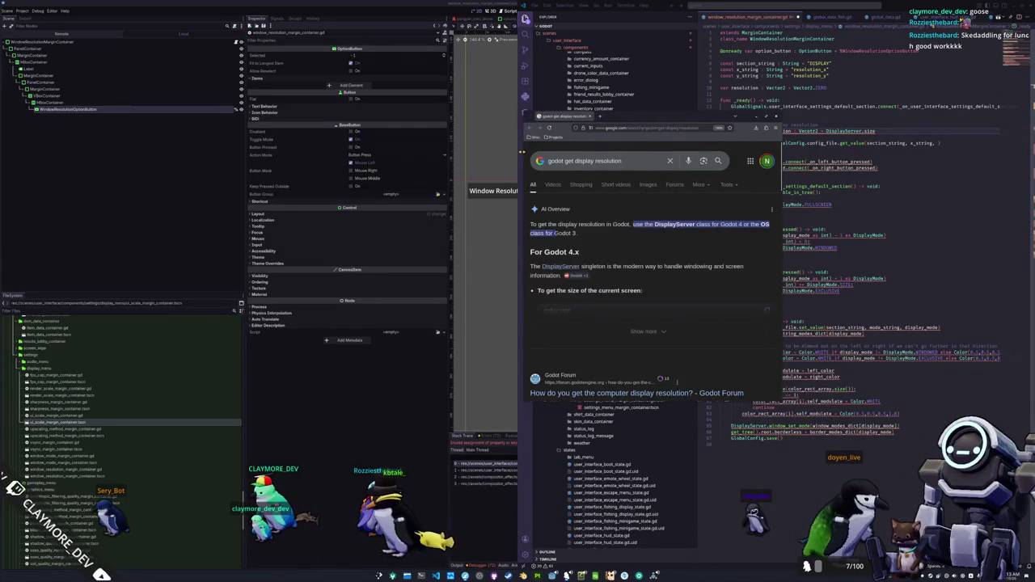
Expand the AI overview for 'godot get display resolution', scan the results, and erase the wrong function name
left_click_drag(524, 243, 346, 243)
scroll(453, 243, "down", 3)
left_click(417, 231)
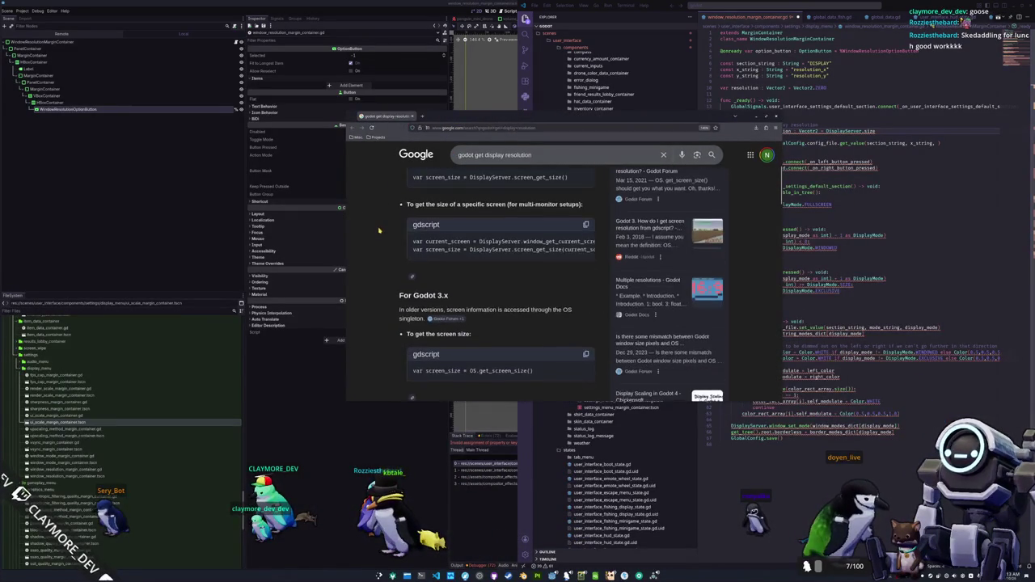
scroll(374, 232, "down", 4)
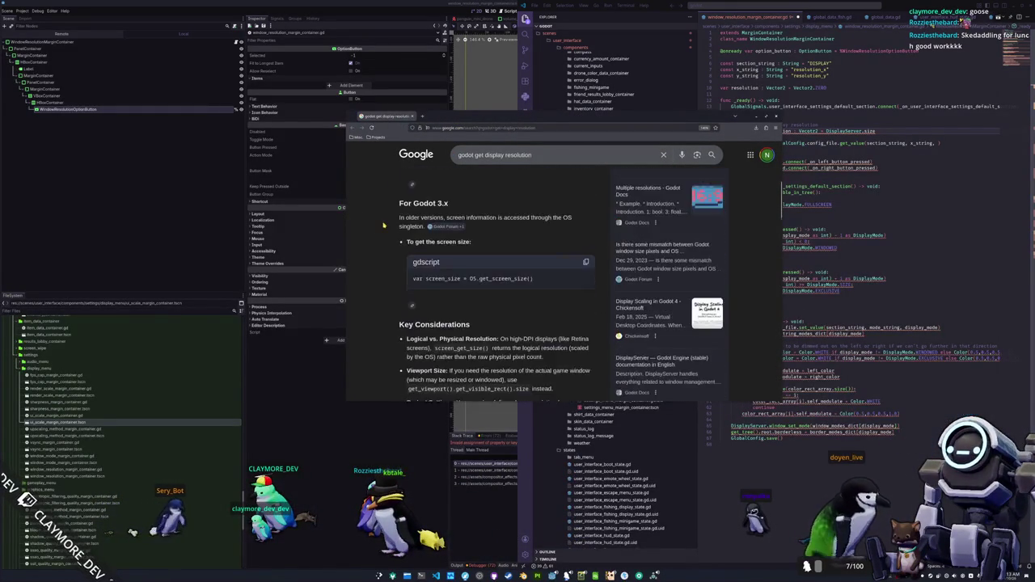
scroll(373, 232, "up", 6)
scroll(373, 232, "down", 10)
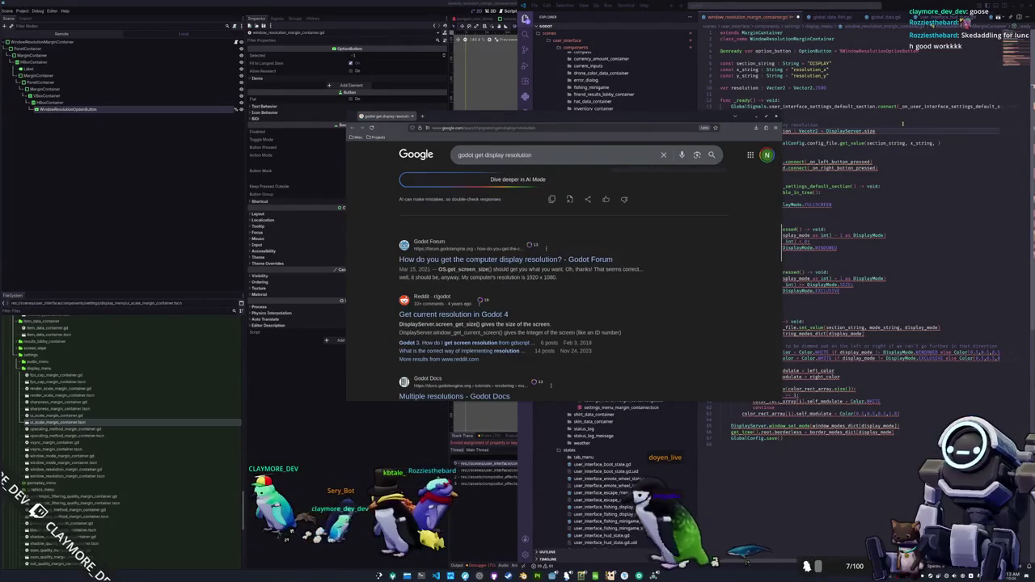
key("alt+Tab")
key("BackSpace")
key("BackSpace")
key("BackSpace")
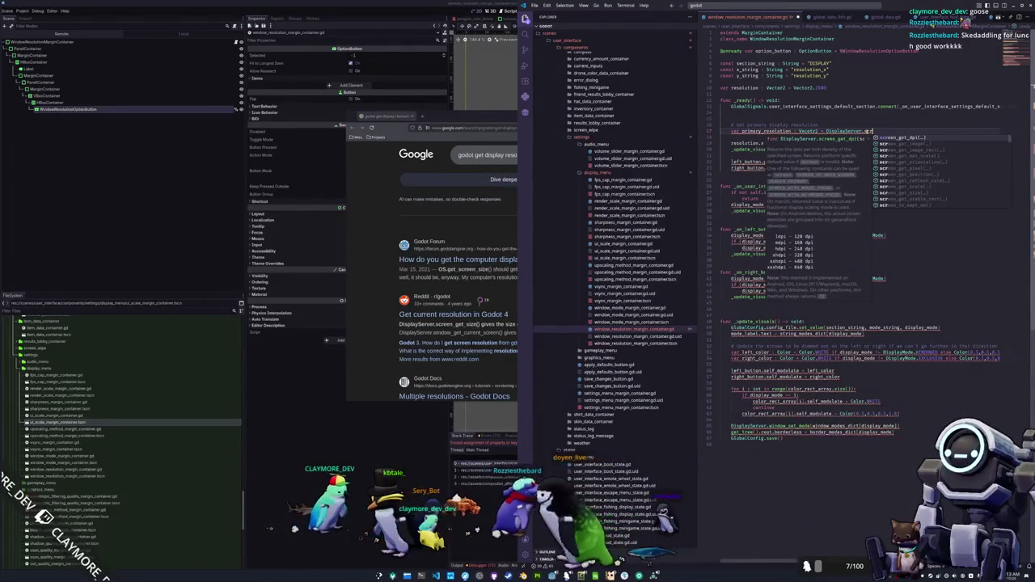
Set primary_resolution to DisplayServer.screen_get_size(DisplayServer.SCREEN_WITH_MOUSE_FOCUS)
type("creen_get_")
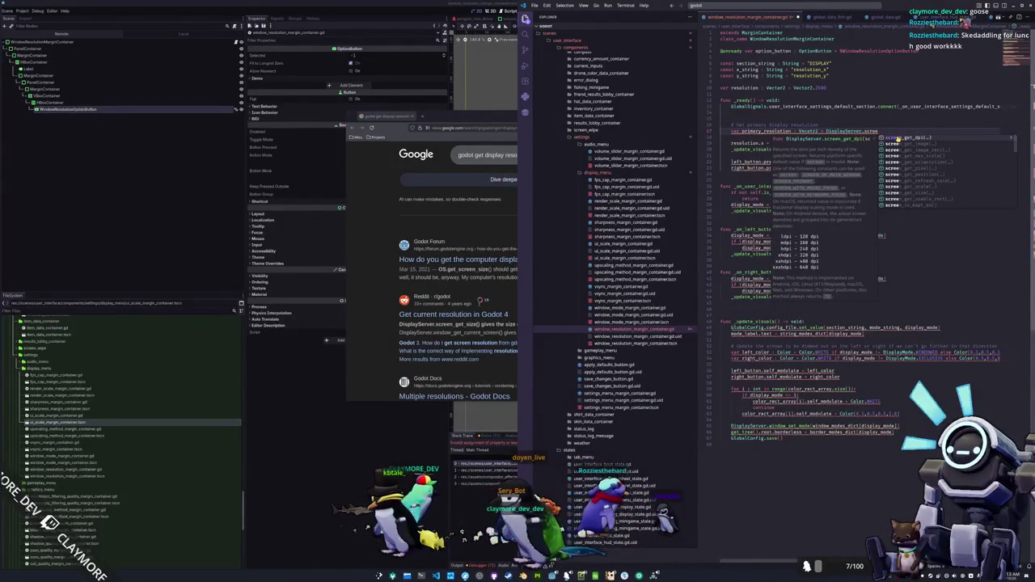
type("size")
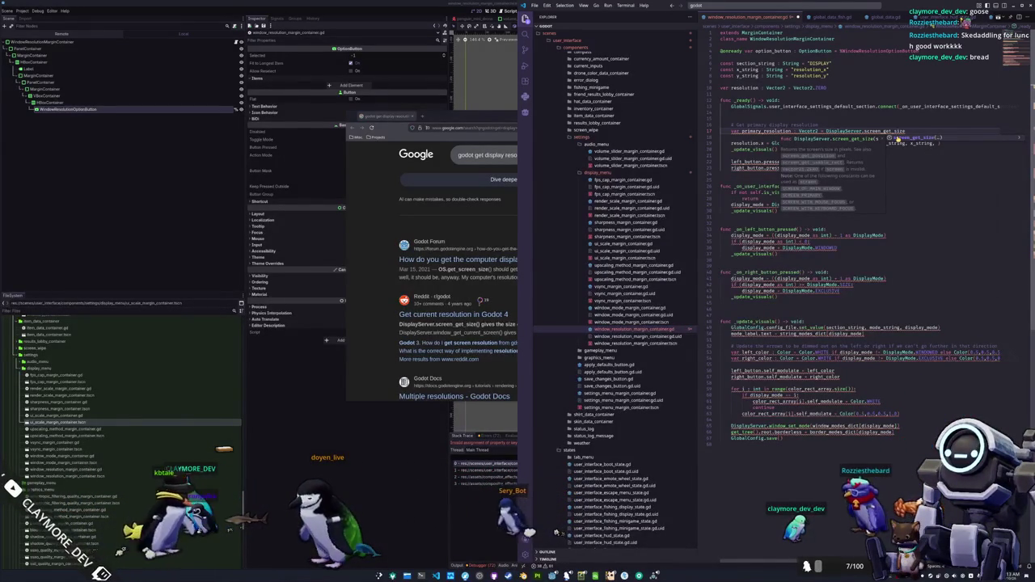
key("Escape")
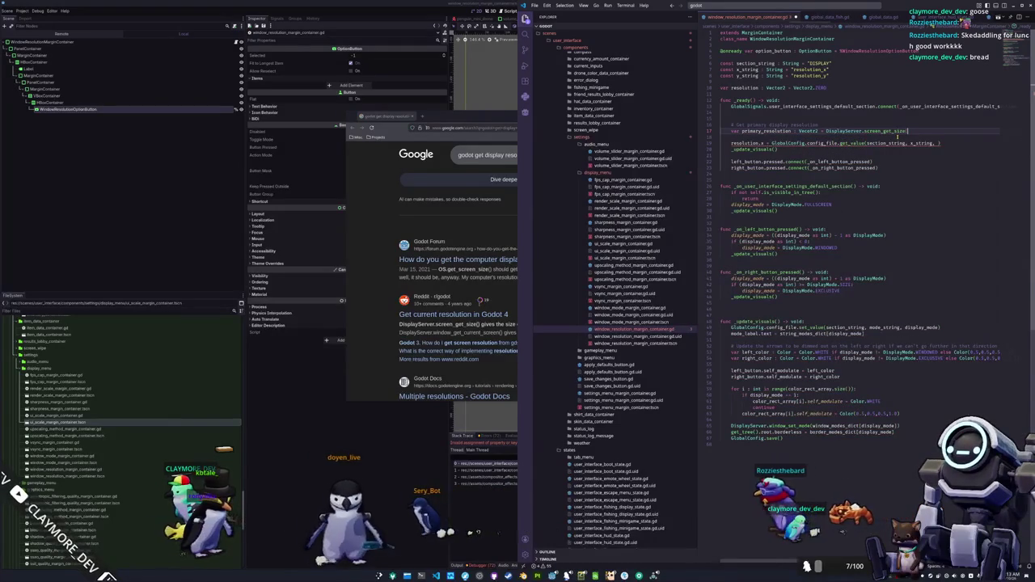
mouse_move(883, 131)
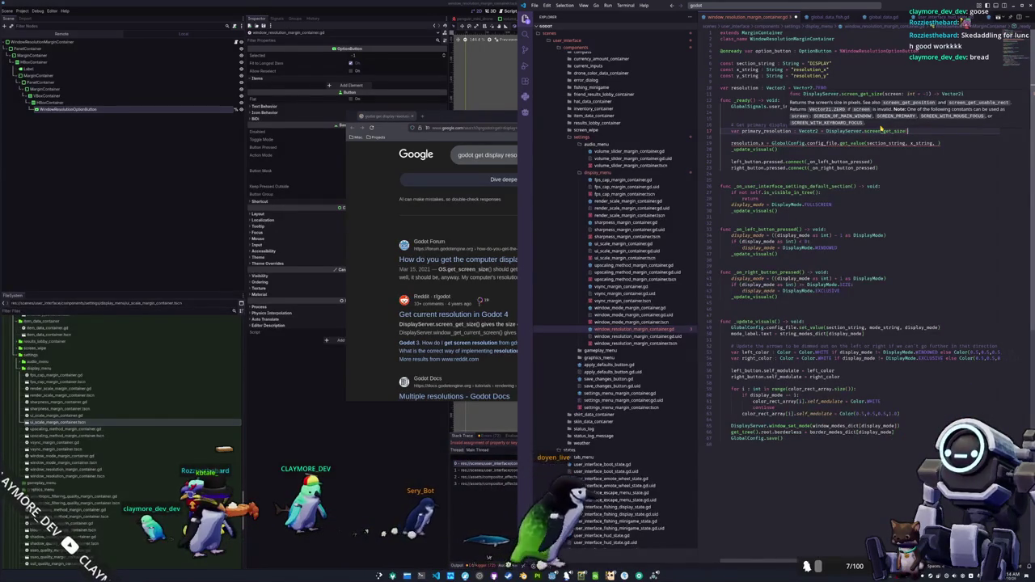
type("SCREEN")
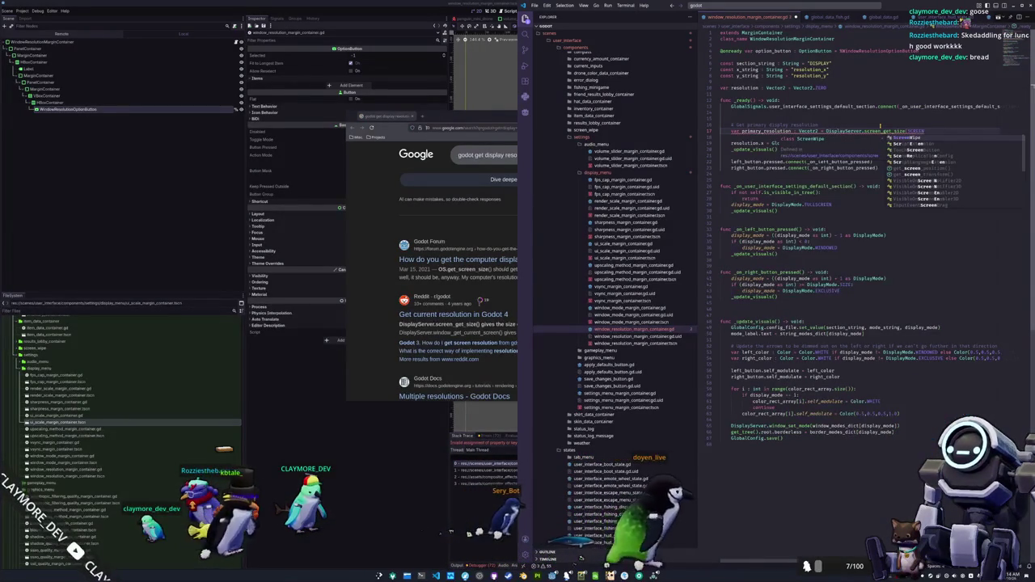
key("BackSpace")
key("BackSpace")
key("BackSpace")
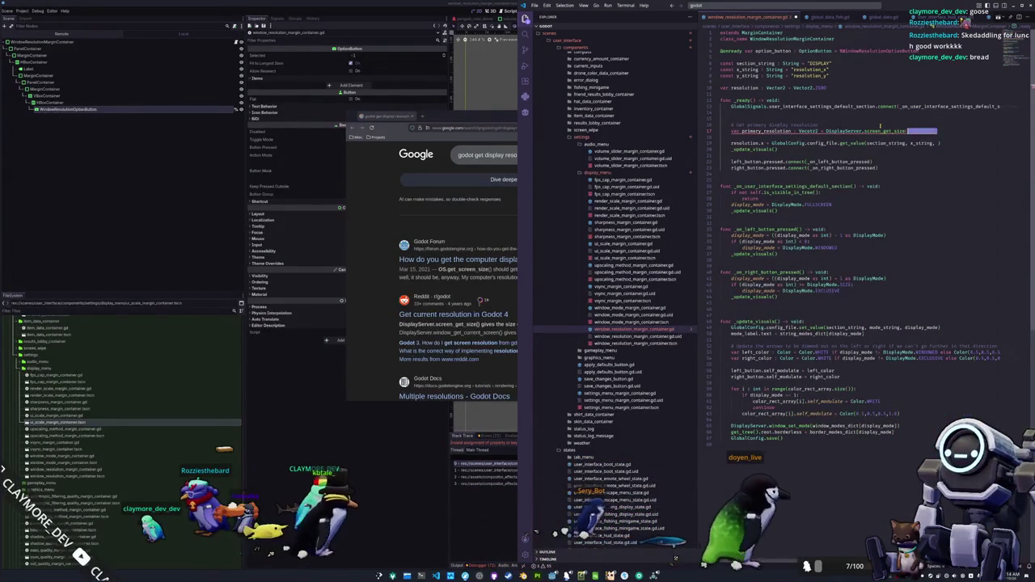
type("DisplayServer.")
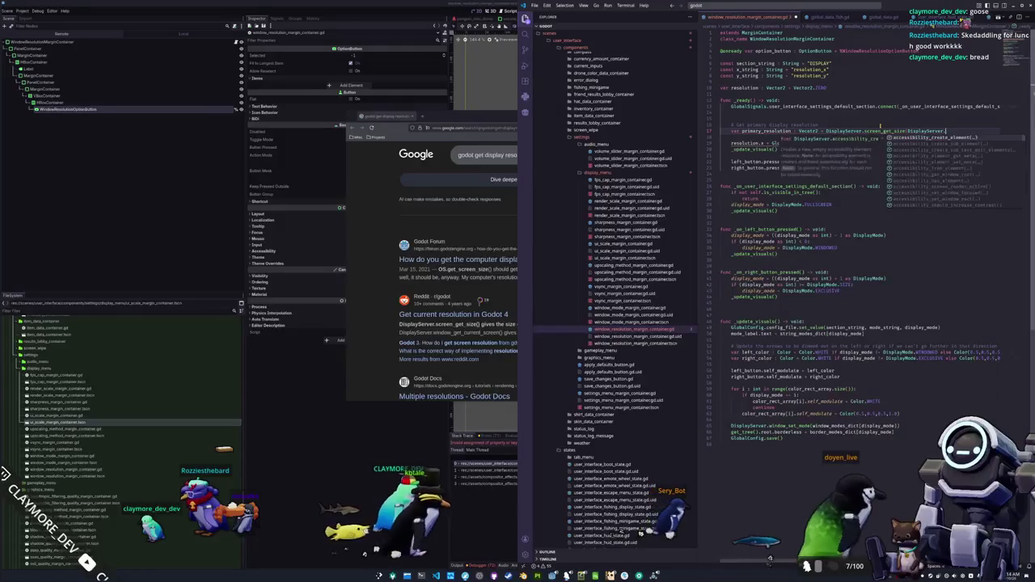
type("SCREEN_WITH_MO")
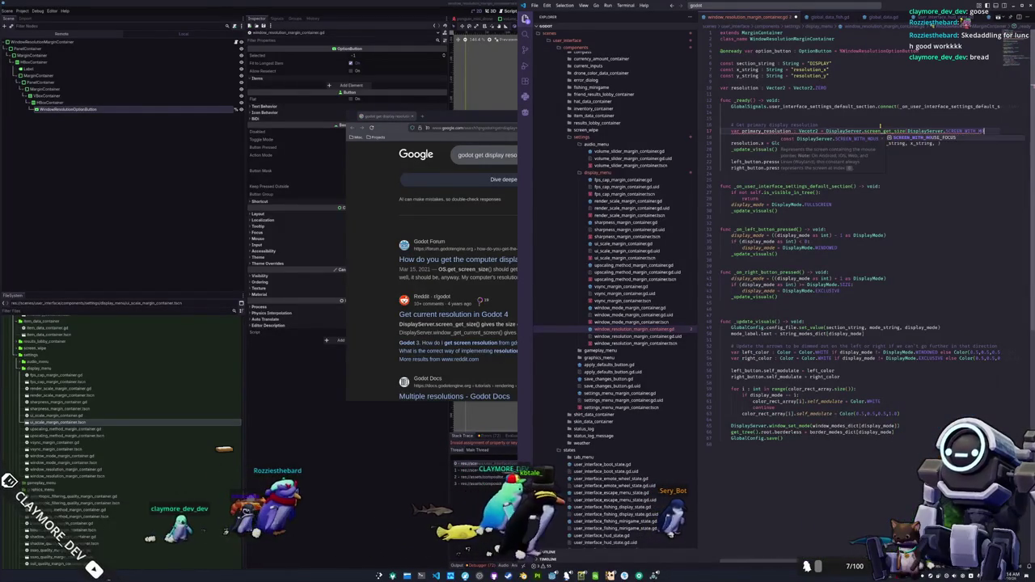
key("Return")
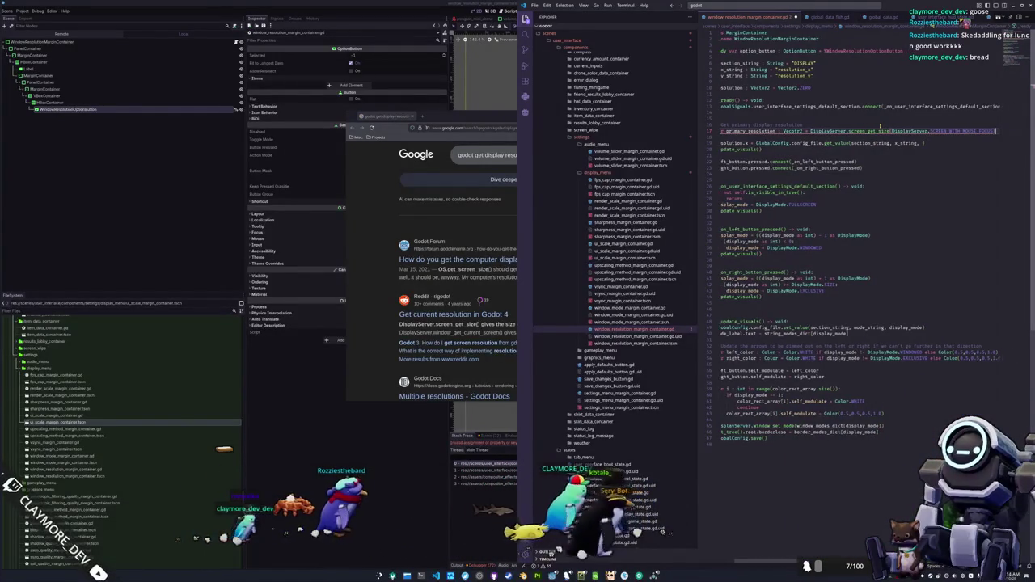
Change the primary_resolution and resolution types to Vector2i
scroll(879, 125, "left", 2)
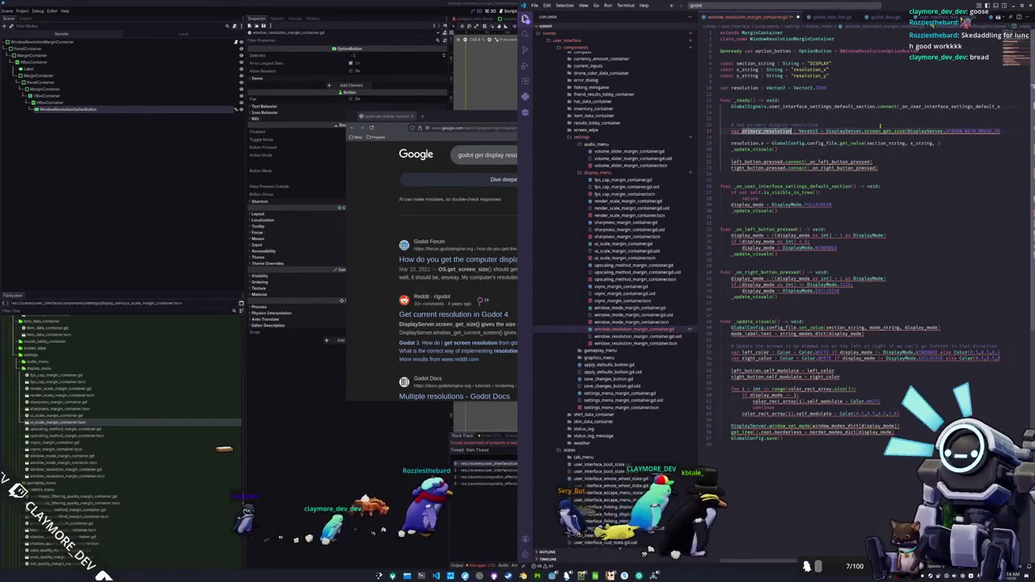
type("Vector2")
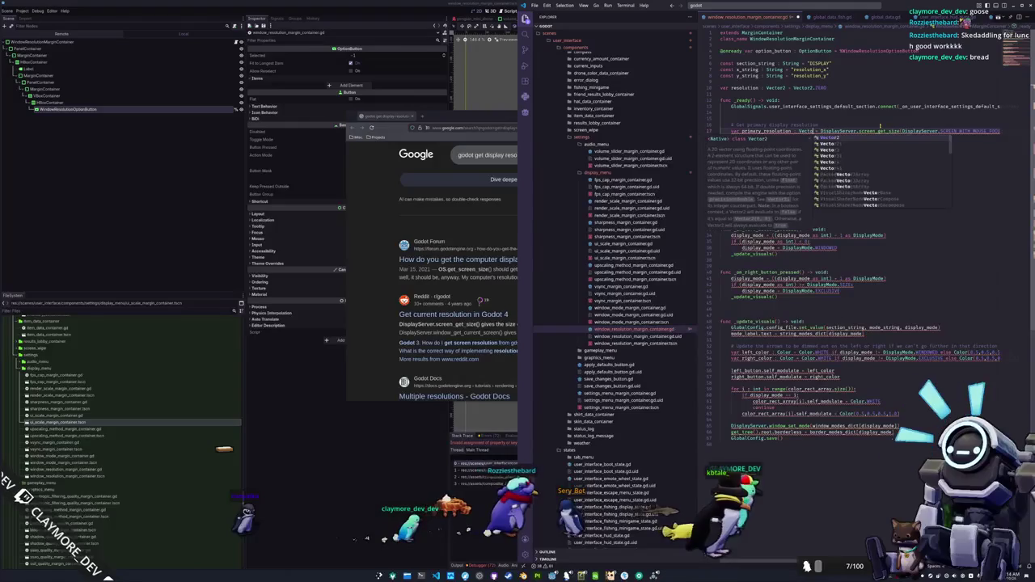
type("i")
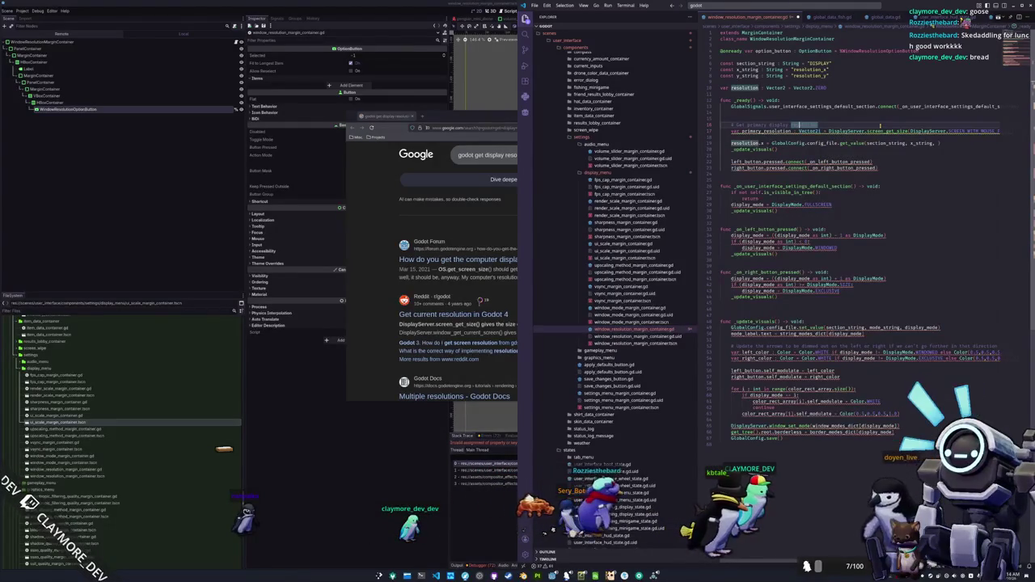
key("Up")
key("Up")
key("Up")
type("i")
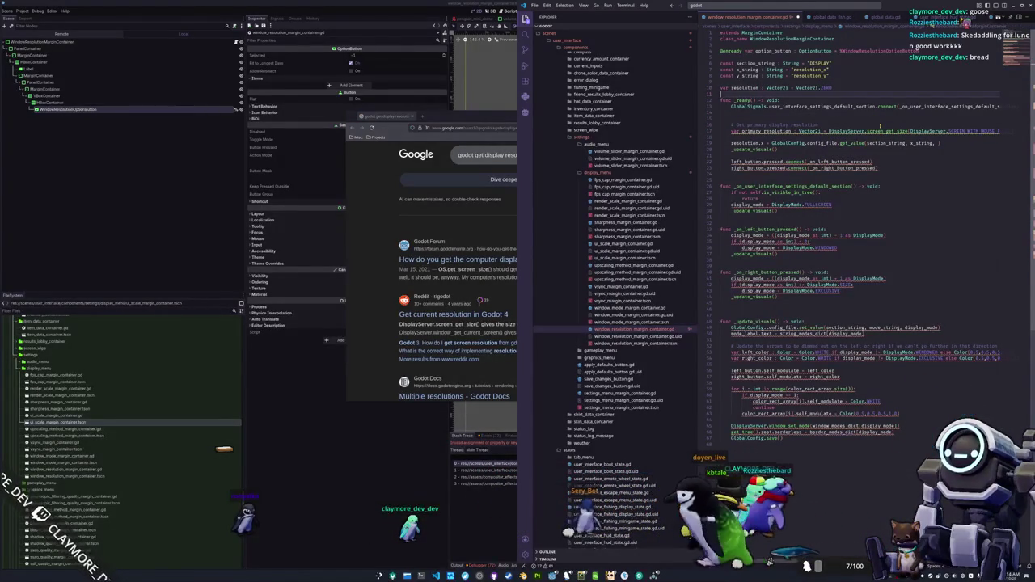
key("End")
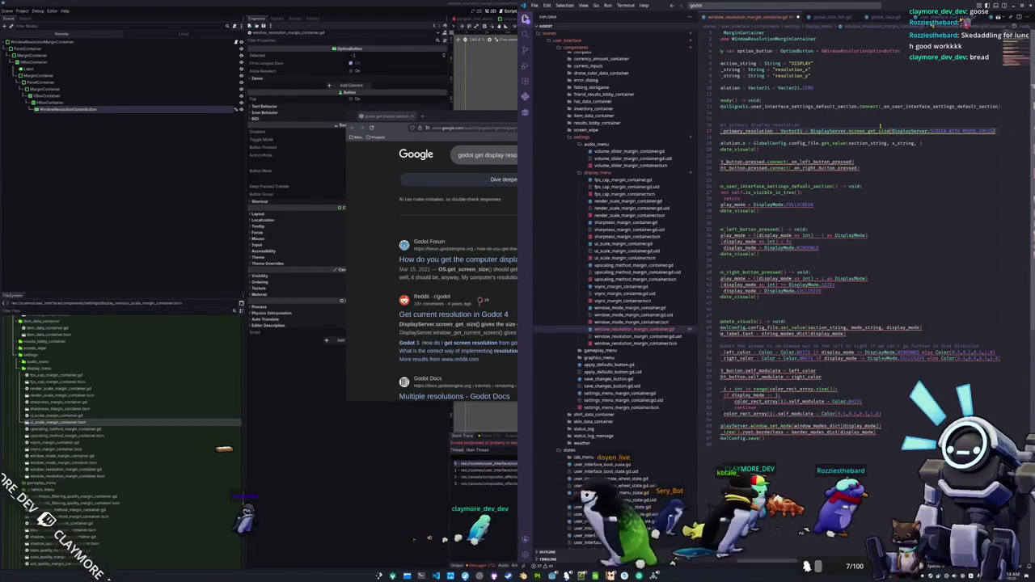
Default resolution.x and resolution.y to primary_resolution.x and .y, and start a width check
key("Down")
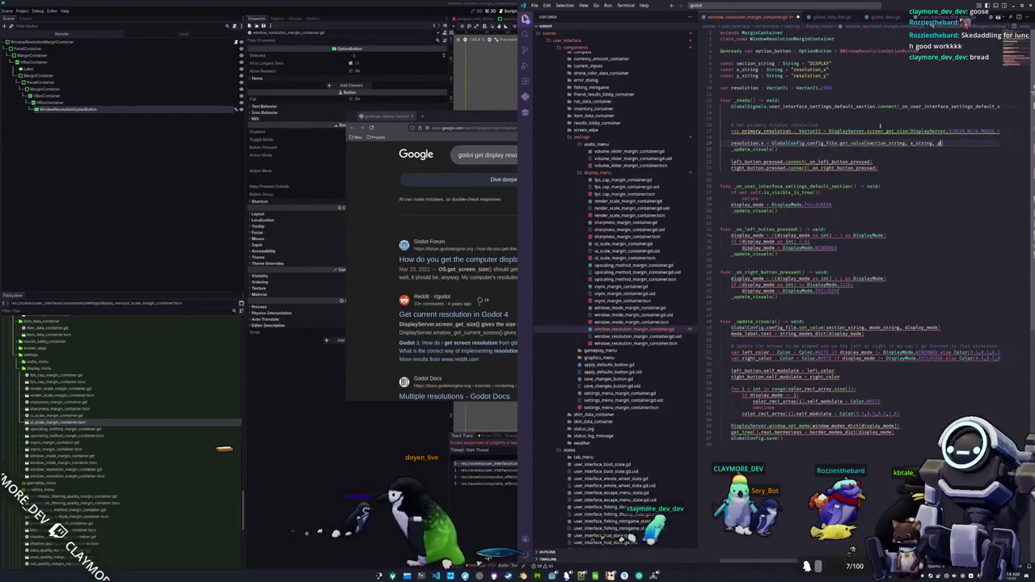
type("primary_resolution.x")
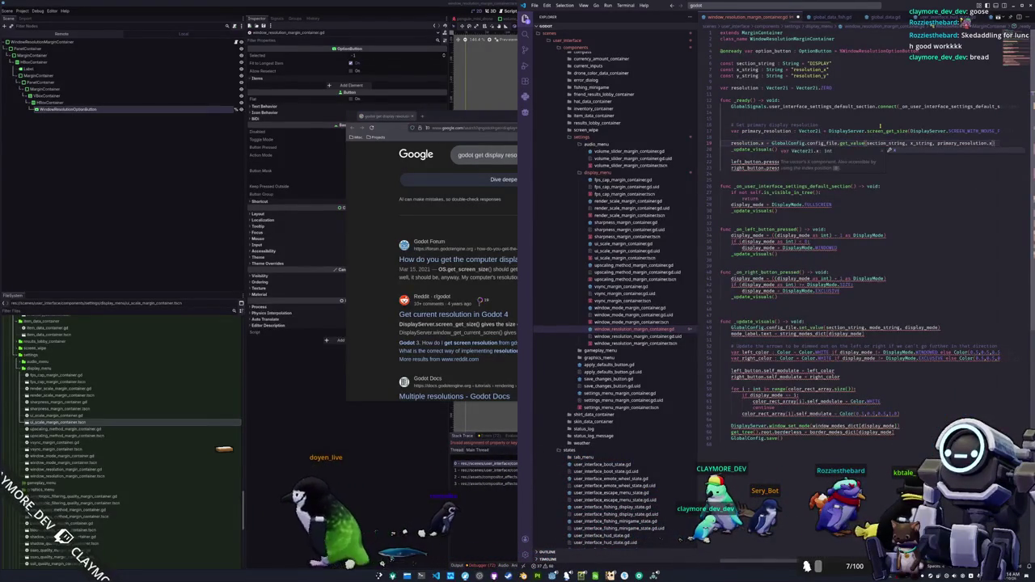
key("Escape")
key("shift+alt+Down")
key("Home")
key("ctrl+Right")
key("ctrl+Right")
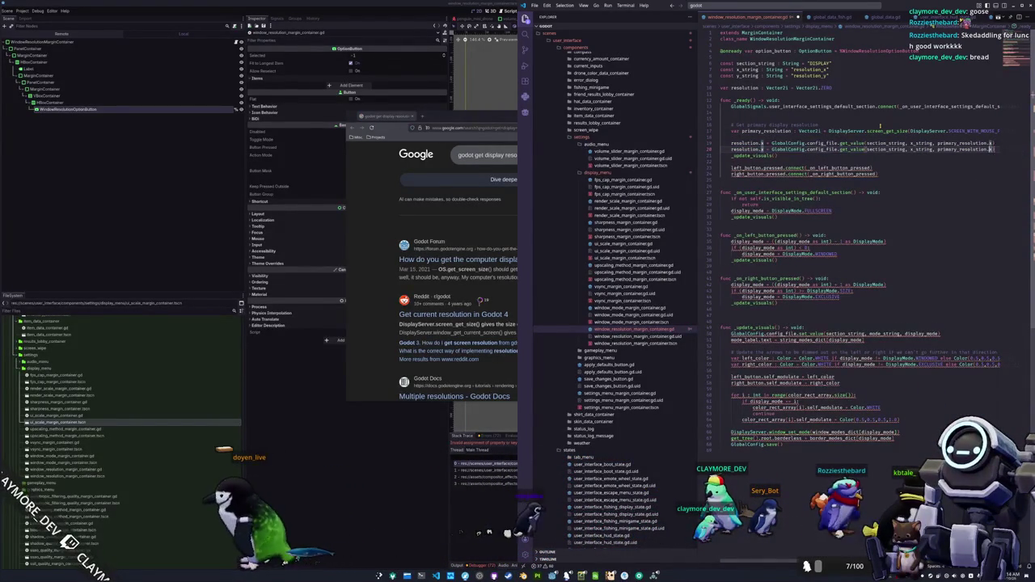
key("ctrl+Left")
key("ctrl+Left")
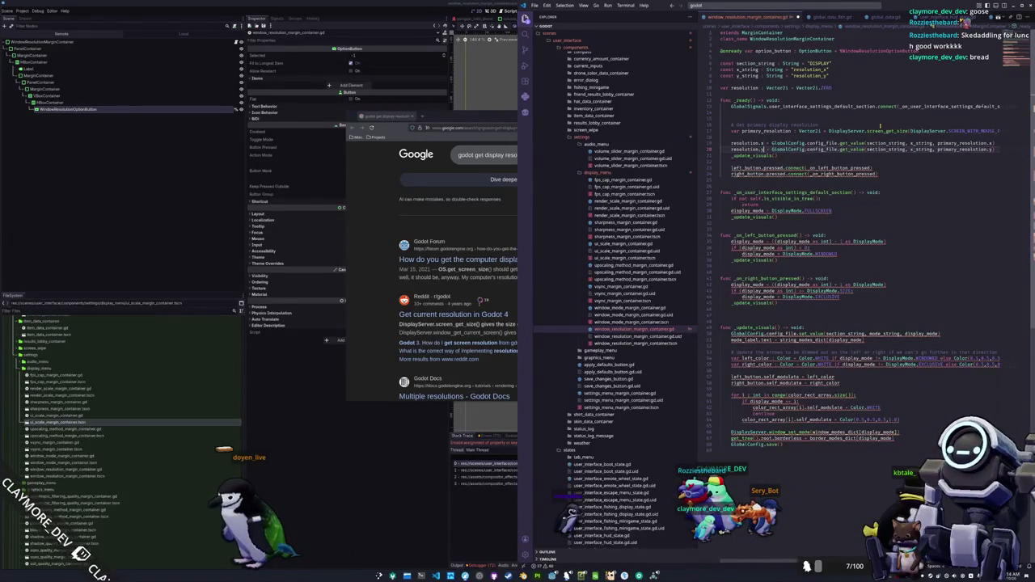
key("Return")
key("Return")
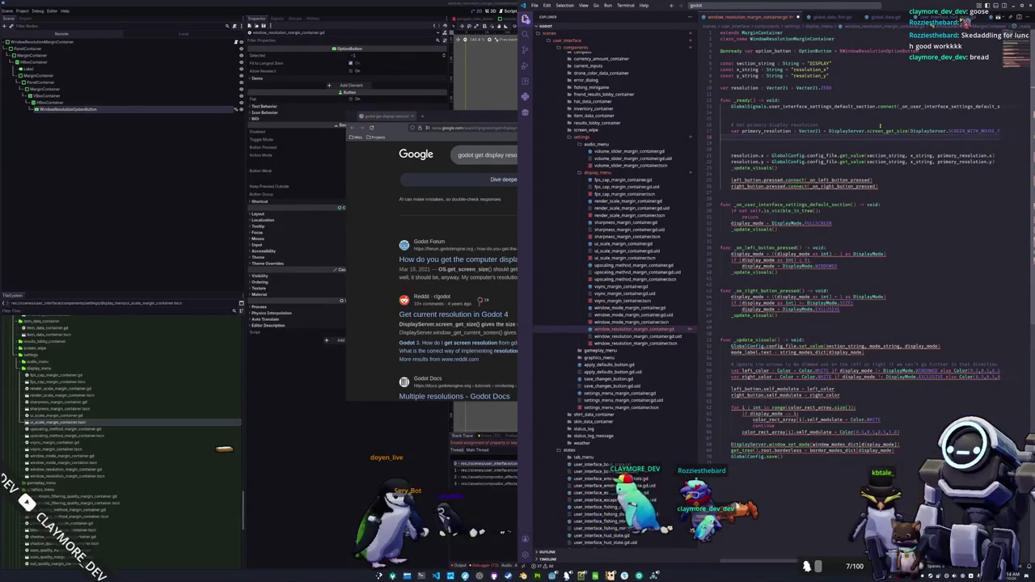
type("if")
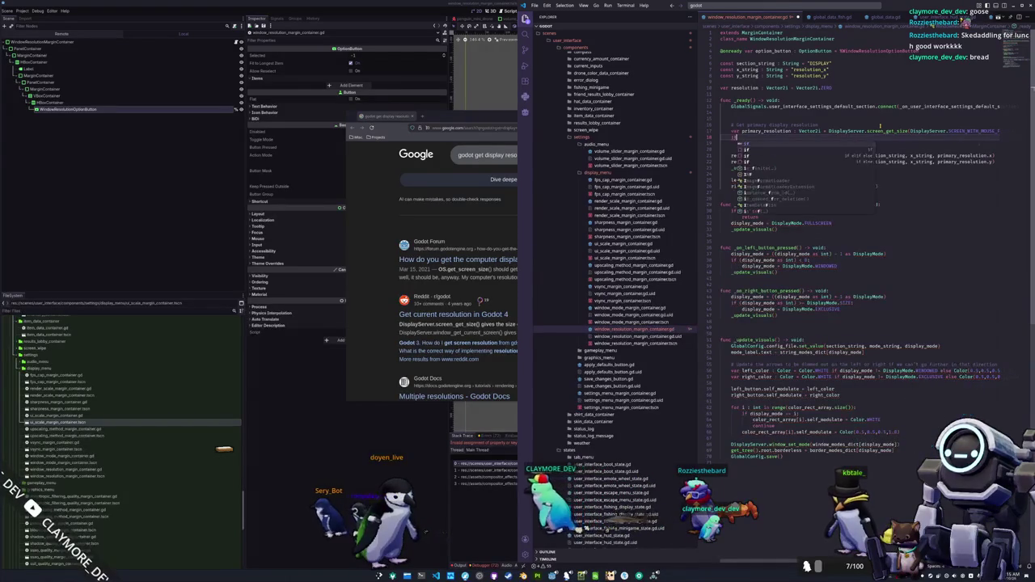
type(" primary_resolution")
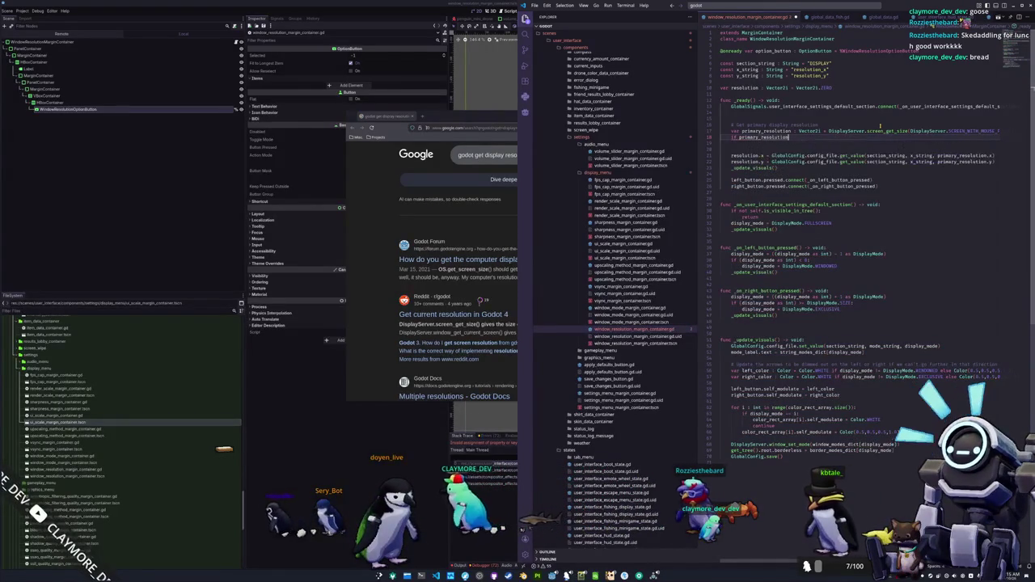
type(".x < 1")
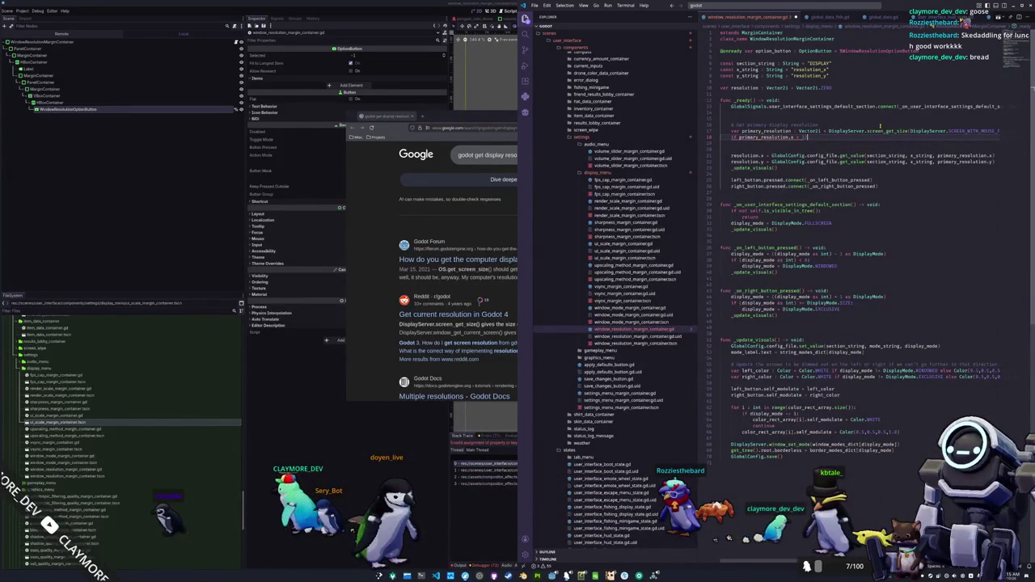
type("280:")
Set primary_resolution.x to 1280 and primary_resolution.y to 720 when they are non-positive
key("Return")
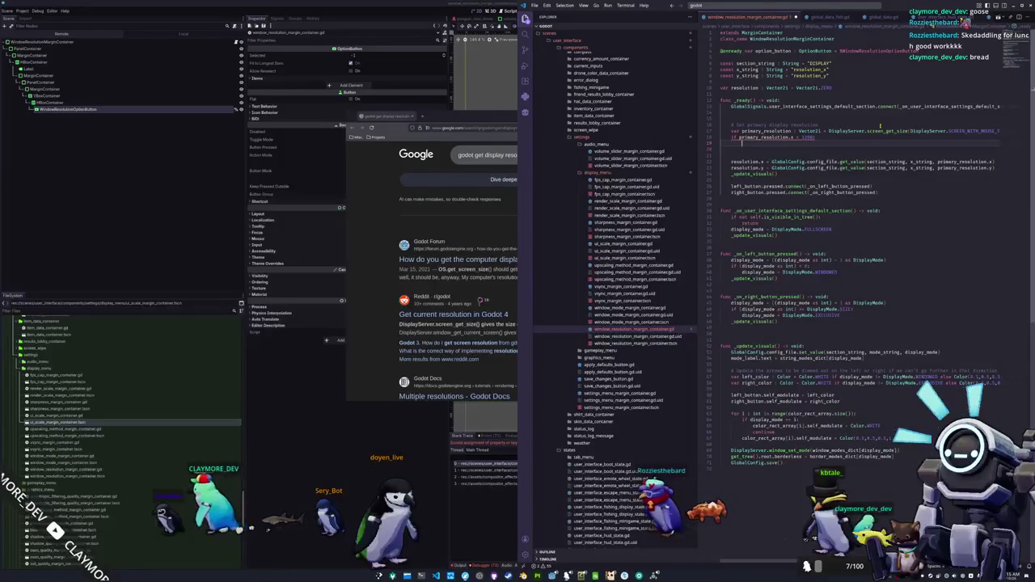
type("primary_resolution.x")
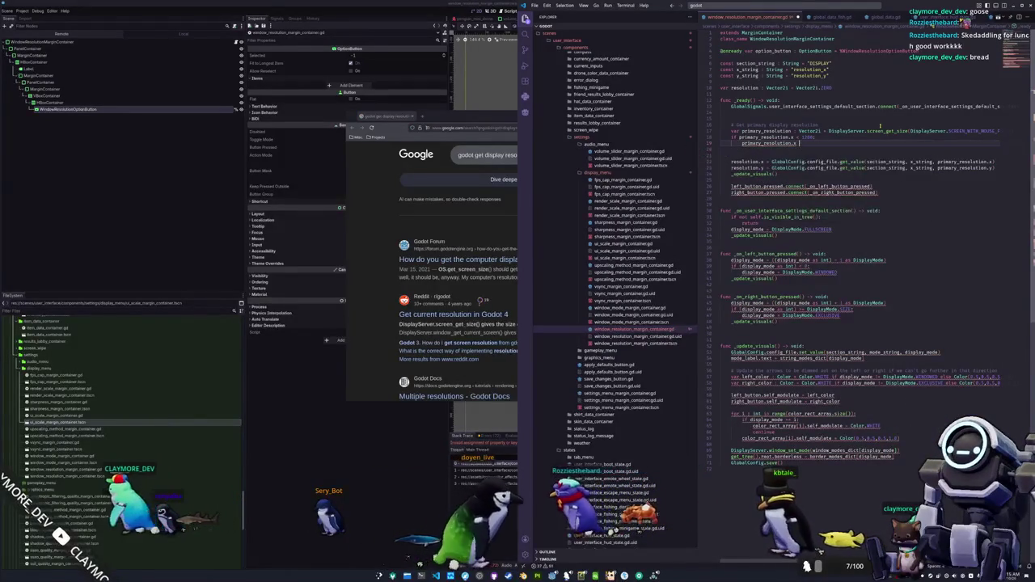
type(" = 1280")
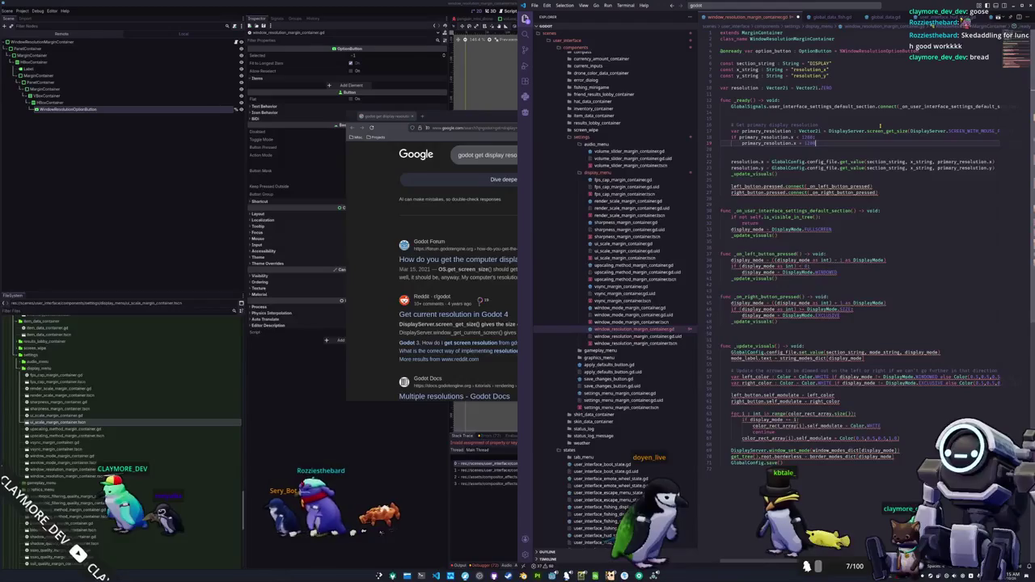
mouse_move(887, 135)
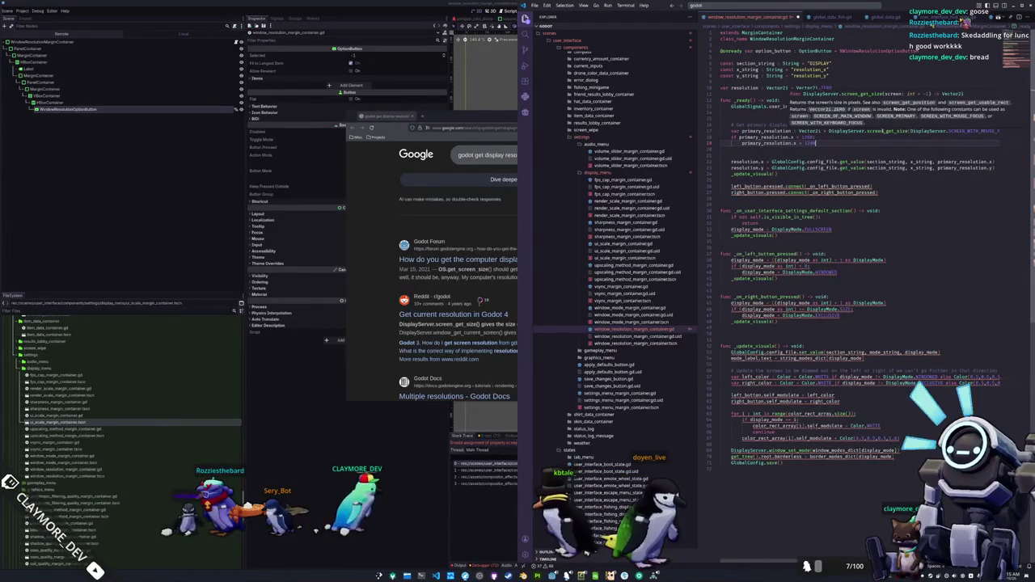
double_click(809, 138)
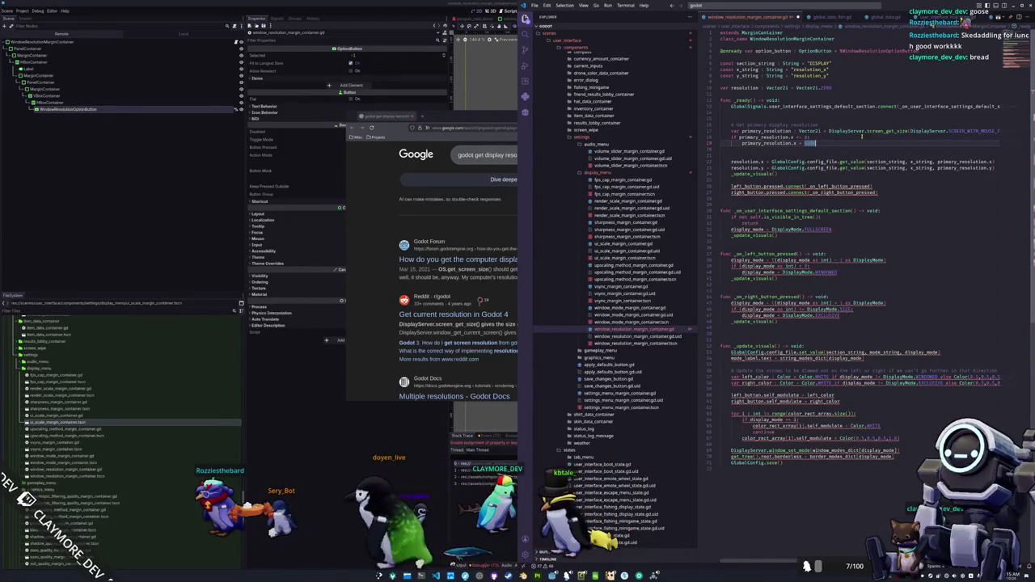
type("1280")
key("Return")
key("BackSpace")
type("if")
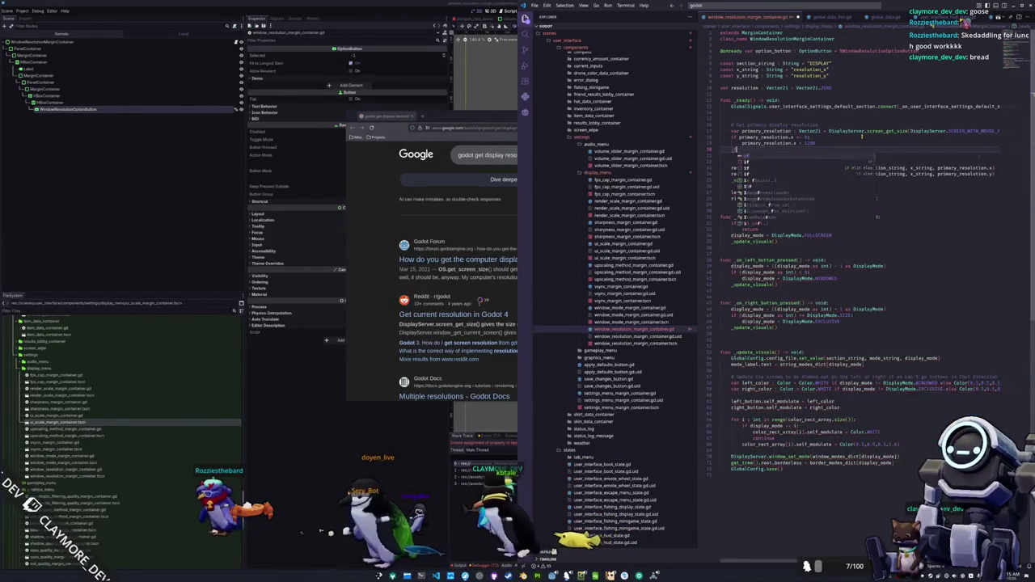
type(" primary_resolution.y <= 0")
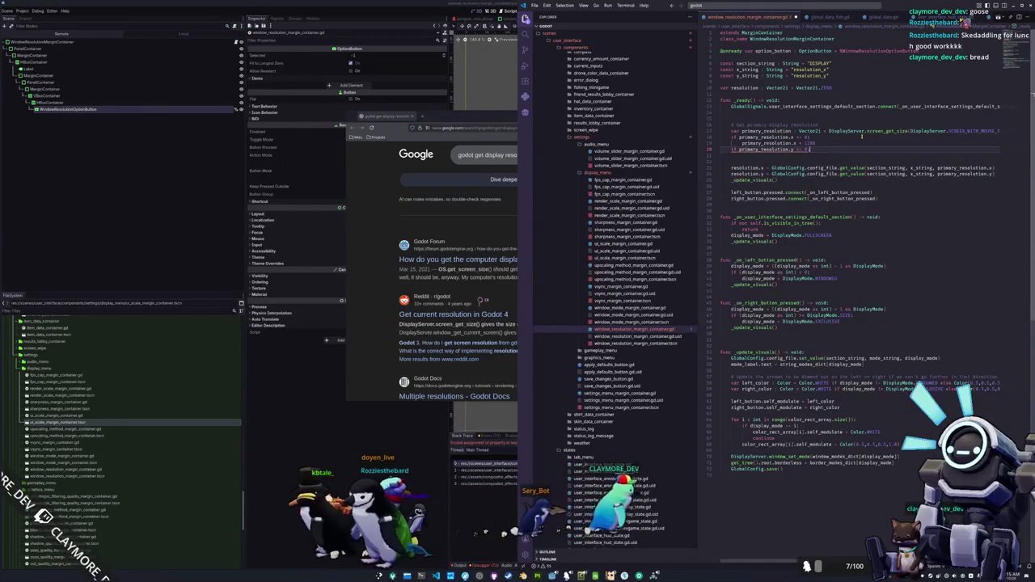
type(":")
key("Return")
type("primary_resolution")
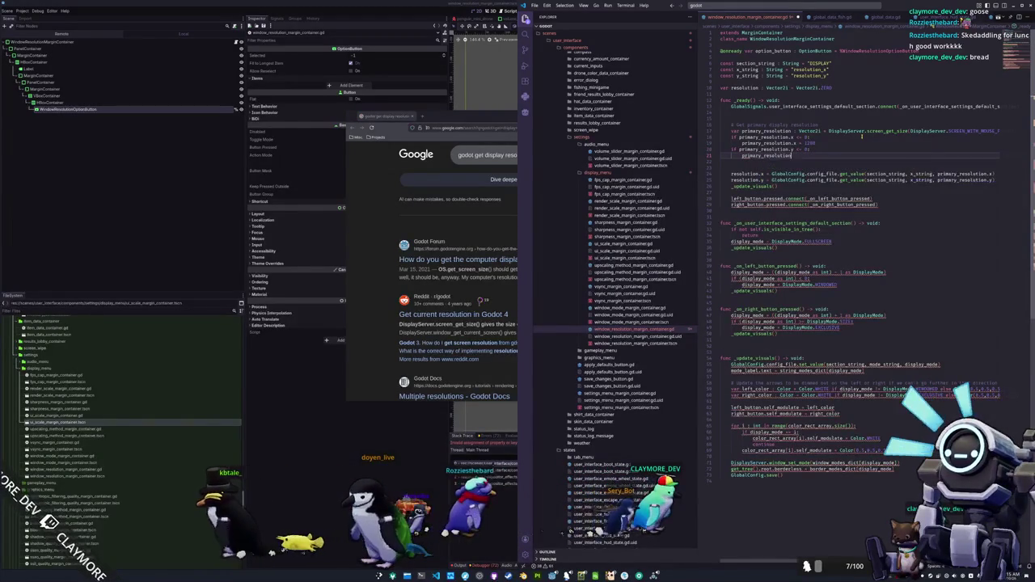
type(".y")
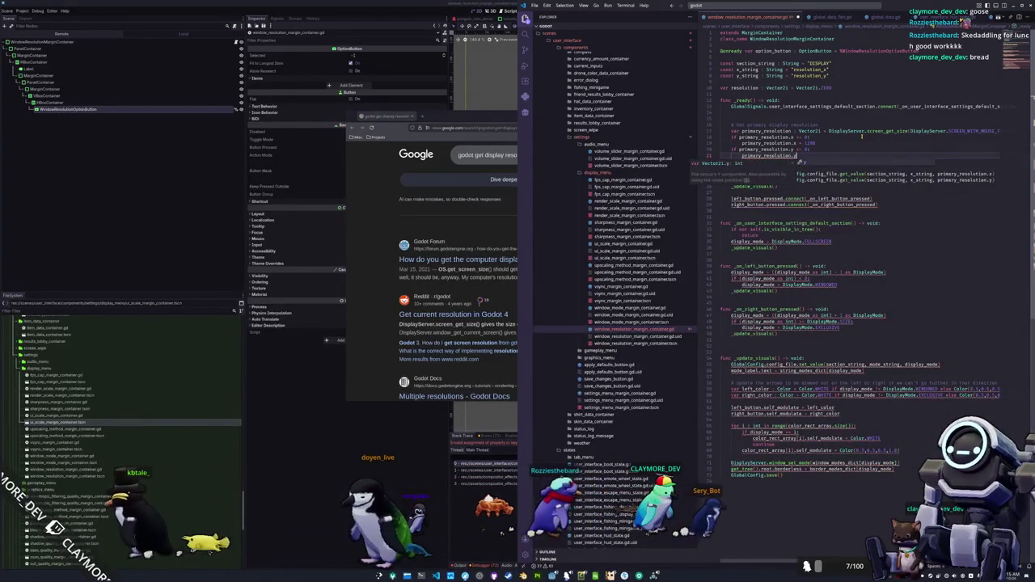
type(" = 720")
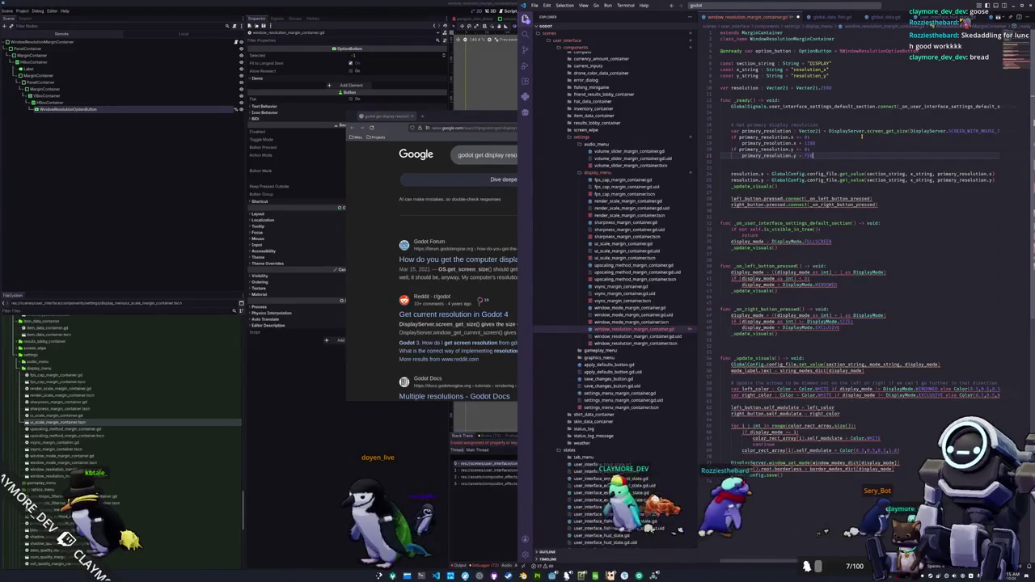
key("Down")
key("Down")
key("BackSpace")
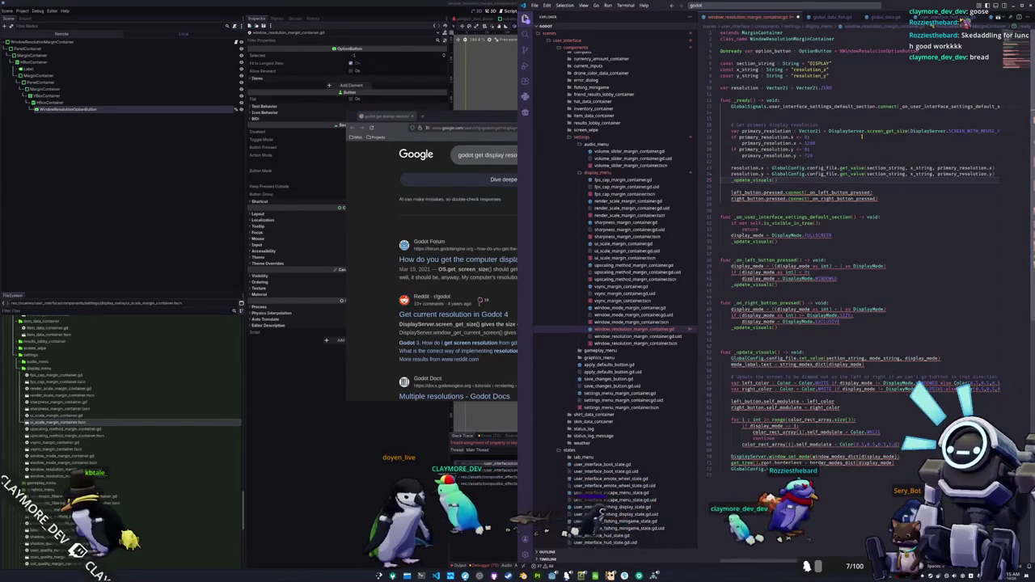
Delete the two left/right button pressed.connect lines from _ready
key("Down")
key("Down")
key("ctrl+Right")
key("ctrl+Right")
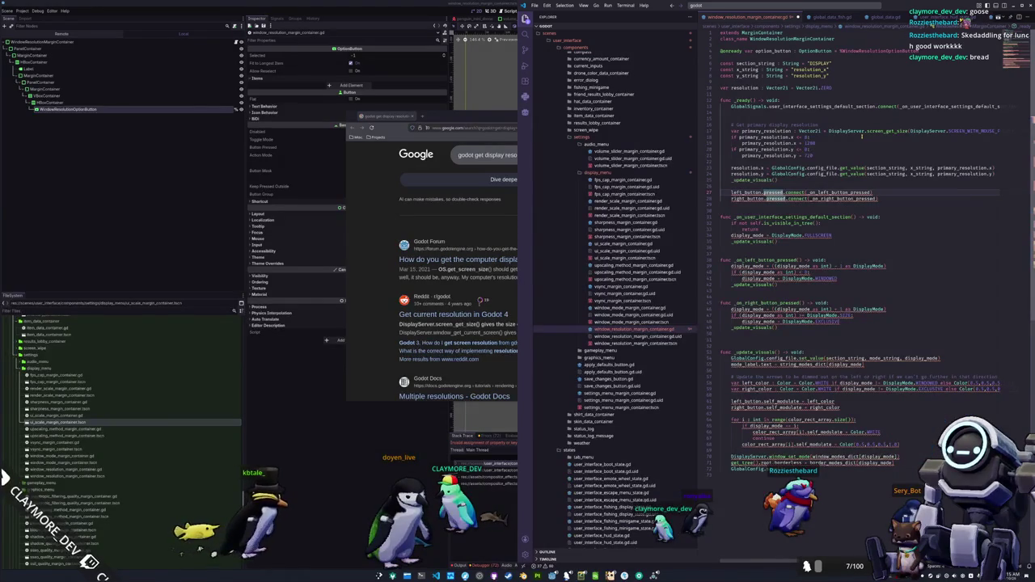
key("ctrl+Left")
key("ctrl+Left")
key("shift+Down")
key("shift+Down")
key("Delete")
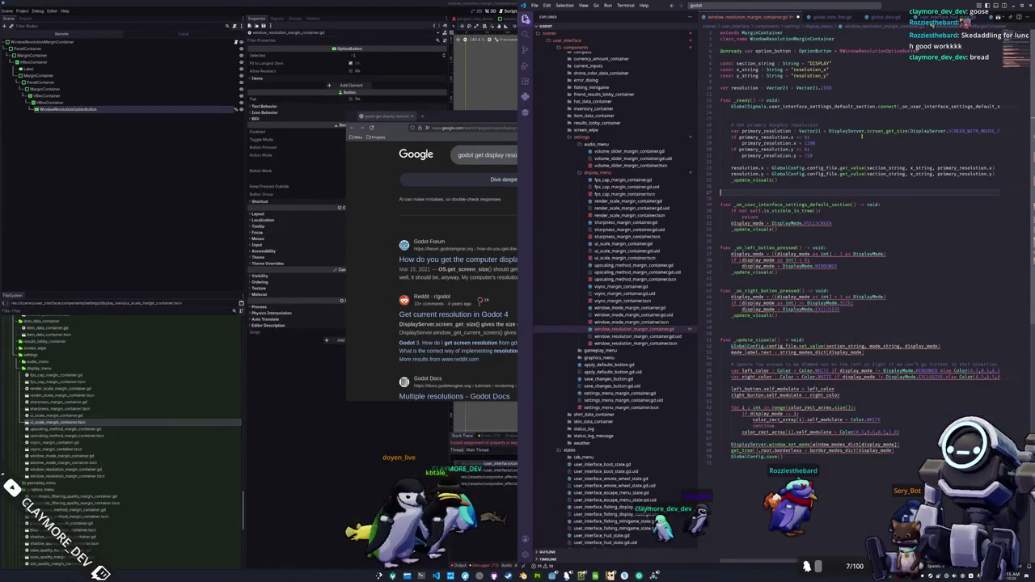
Delete the DisplayMode.FULLSCREEN default line from the default-settings handler
key("Delete")
key("Down")
key("Down")
key("Down")
key("shift+Down")
key("Delete")
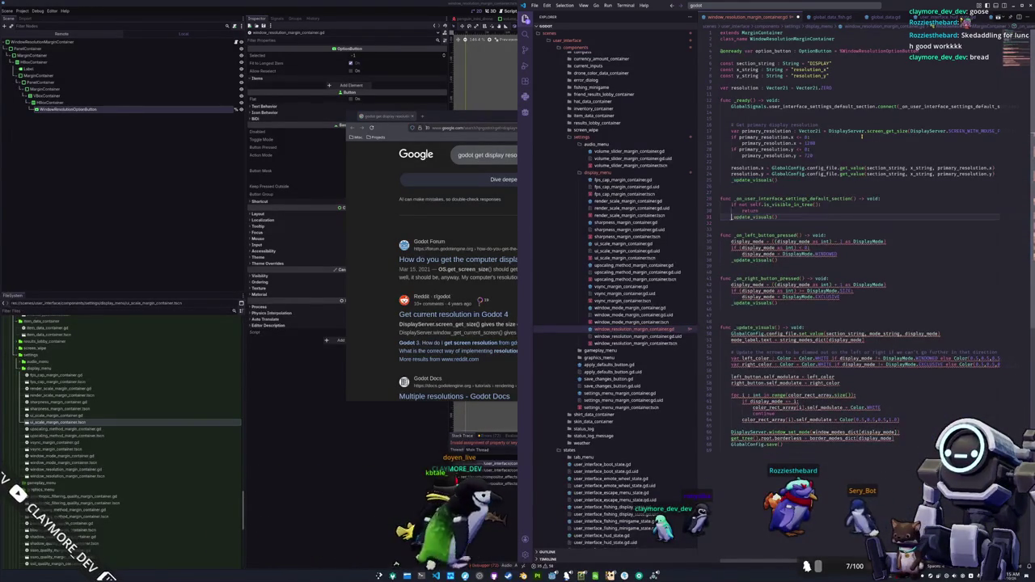
key("Return")
Paste the primary_resolution fallback block into the handler and add 'resolution = primary_resolution'
key("Up")
key("Up")
key("Up")
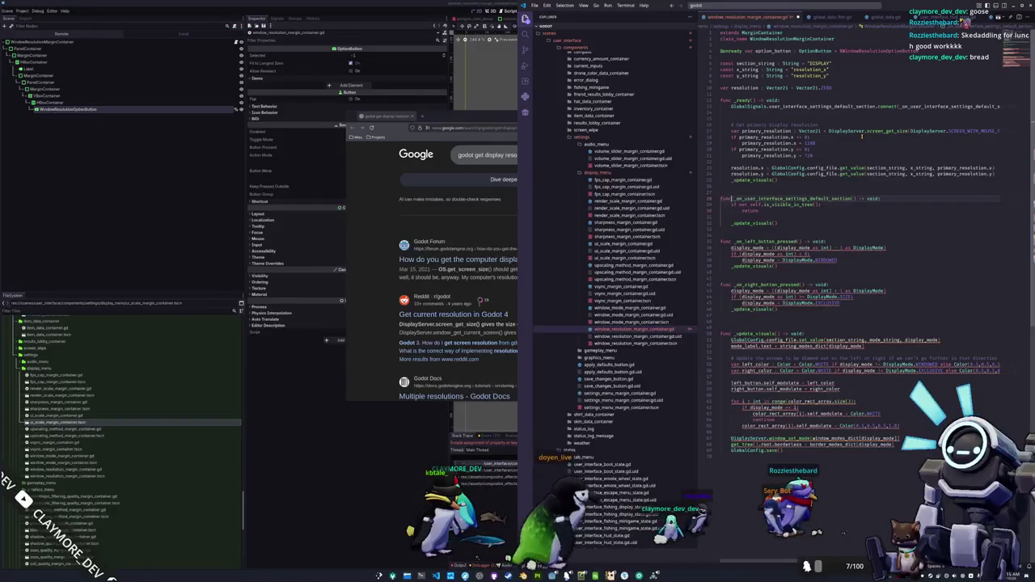
key("Up")
key("Up")
key("Up")
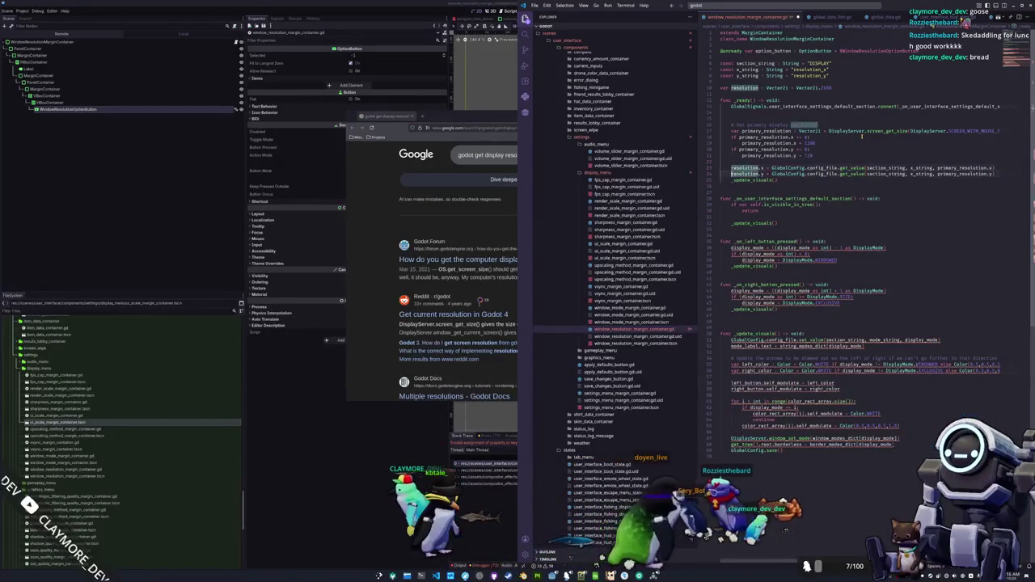
key("Down")
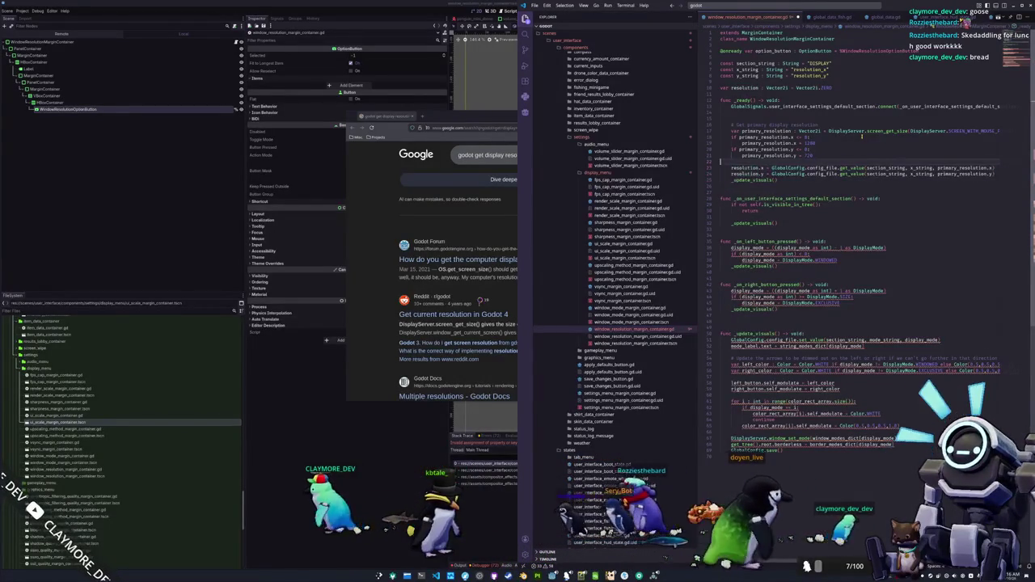
key("shift+Up")
key("shift+Up")
key("shift+Up")
key("shift+Down")
key("shift+Down")
key("shift+Down")
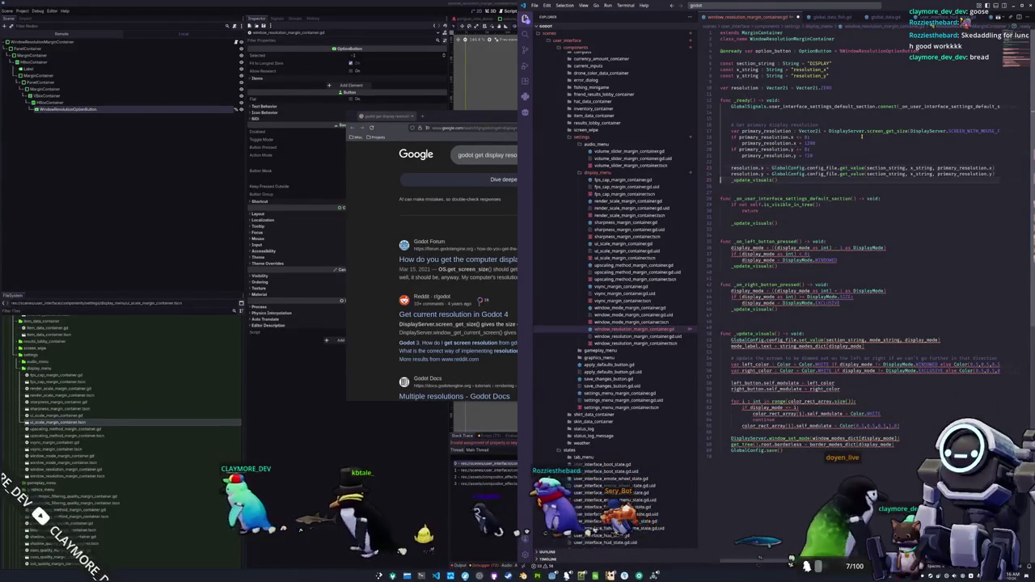
key("ctrl+v")
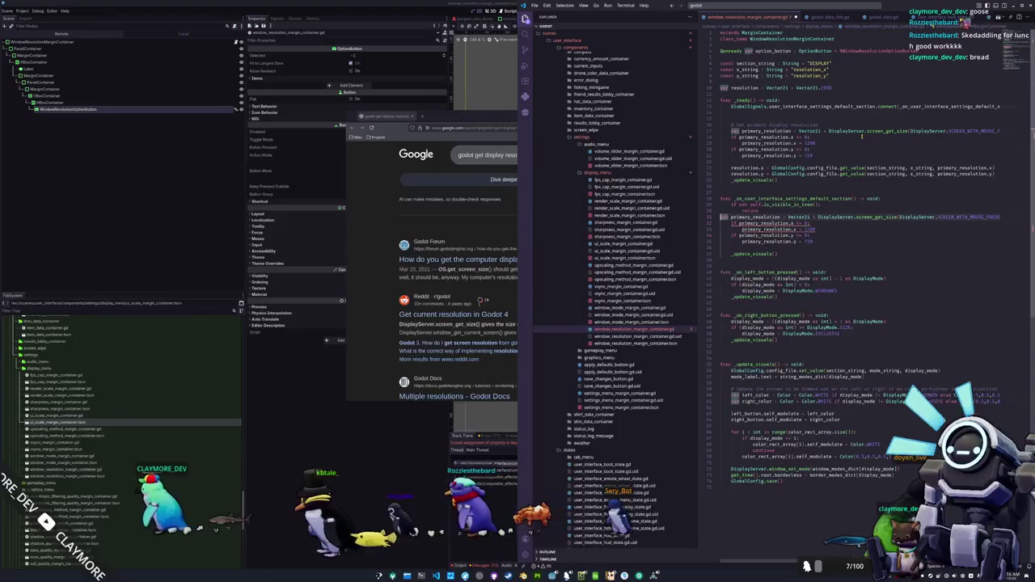
key("Down")
type("resolution = primary_resolution")
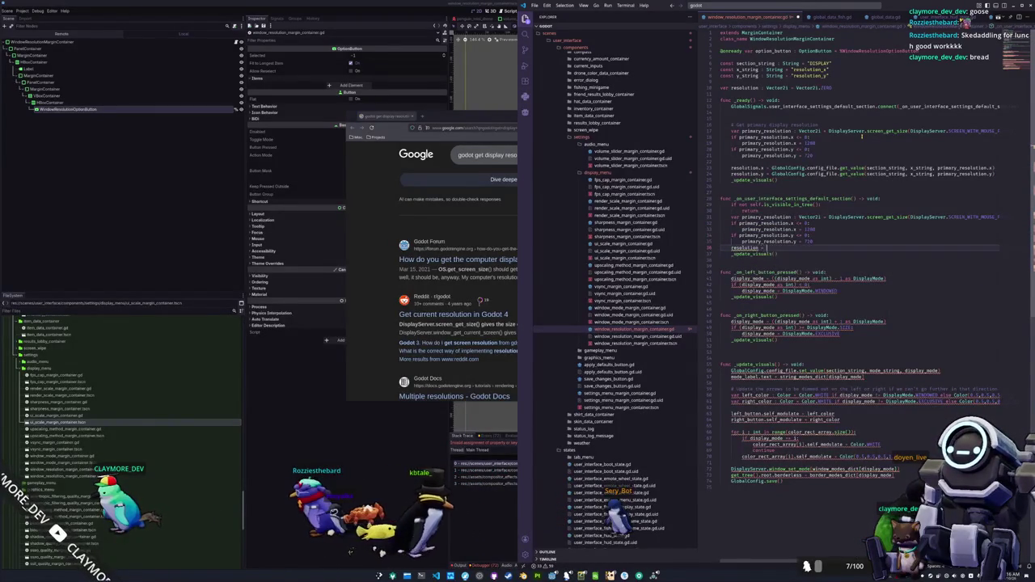
Delete the _on_left_button_pressed and _on_right_button_pressed functions
key("Down")
key("Delete")
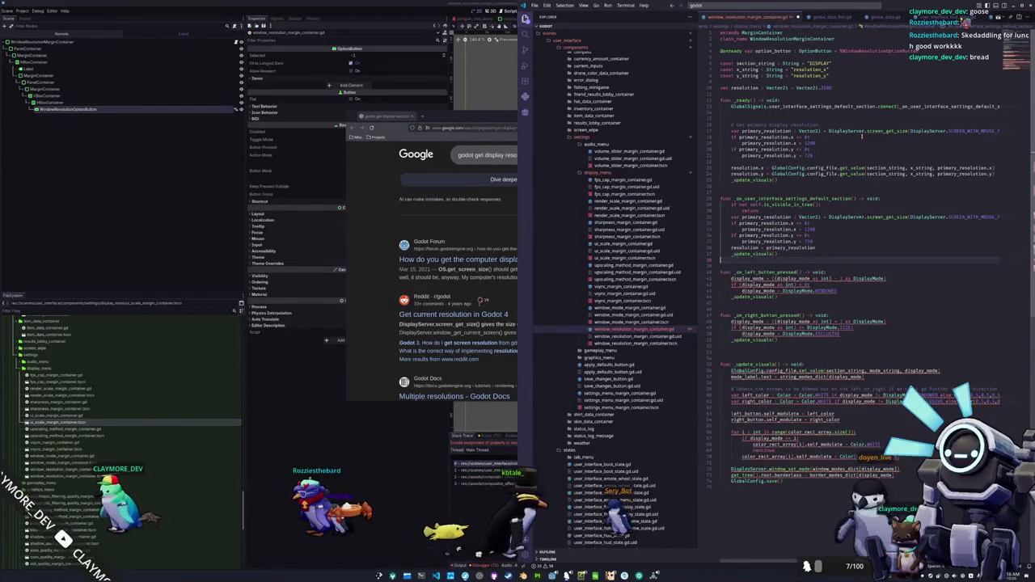
key("Down")
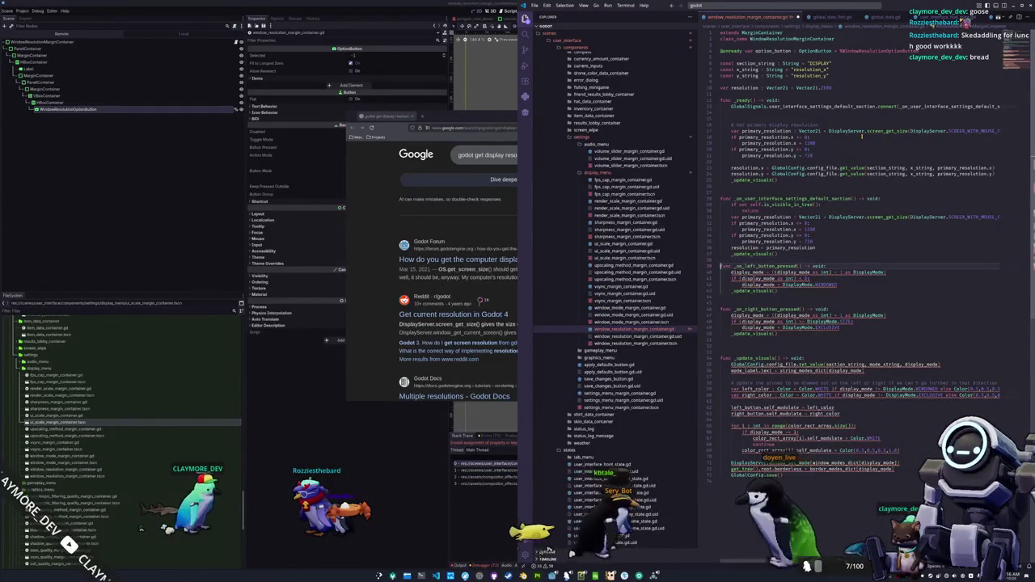
key("shift+Down")
key("shift+Down")
key("shift+Down")
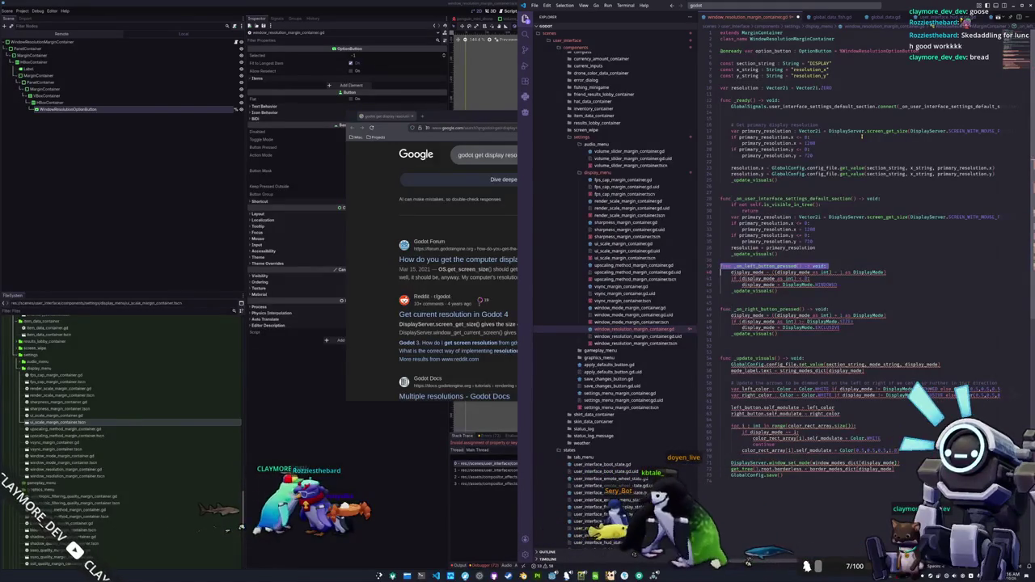
key("Delete")
key("BackSpace")
key("Down")
key("Down")
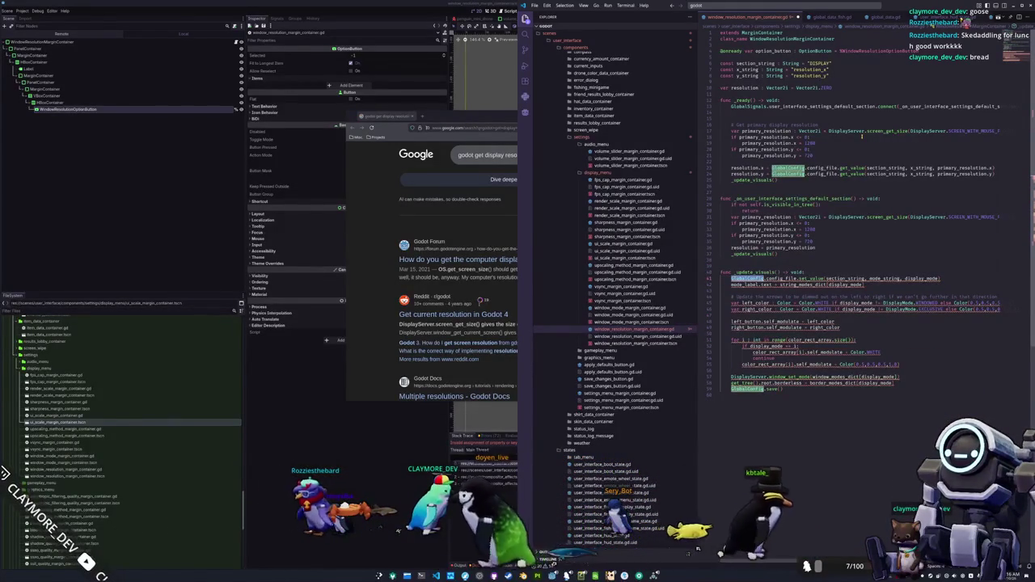
Change the set_value call to save resolution.x under x_string
key("BackSpace")
key("BackSpace")
key("BackSpace")
type("Config")
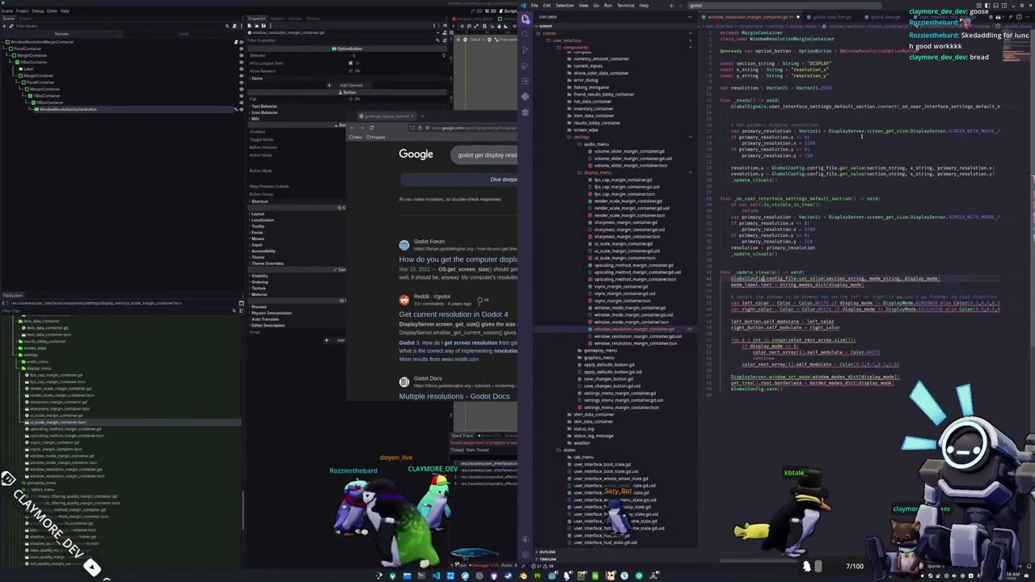
key("ctrl+Right")
key("ctrl+Right")
key("ctrl+Right")
key("ctrl+shift+Left")
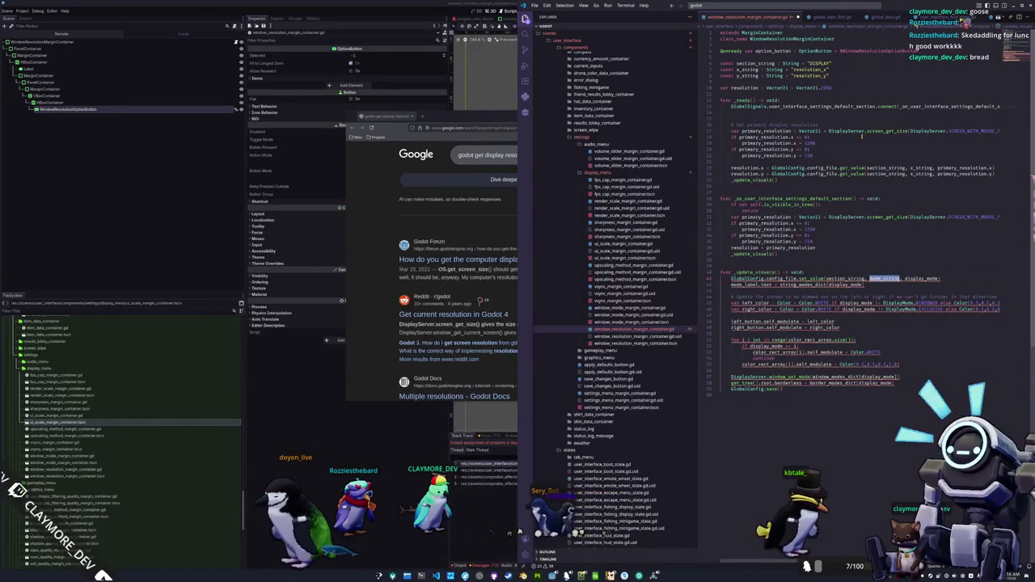
type("x_string")
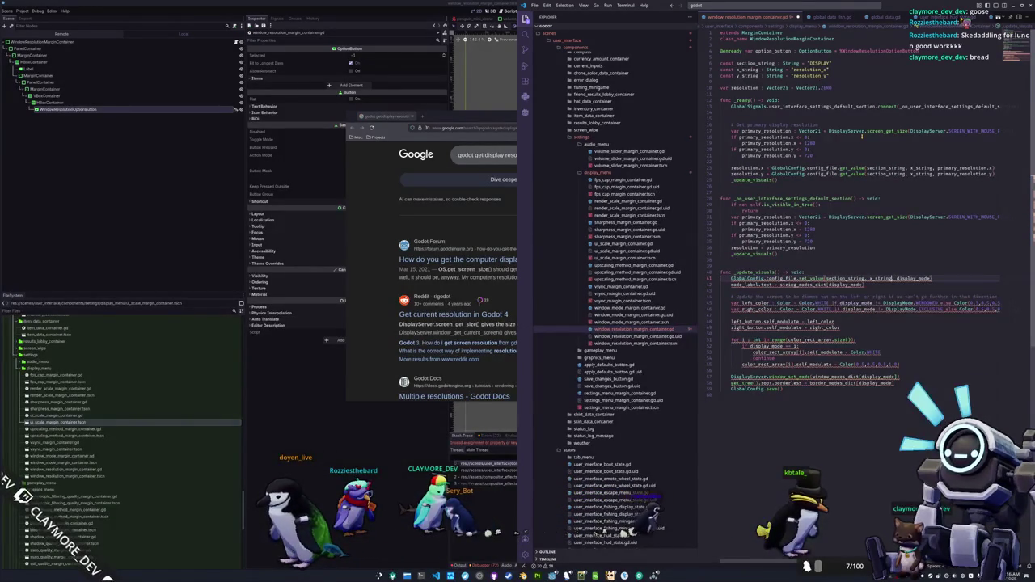
key("ctrl+Right")
key("ctrl+shift+Left")
type("res")
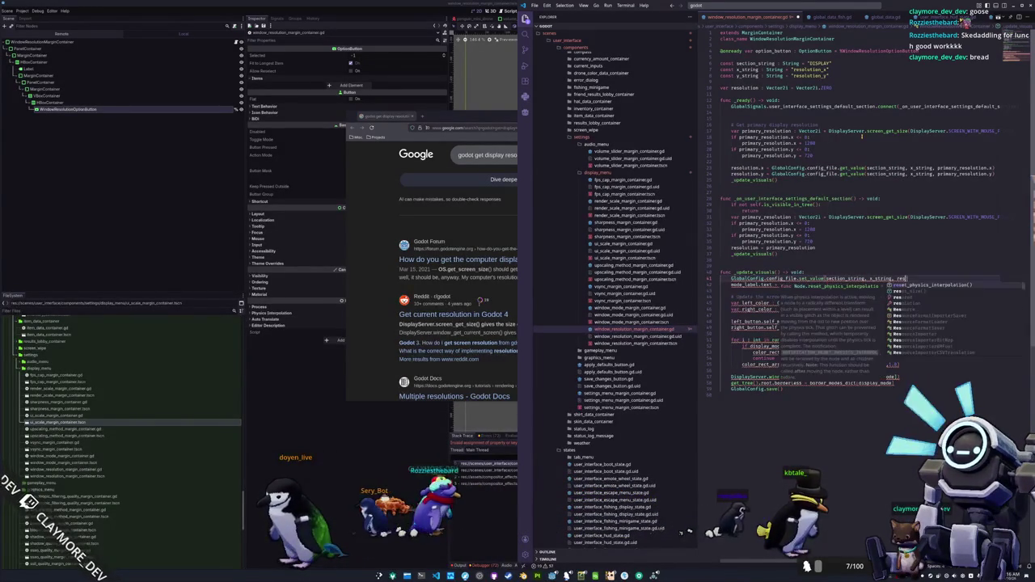
type("olution.x)")
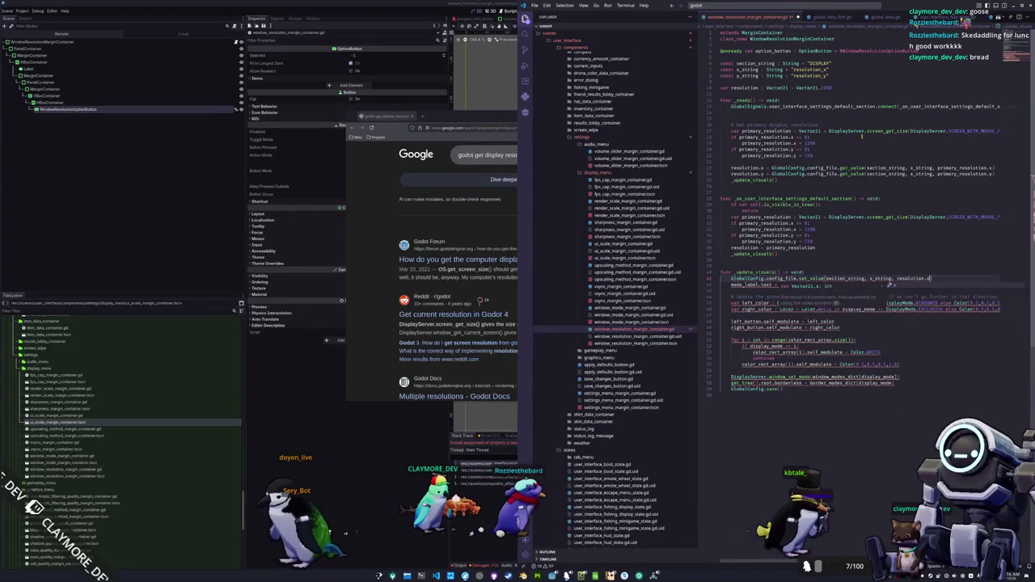
Duplicate the set_value line for y and select the mode_label line's display-mode lookup
key("shift+Up")
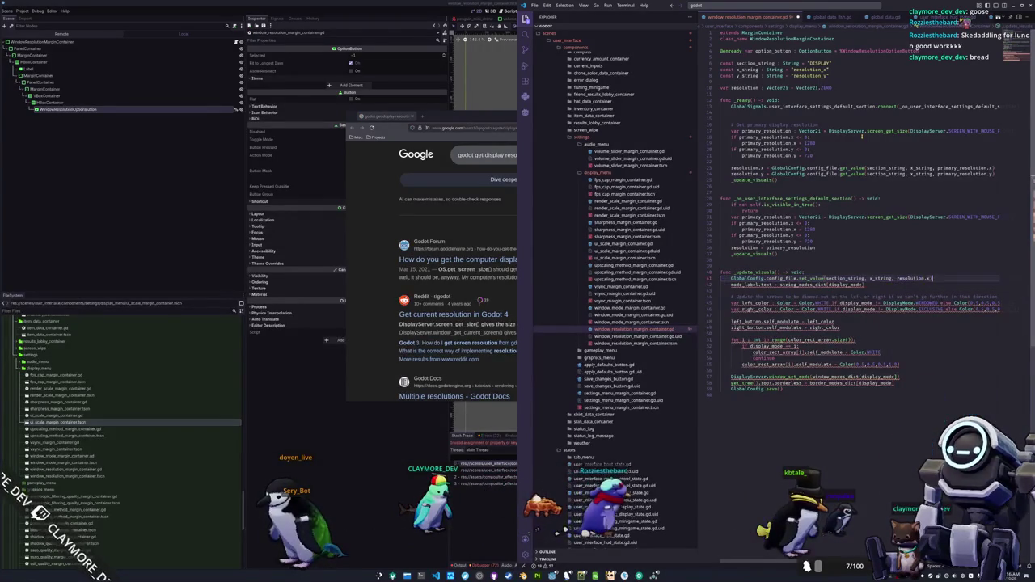
key("ctrl+c")
key("Right")
key("ctrl+v")
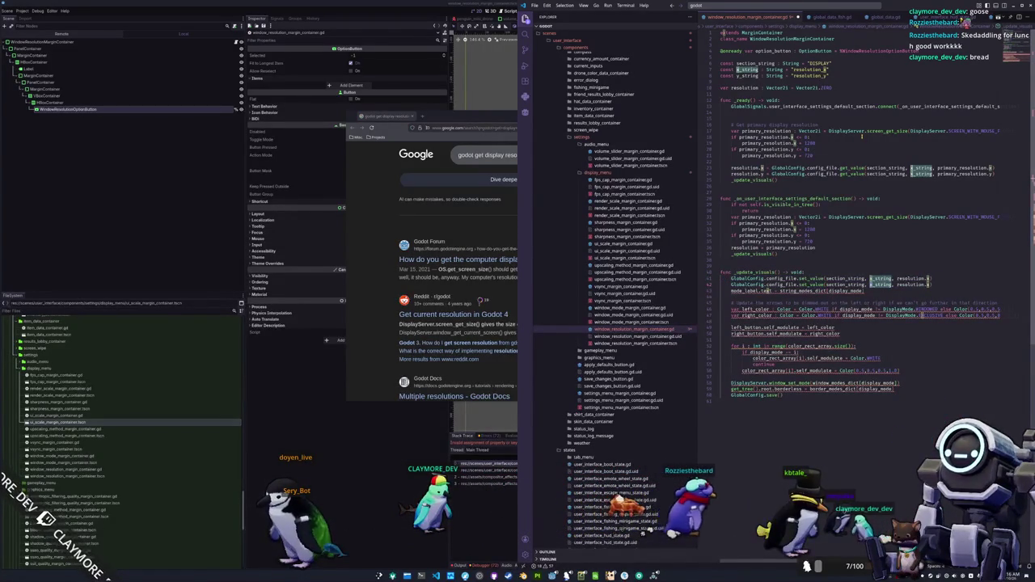
type("y")
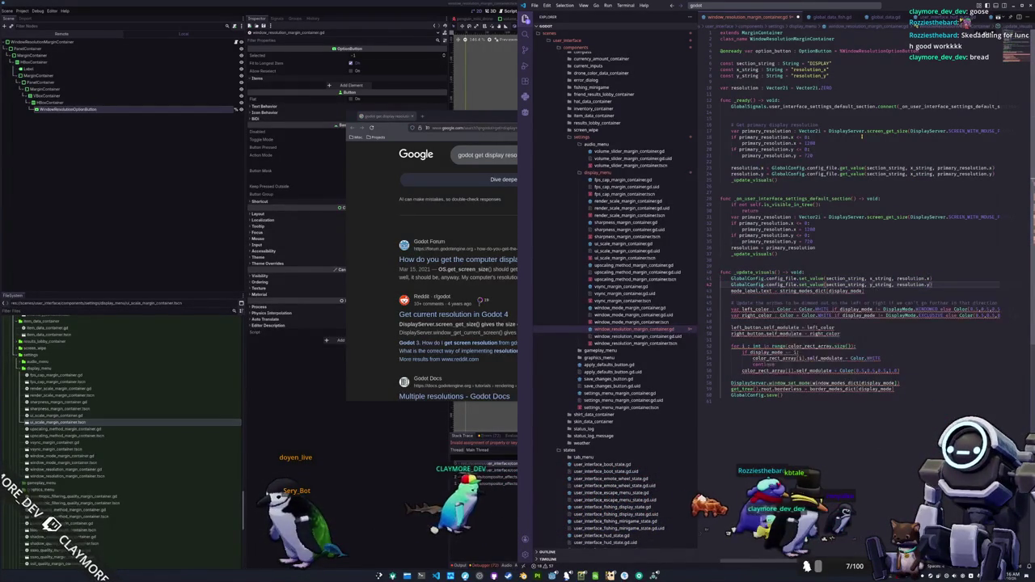
key("shift+End")
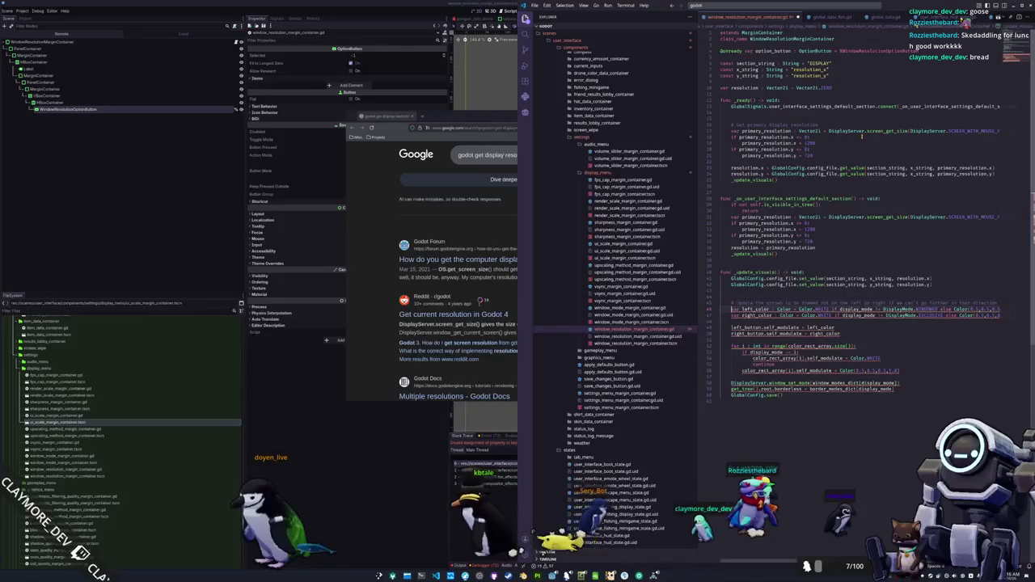
Replace the old label and colour block in _update_visuals with GlobalConfig.save()
key("Down")
key("Down")
key("Down")
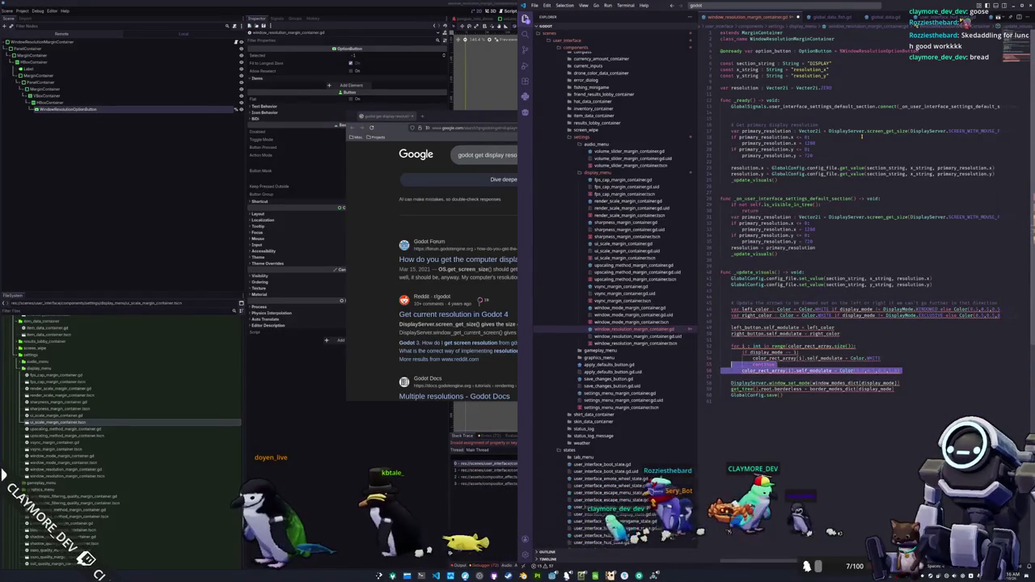
key("shift+Up")
key("shift+Up")
key("shift+Up")
key("BackSpace")
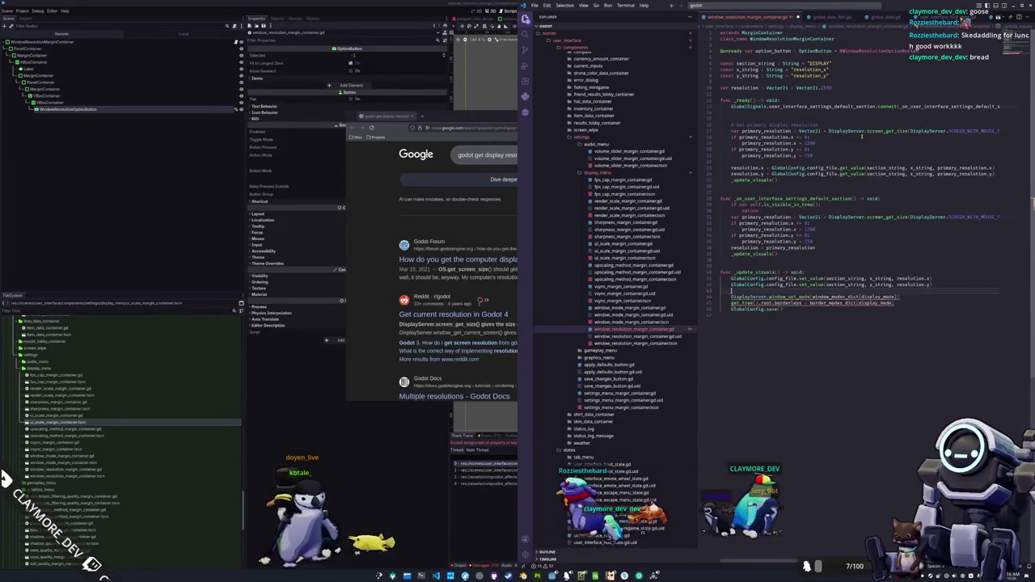
type("GlobalConfig.s")
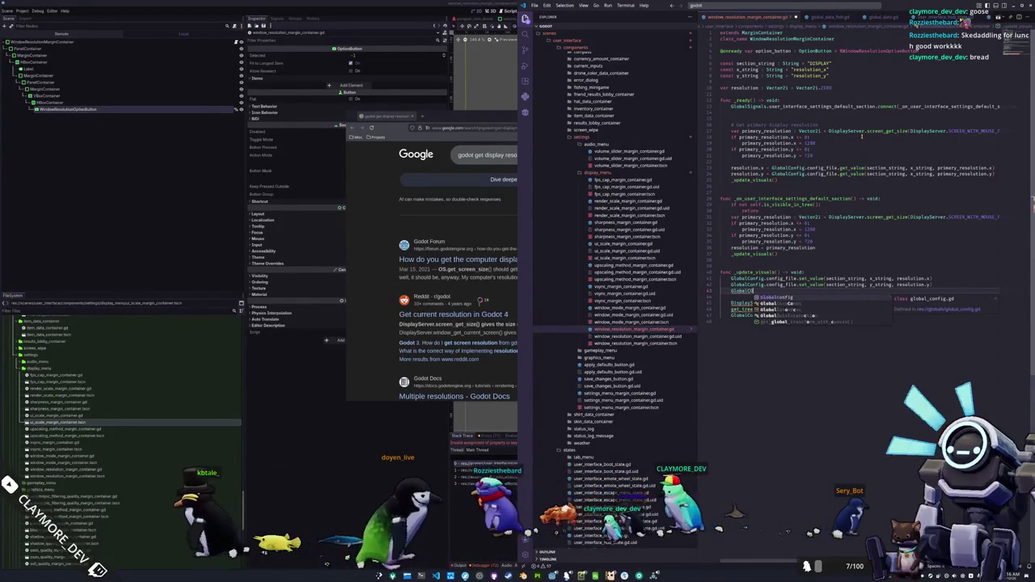
key("Return")
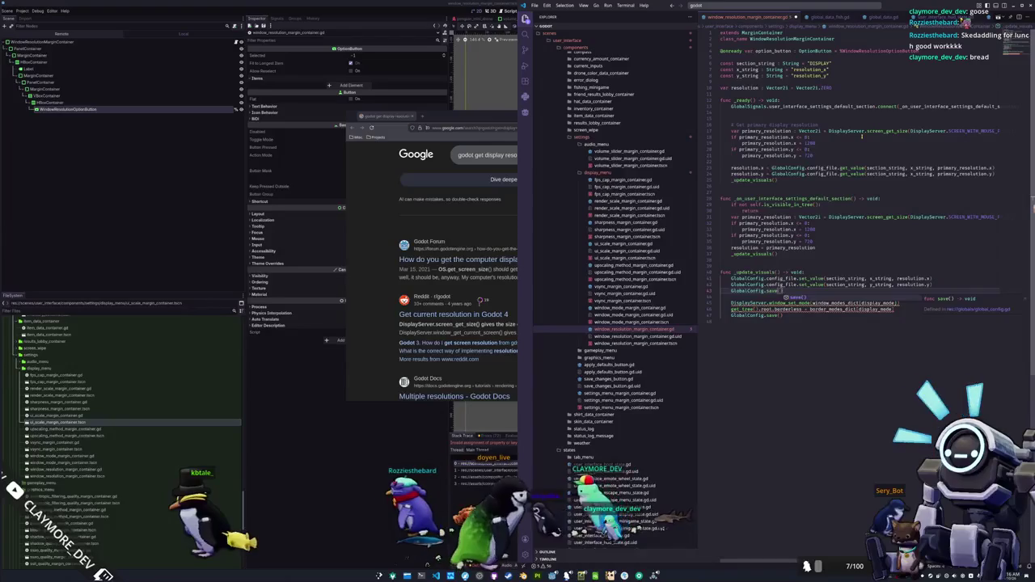
Add a line above the window-mode call and try DisplayServer window-size methods, then abandon them
key("Down")
key("Down")
key("Down")
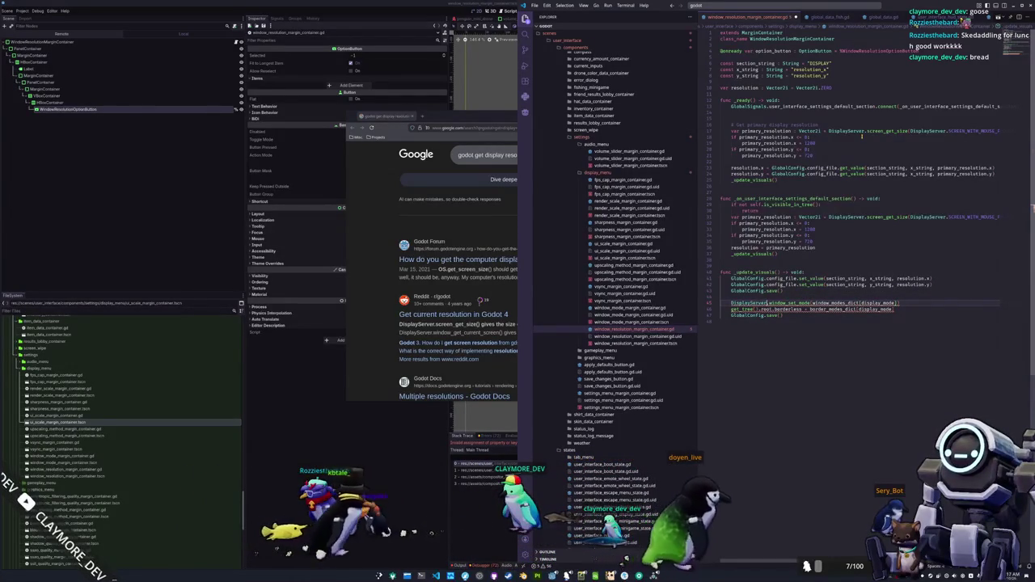
key("Return")
key("Return")
key("Up")
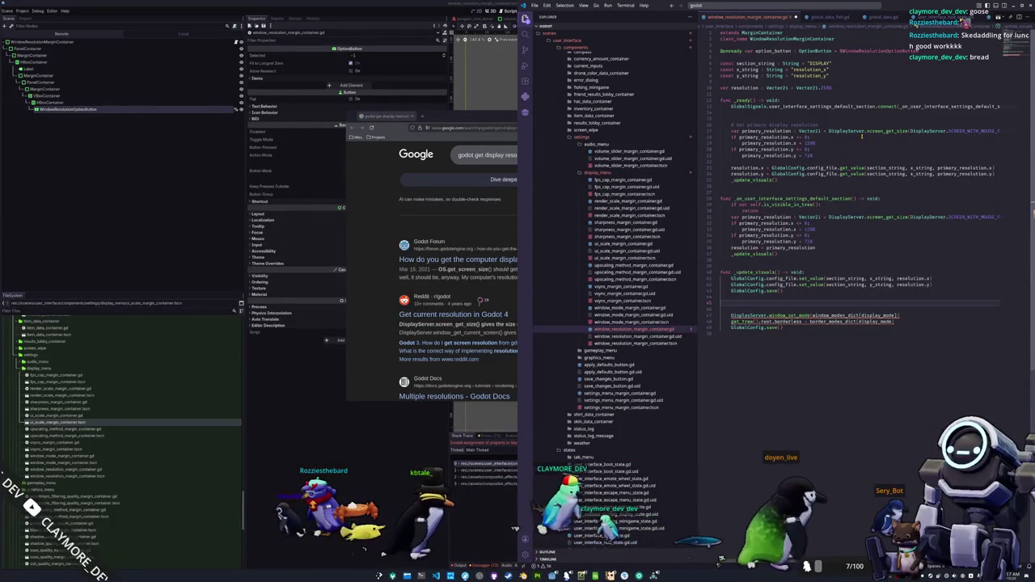
type("DisplaySer")
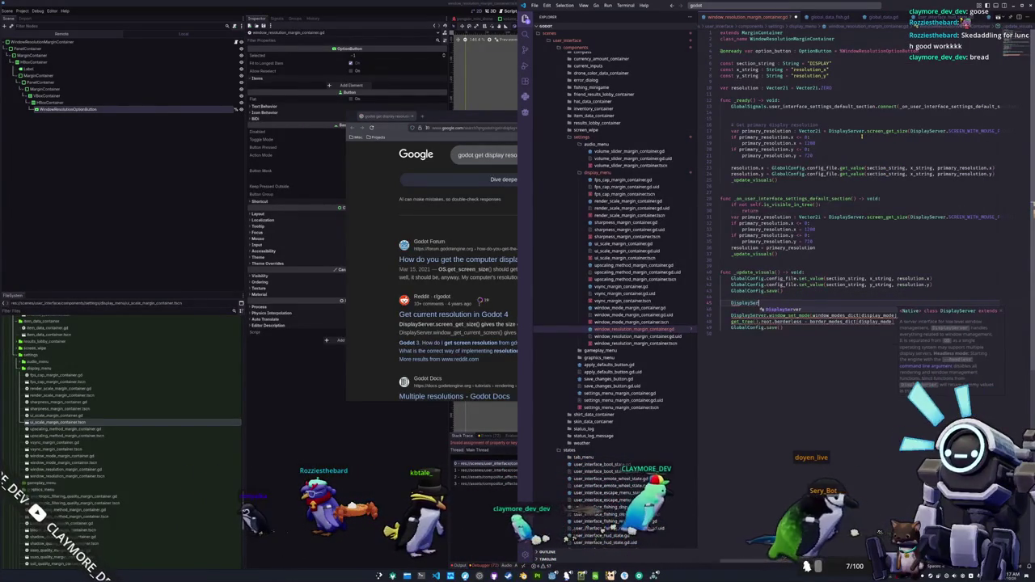
type("ver.set_window_")
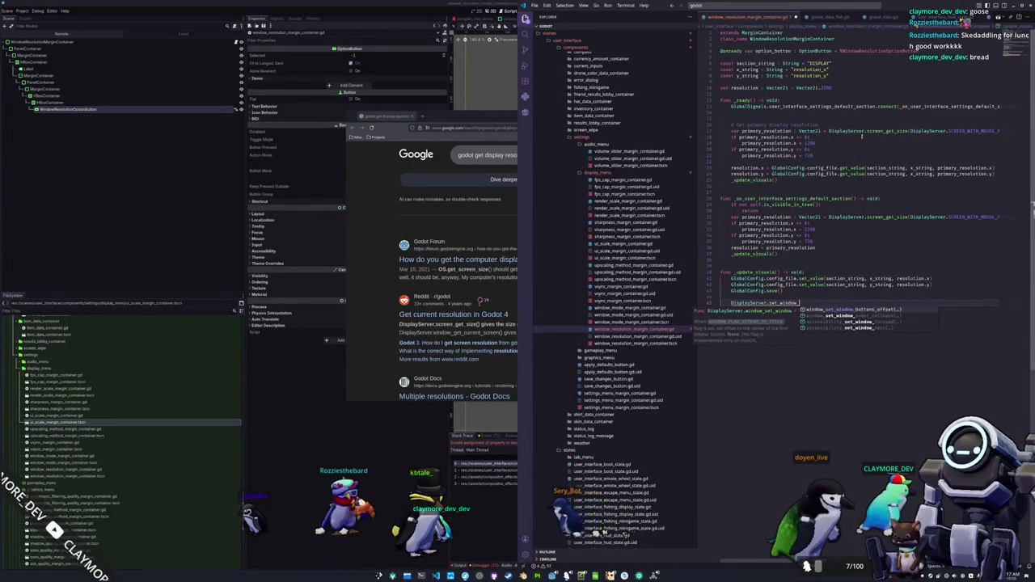
key("BackSpace")
key("BackSpace")
key("BackSpace")
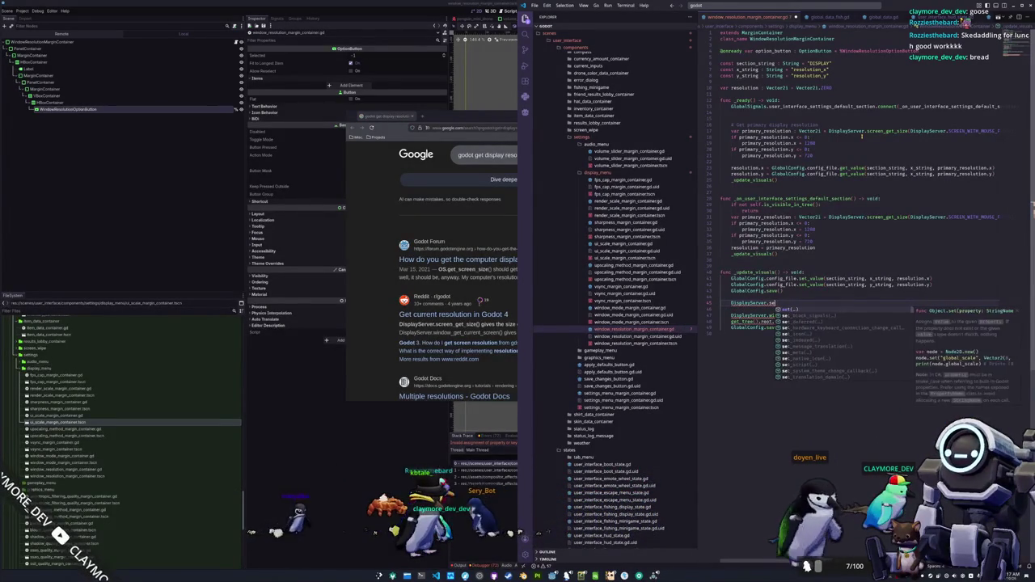
type("size")
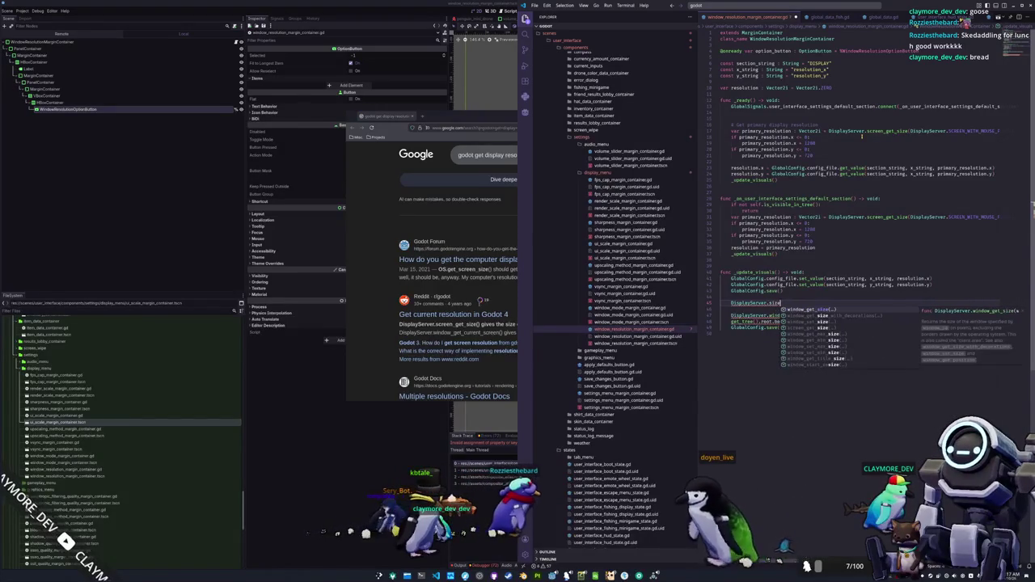
key("Down")
key("Down")
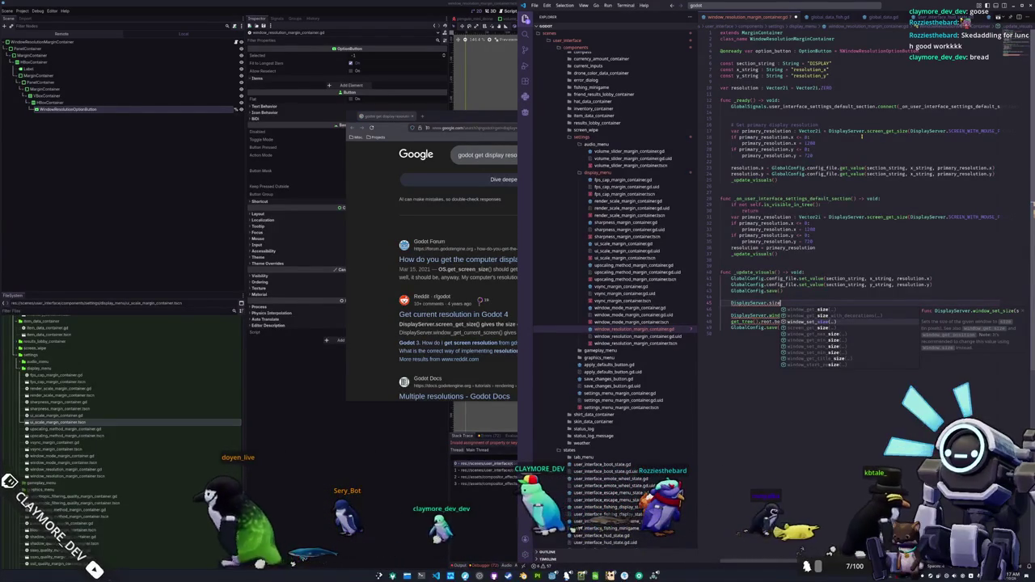
key("BackSpace")
key("BackSpace")
key("BackSpace")
type("wind")
key("BackSpace")
key("BackSpace")
key("BackSpace")
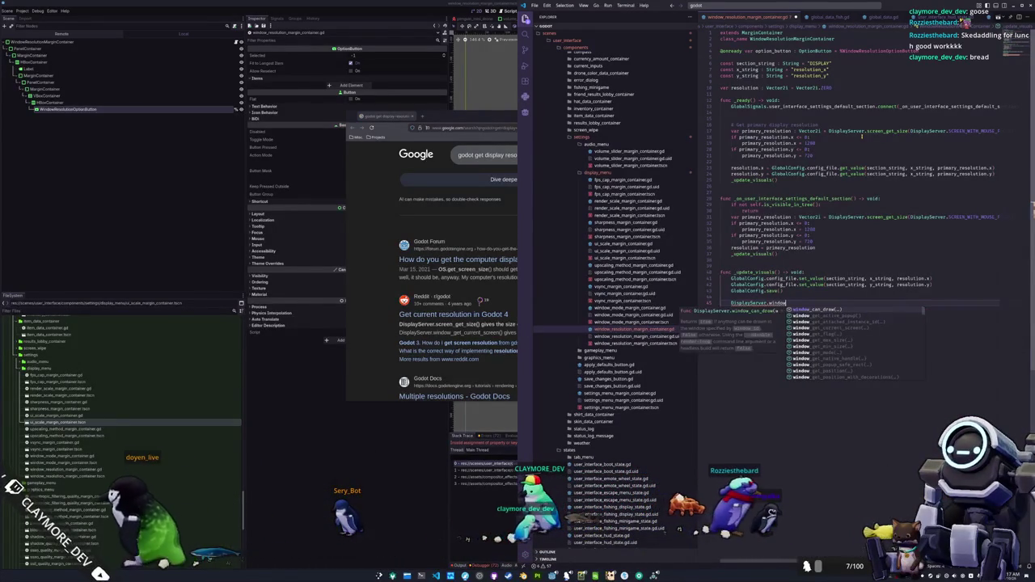
key("Escape")
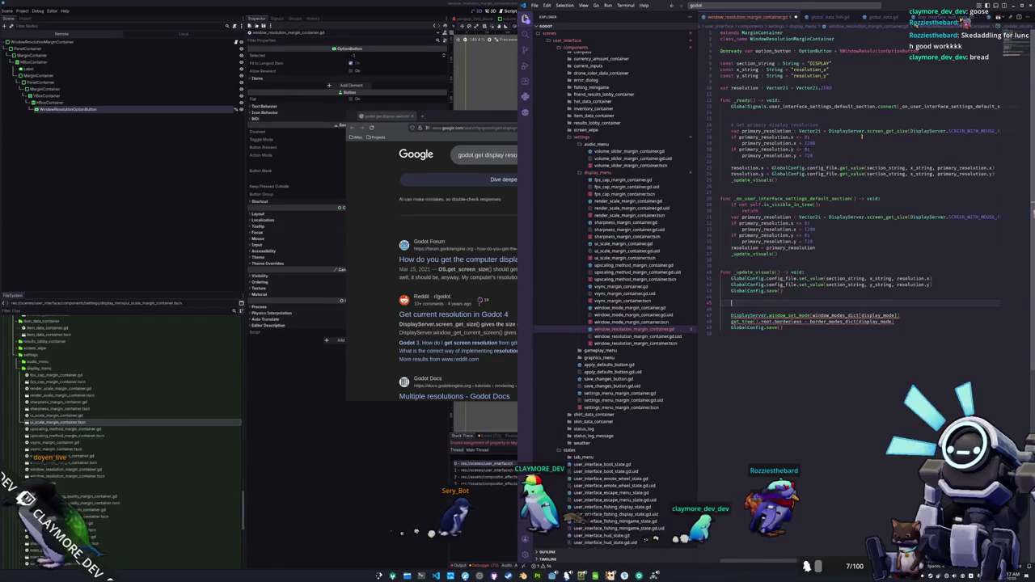
Write get_tree().root.size = resolution, removing the old window-mode, borderless and duplicate save lines
type("get_tree(")
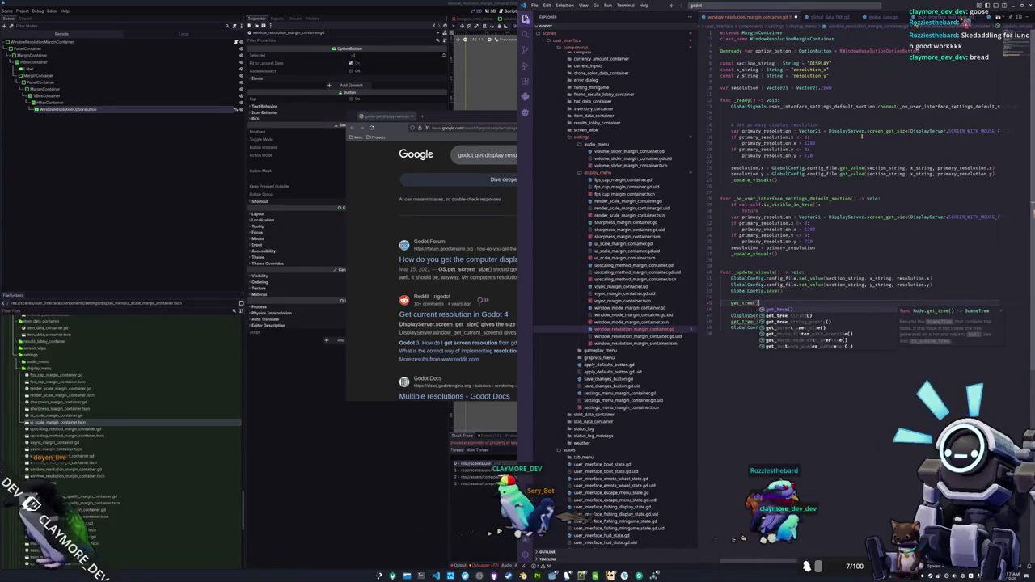
type(").root")
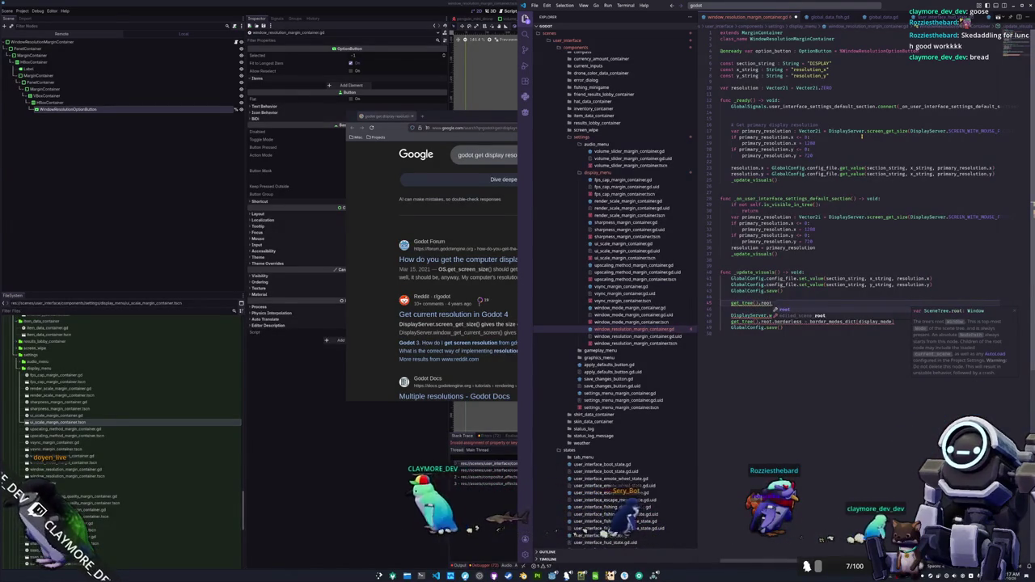
type(".size")
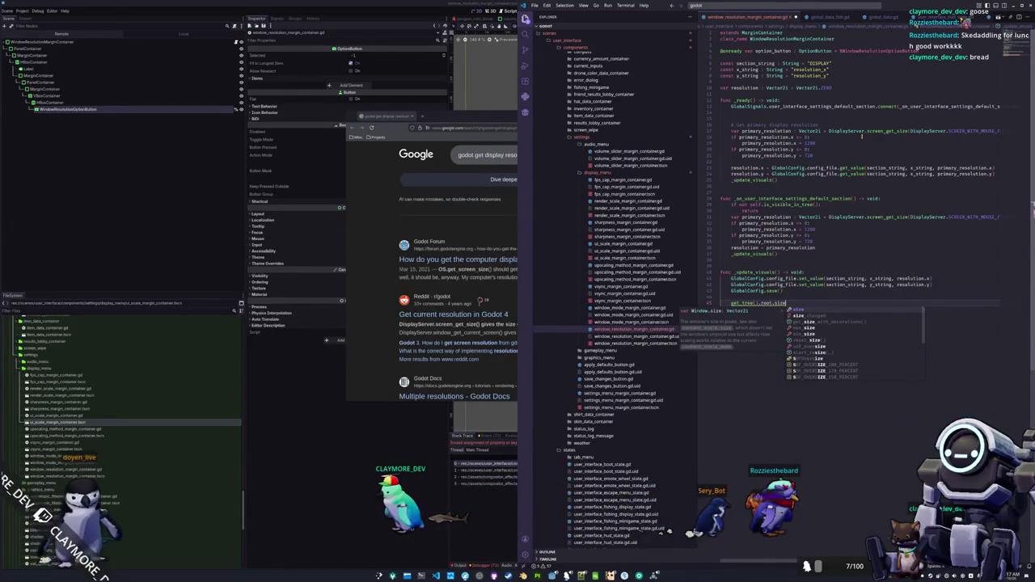
key("Escape")
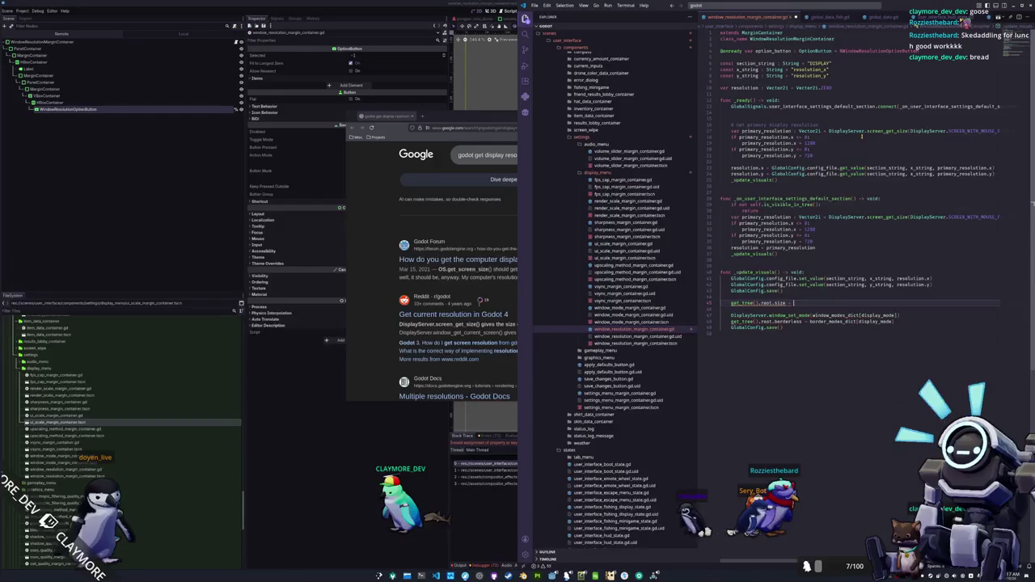
type("resolution")
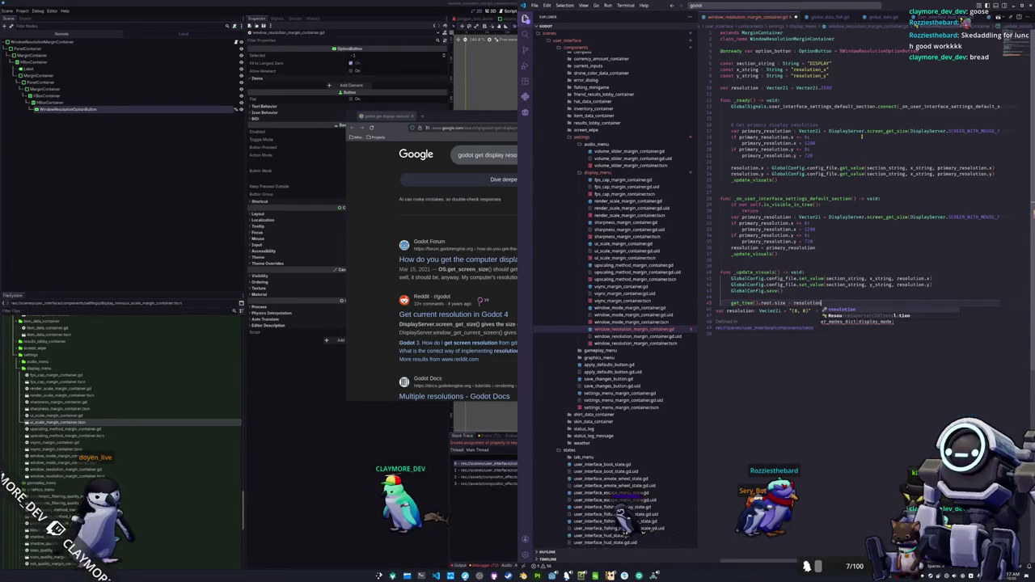
key("Return")
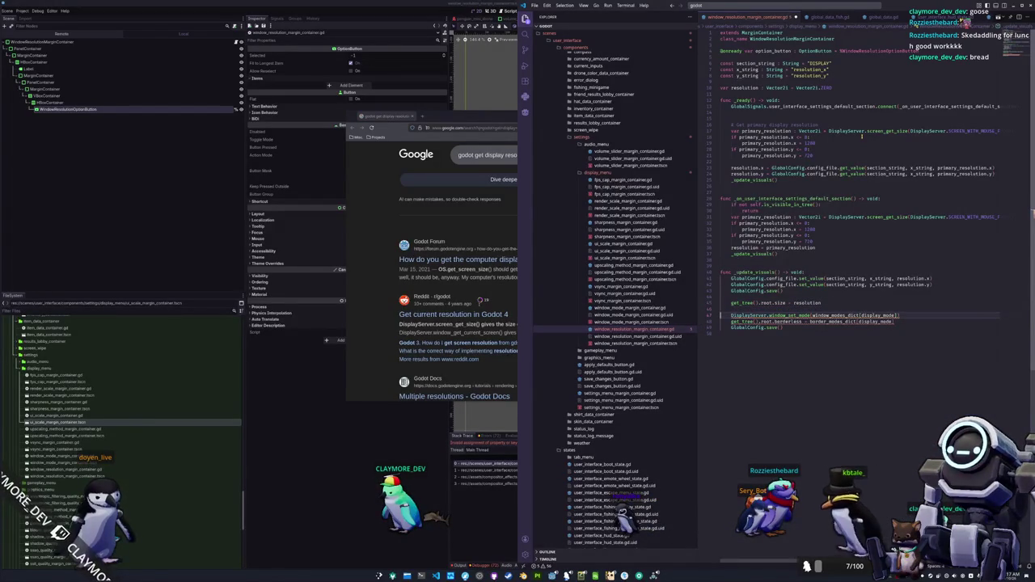
key("Escape")
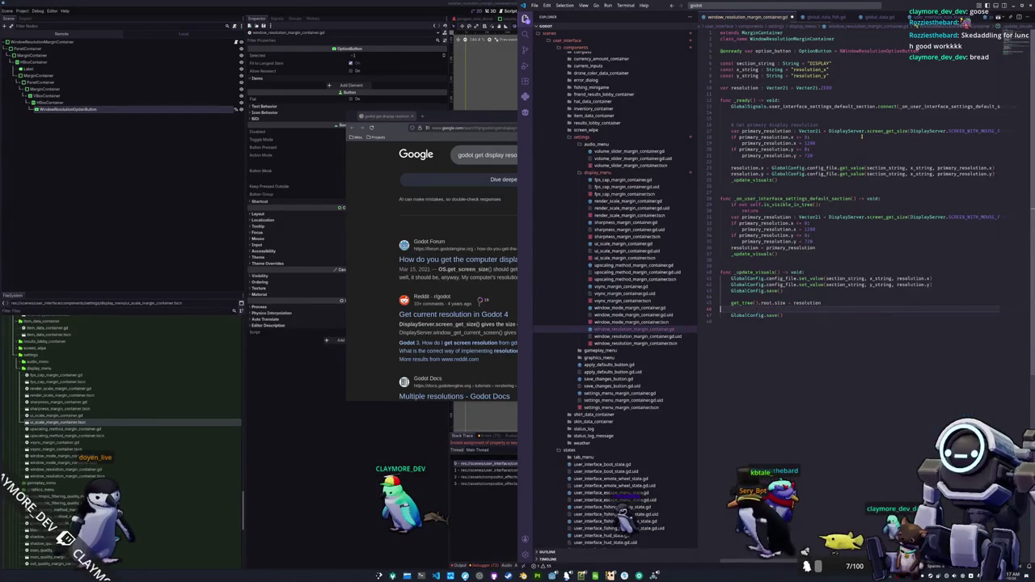
key("Up")
key("Up")
key("Up")
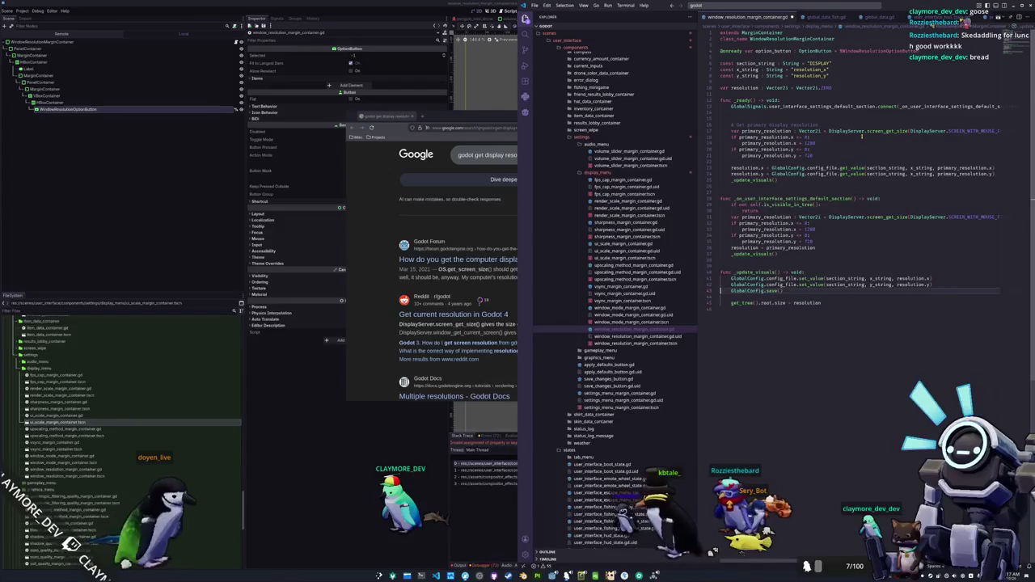
left_click(862, 136)
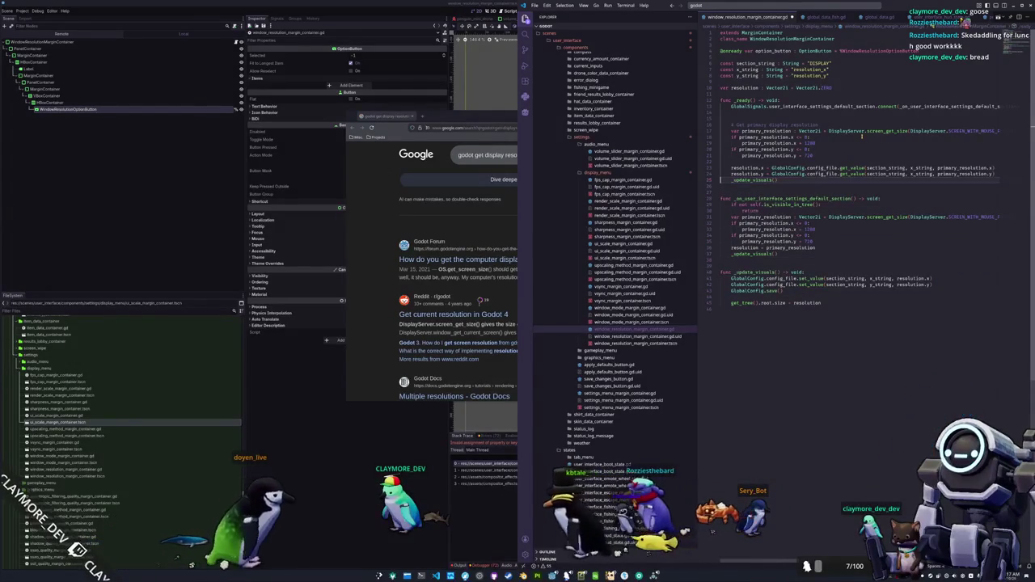
Add the comment '# Generate options for the option Button' above _update_visuals() in _ready
key("Down")
key("Down")
key("Down")
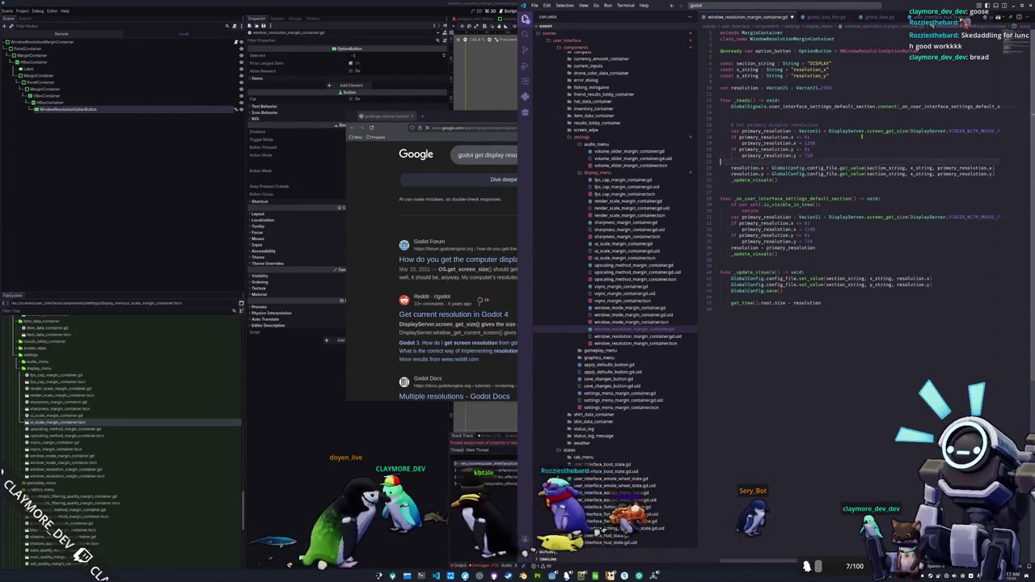
key("Return")
key("Return")
key("Return")
key("Up")
key("Up")
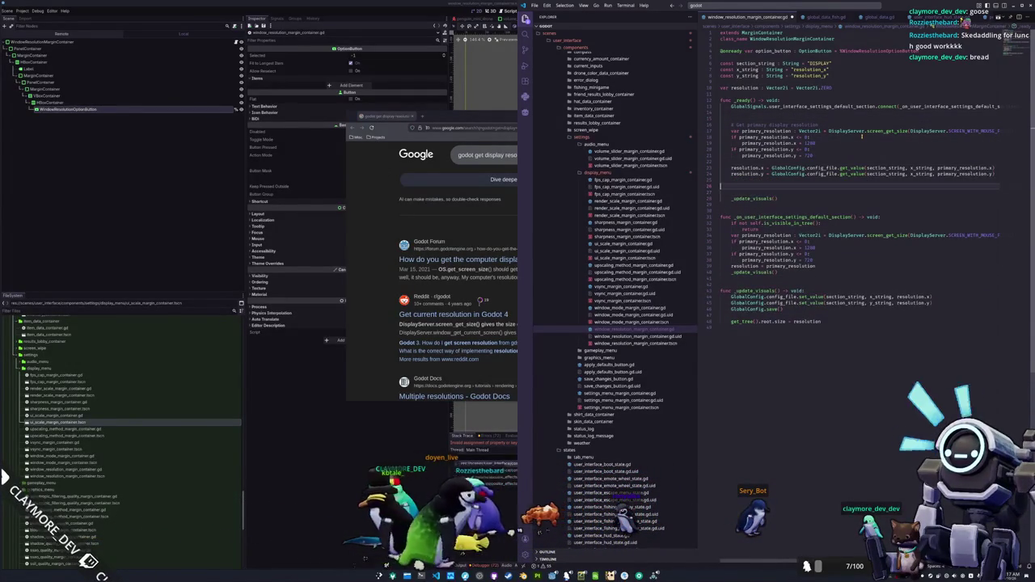
type("# Generate ")
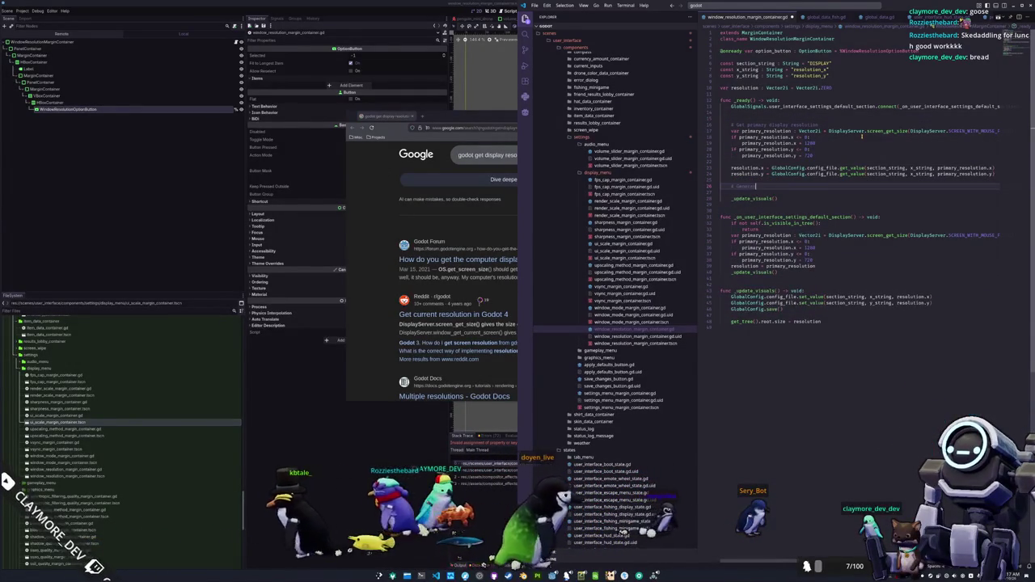
type("options fo")
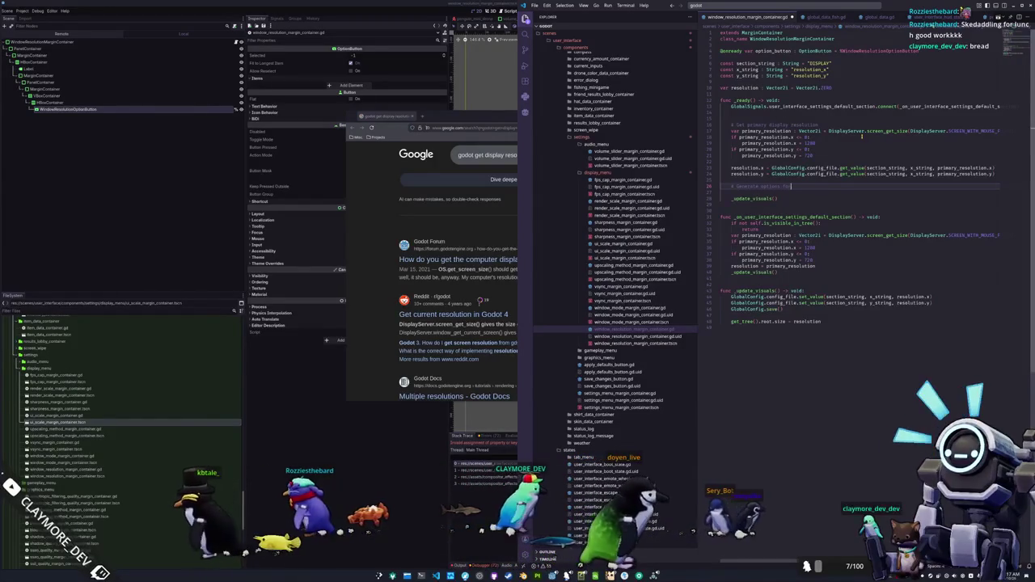
type("r the option button")
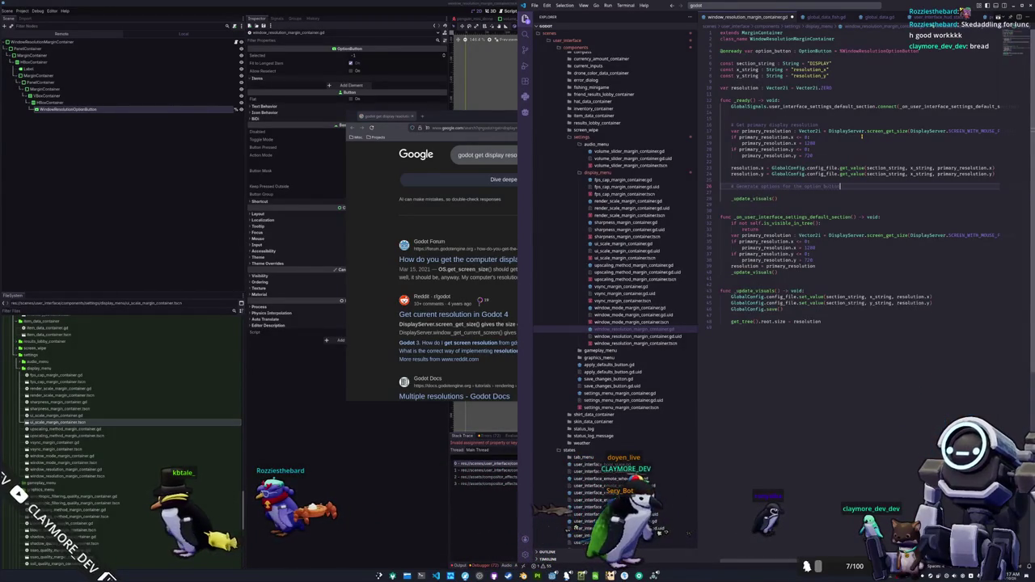
key("Return")
Start an option_button item call below the comment, checking the Google display-resolution results
type("option_button.")
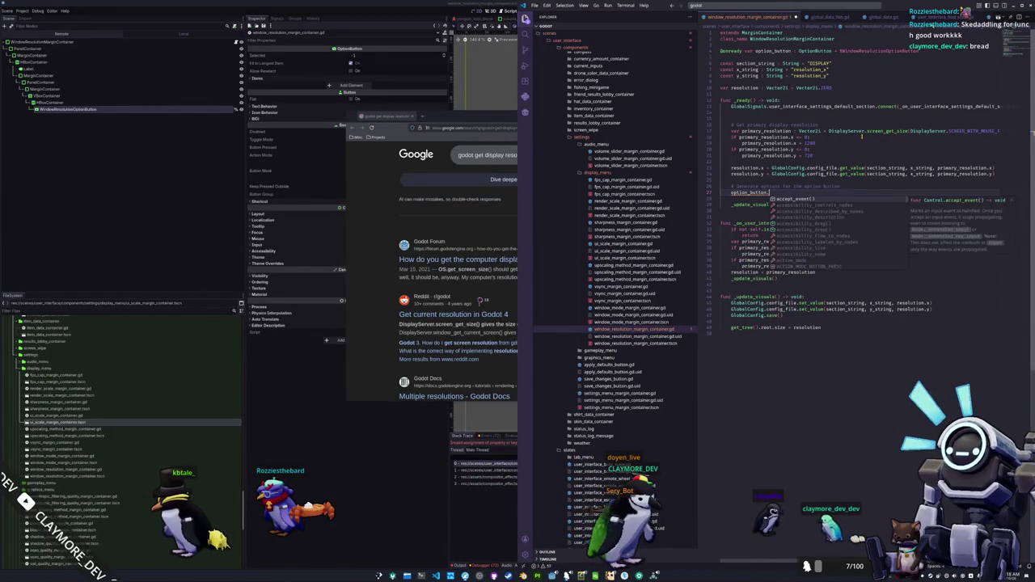
key("Tab")
type(".")
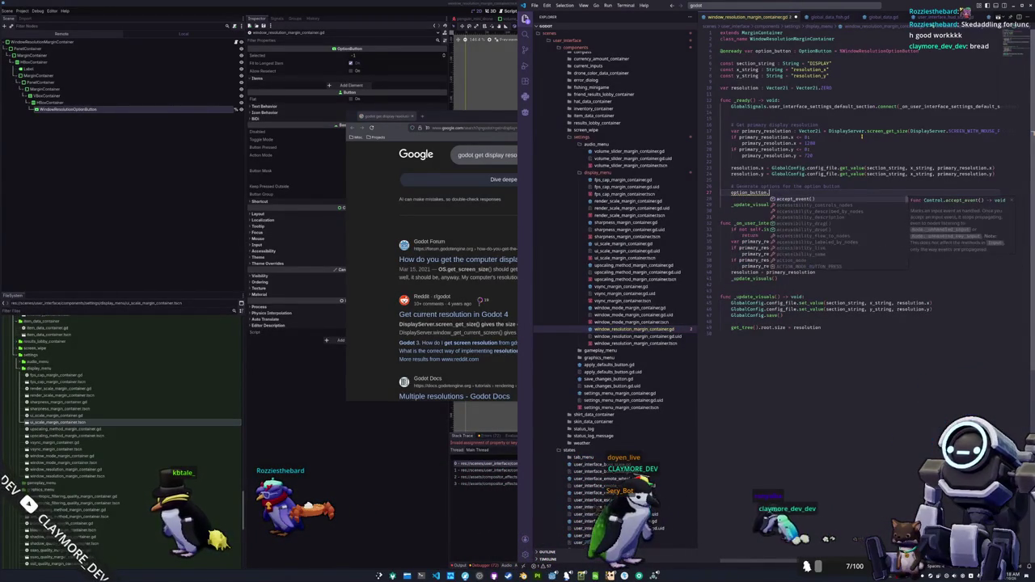
type("get_option")
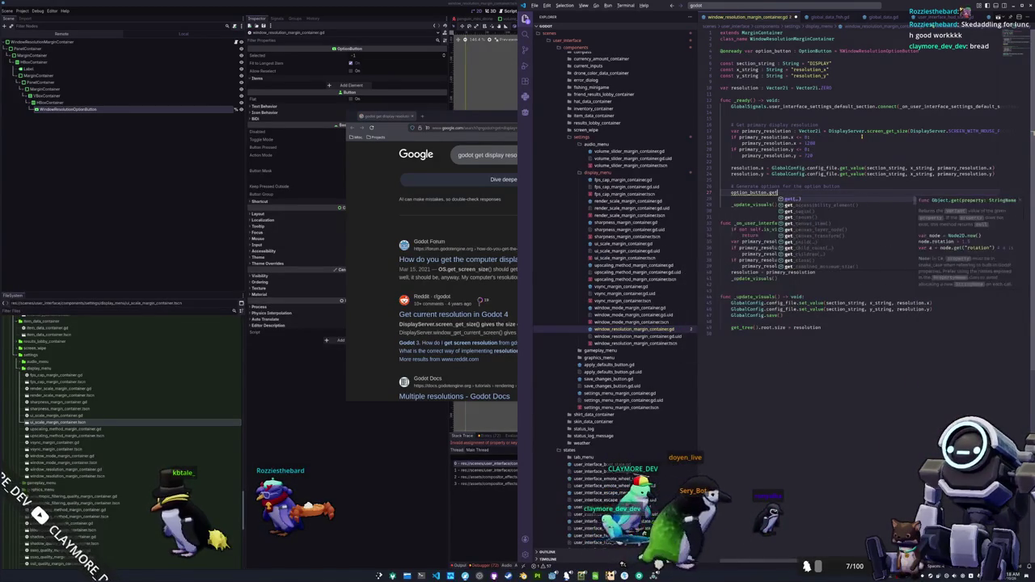
key("alt+Tab")
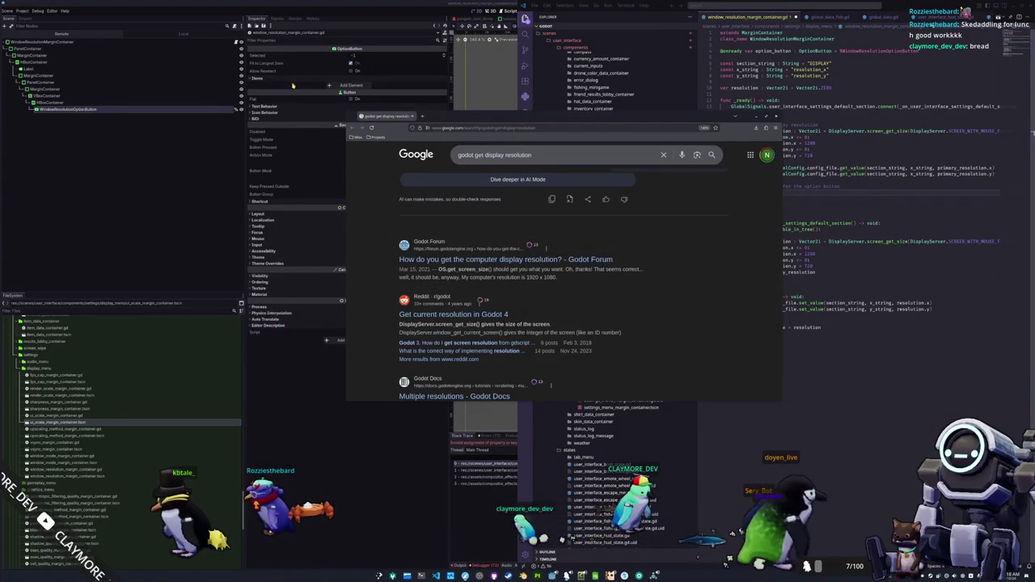
key("alt+Tab")
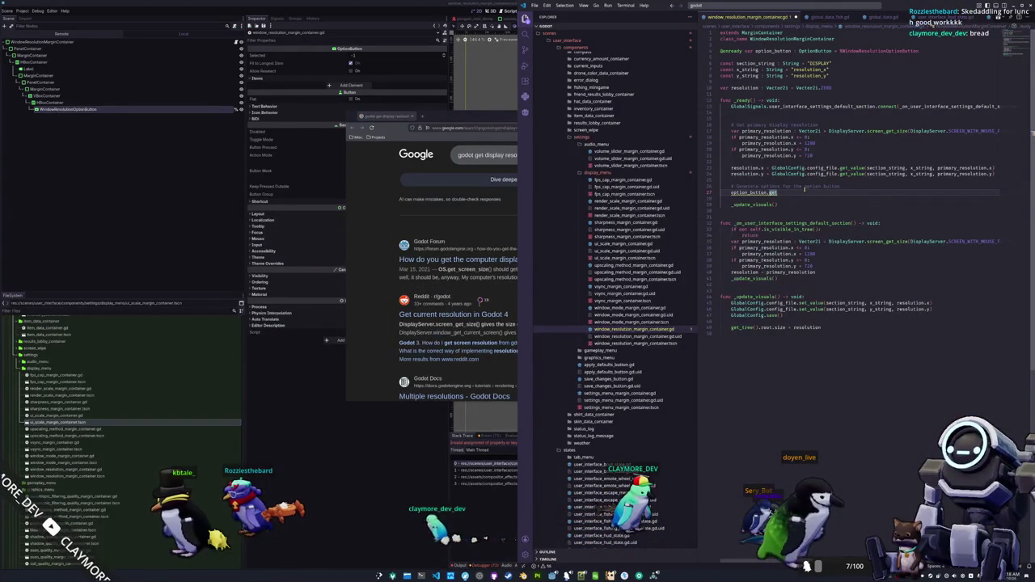
type("tems")
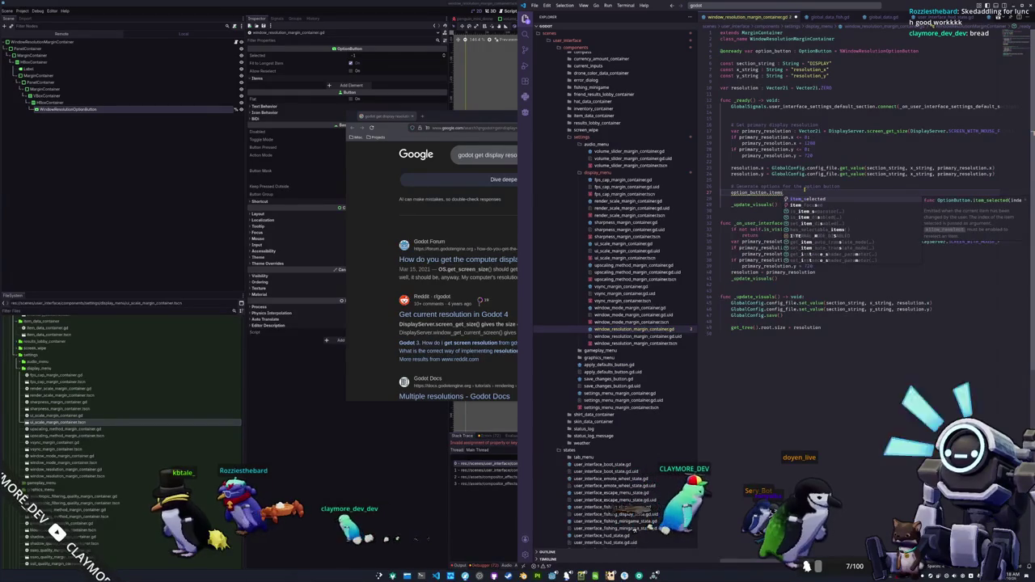
Browse the option_button members and finish the line as option_button.clear()
key("Up")
key("Up")
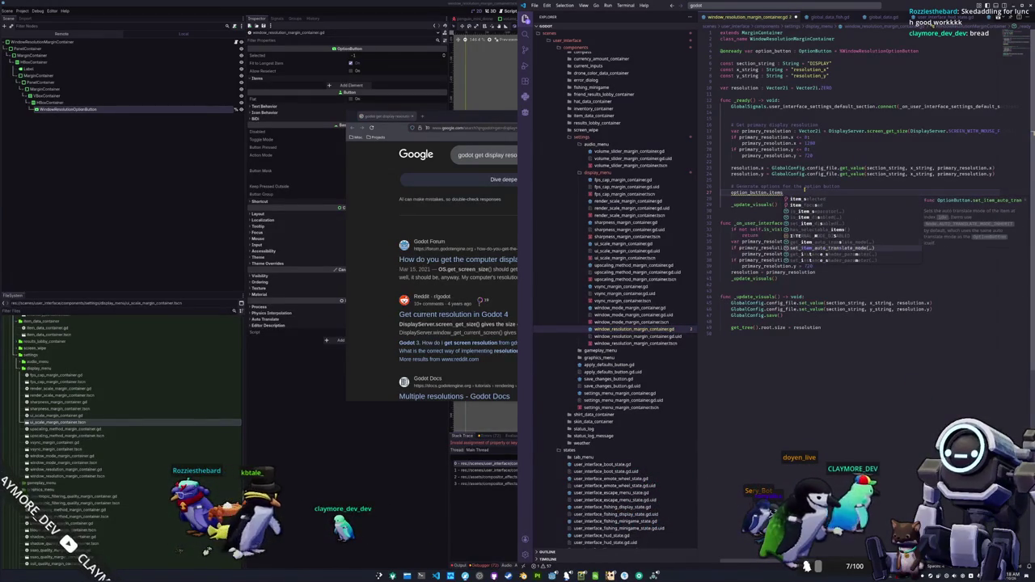
key("BackSpace")
key("BackSpace")
key("BackSpace")
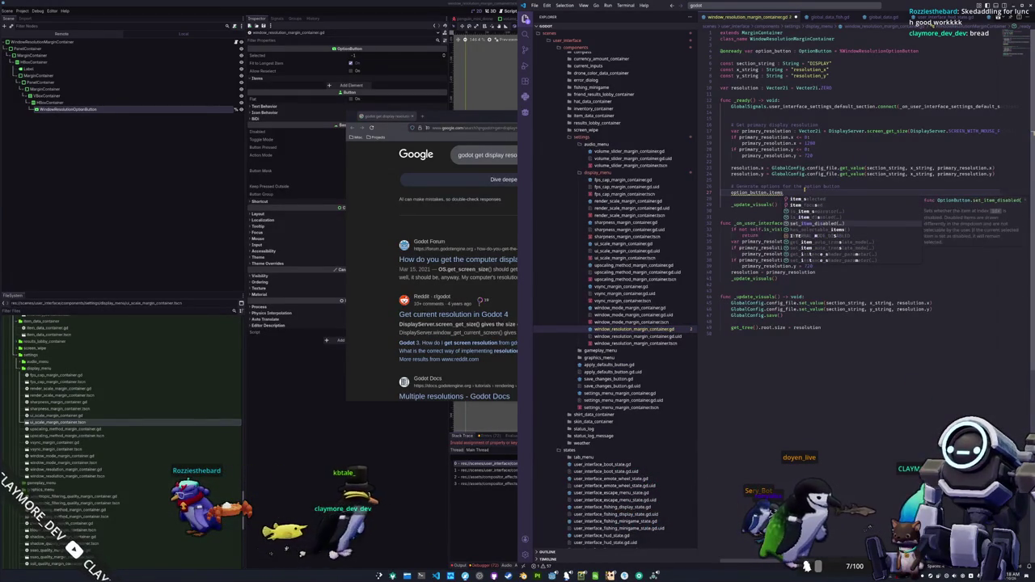
type("tem")
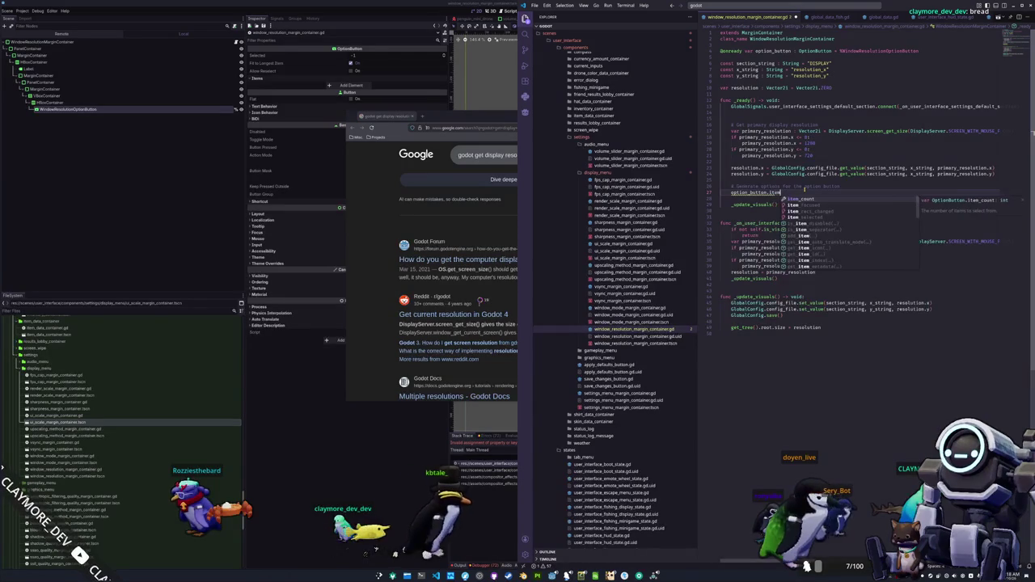
key("Down")
key("Down")
key("Down")
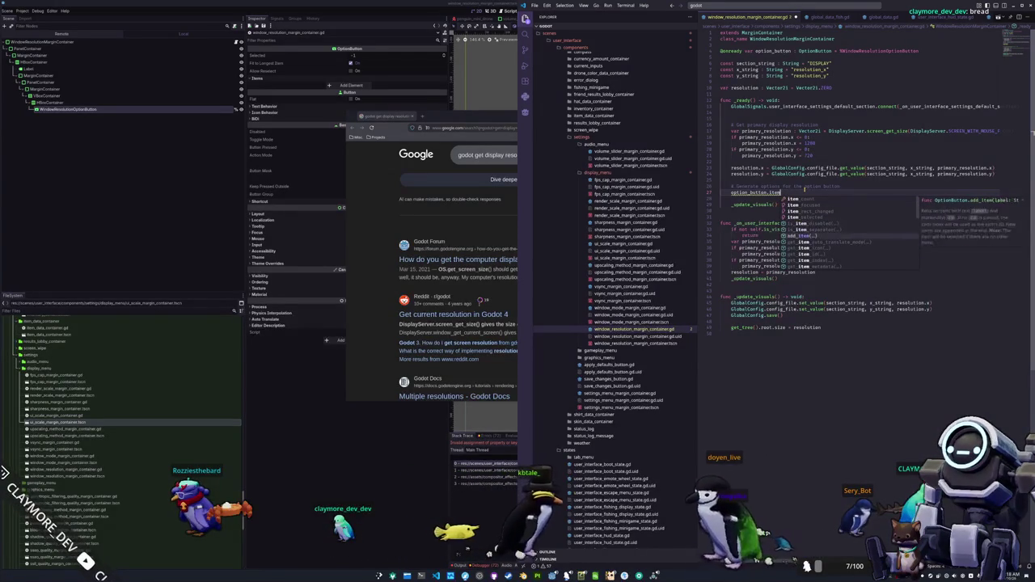
key("Down")
key("Down")
key("Down")
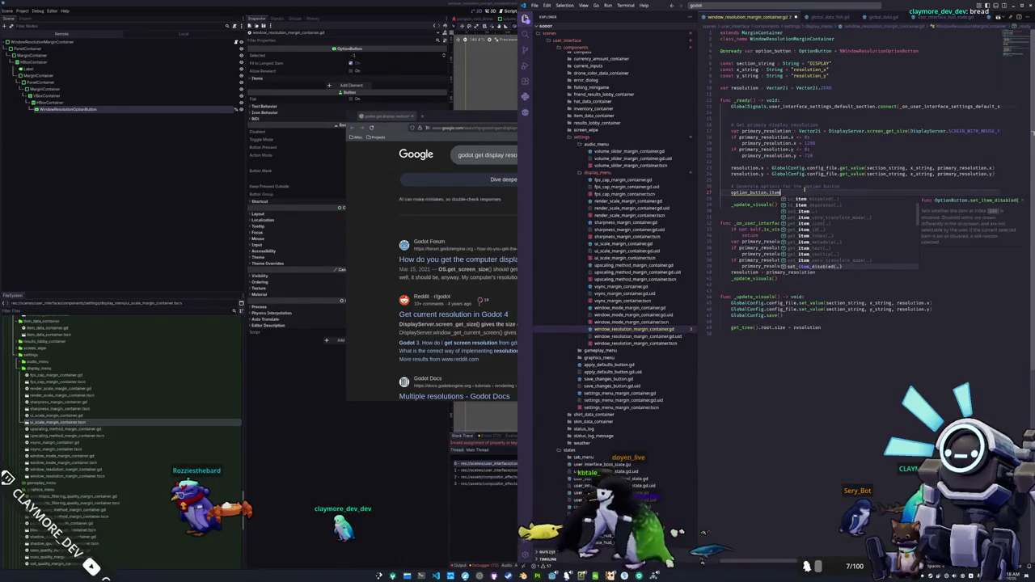
key("Down")
key("Down")
key("Down")
key("Down")
key("Down")
key("Down")
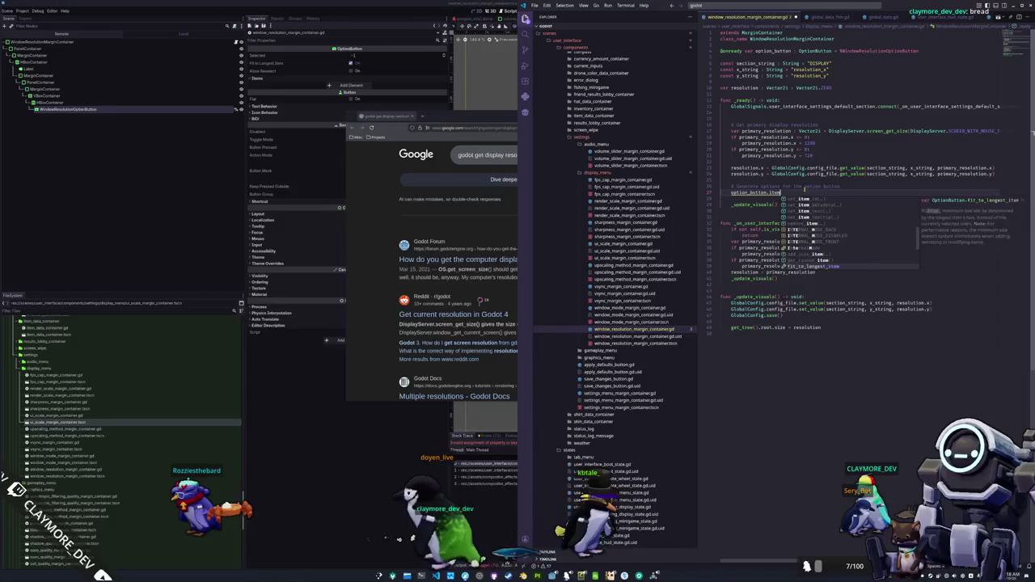
key("Down")
key("Escape")
type("clear(")
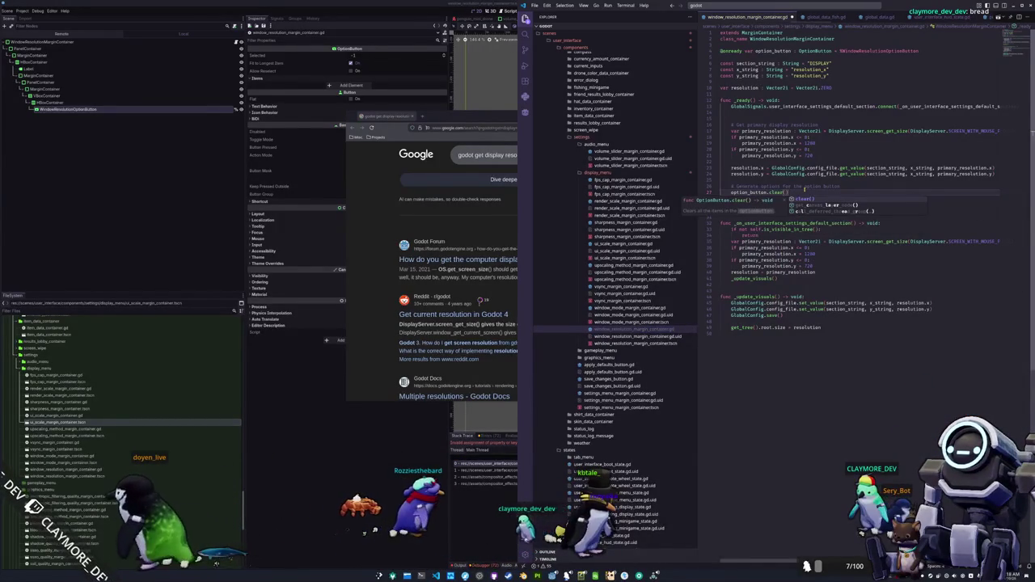
key("Return")
key("Return")
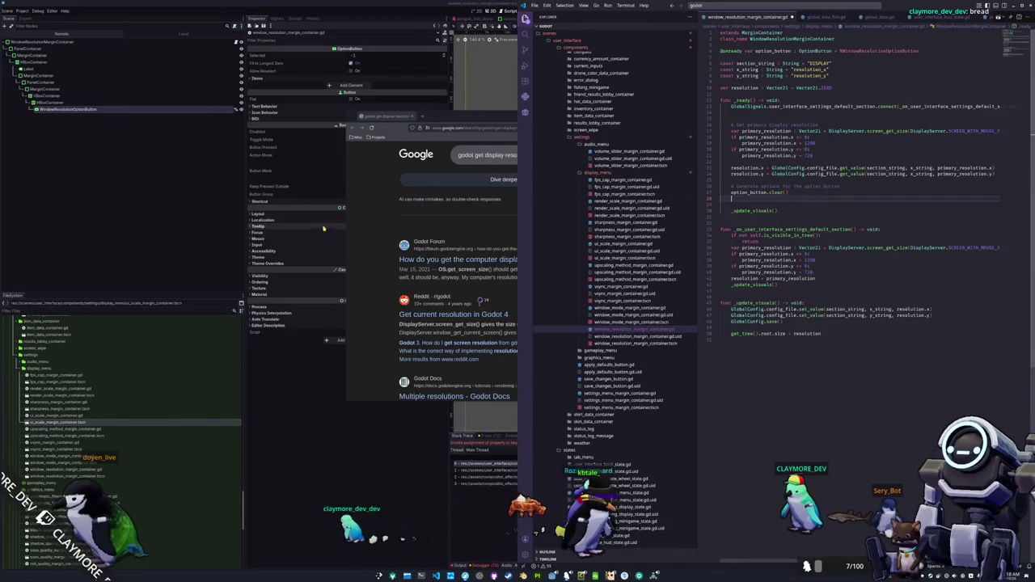
key("alt+Tab")
left_click(518, 154)
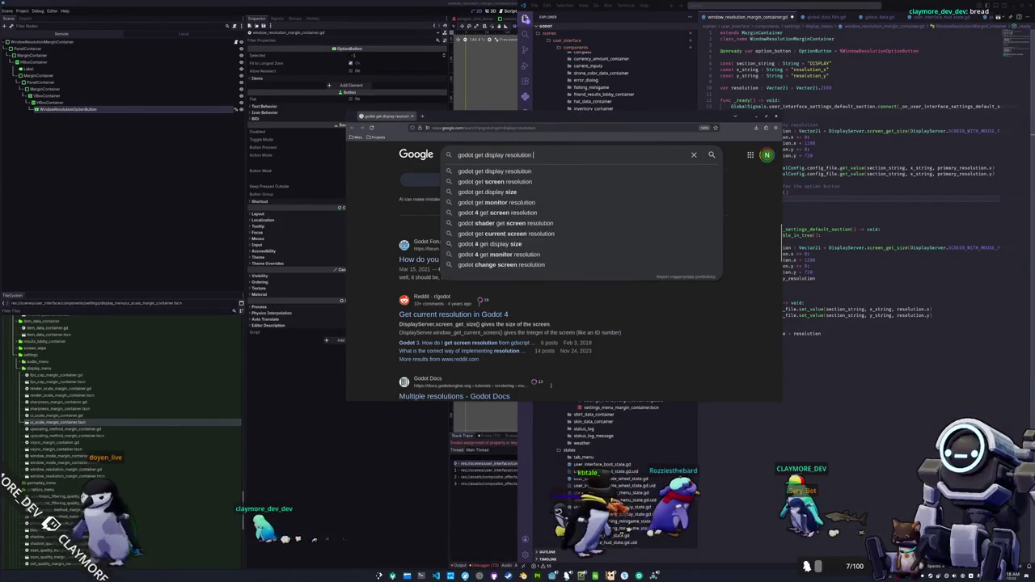
Search 'godot get display resolution options' and open the Reddit result in a background tab
type("options")
key("Return")
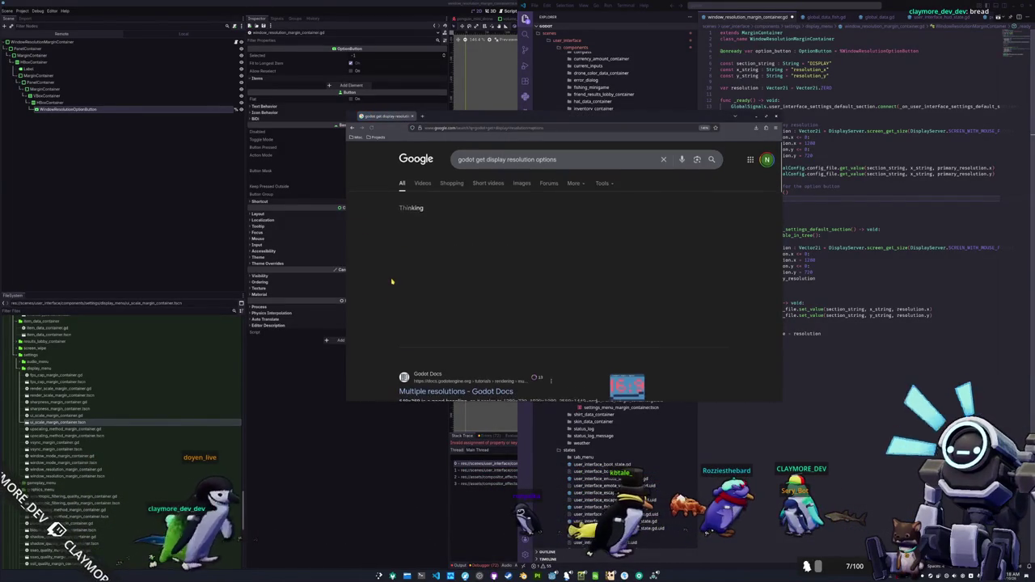
scroll(392, 281, "down", 2)
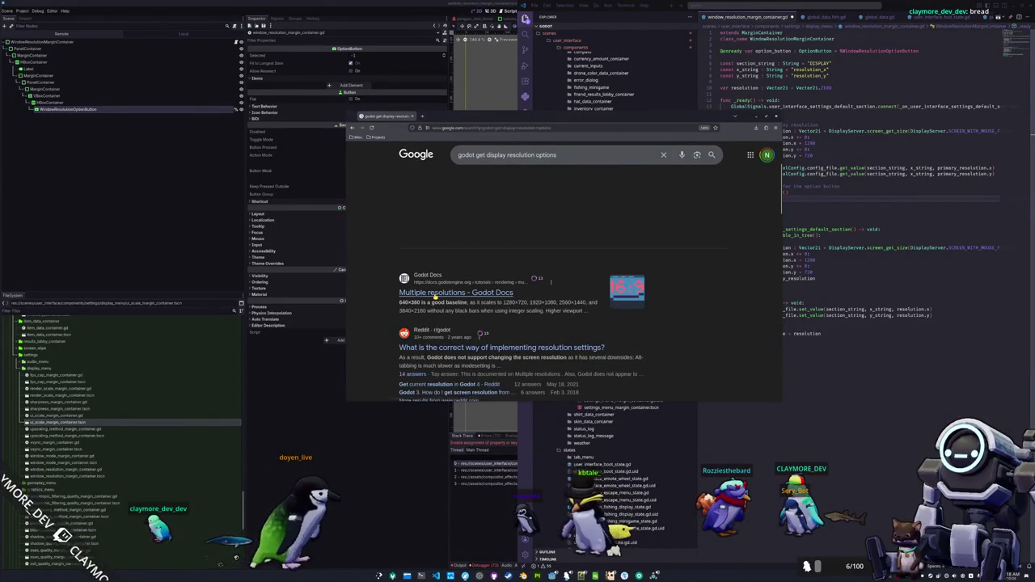
middle_click(402, 348)
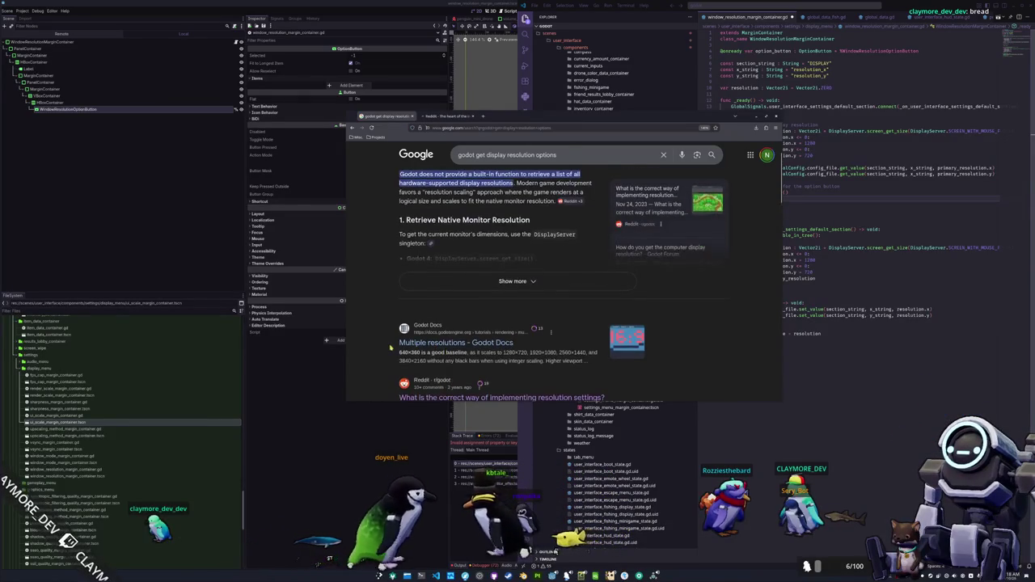
Switch to the Reddit r/godot resolution thread and dismiss its sign-in prompt
scroll(394, 340, "down", 1)
scroll(389, 311, "down", 2)
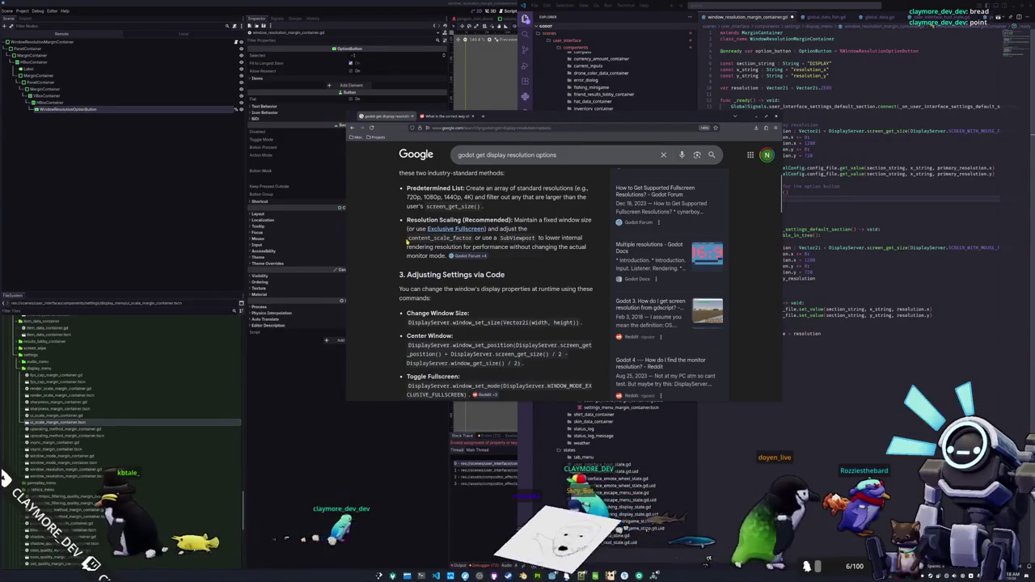
scroll(407, 239, "down", 3)
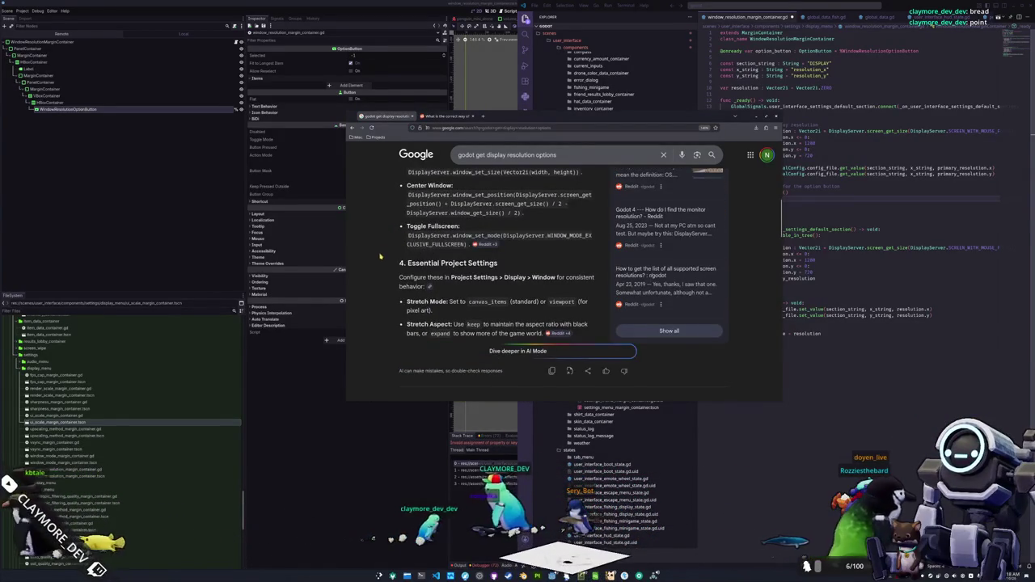
scroll(380, 256, "down", 10)
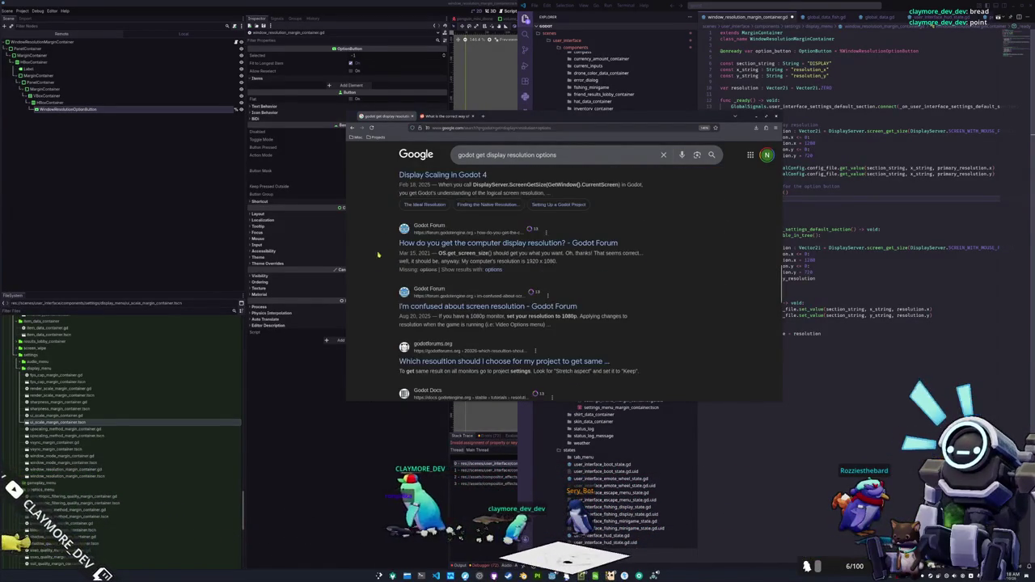
left_click(469, 116)
scroll(552, 276, "down", 3)
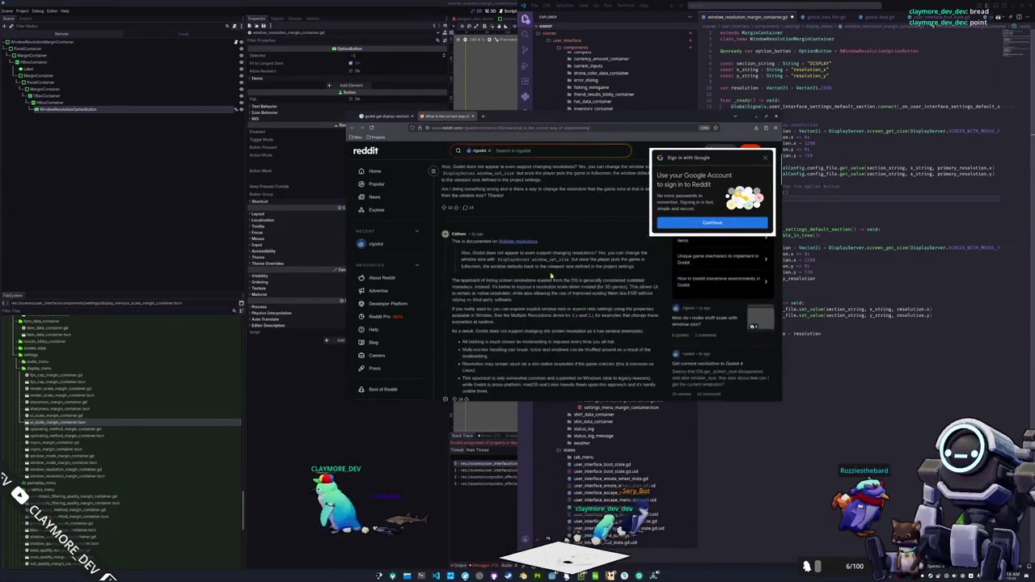
left_click(764, 158)
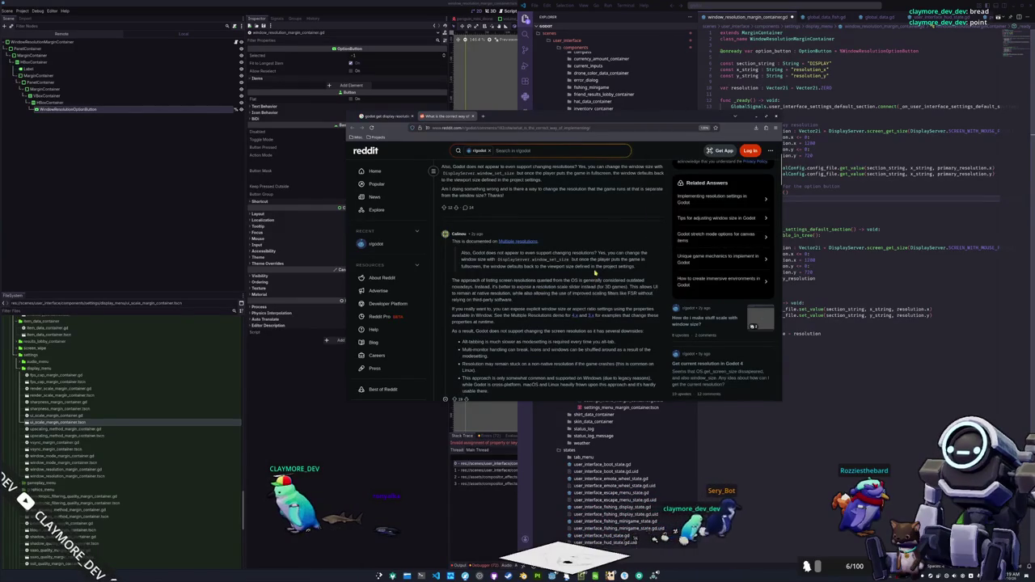
scroll(594, 274, "down", 1)
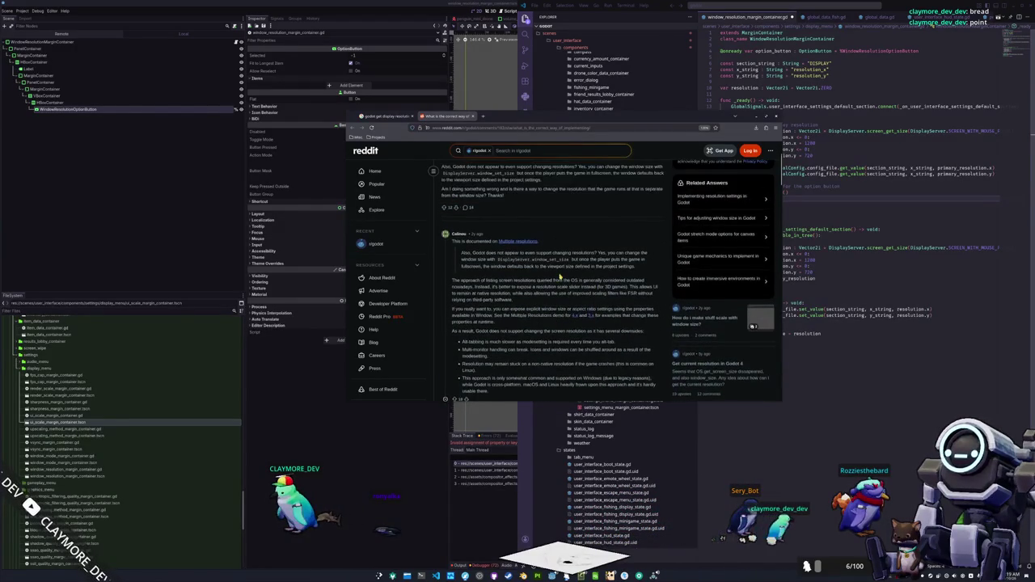
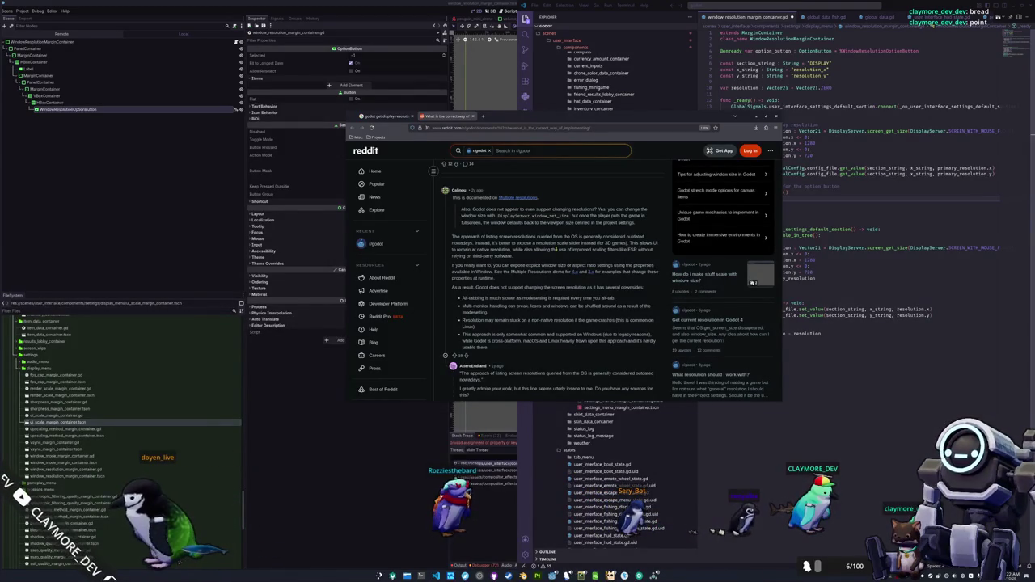
Scroll down the r/godot display-resolution thread and expand its '6 more replies'
scroll(518, 307, "down", 1)
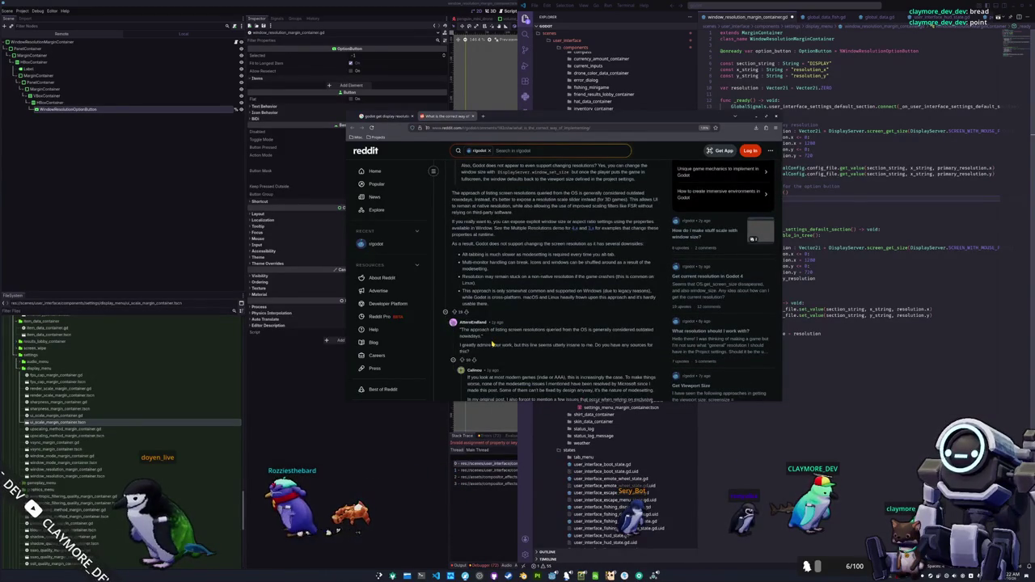
scroll(479, 343, "down", 1)
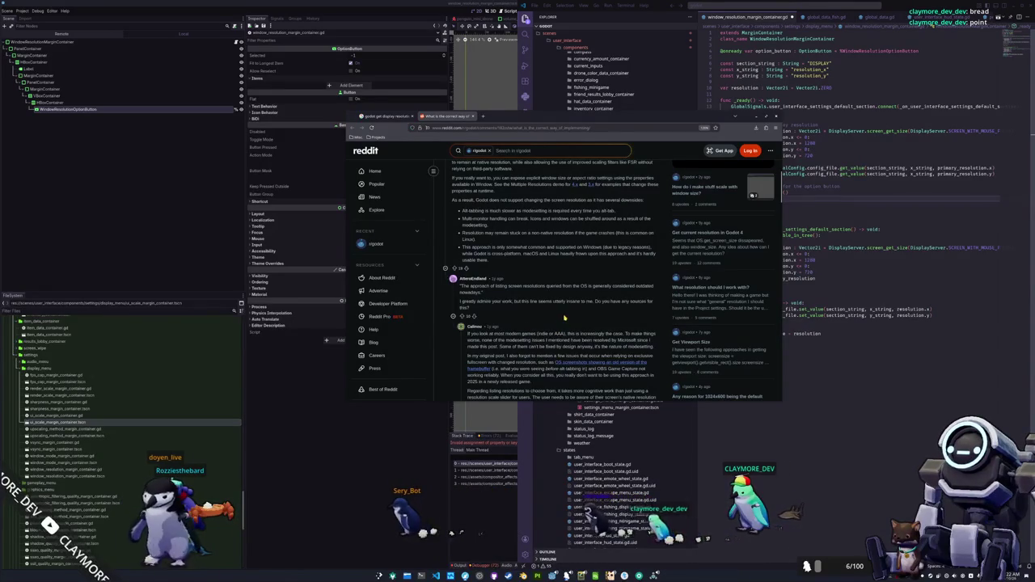
scroll(565, 317, "down", 1)
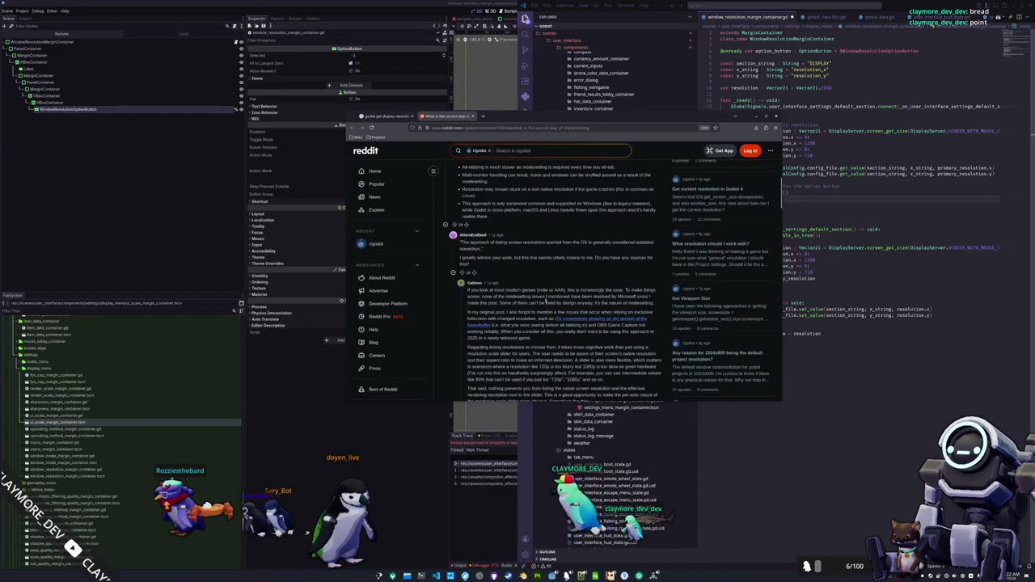
scroll(547, 296, "down", 1)
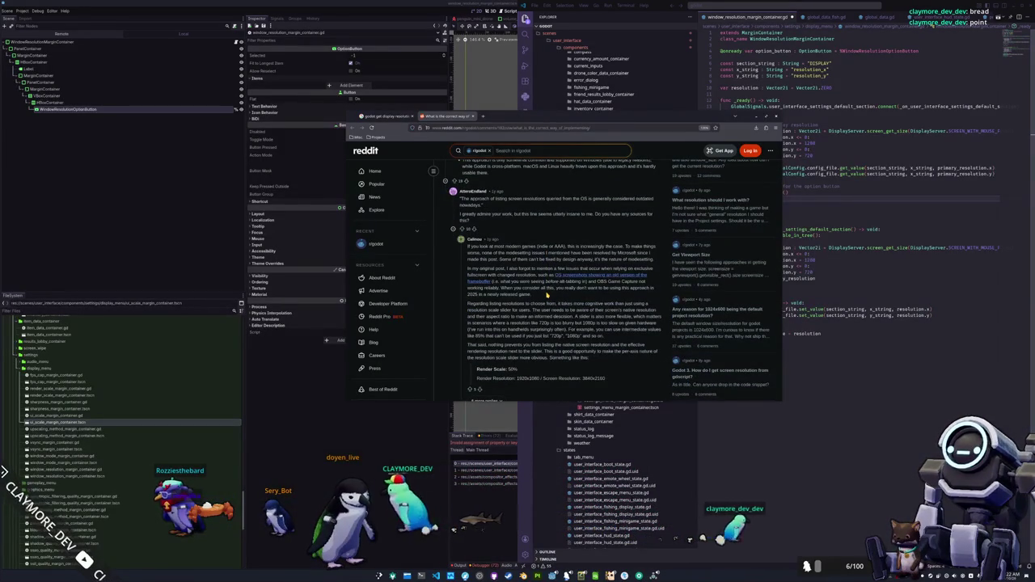
scroll(547, 296, "down", 1)
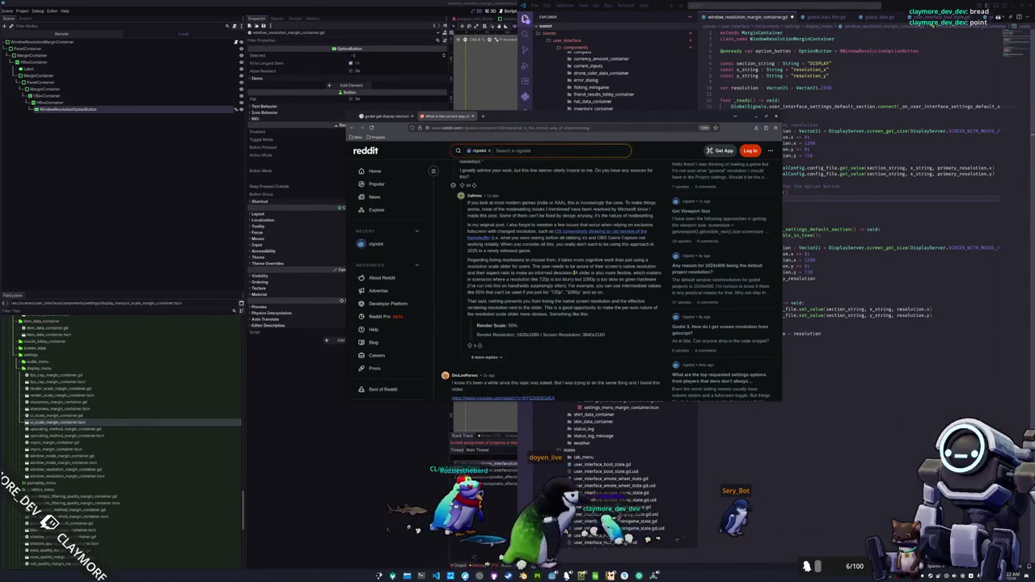
left_click(488, 359)
Read through the newly expanded replies, then return to the Godot editor
scroll(563, 341, "down", 2)
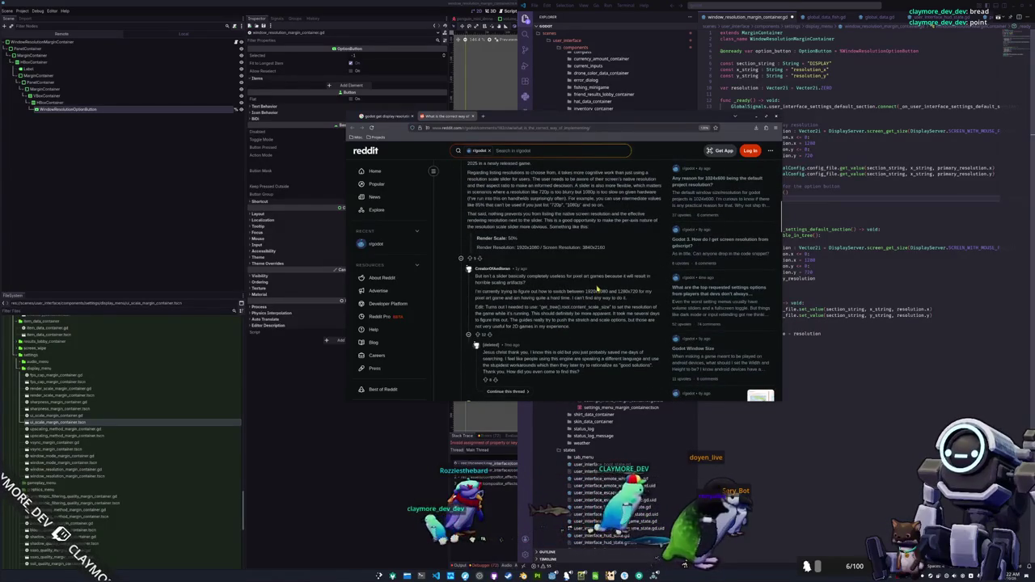
scroll(596, 291, "down", 2)
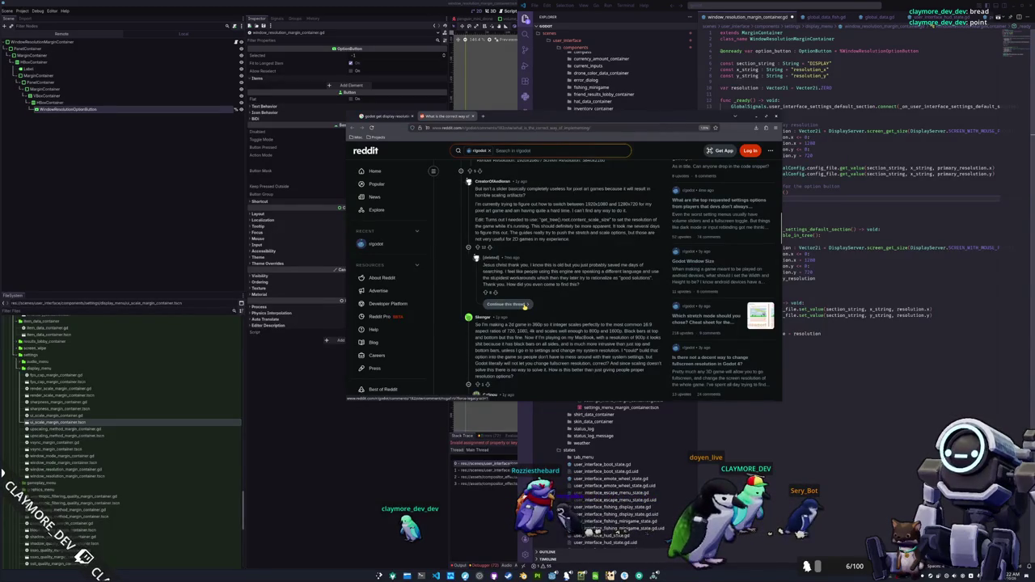
scroll(523, 306, "down", 1)
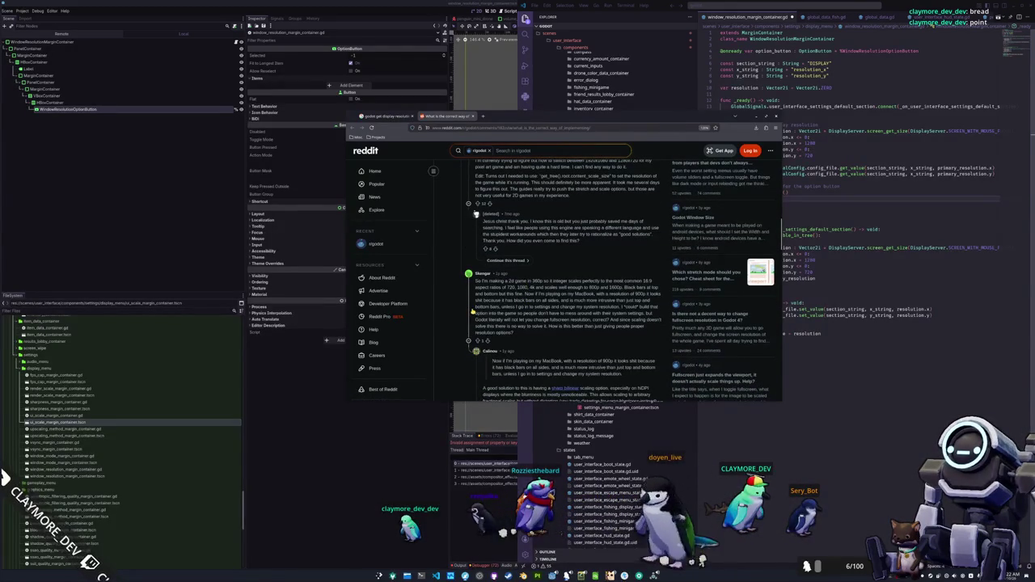
scroll(473, 310, "down", 1)
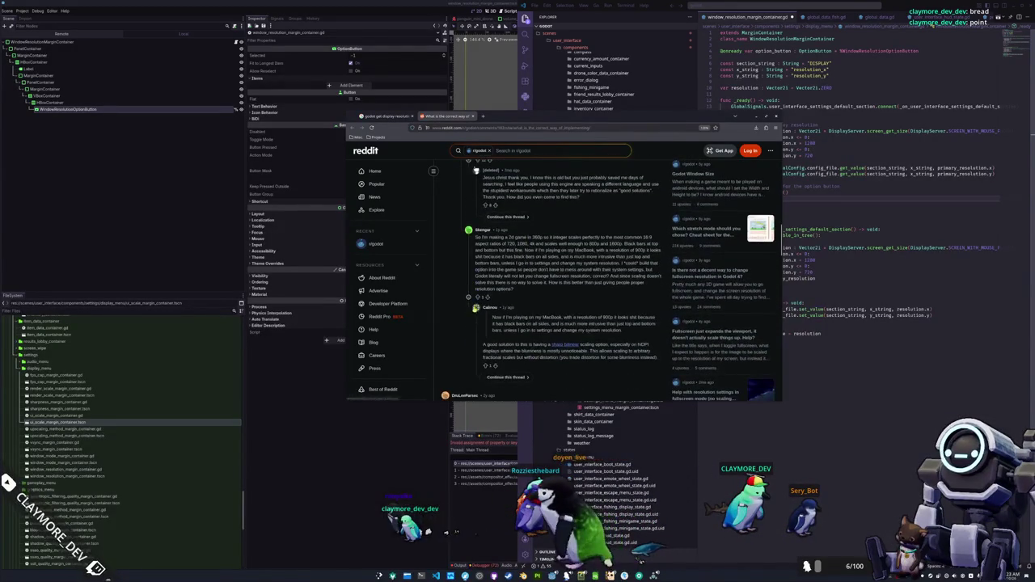
scroll(474, 311, "down", 1)
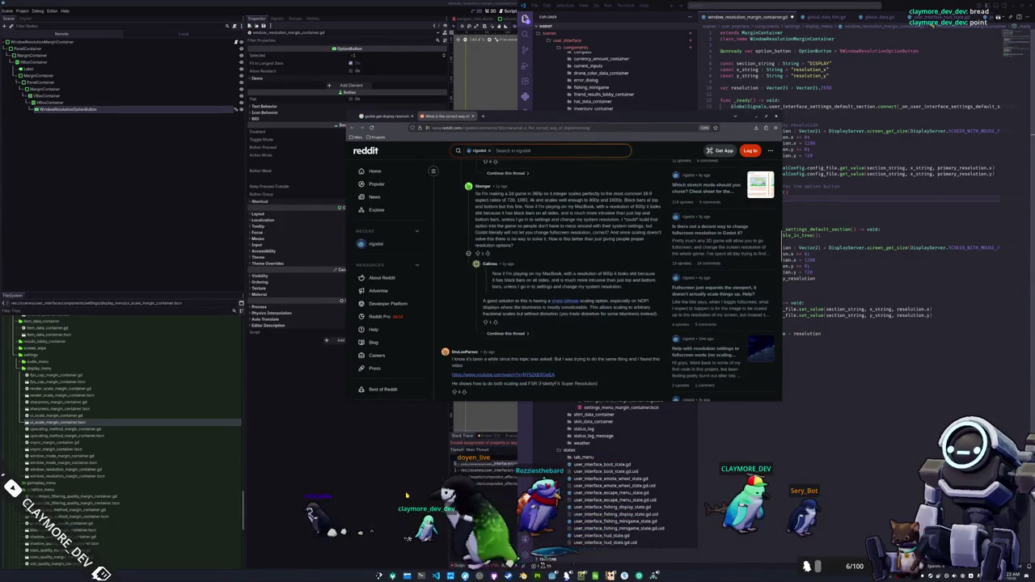
key("alt+Tab")
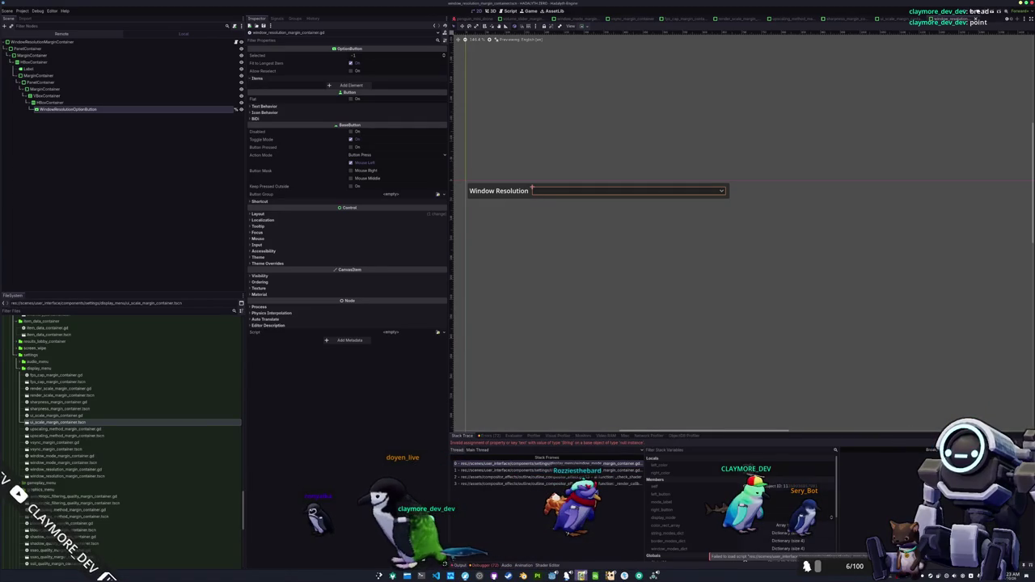
Bring the running game forward and scroll through its Windowed Resolution list up to 3840 x 2160
key("alt+Tab")
left_click(469, 343)
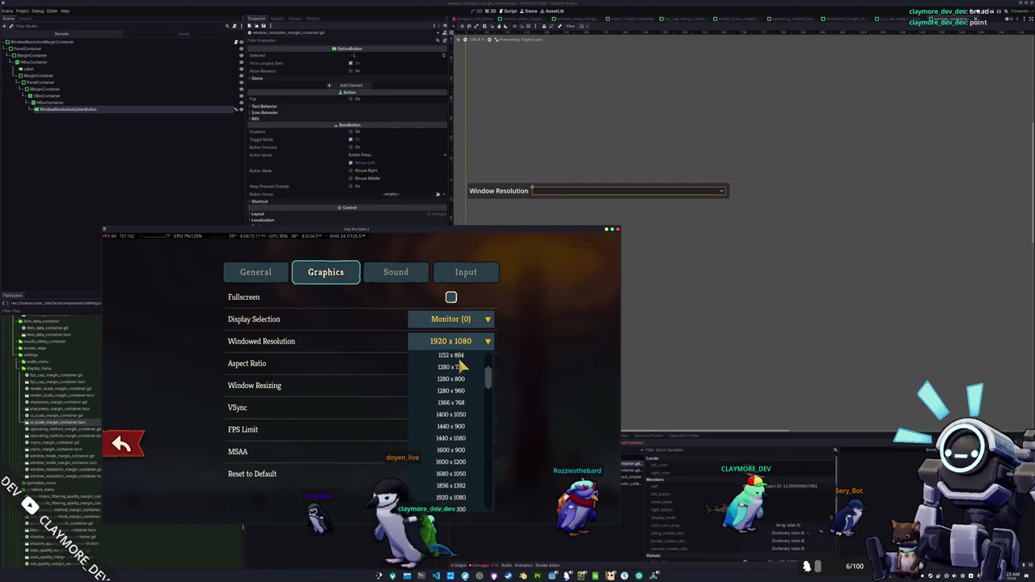
scroll(462, 432, "down", 3)
scroll(465, 473, "down", 2)
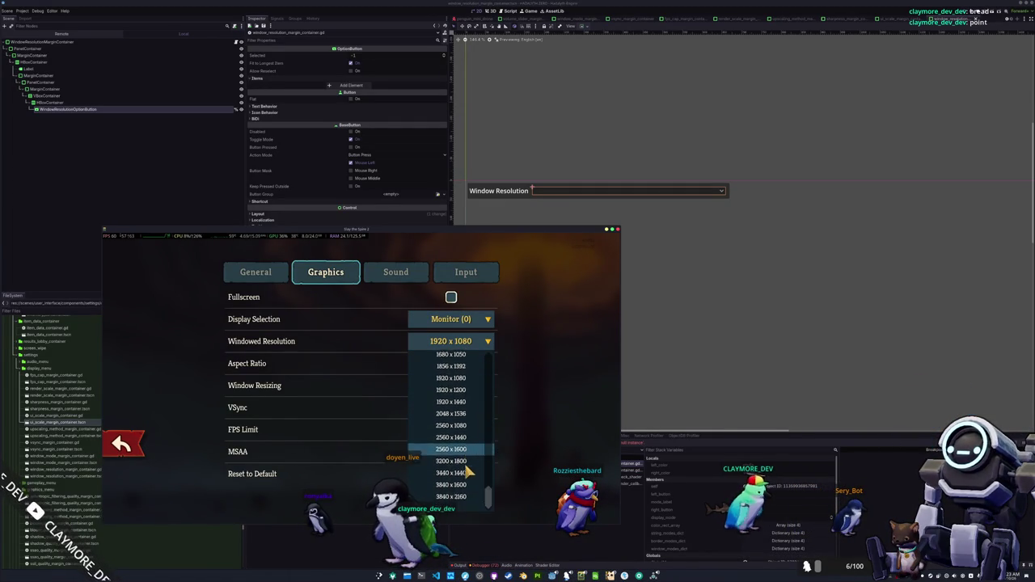
scroll(461, 485, "up", 5)
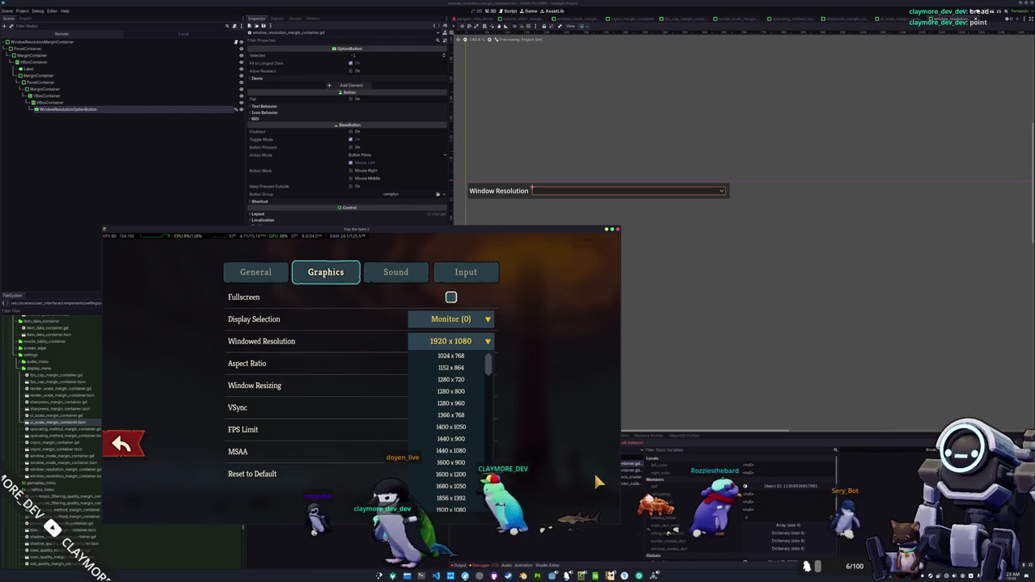
key("super")
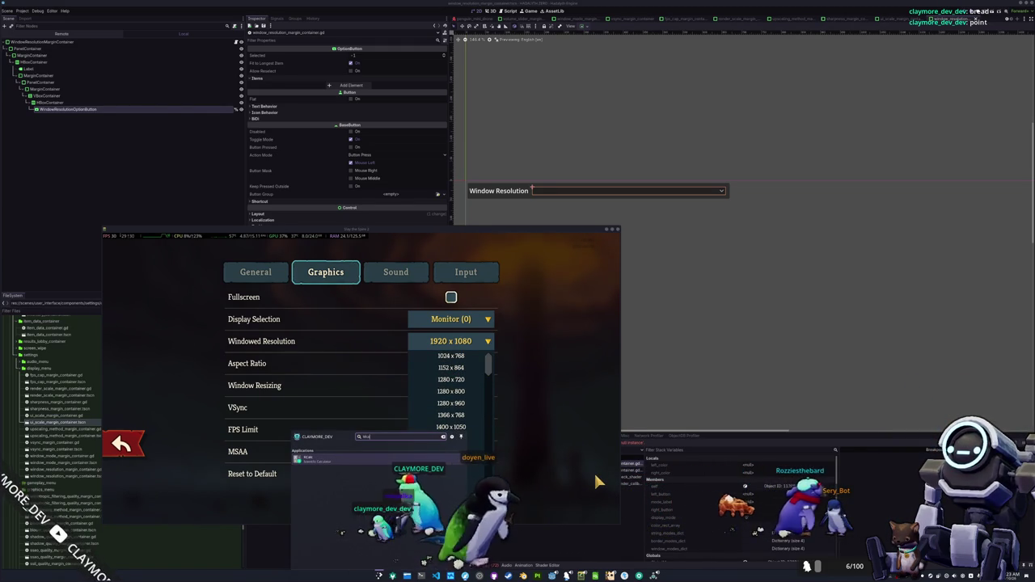
Compute 1024 ÷ 1980 in KCalc (0.517171717172), then reopen the game's windowed resolution list
key("Return")
type("1080")
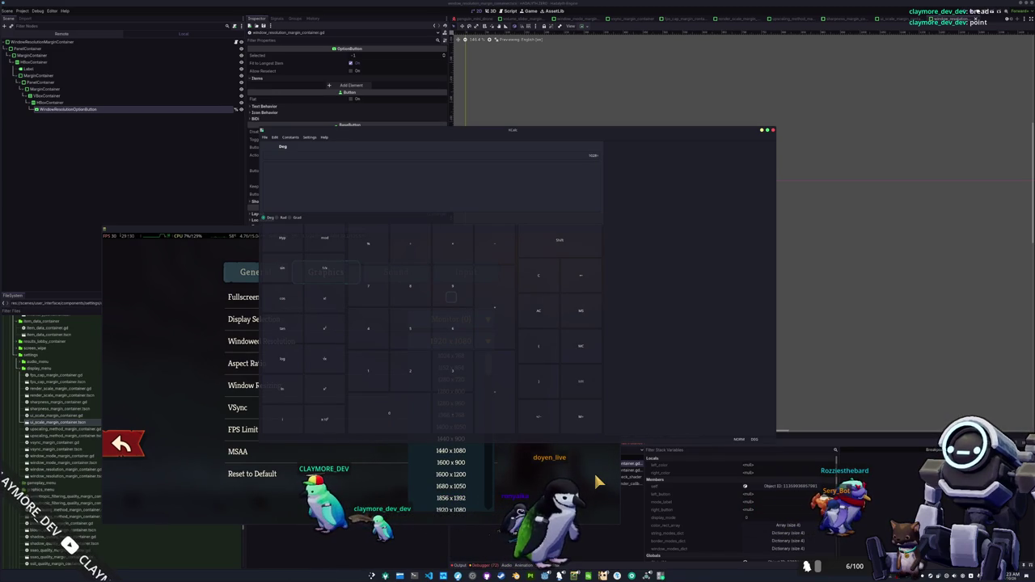
type("/19")
key("Return")
type("20")
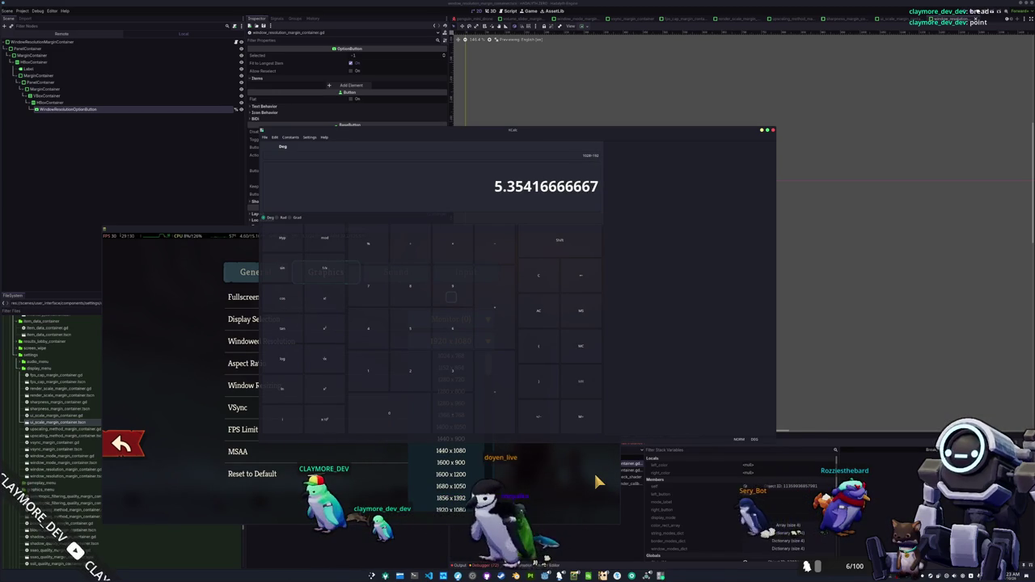
left_click_drag(516, 137, 734, 169)
key("BackSpace")
key("BackSpace")
key("BackSpace")
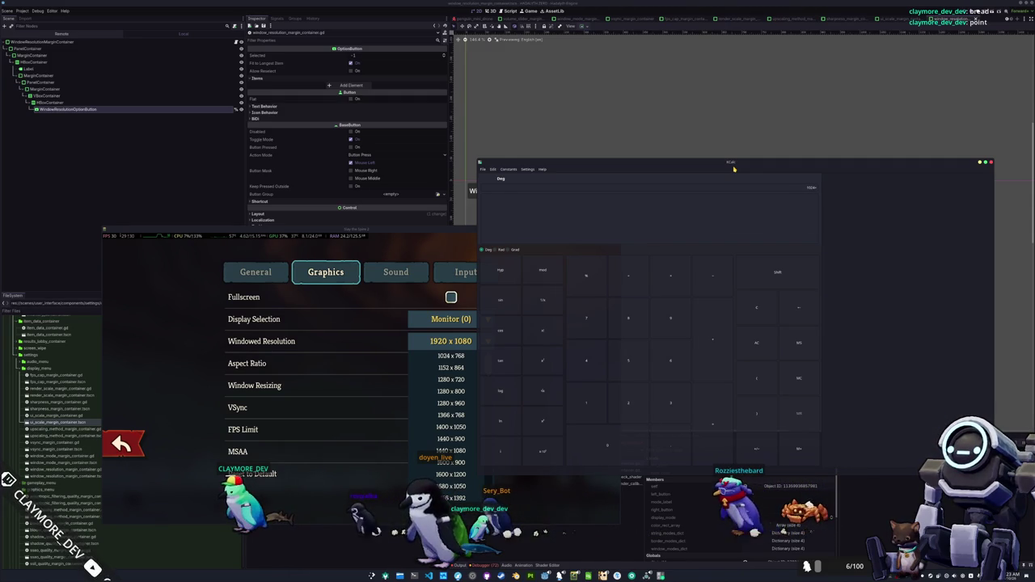
type("4/1980")
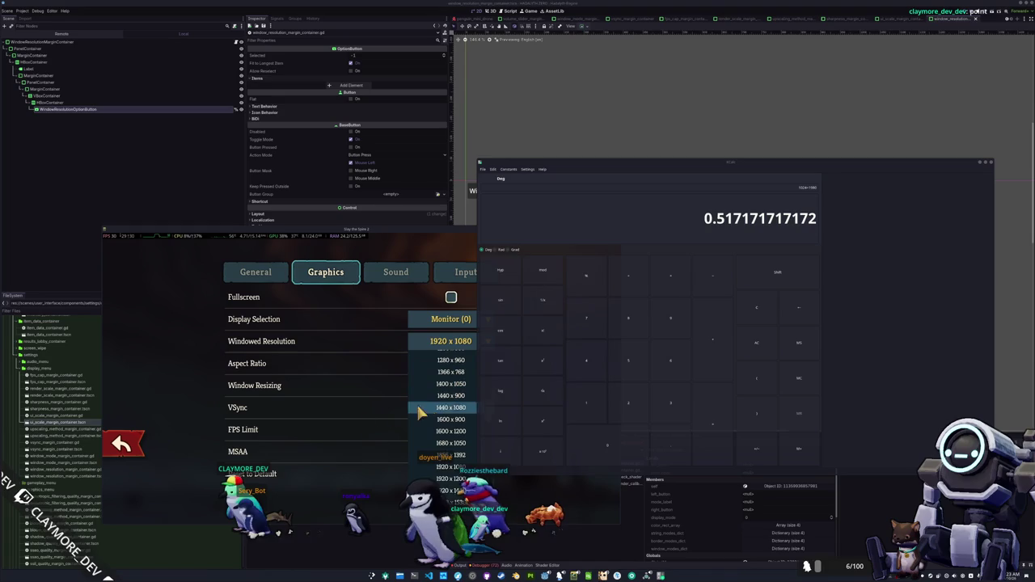
left_click(371, 418)
left_click(460, 352)
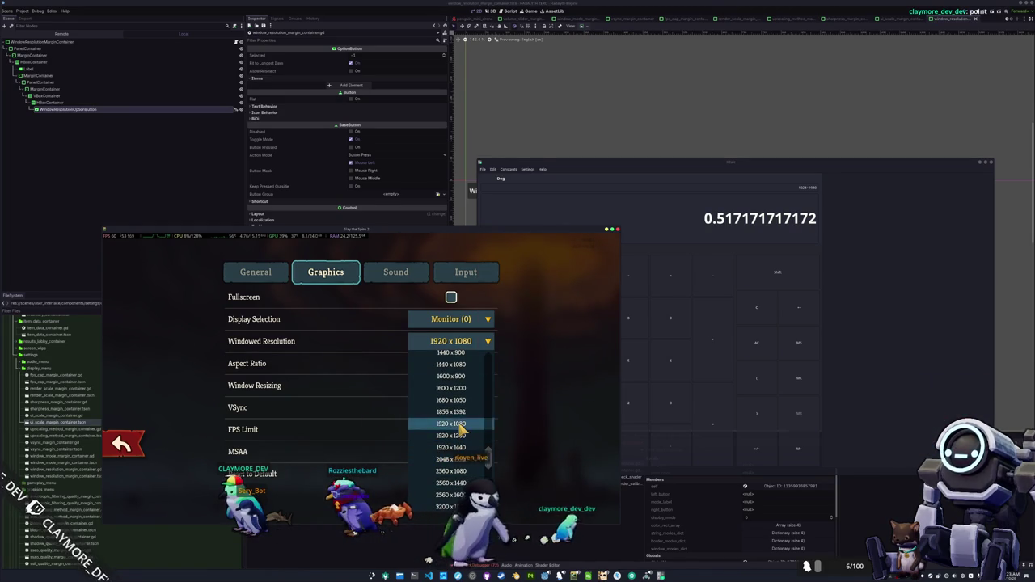
Try 1920 x 1200, 1920 x 1080 and 1280 x 720 as the game's windowed resolution
left_click(458, 435)
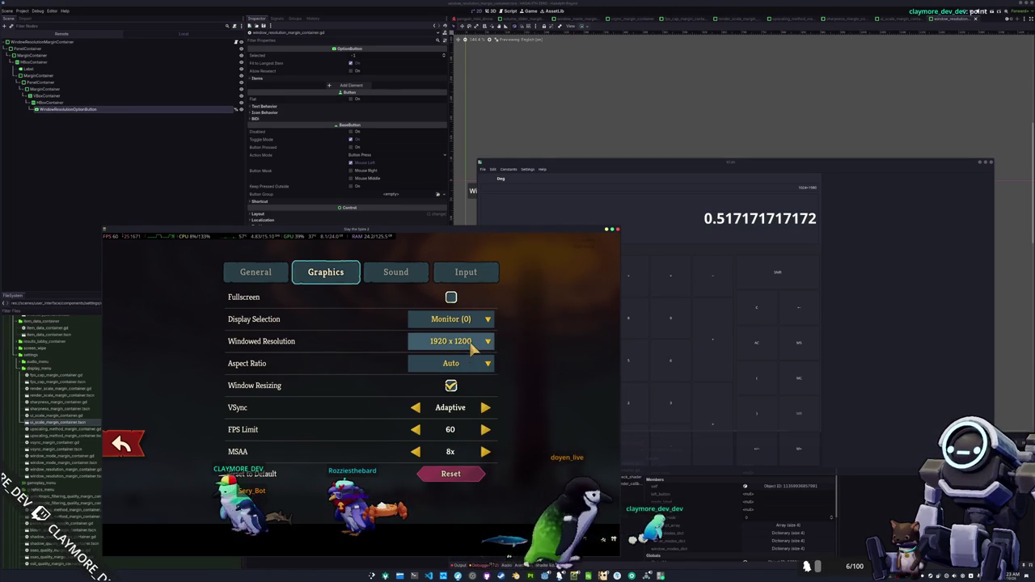
left_click(474, 345)
left_click(460, 430)
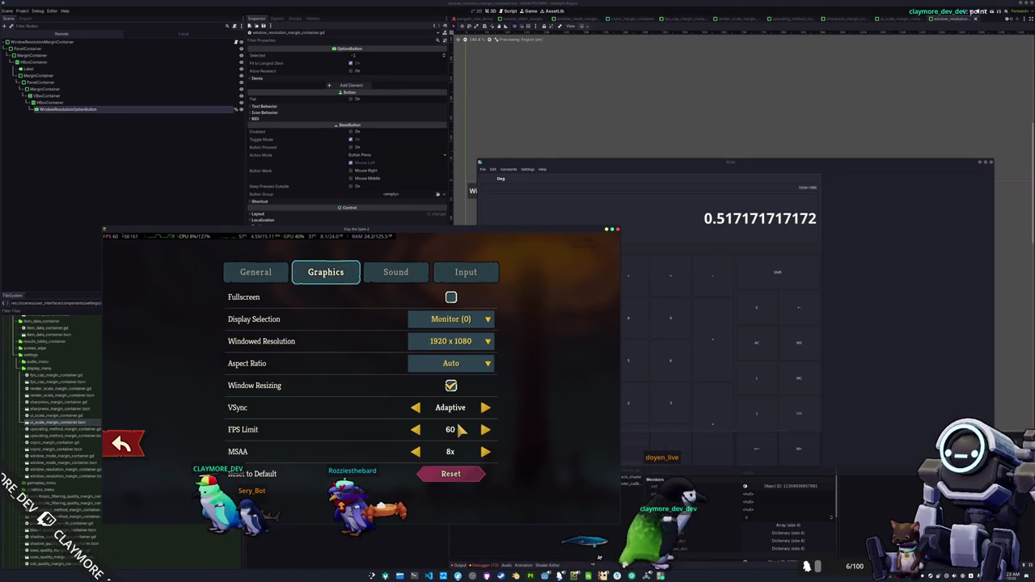
left_click(484, 344)
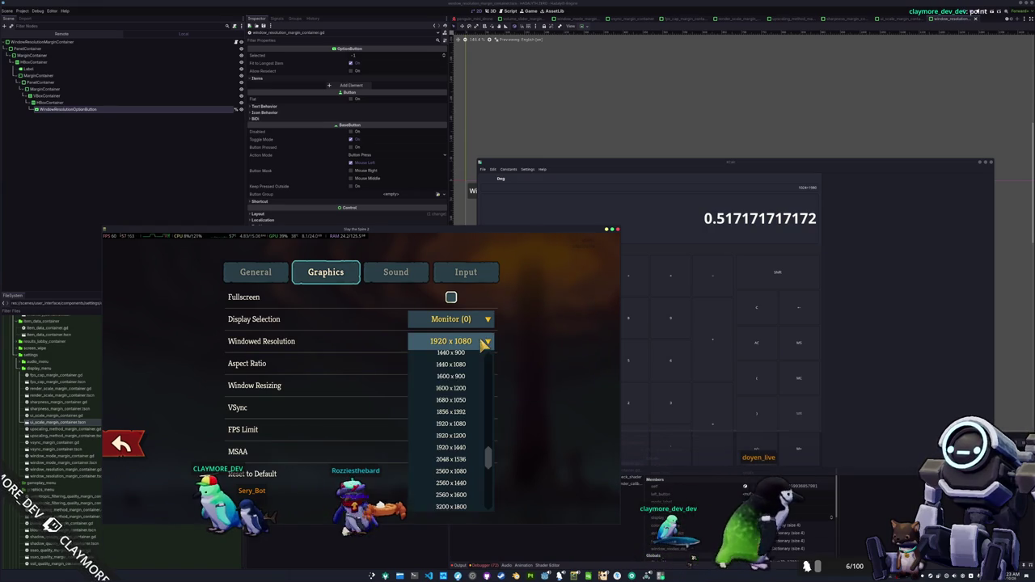
scroll(454, 428, "up", 2)
scroll(454, 427, "up", 2)
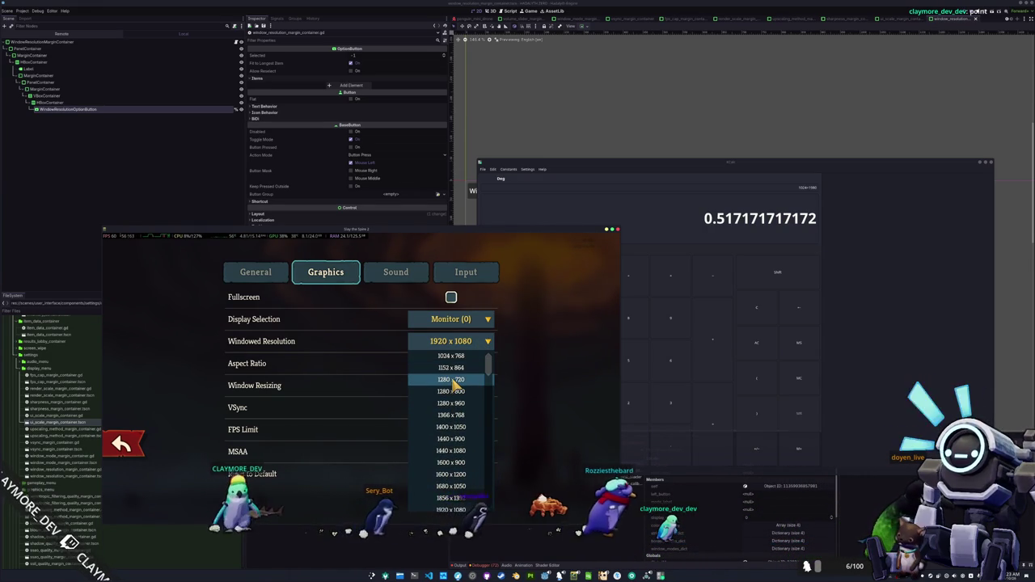
left_click(452, 379)
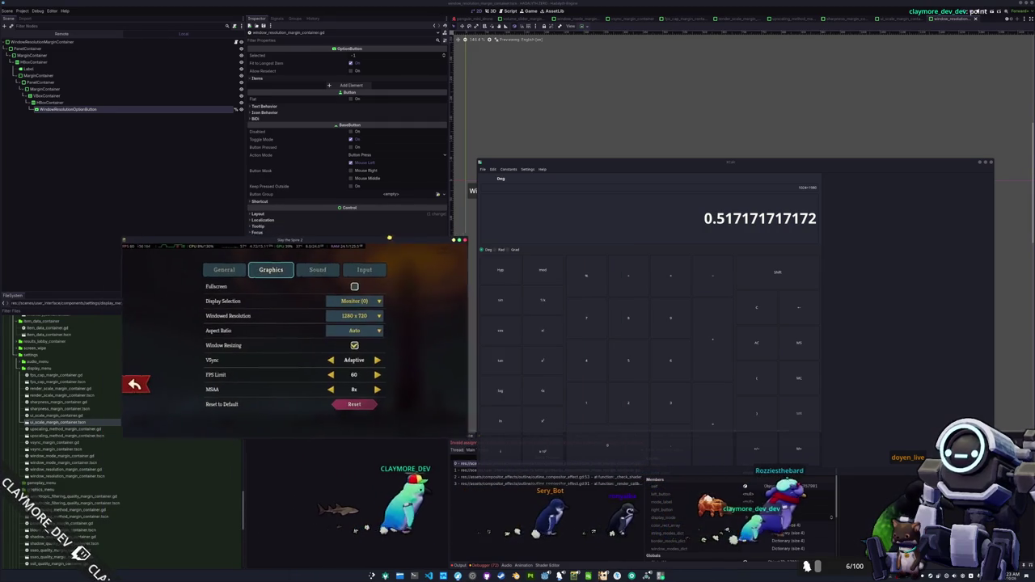
Try 1280 x 800 and 1280 x 720, settle on 1920 x 1080, and close the calculator
left_click(370, 323)
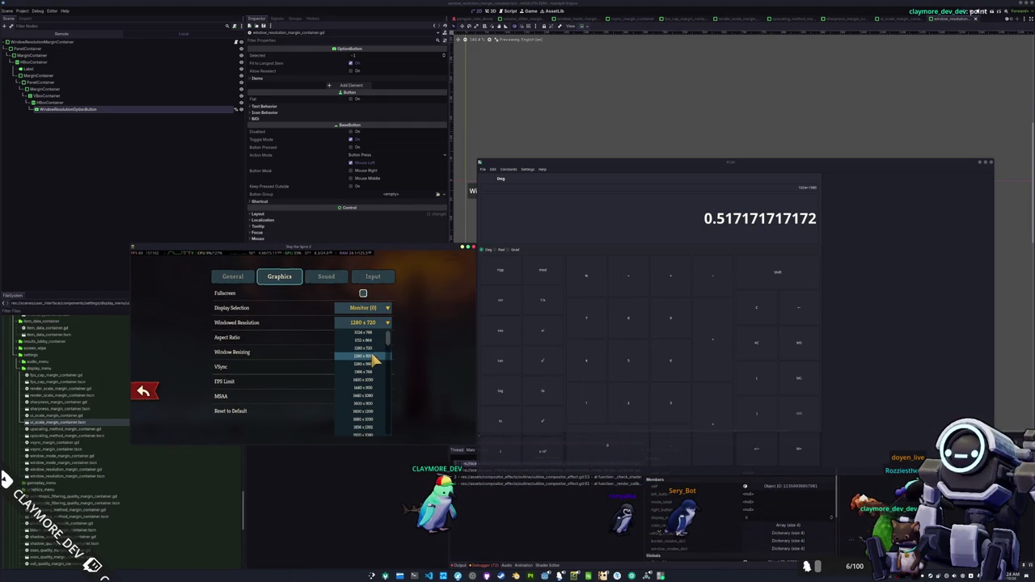
left_click(374, 359)
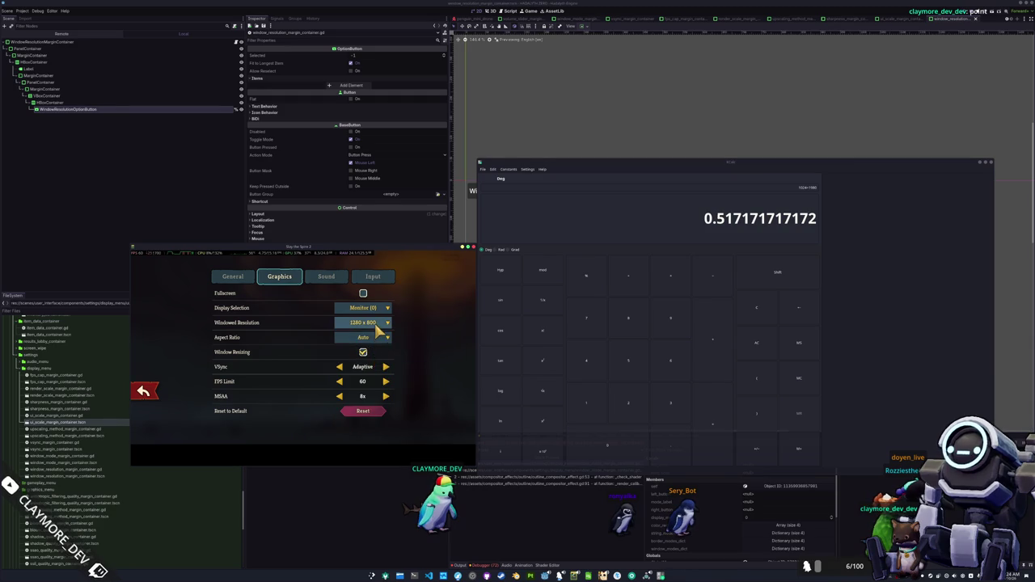
left_click(378, 324)
left_click(375, 347)
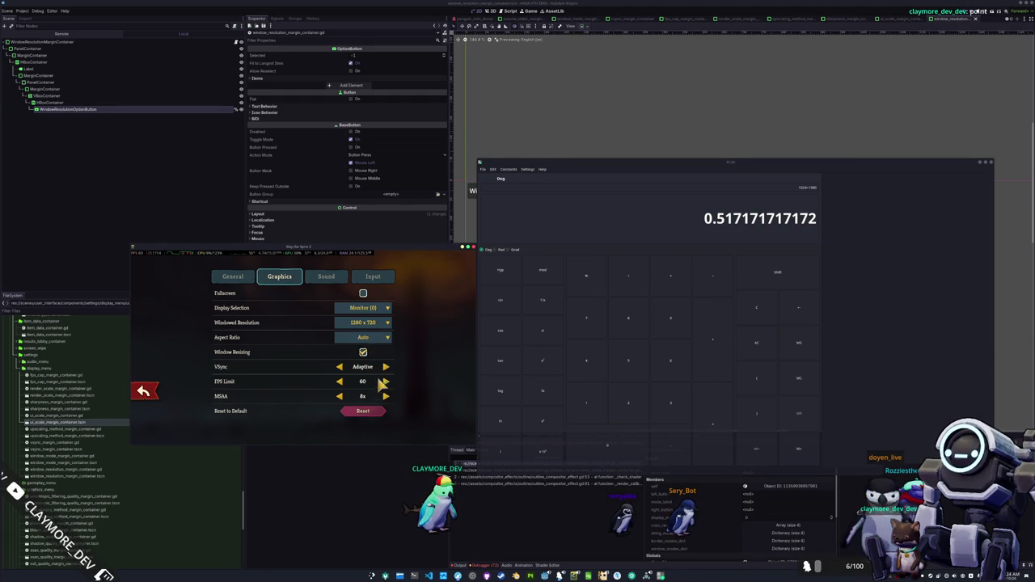
left_click(369, 323)
scroll(370, 380, "down", 5)
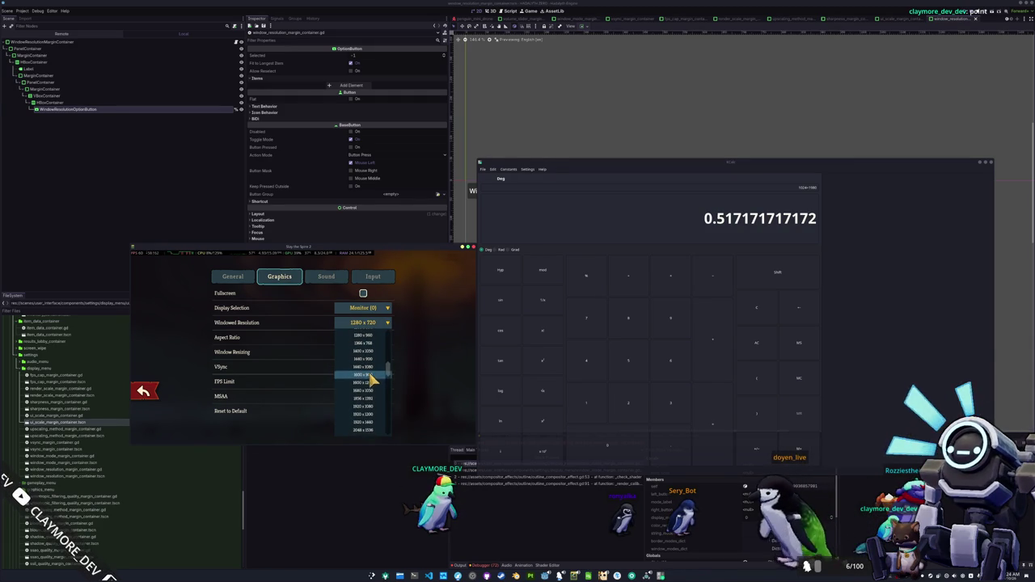
scroll(368, 389, "down", 2)
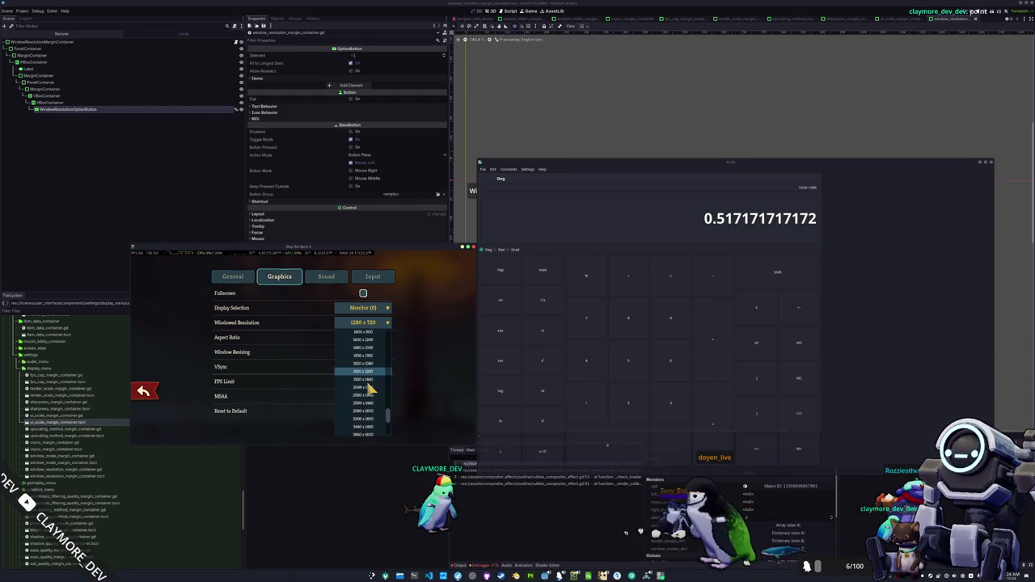
left_click(366, 364)
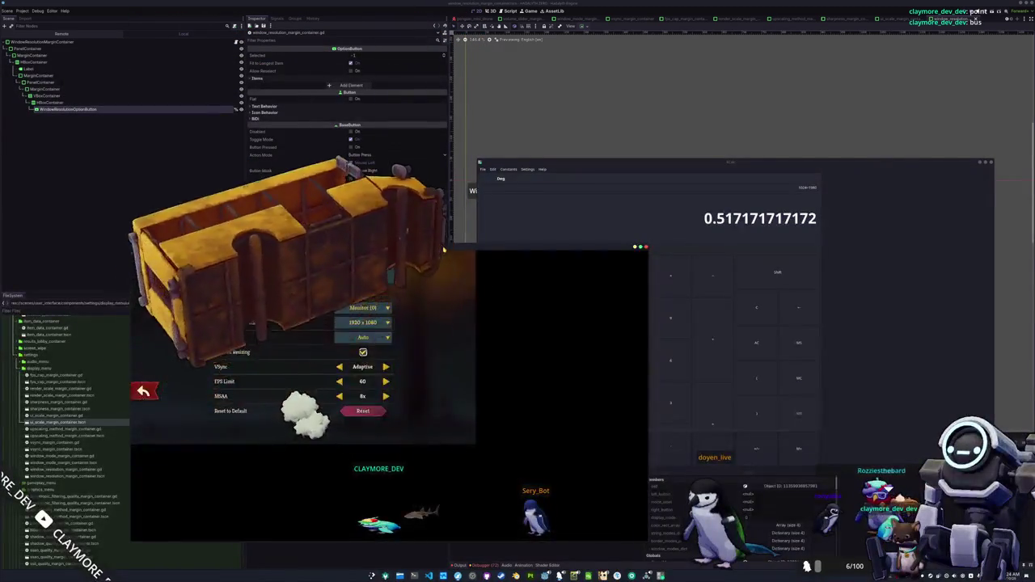
left_click(989, 165)
Read down the r/godot thread to the reply on get_window() returning a Window versus the DisplayServer singleton
key("alt+Tab")
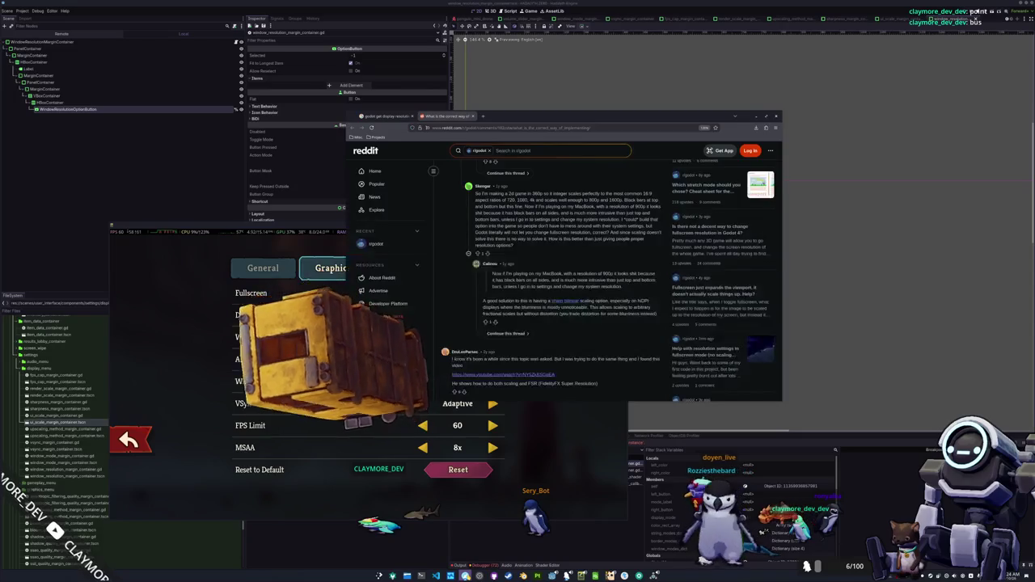
scroll(521, 292, "down", 1)
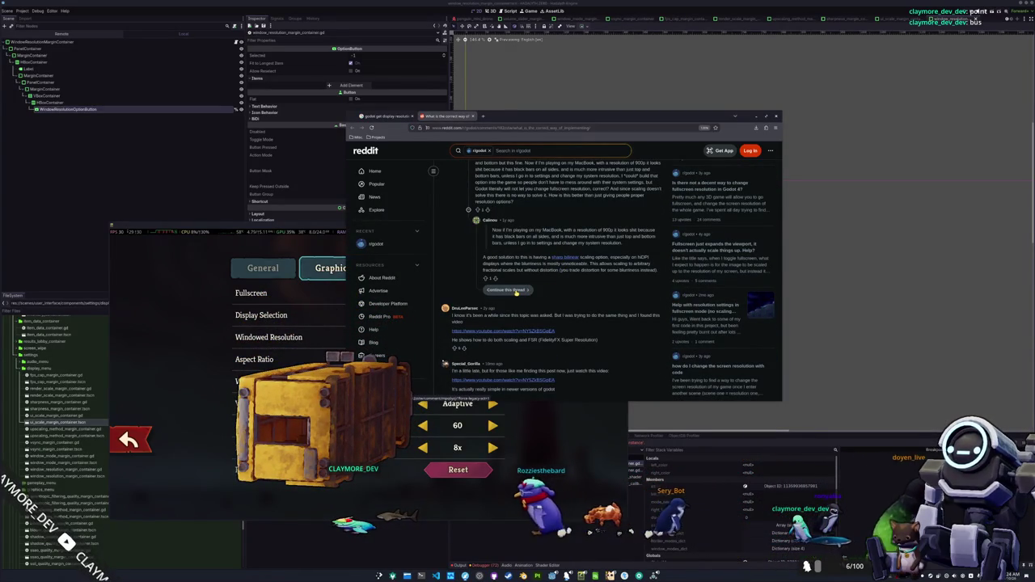
scroll(516, 293, "down", 1)
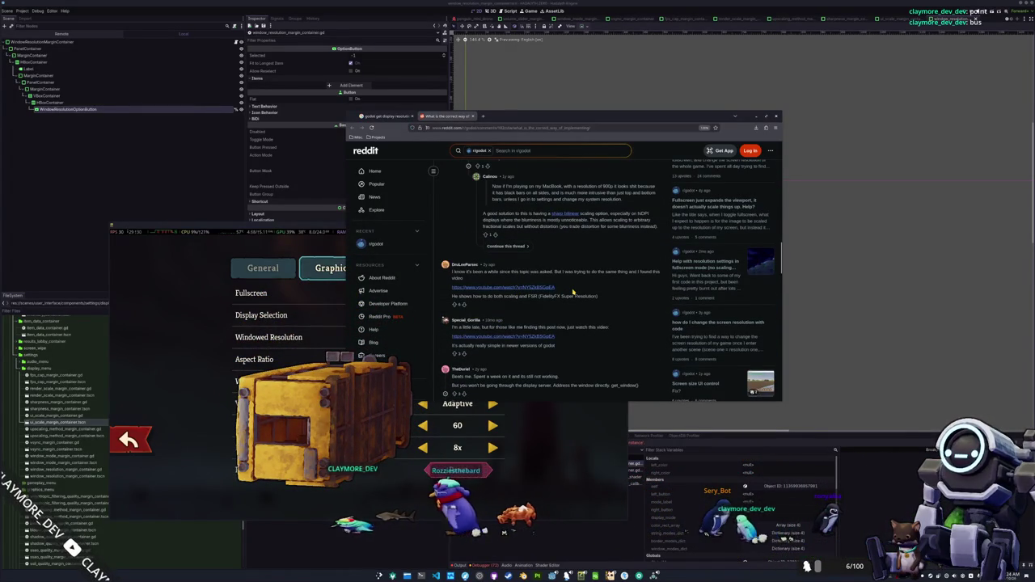
scroll(573, 292, "down", 1)
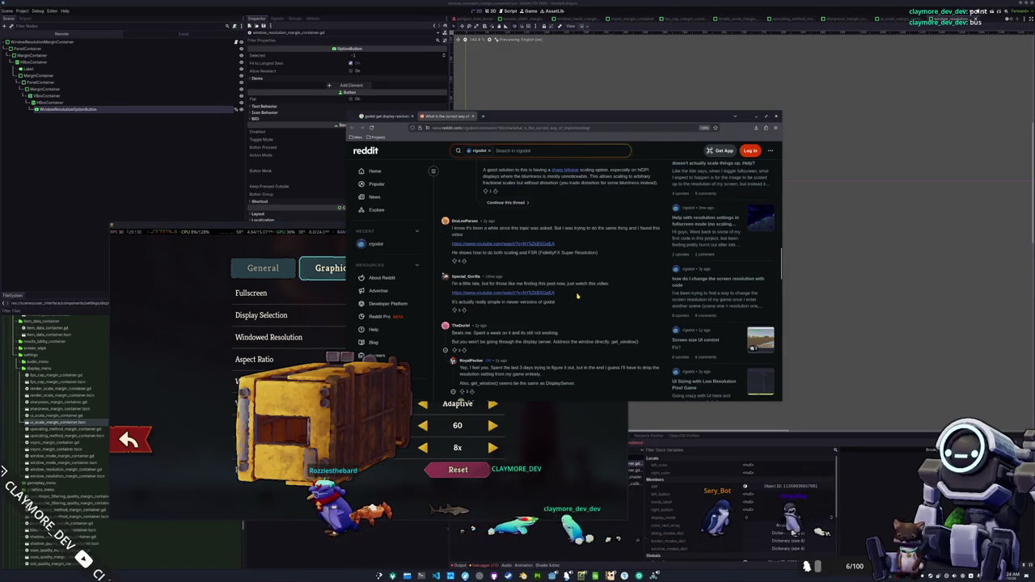
scroll(577, 296, "down", 1)
scroll(573, 306, "down", 1)
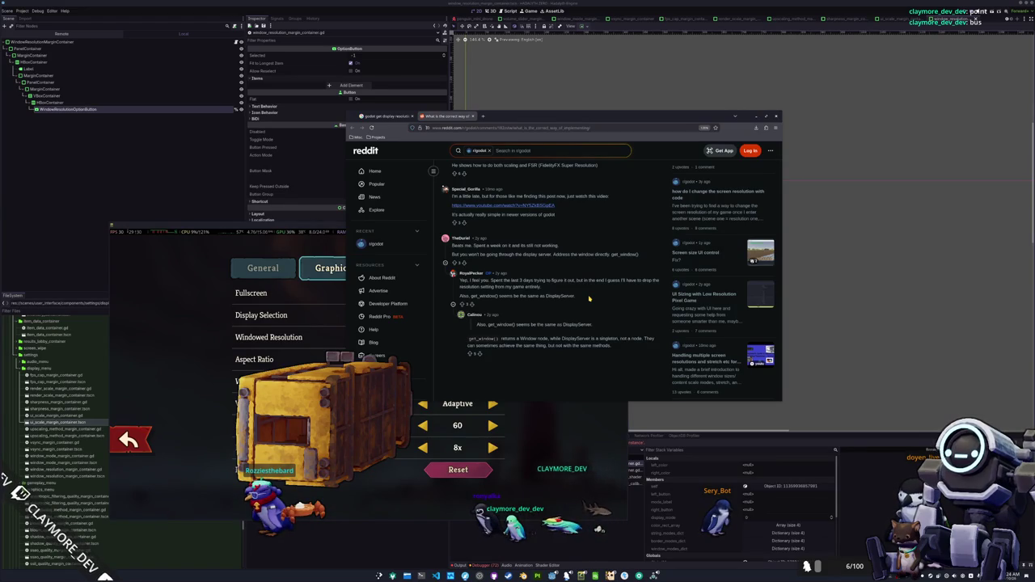
scroll(588, 299, "down", 1)
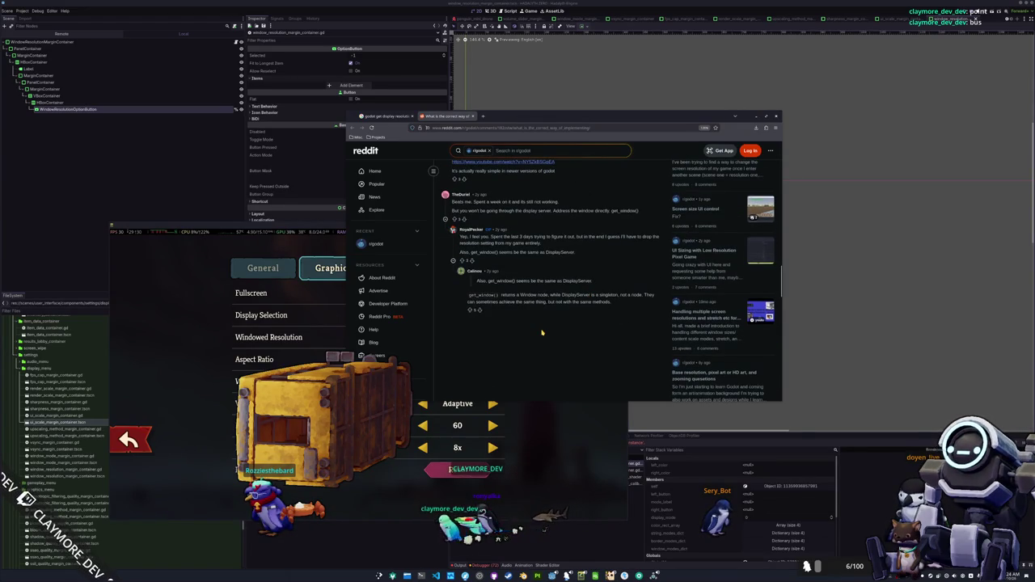
scroll(542, 332, "up", 10)
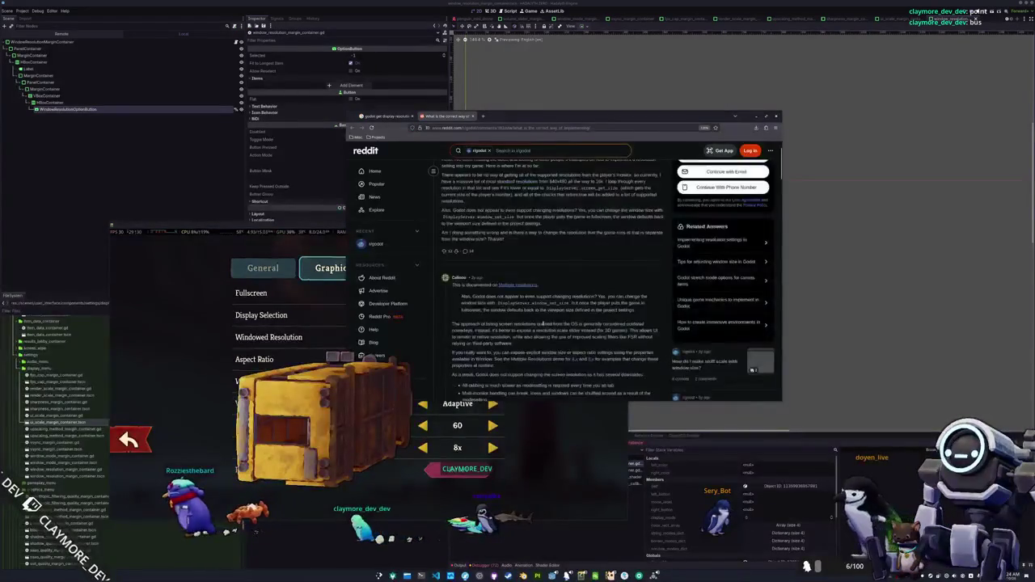
Skim the Google results for 'godot get display resolution options', then move the browser off screen
left_click(386, 116)
scroll(375, 280, "down", 5)
scroll(375, 280, "down", 1)
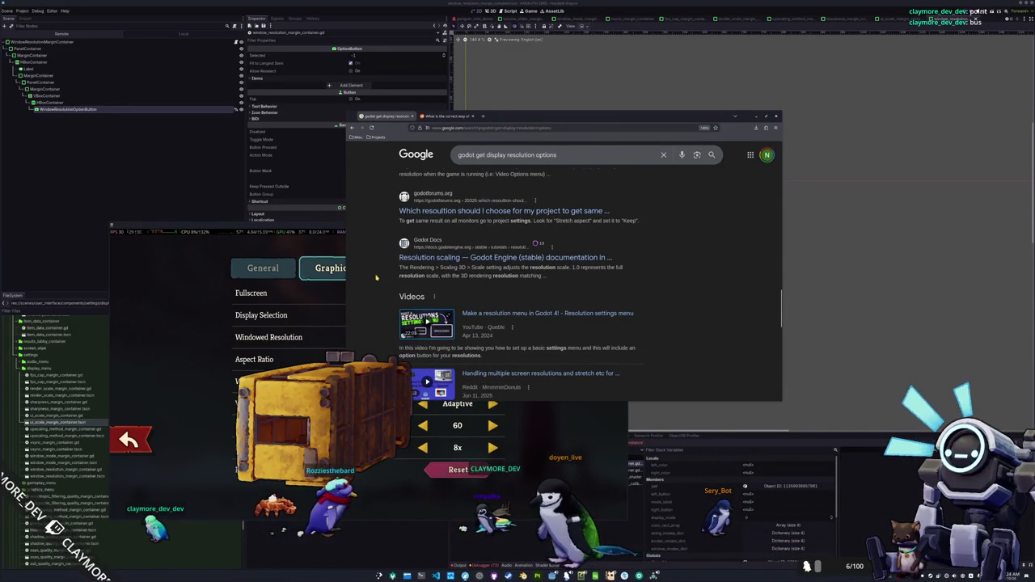
scroll(376, 278, "down", 5)
scroll(375, 278, "down", 1)
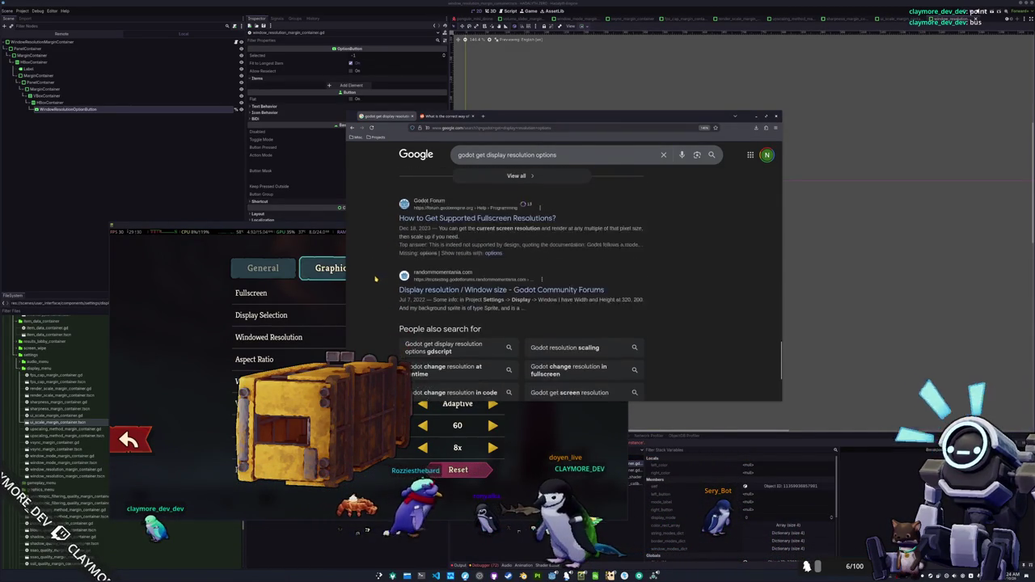
scroll(375, 279, "down", 2)
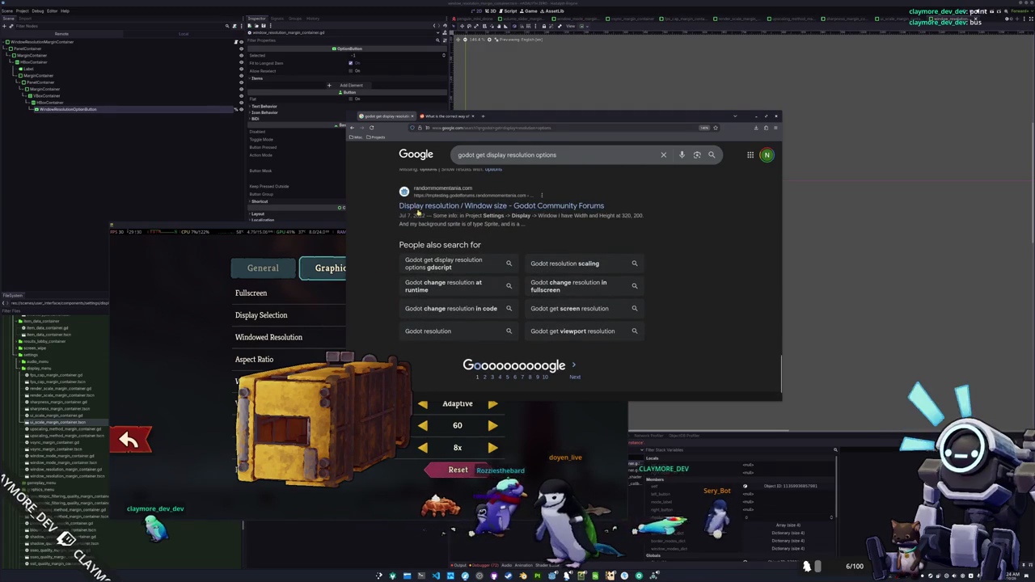
scroll(380, 241, "down", 1)
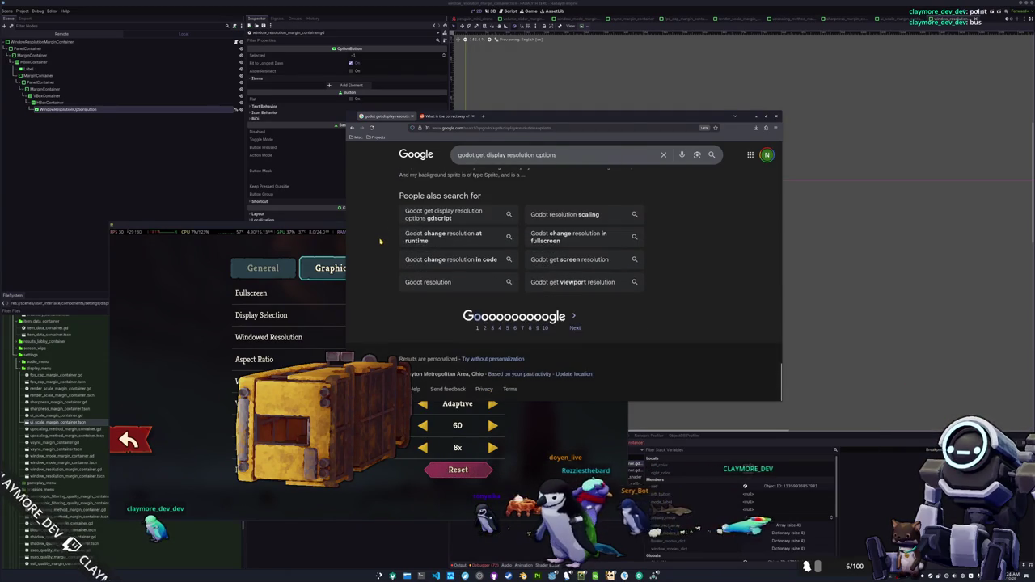
left_click(557, 155)
mouse_move(621, 113)
left_mouse_down()
mouse_move(980, 205)
mouse_move(1034, 204)
left_mouse_up()
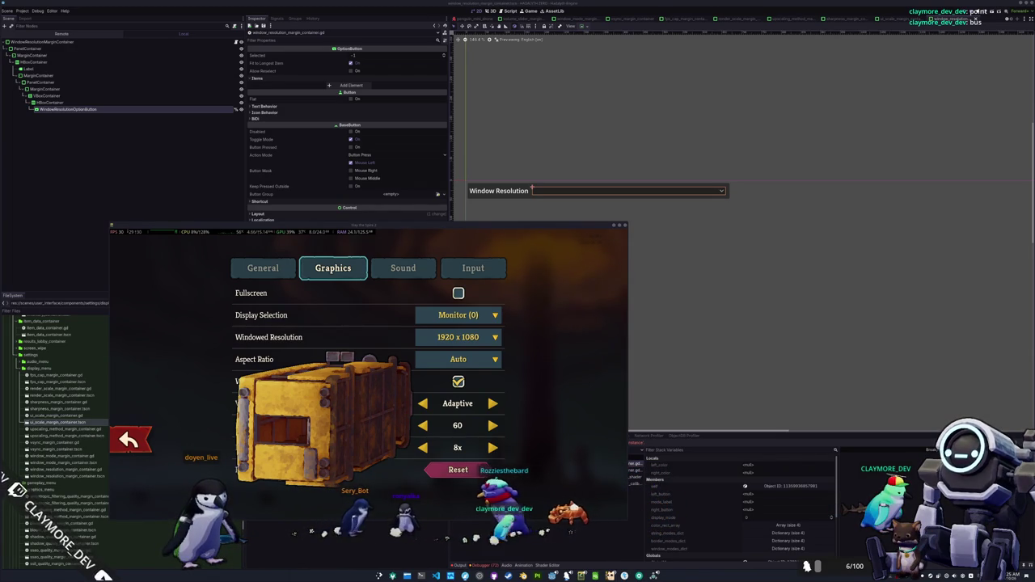
Check the resolution list keeping 1920 x 1080, and toggle the game window between tiled and floating
left_click(481, 342)
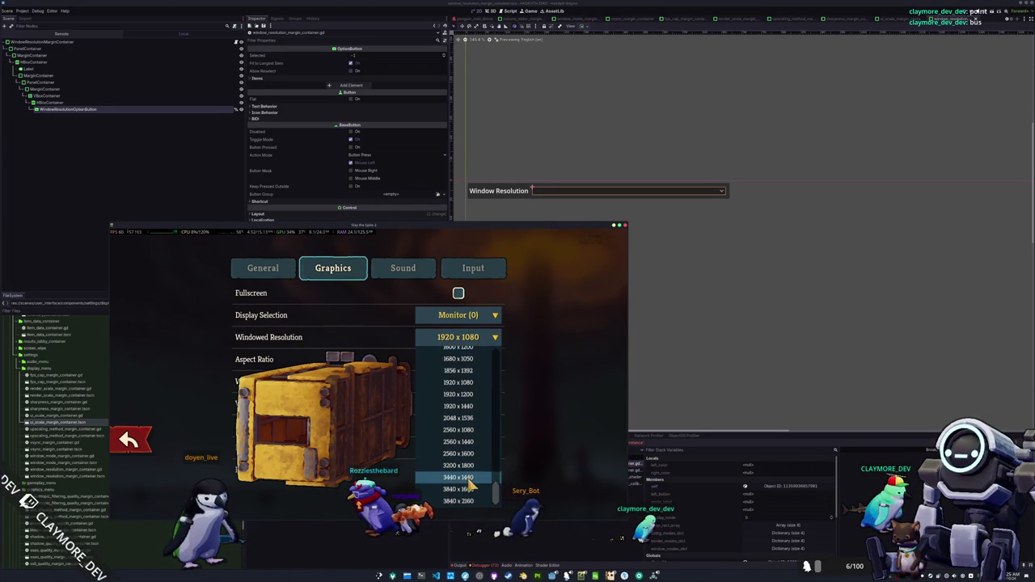
scroll(458, 420, "up", 5)
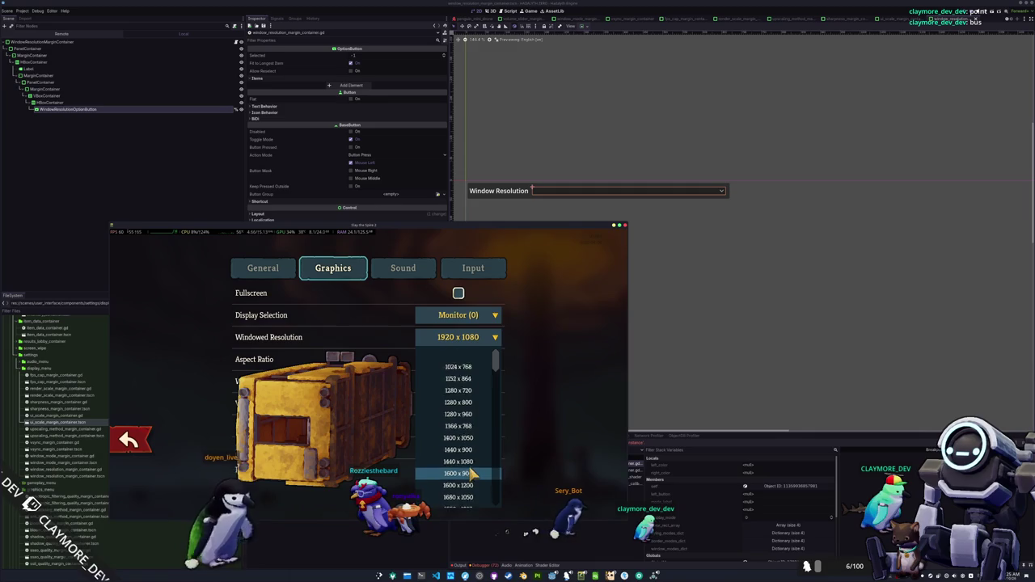
left_click(481, 342)
key("super+v")
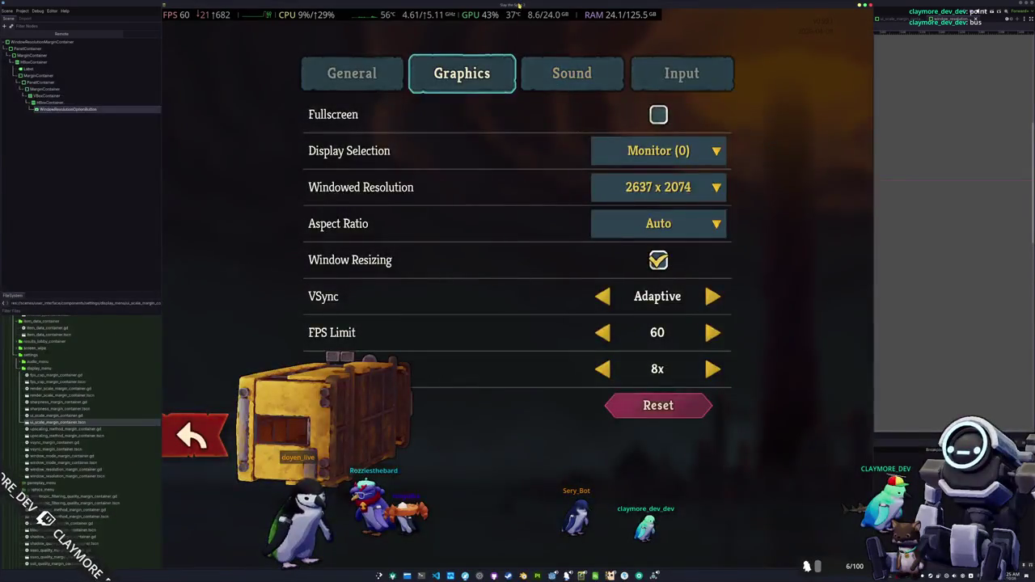
key("super+v")
key("super+v")
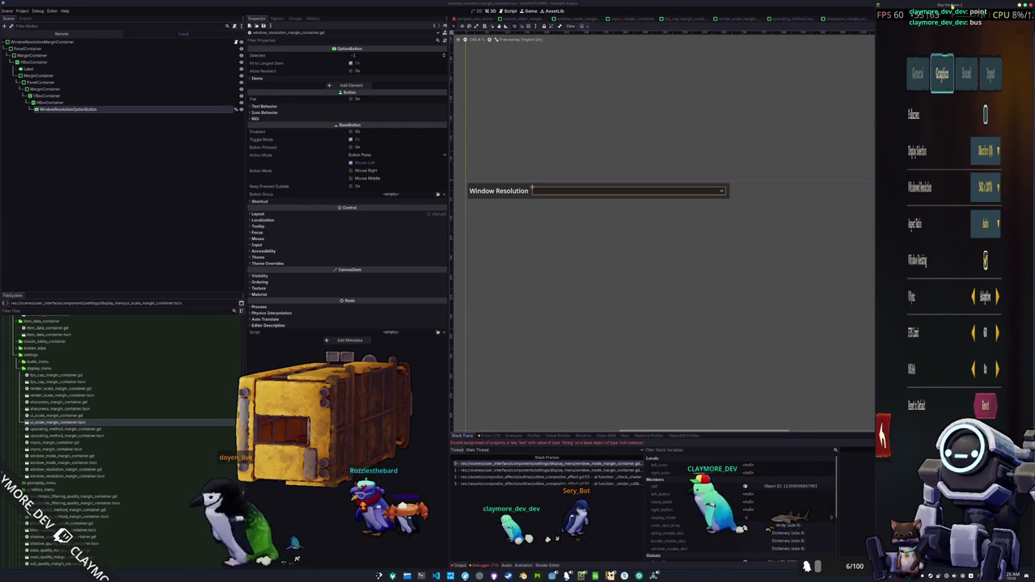
key("super+v")
Cycle through the Sound, Input, Graphics and General settings pages, return to the main menu, and quit
left_click(684, 209)
left_click(755, 210)
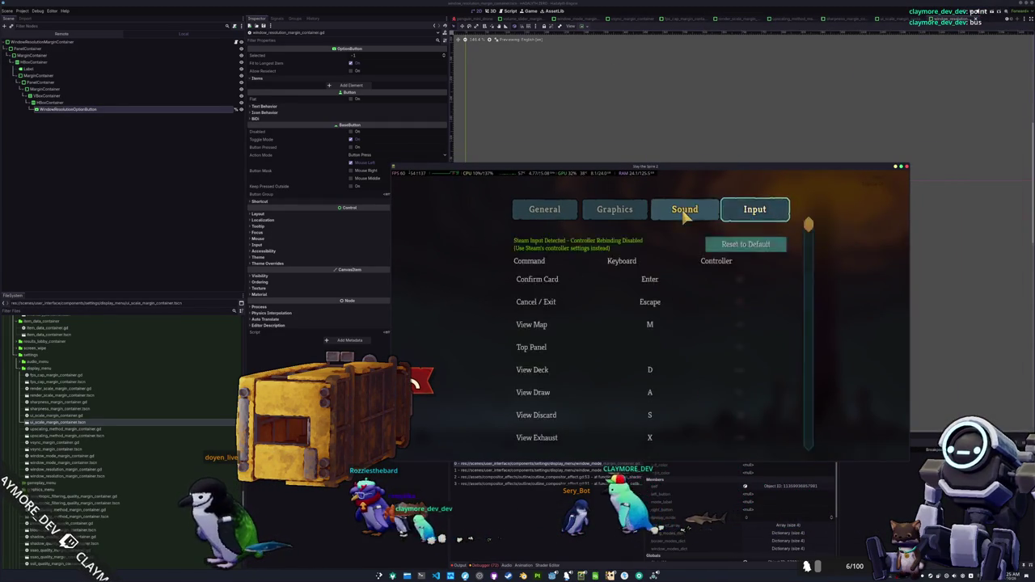
left_click(615, 210)
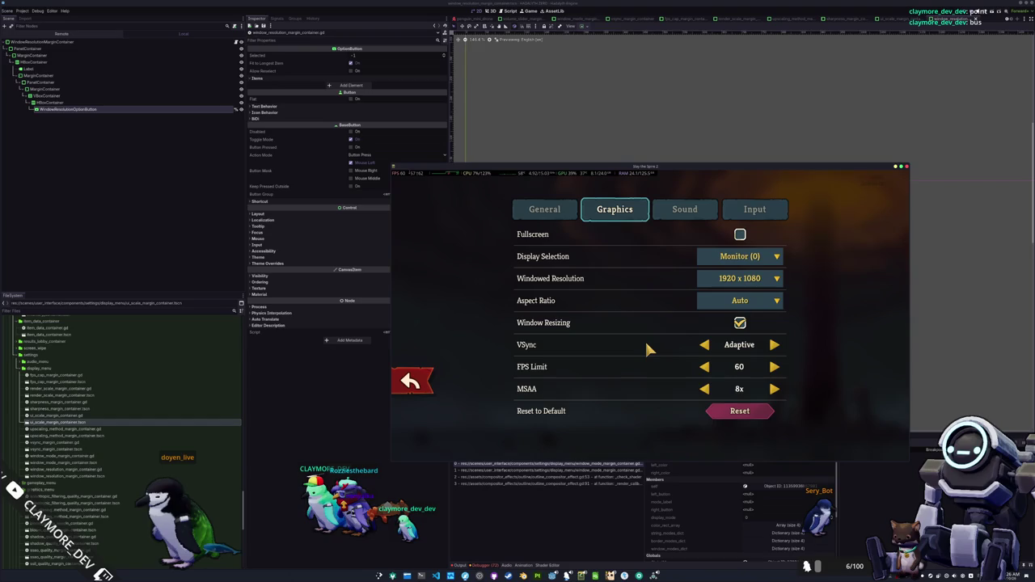
left_click(566, 212)
left_click(414, 385)
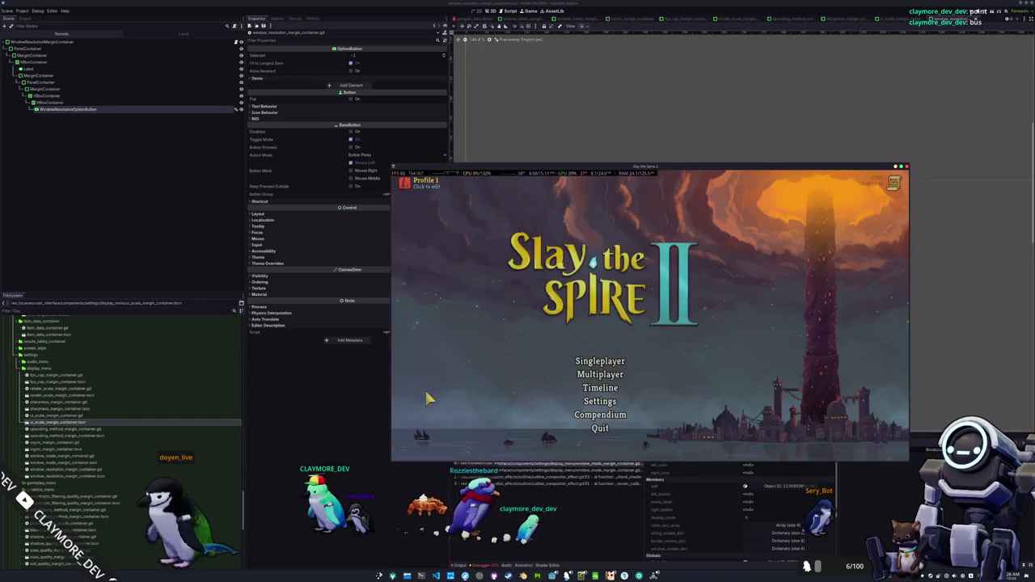
left_click(600, 429)
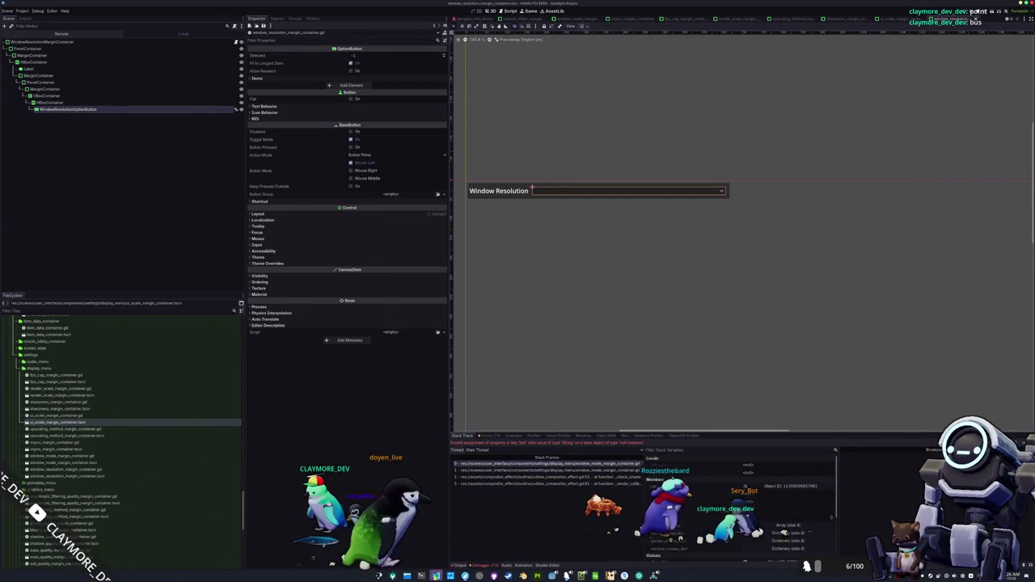
Add items 640x480, 1280x720, 1920x1080 and 2560x1440 to WindowResolutionOptionButton and begin a fifth resolution item
left_click(350, 85)
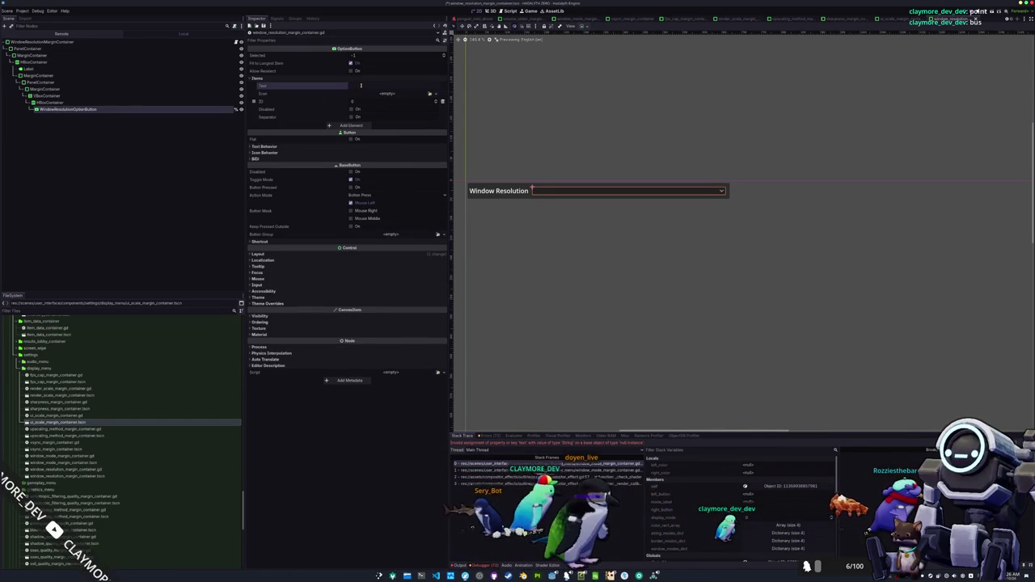
left_click(361, 85)
type("640x480")
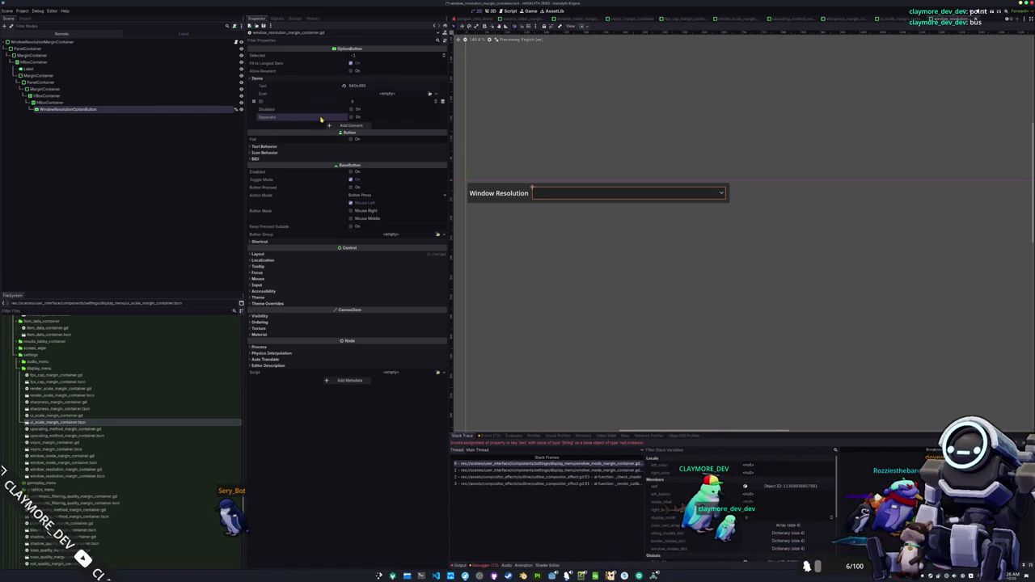
left_click(345, 127)
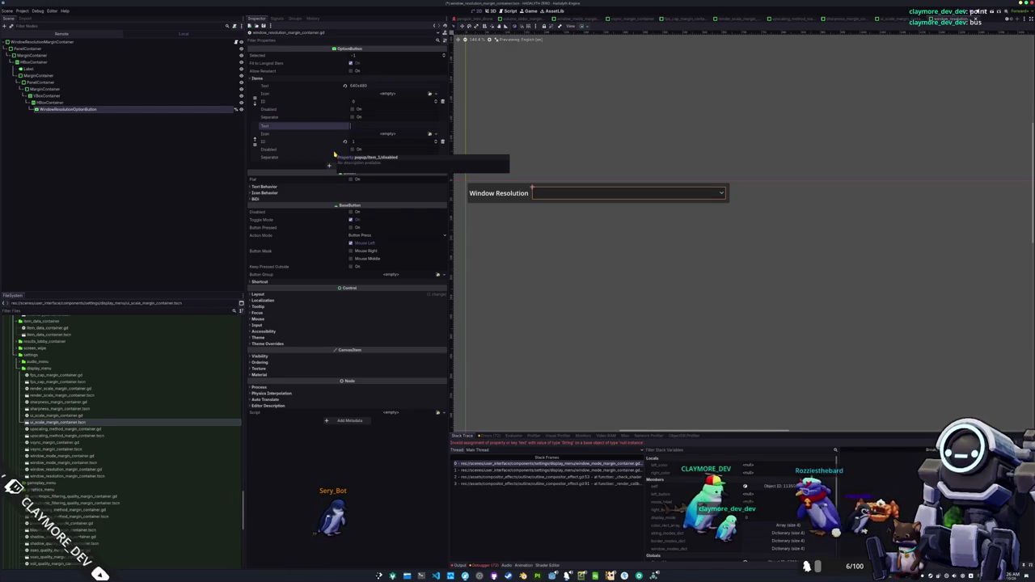
key("Return")
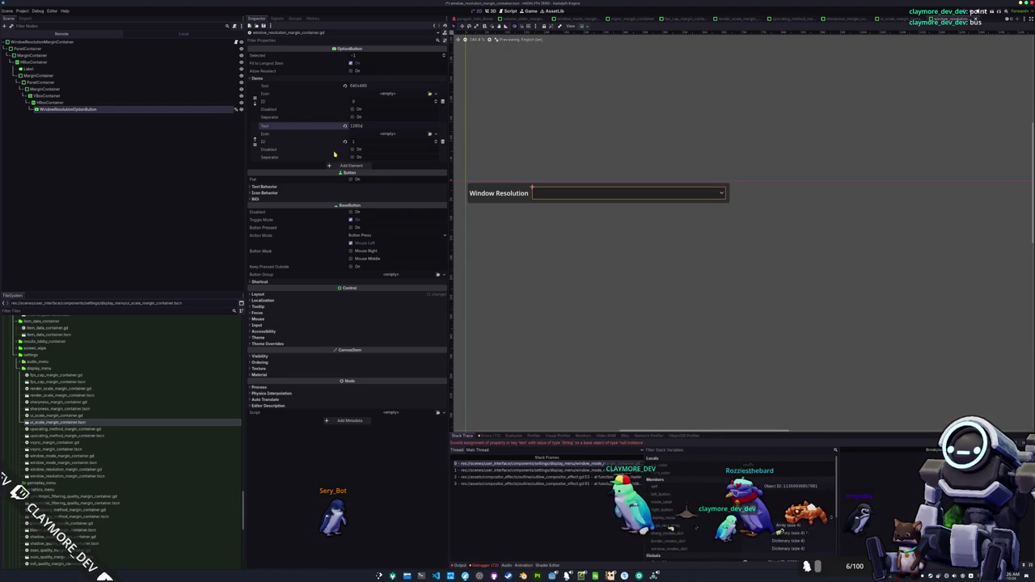
left_click(353, 167)
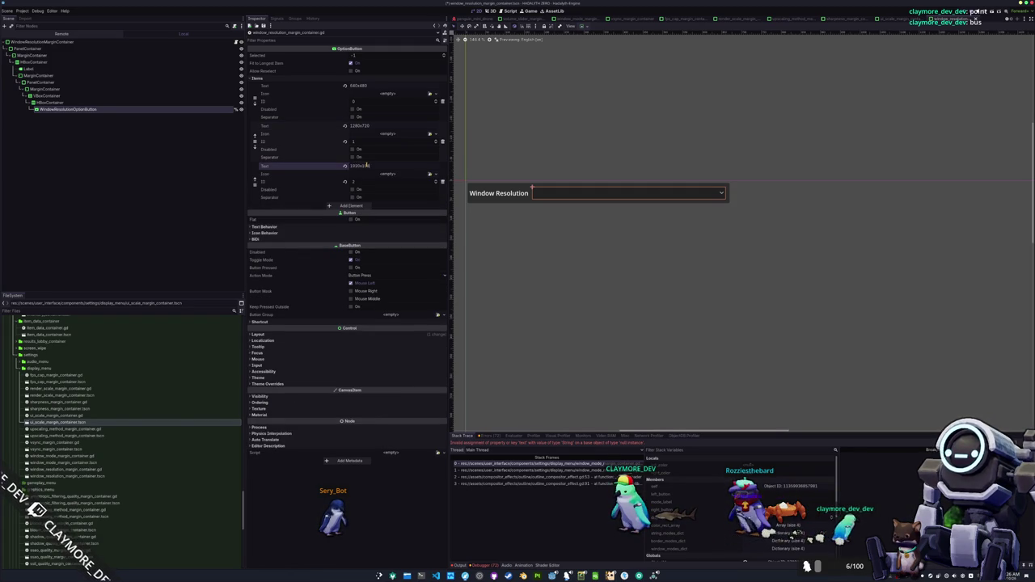
left_click(346, 206)
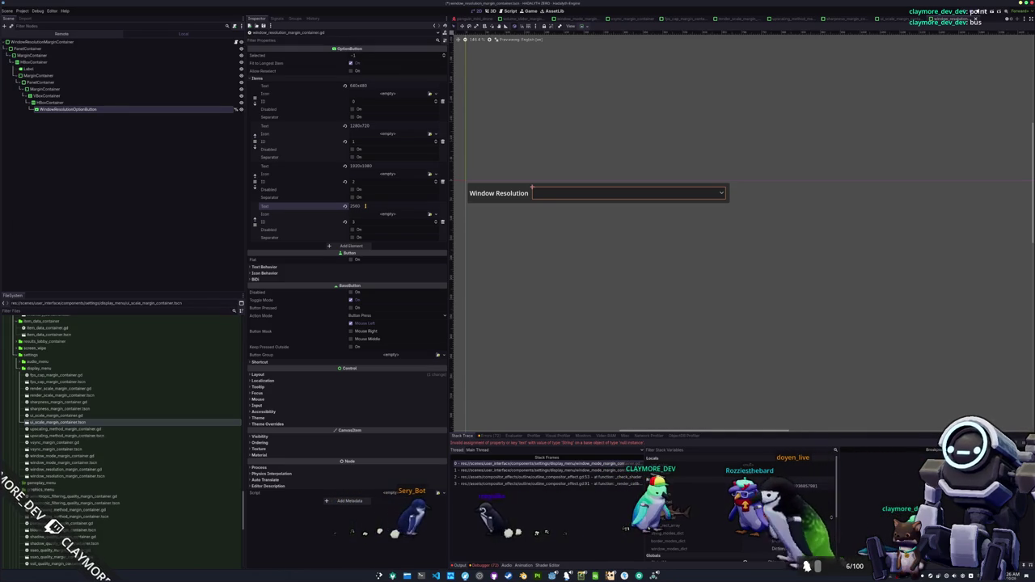
left_click(353, 246)
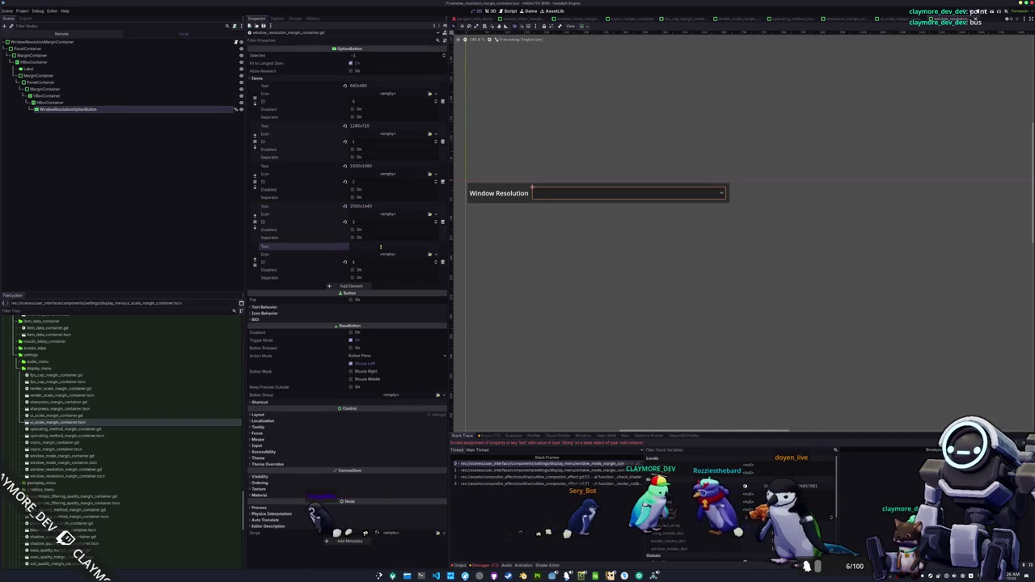
type("34")
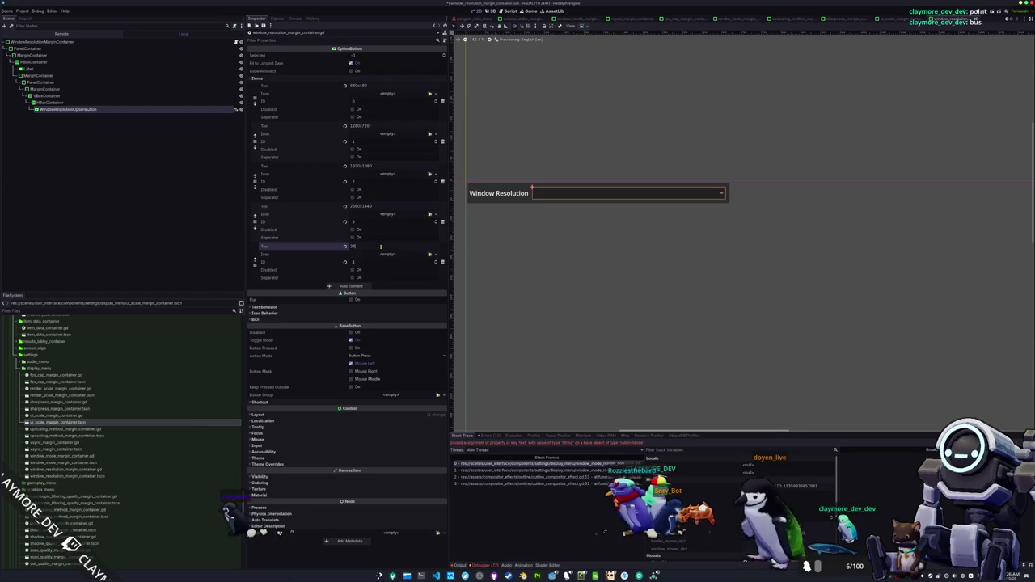
type("40x1440")
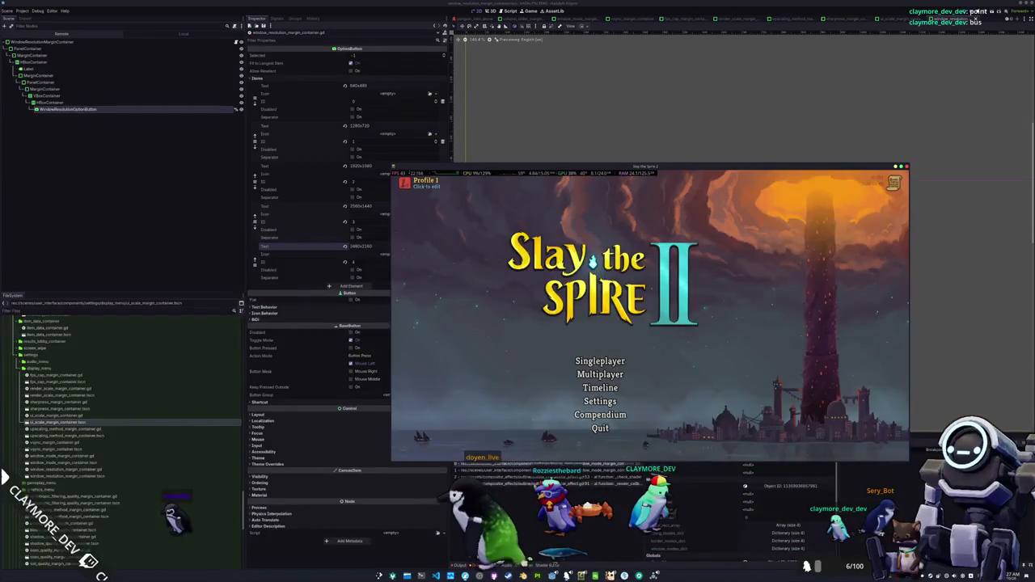
In _ready, replace option_button.clear() with an item_selected connection to _on_option_button_item_selected
key("alt+Tab")
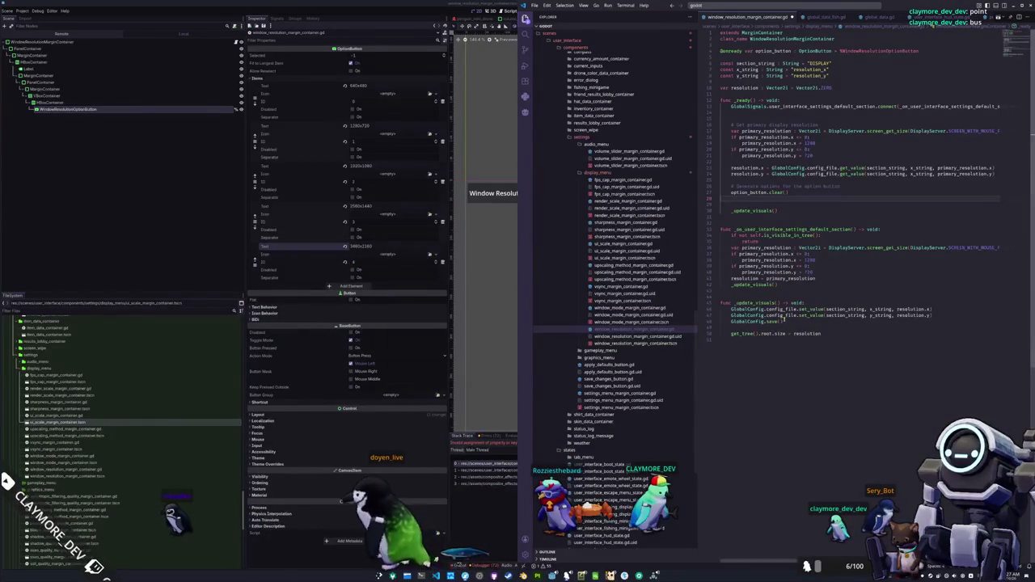
left_click(762, 289)
left_click(744, 197)
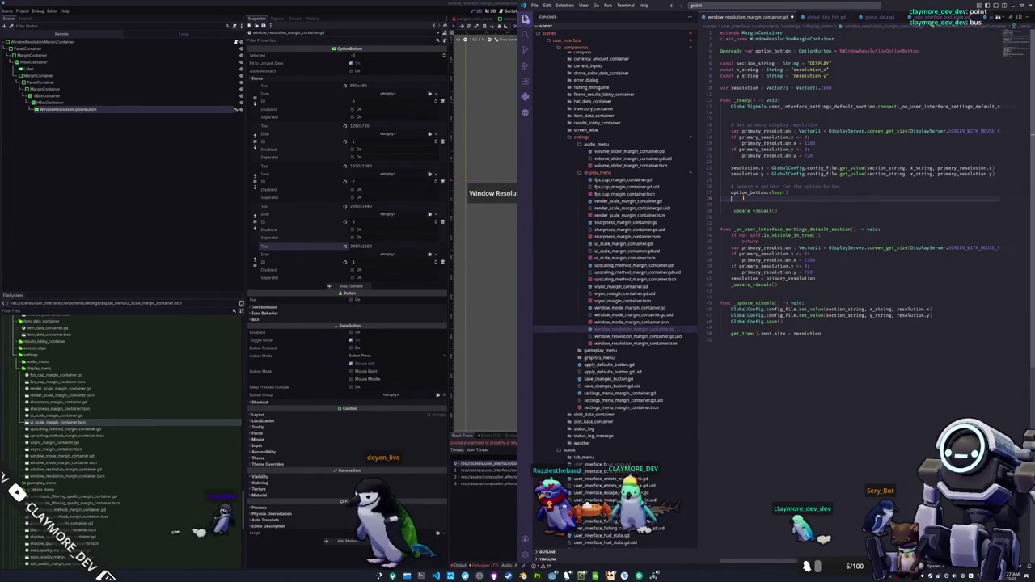
key("Delete")
key("ctrl+shift+k")
left_click_drag(841, 186, 733, 193)
type("optio")
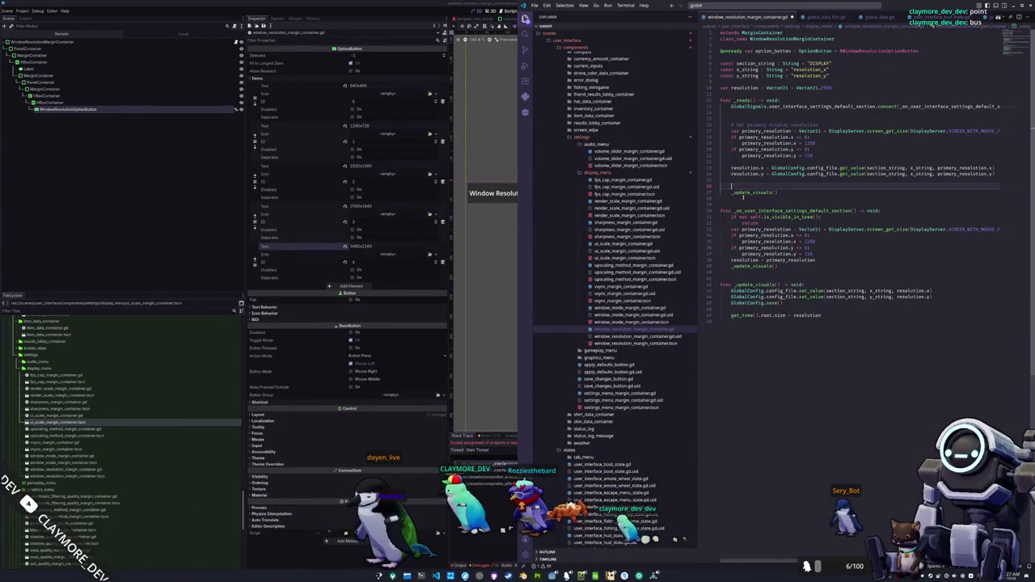
type("n_button")
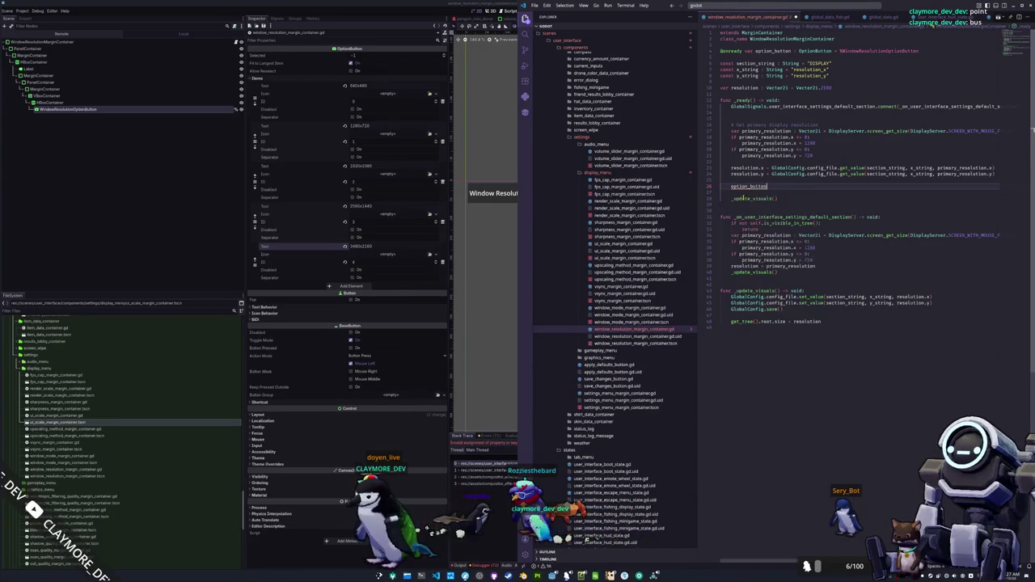
type(".item_selected.connect(")
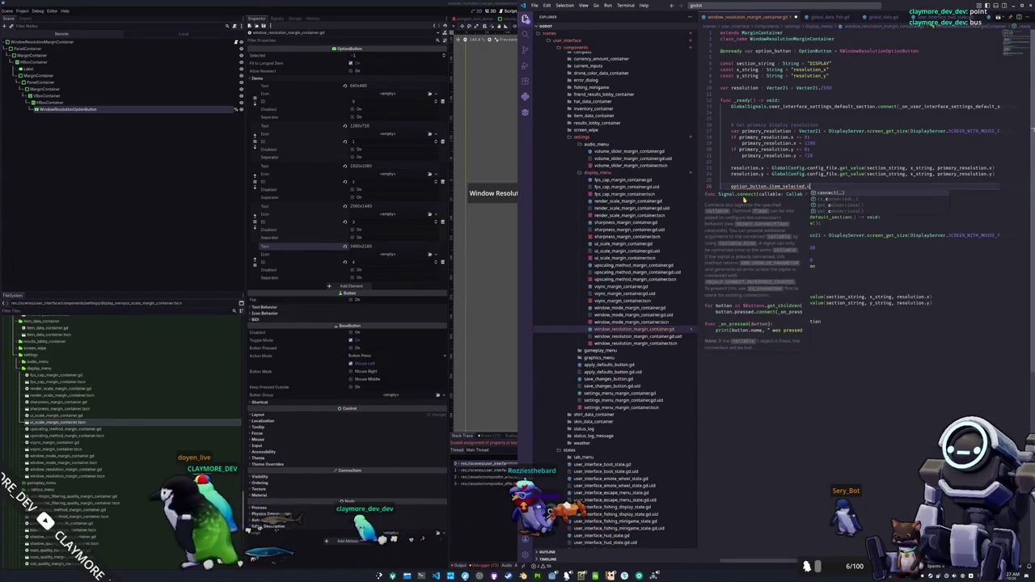
type("_o")
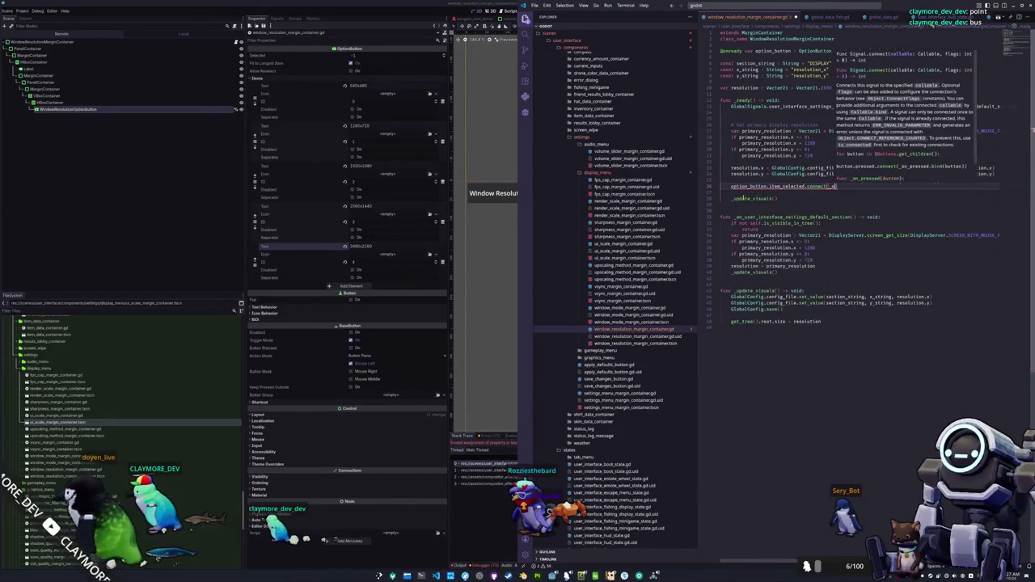
type("n_option_button_item_selected")
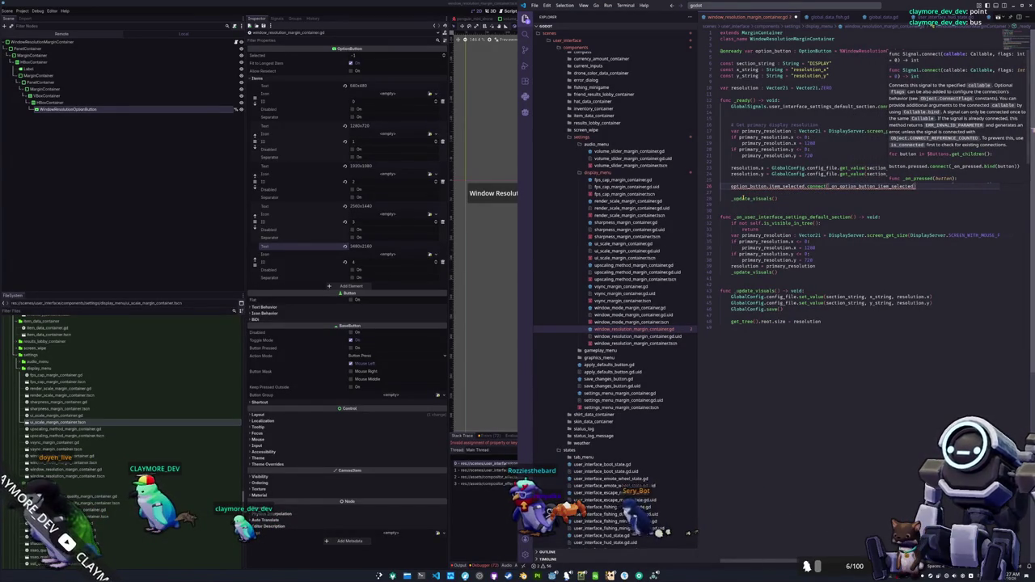
key("ctrl+Tab")
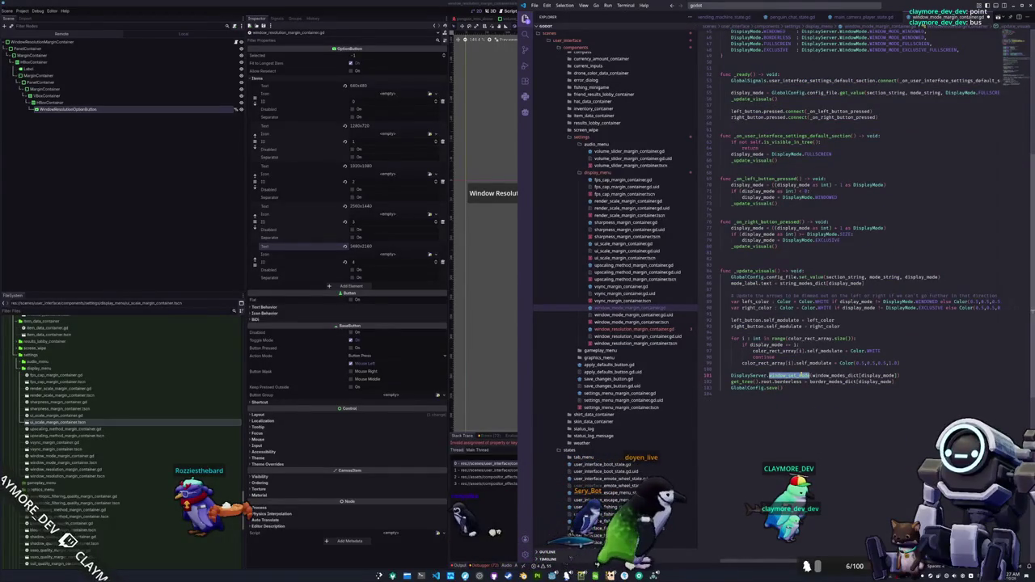
Change the if condition to DisplayServer.window_get_mode() == DisplayServer.WINDOW_MODE_WINDOWED
left_click(635, 329)
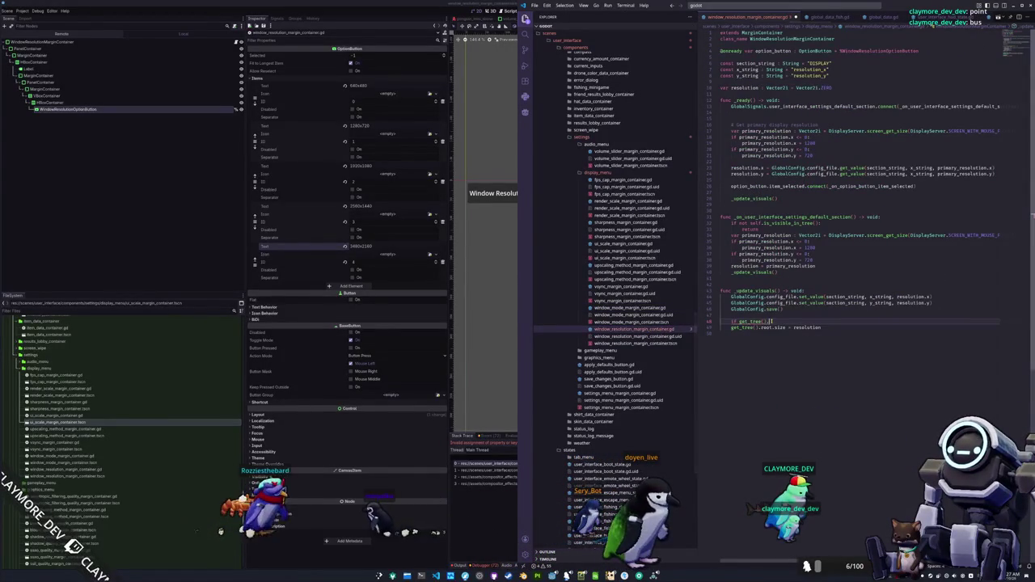
key("BackSpace")
key("BackSpace")
key("BackSpace")
type("DisplayServer.get_wi")
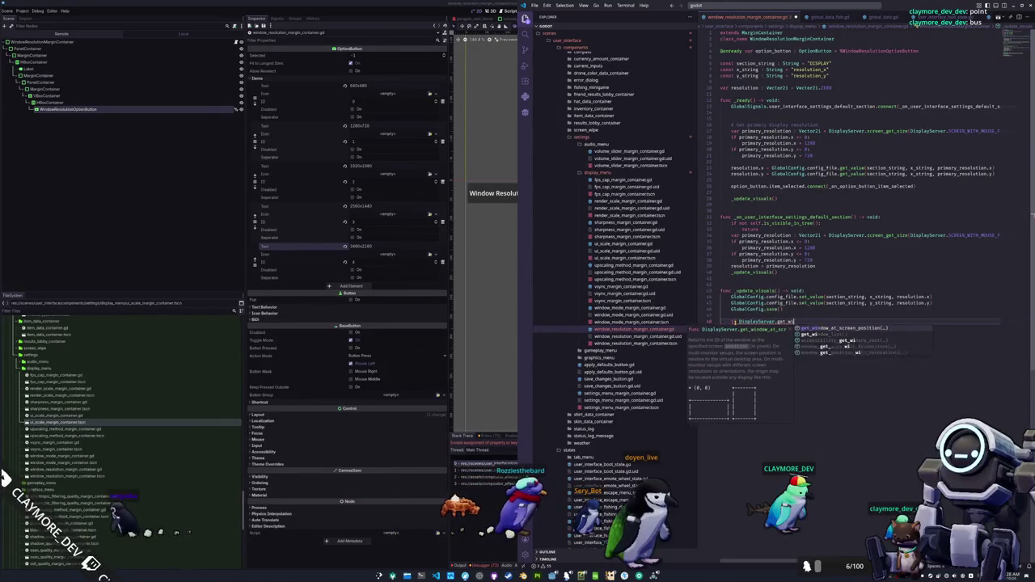
key("BackSpace")
key("BackSpace")
key("BackSpace")
key("BackSpace")
key("BackSpace")
key("BackSpace")
type("window")
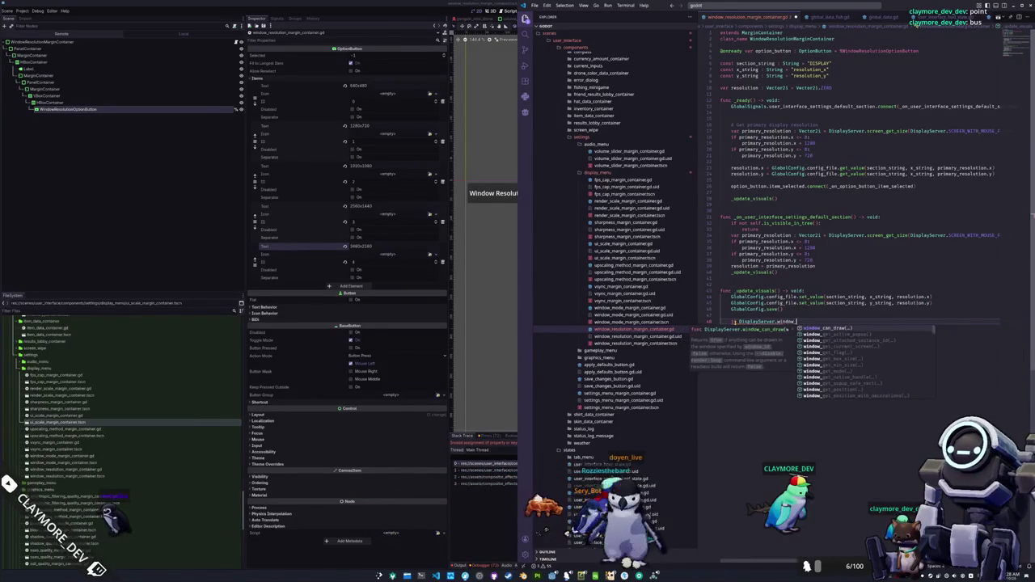
type("_mode")
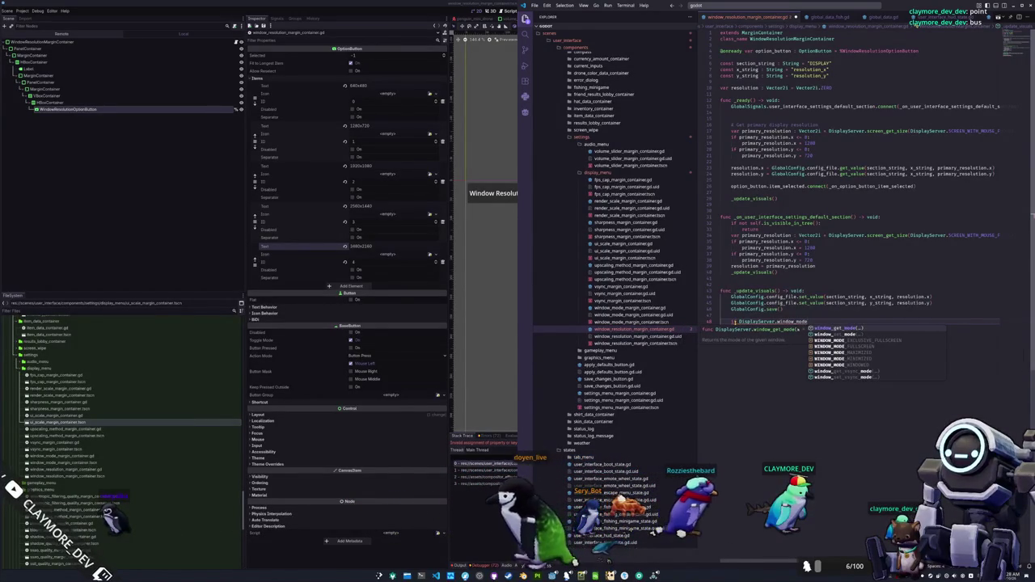
key("Return")
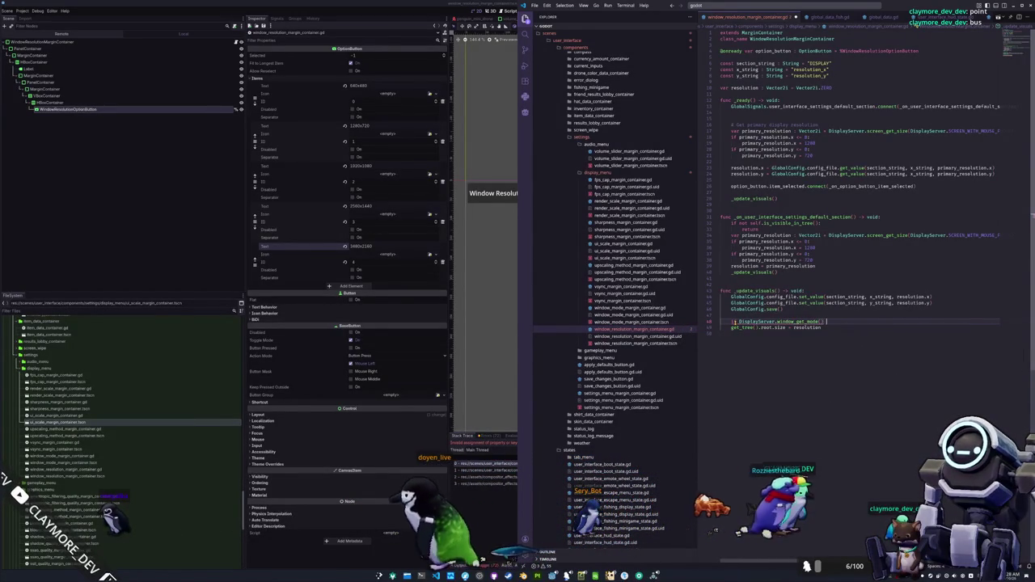
type("== DisplayServer")
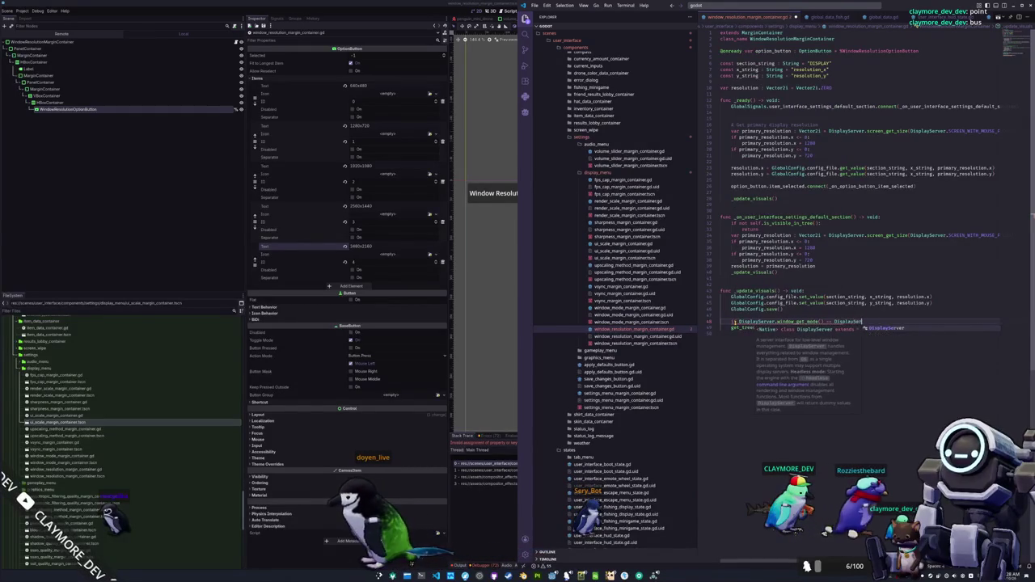
type(".WINDOW_MODE_")
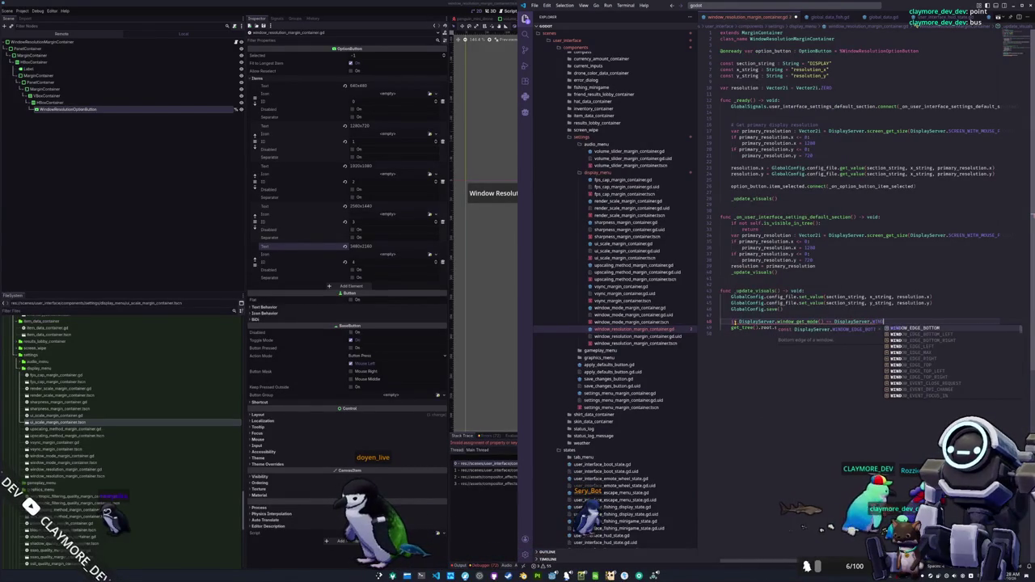
type("WIN")
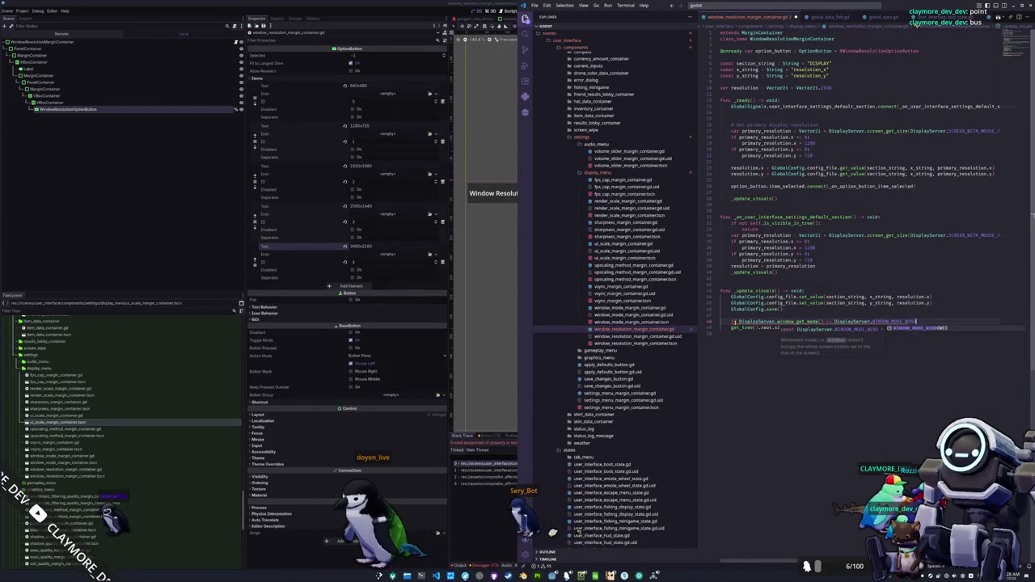
key("Return")
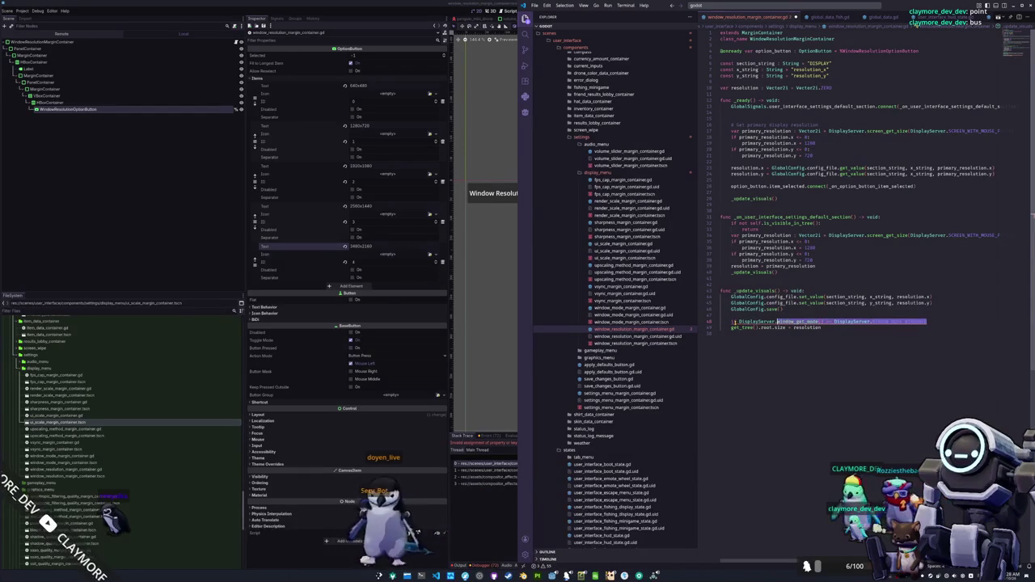
key("Left")
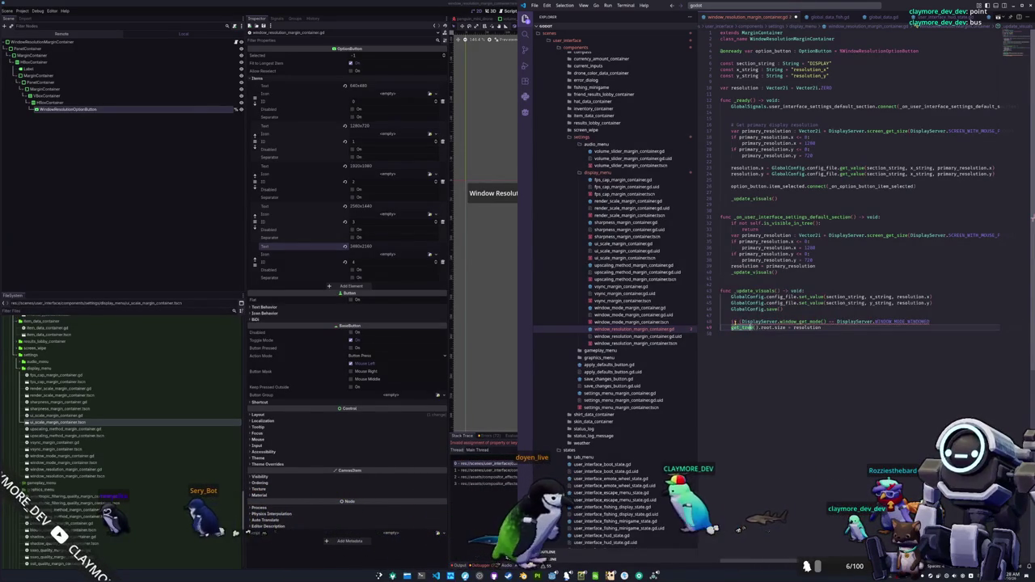
type("or")
Drop the trial WINDOW_MODE_MINIMIZED comparison, end the condition with a colon, and indent the resize line under it
double_click(742, 333)
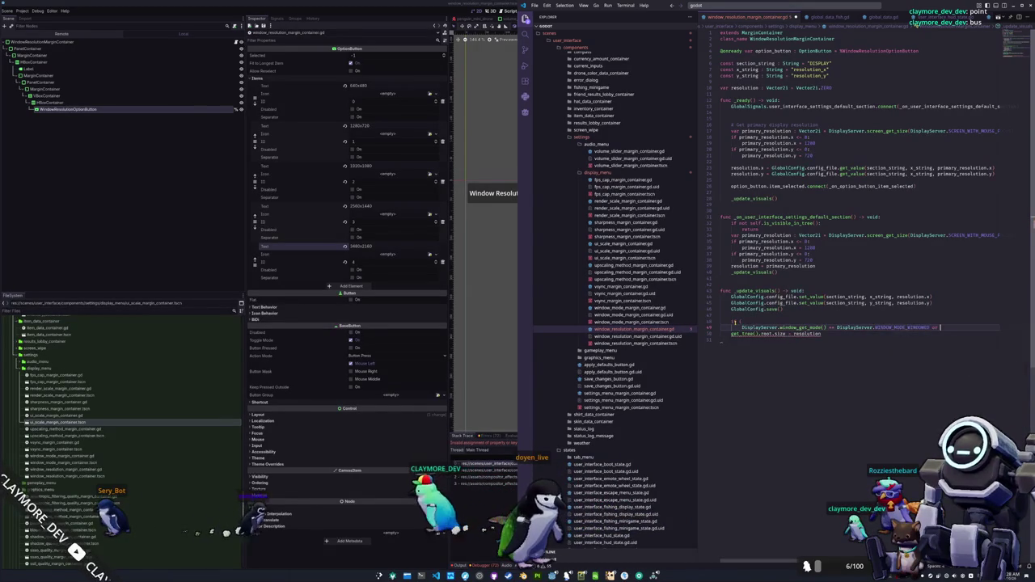
type("WIN")
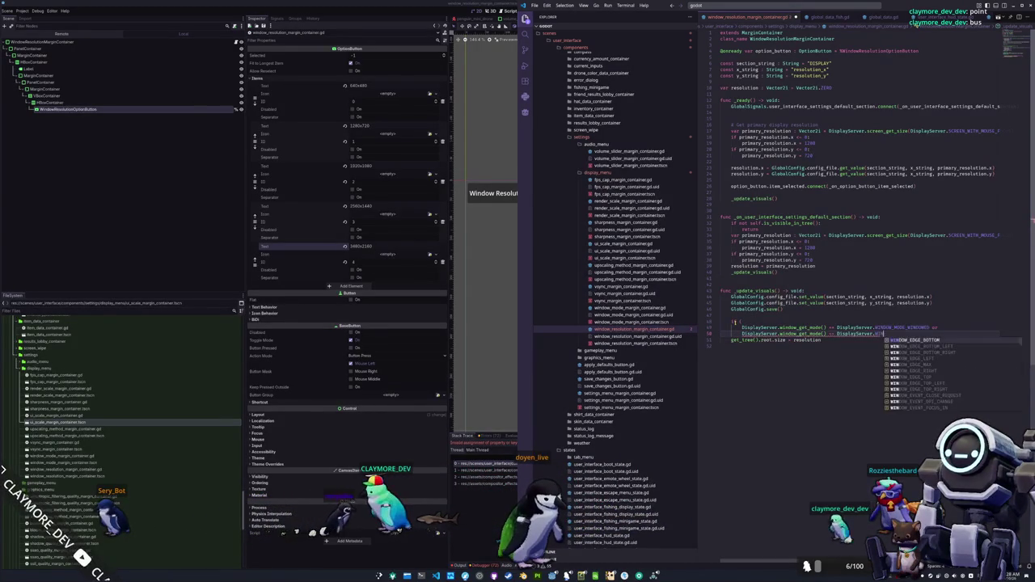
type("DOW_MODE_")
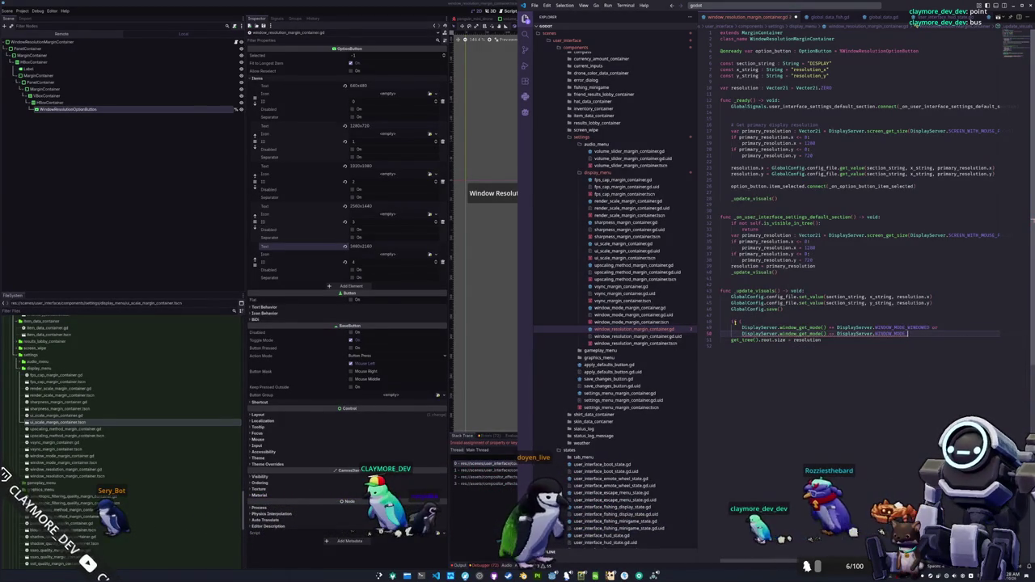
key("ctrl+space")
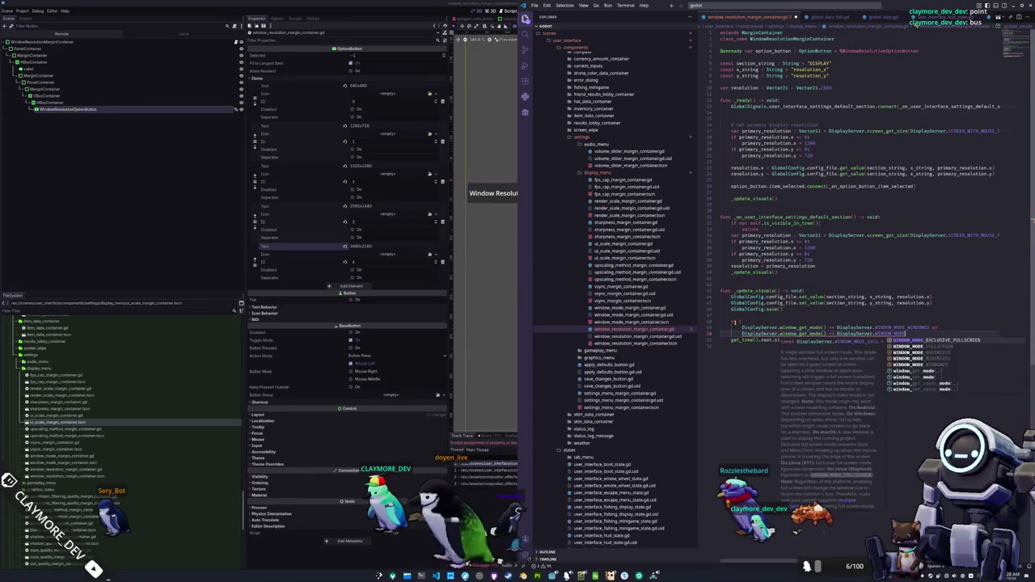
key("Down")
key("Down")
key("Down")
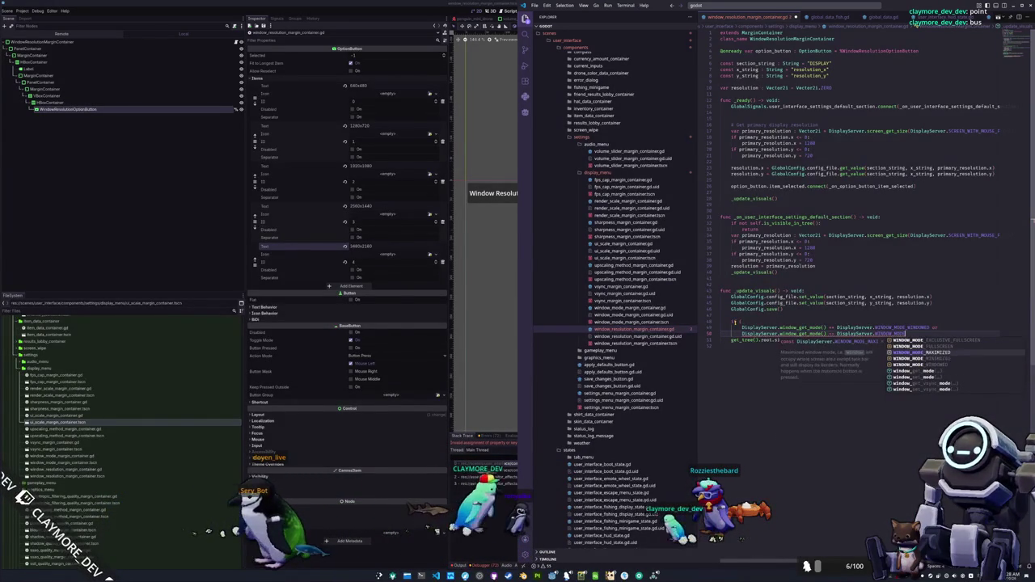
key("Return")
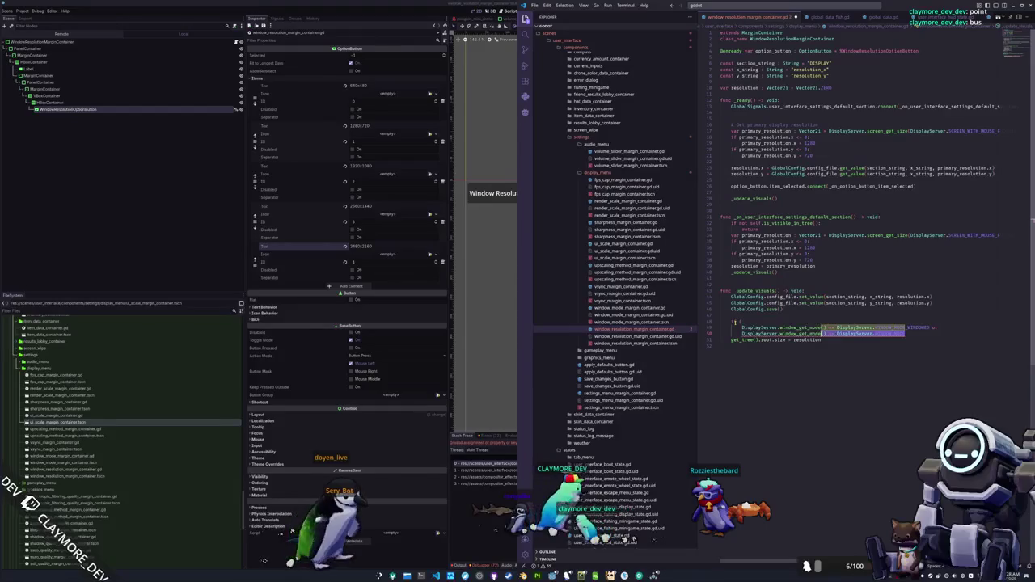
key("ctrl+z")
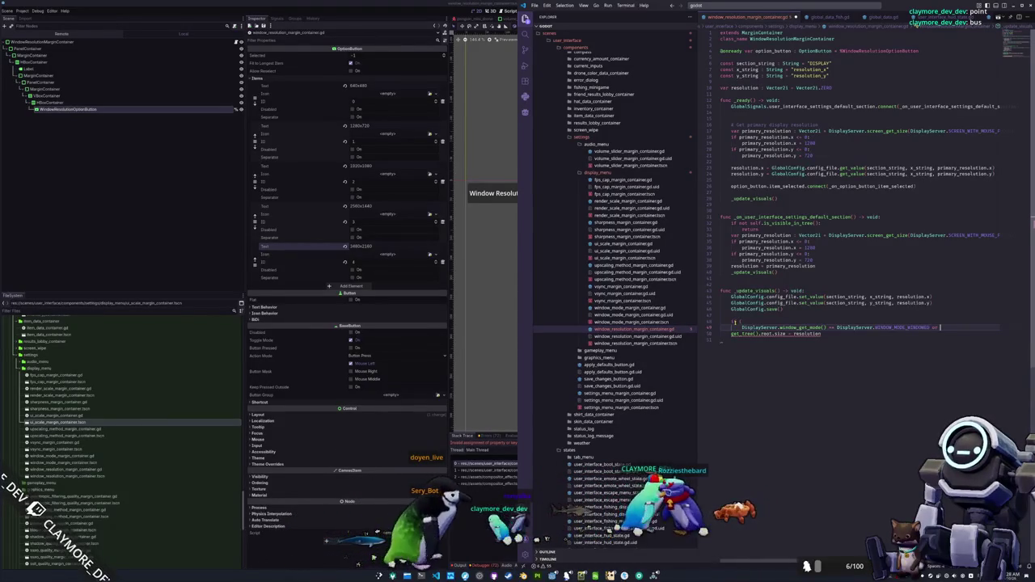
key("BackSpace")
key("BackSpace")
key("BackSpace")
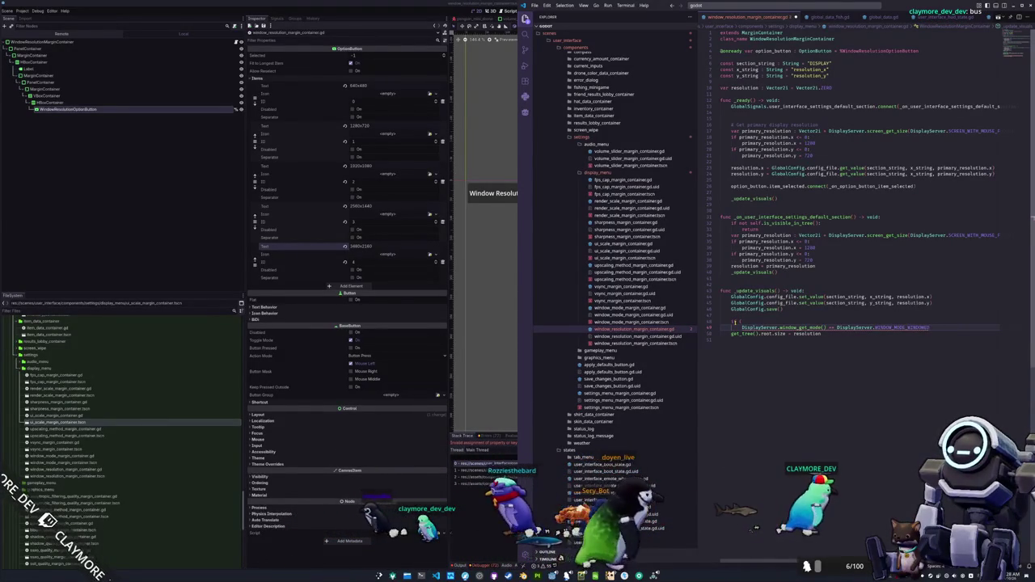
key("Delete")
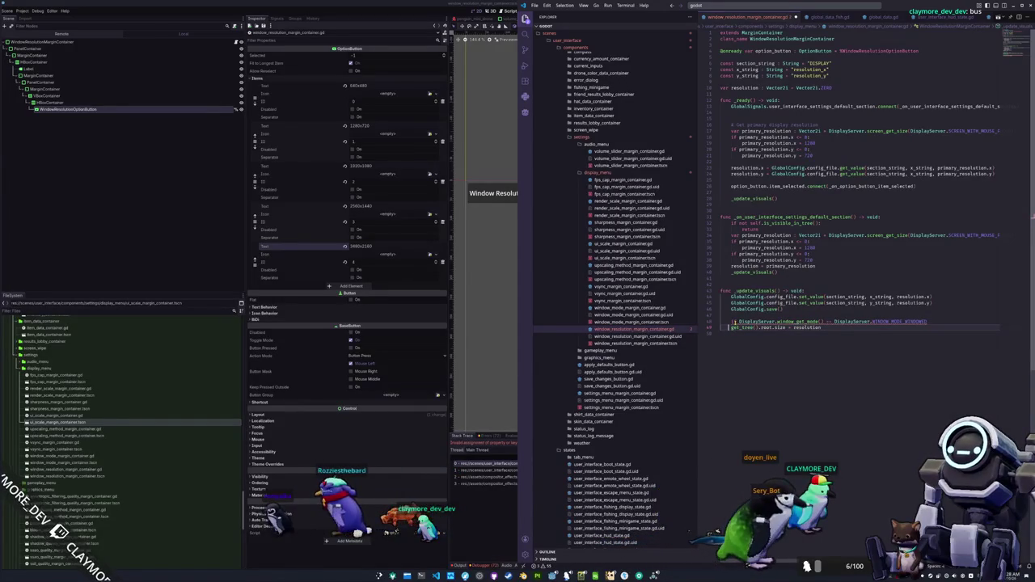
key("ctrl+shift+Left")
type(":")
key("Delete")
key("Return")
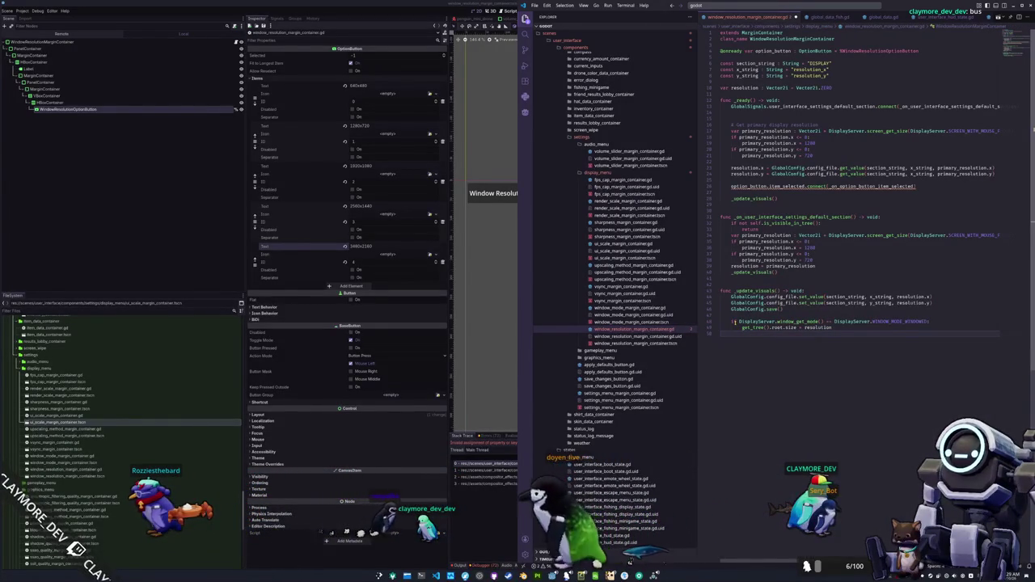
Insert blank lines after the signal connection and just above func _update_visuals
key("Up")
key("Up")
key("Up")
key("Up")
key("Return")
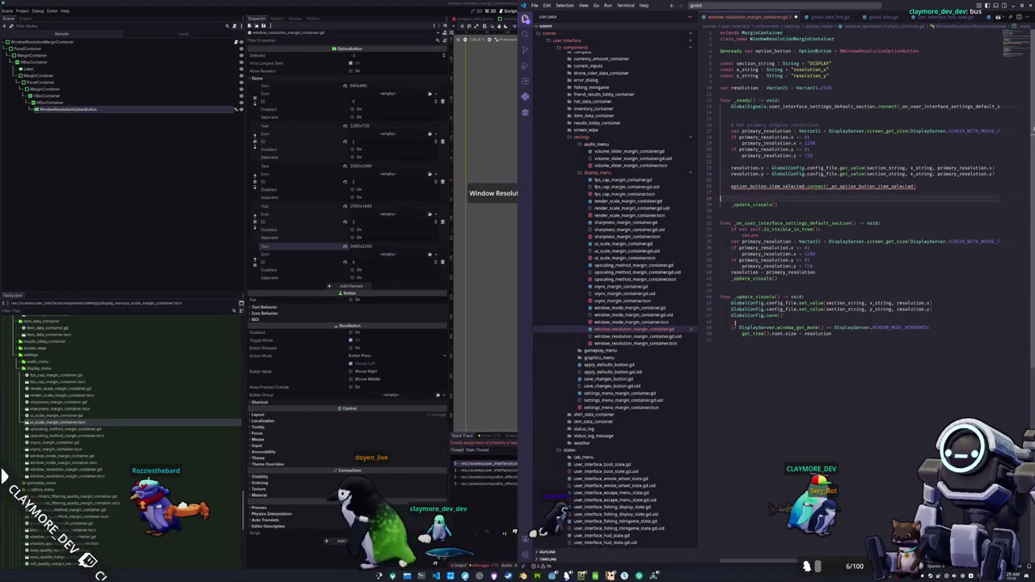
key("Up")
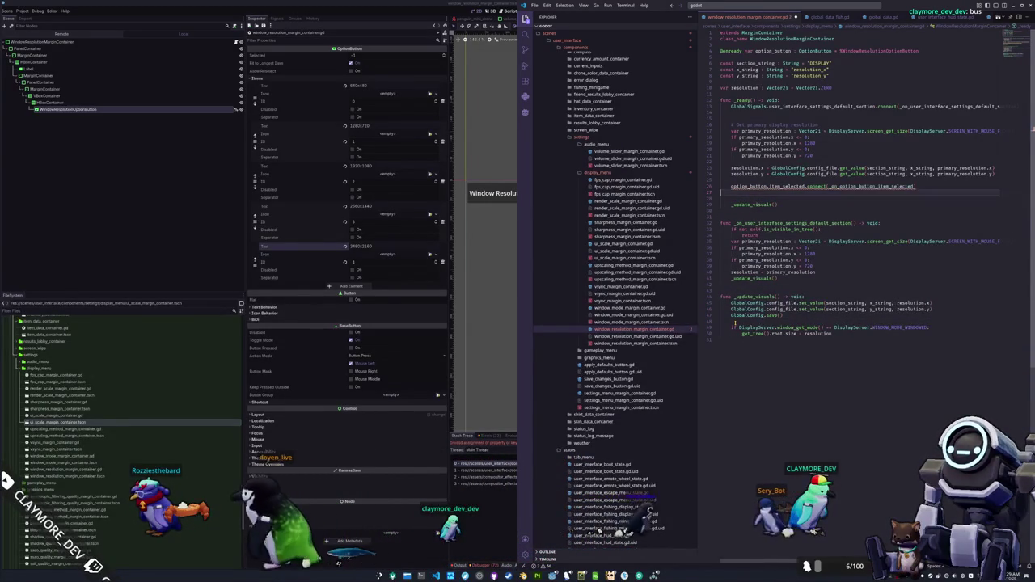
key("Down")
key("Down")
key("Down")
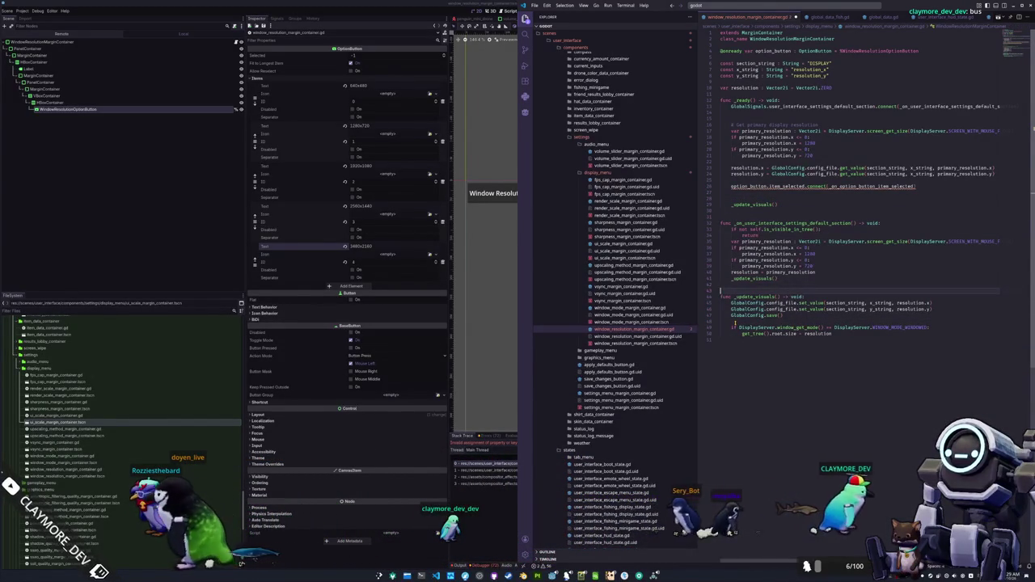
key("Return")
Declare the _on_option_button_item_selected handler returning void, with a pass body
key("Home")
type("func ")
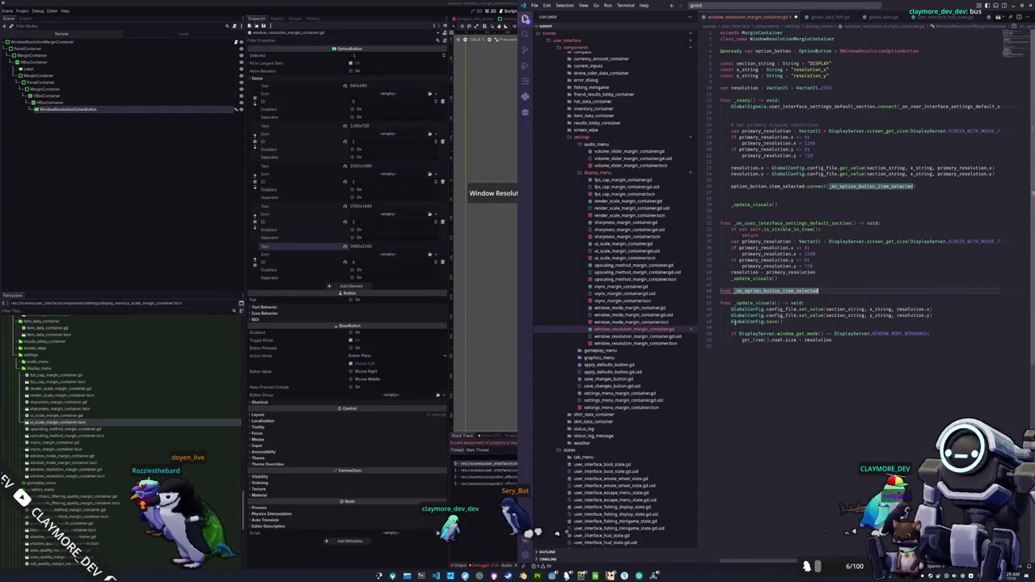
type("id:")
key("Return")
type("pa")
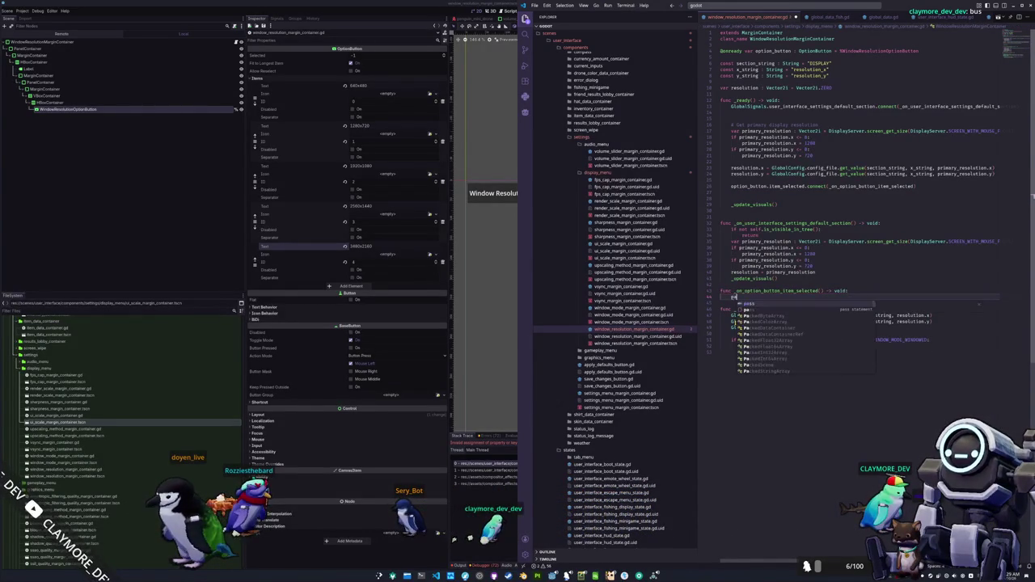
key("Return")
Give the handler an index : int parameter
key("Down")
key("Down")
key("Down")
left_click(731, 303)
key("Up")
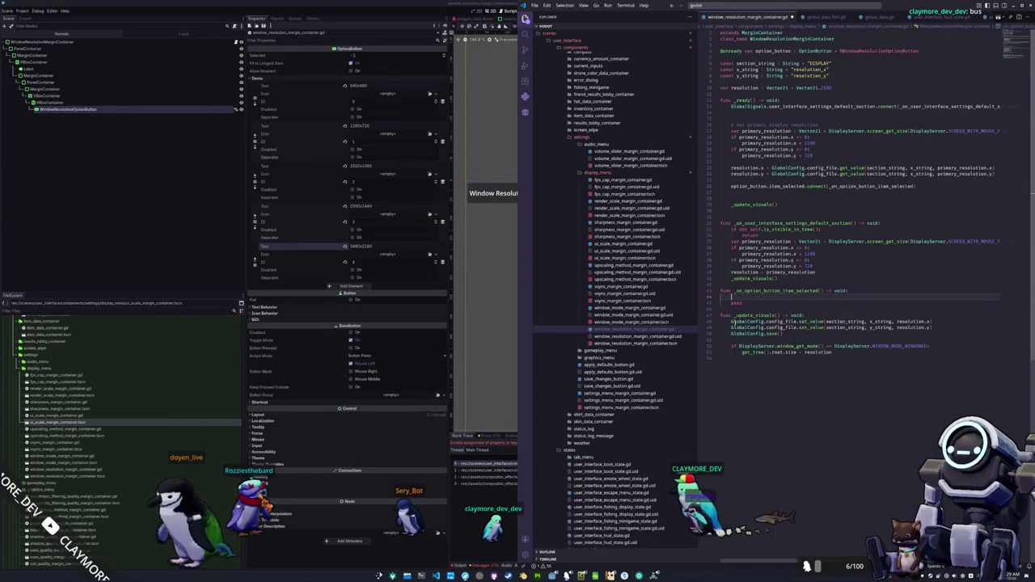
left_click(821, 291)
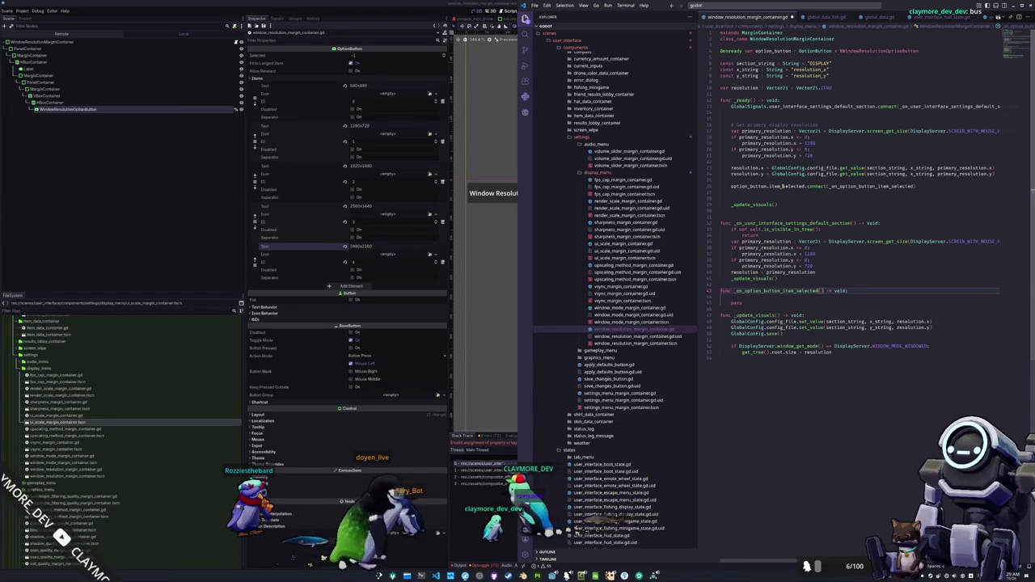
type("index : int")
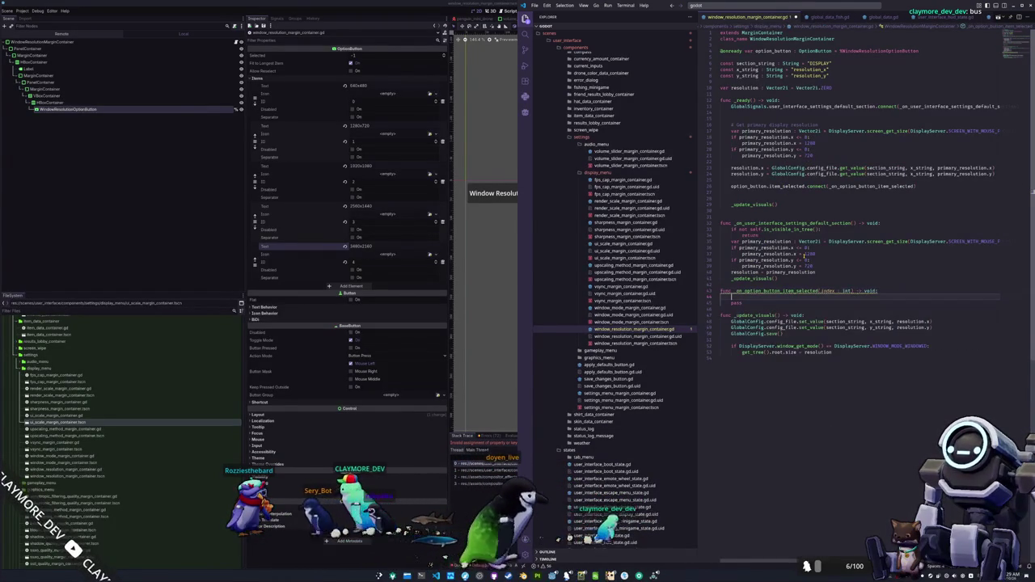
Draft an option_text line using option_button.get_item_text, and add blank lines above _ready
key("Down")
type("var option_text")
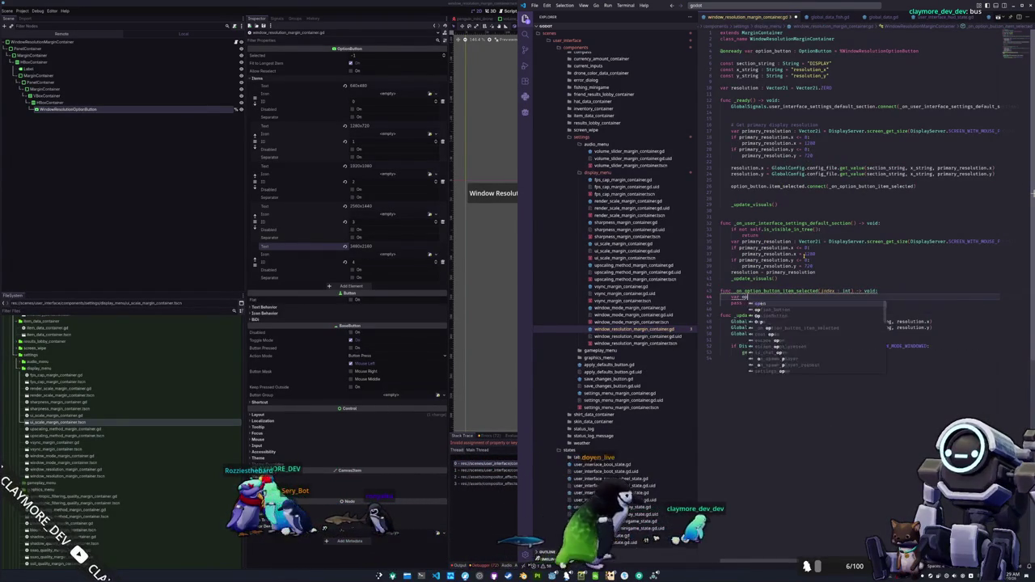
type(" :")
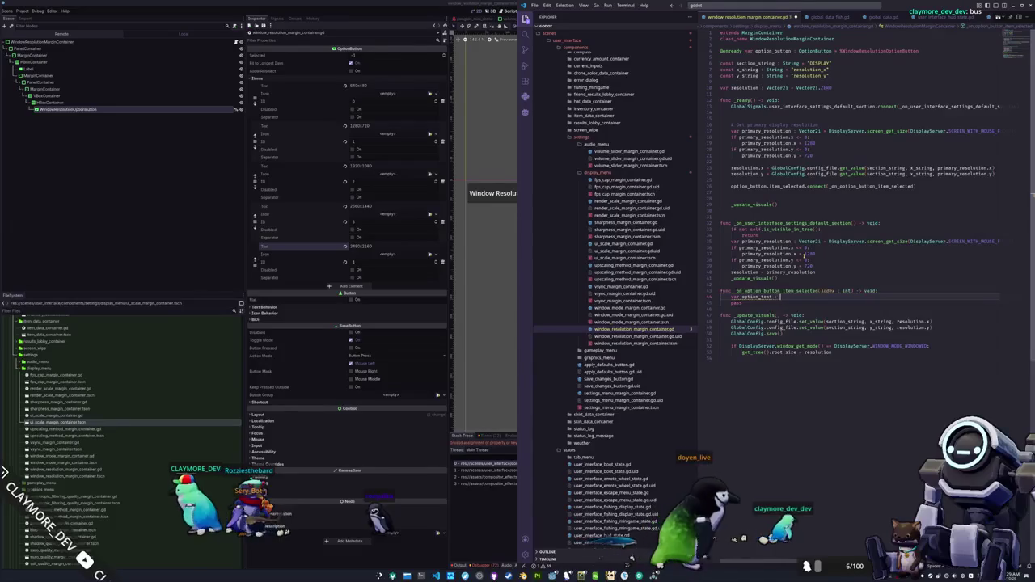
type(" String = \"ptio")
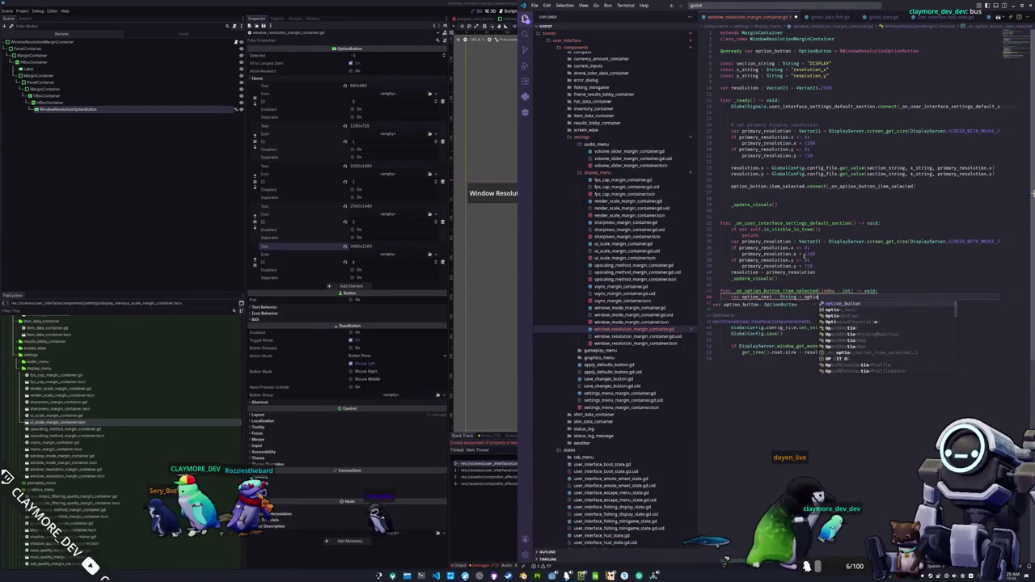
type("n_button.get_item_text(")
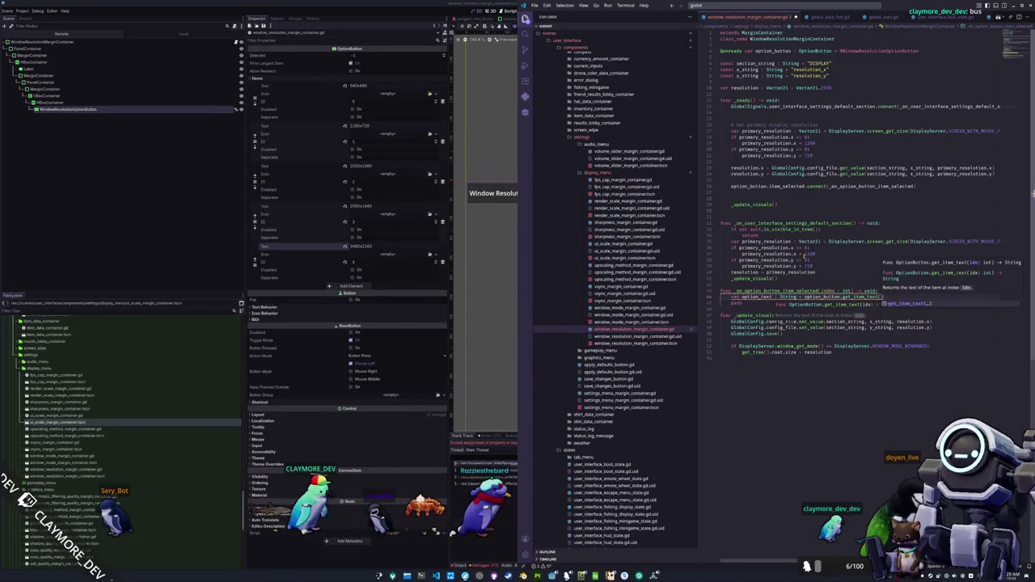
key("BackSpace")
double_click(860, 297)
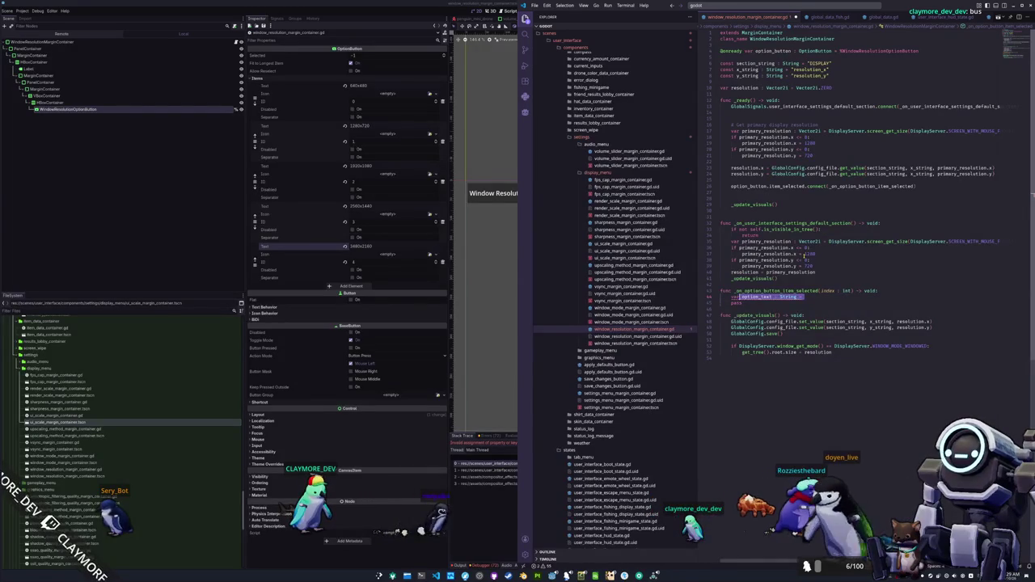
key("Up")
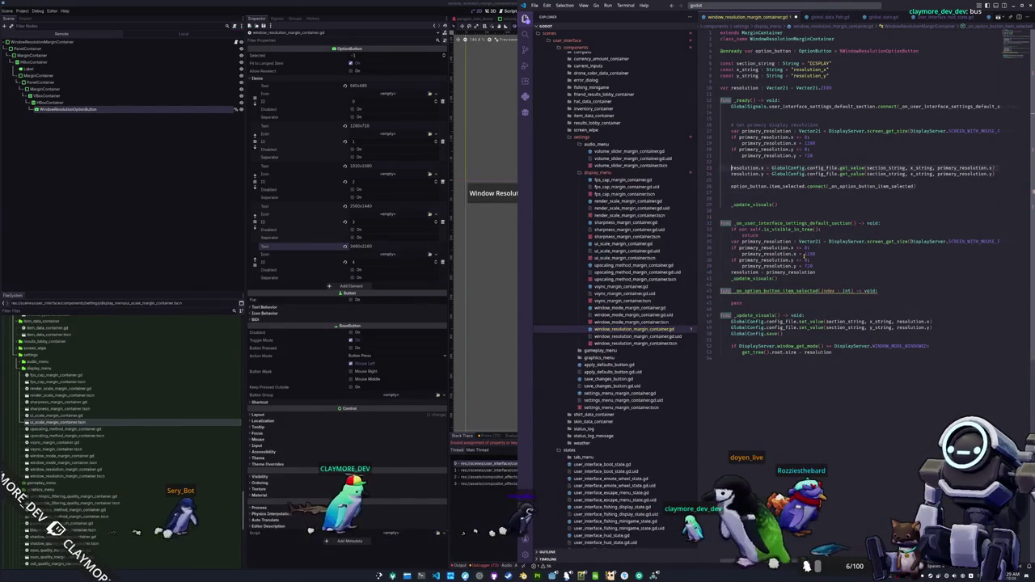
key("Return")
key("Return")
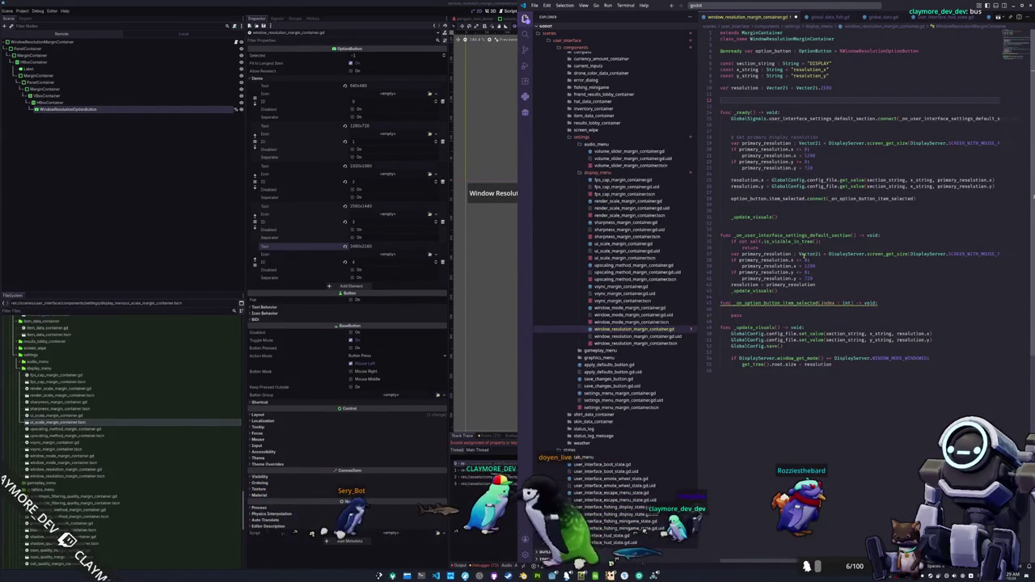
Define an options : Array[Vector2i] listing resolutions from Vector2i(640,480) up to Vector2i(3840,2160)
type("var")
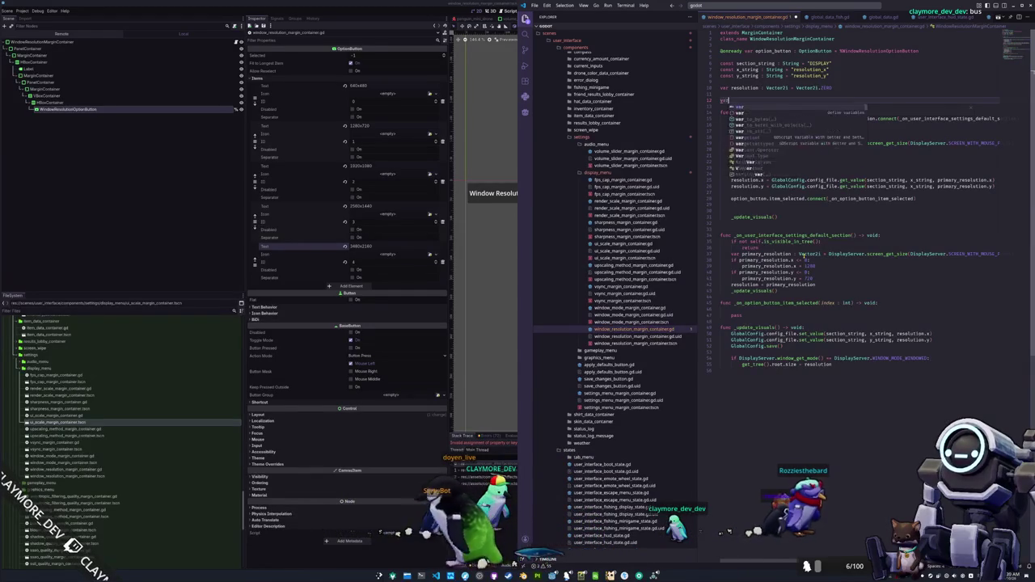
type(" pptions ")
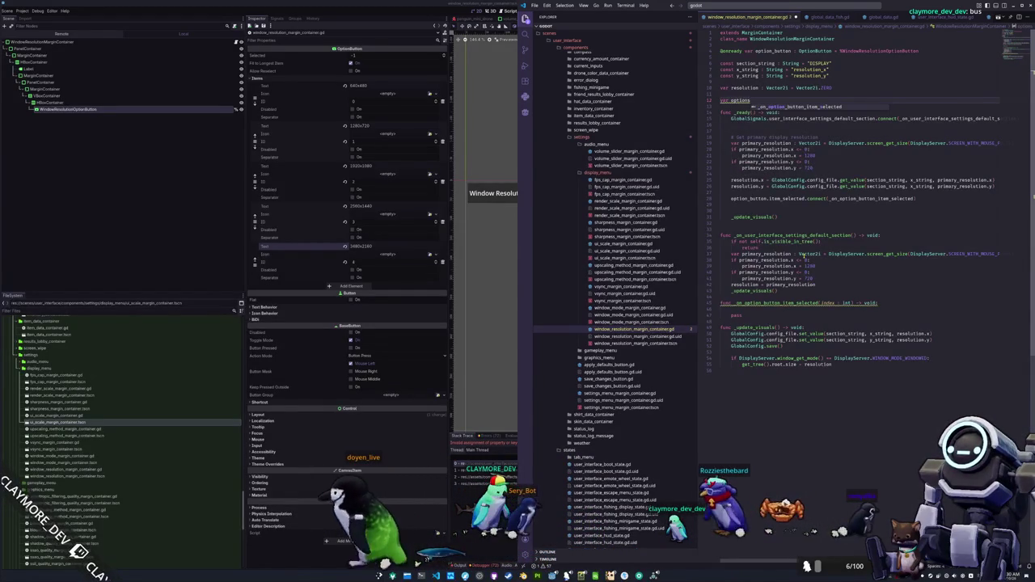
type(": Array[")
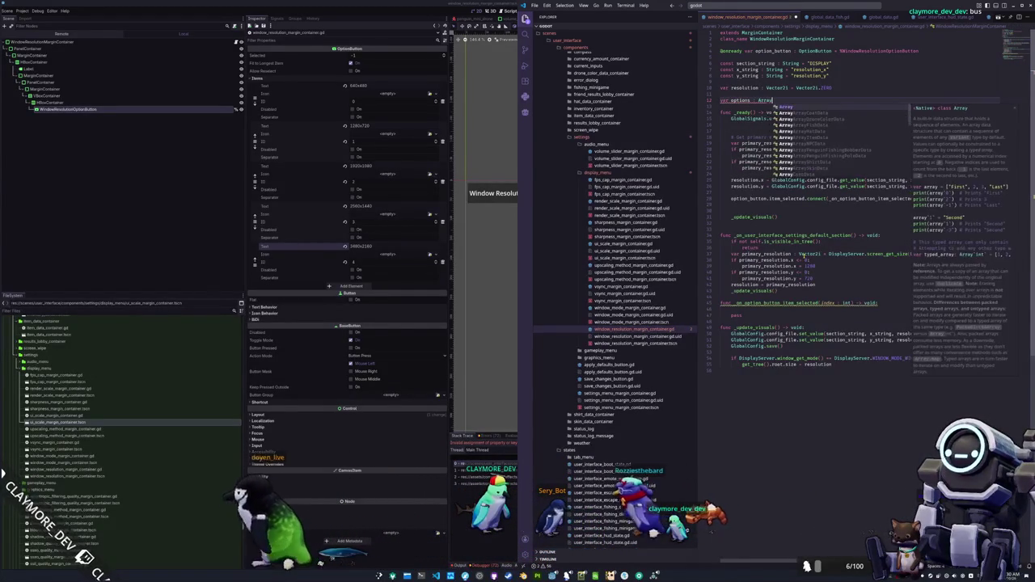
type("Vector2i")
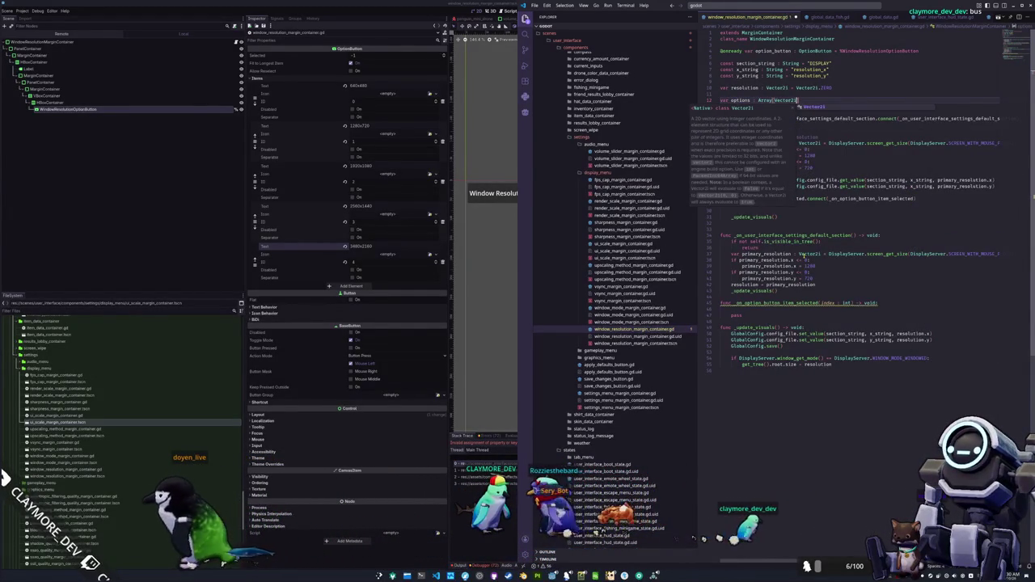
type(" = [")
key("Return")
type("Vector2i(640,480),")
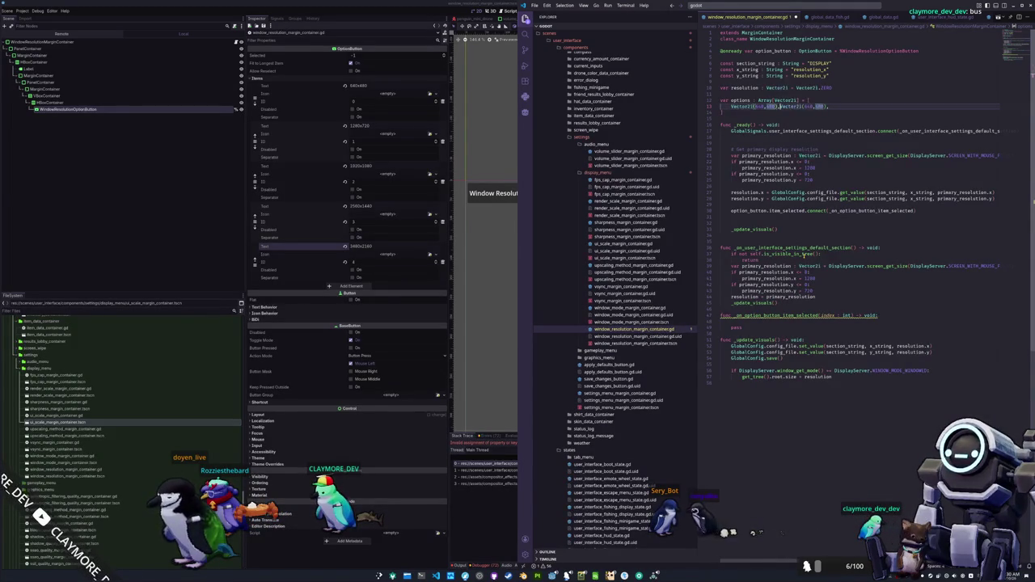
key("Return")
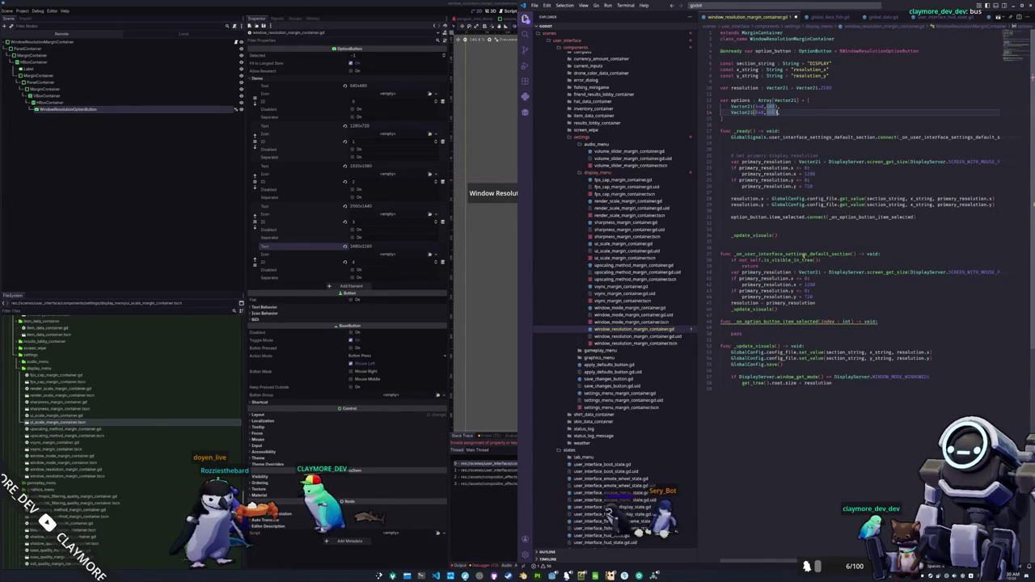
type(",")
key("Return")
key("shift+alt+Down")
key("shift+alt+Down")
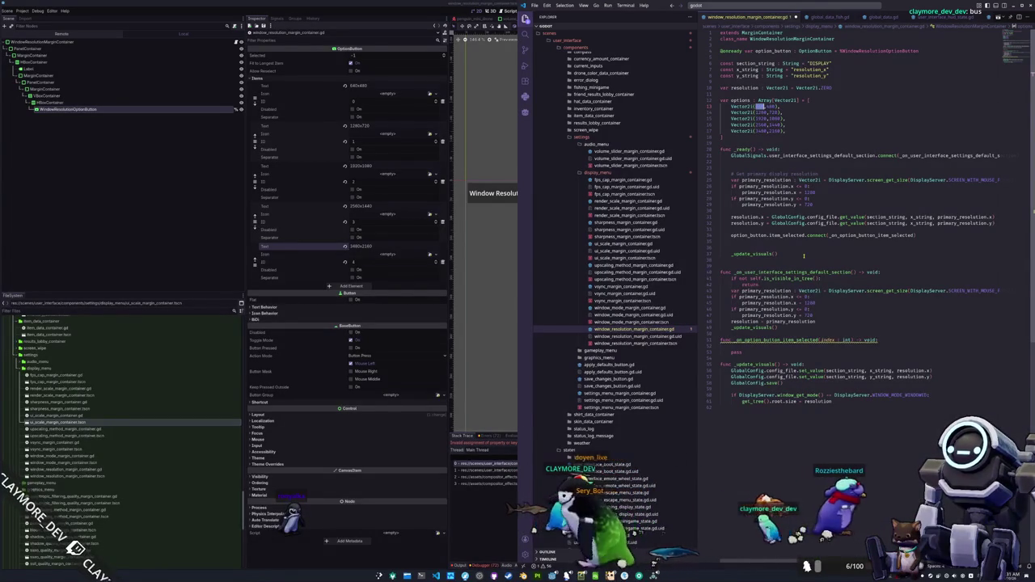
Save the script and tidy the extra blank lines in _ready, indenting a new body line
key("ctrl+s")
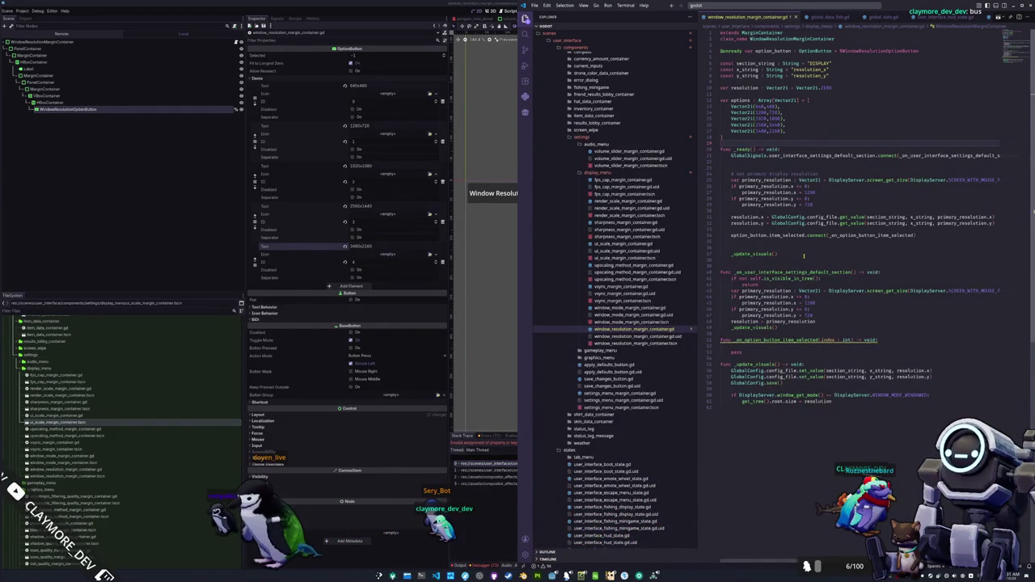
key("Down")
key("Down")
key("Down")
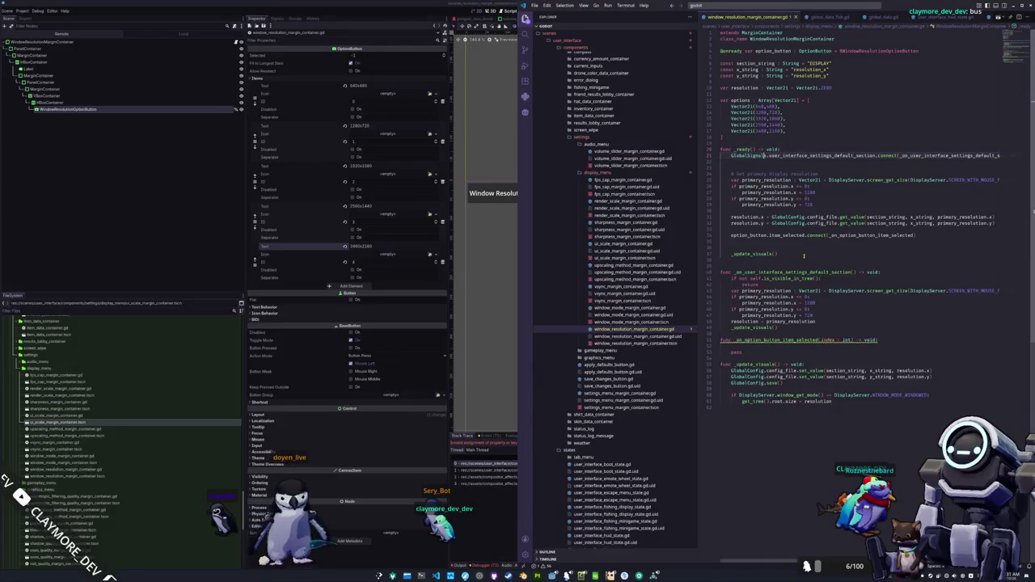
key("Delete")
key("Down")
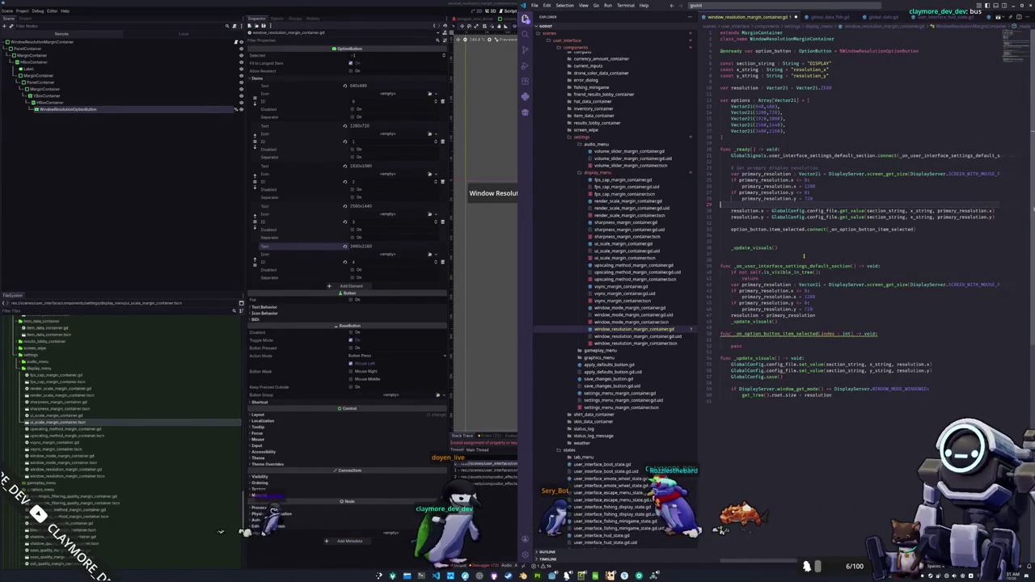
key("Down")
key("Down")
key("Down")
key("Tab")
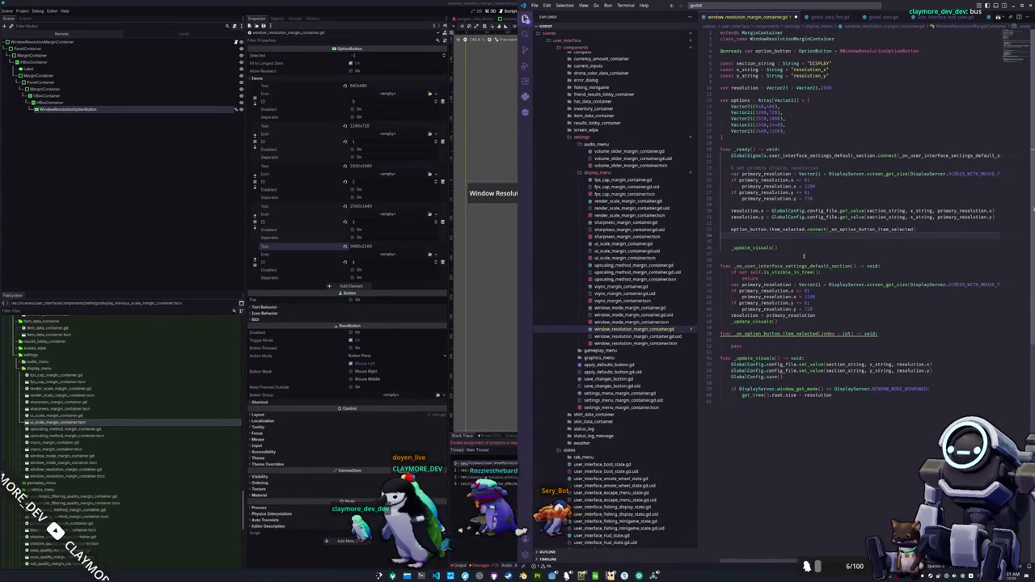
Clear option_button and start a loop over options checking option.x against primary_resolution.x
type("opt")
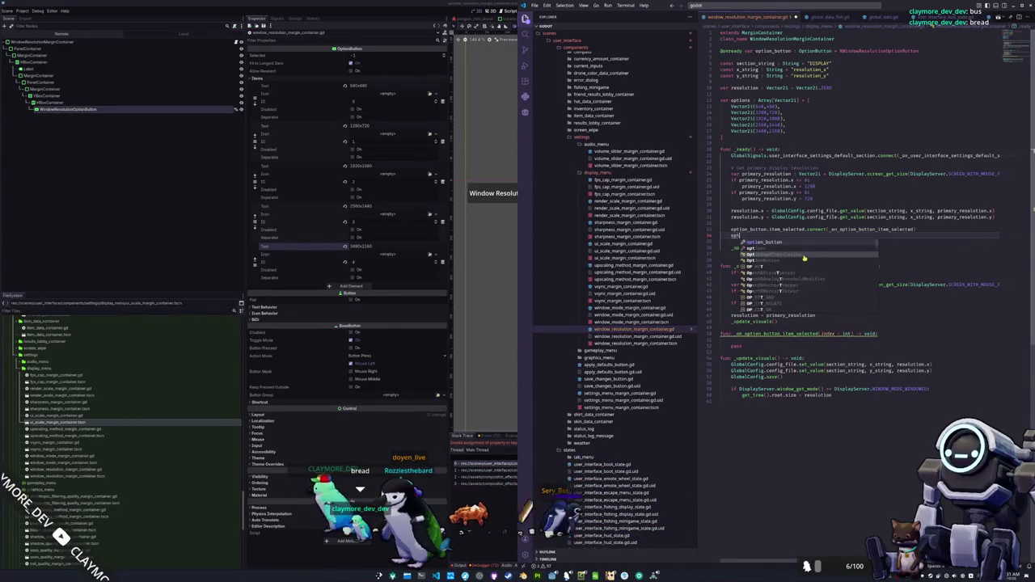
type("ion_button.")
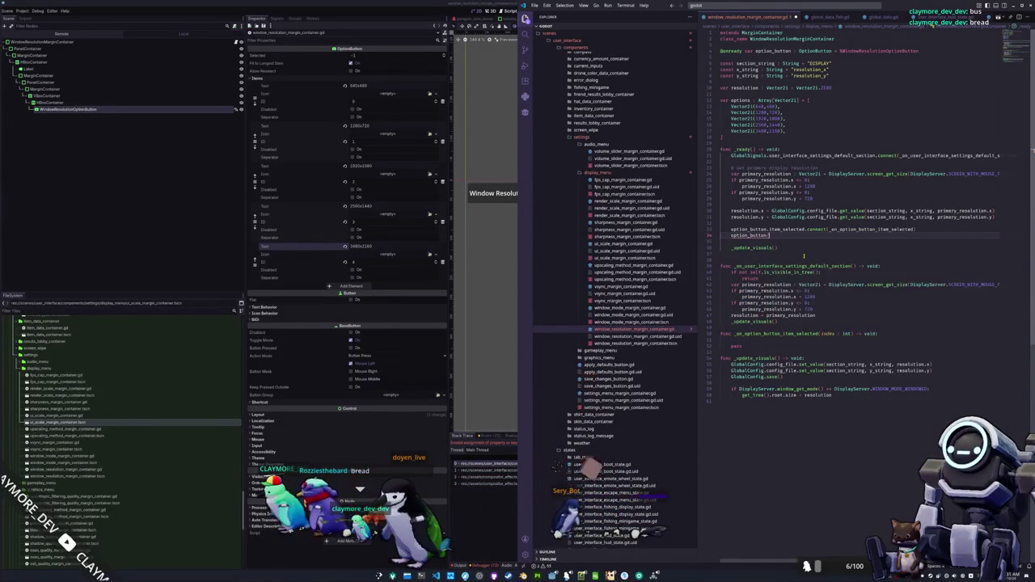
type("clear()")
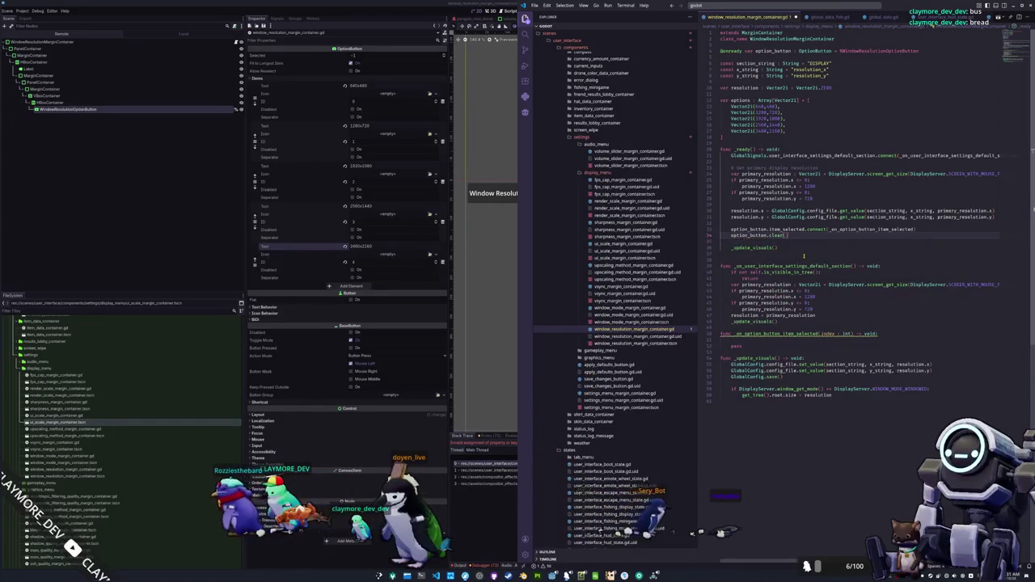
key("Return")
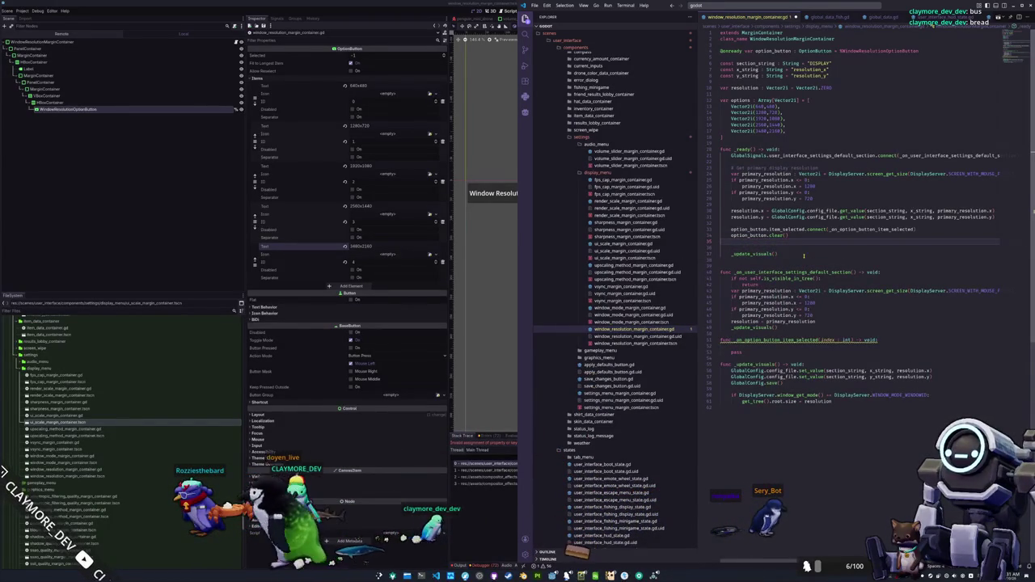
type("for options in")
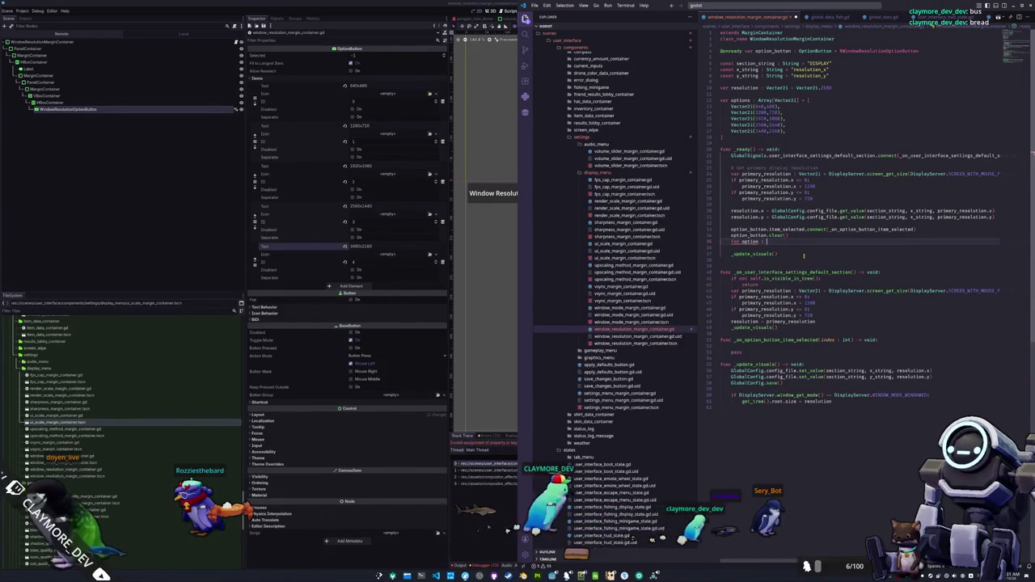
type(" Vector2i")
type(" in")
type(" option")
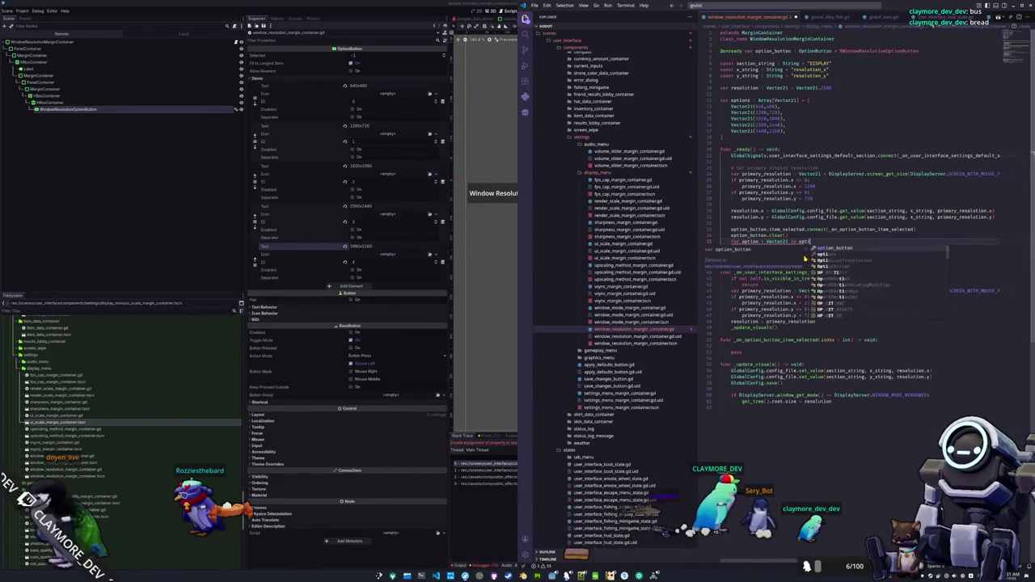
key("Return")
type(":")
key("Return")
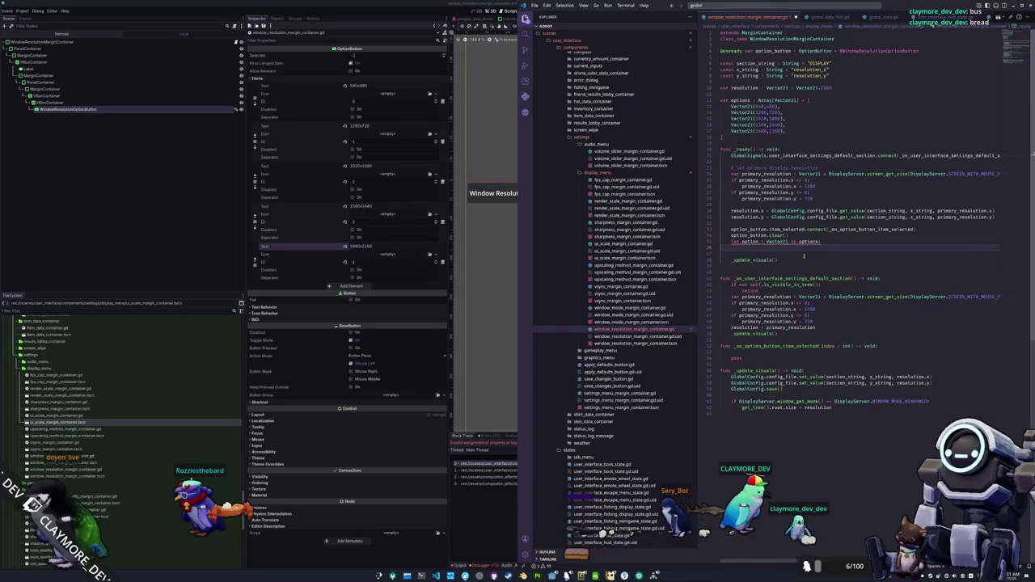
type("option.")
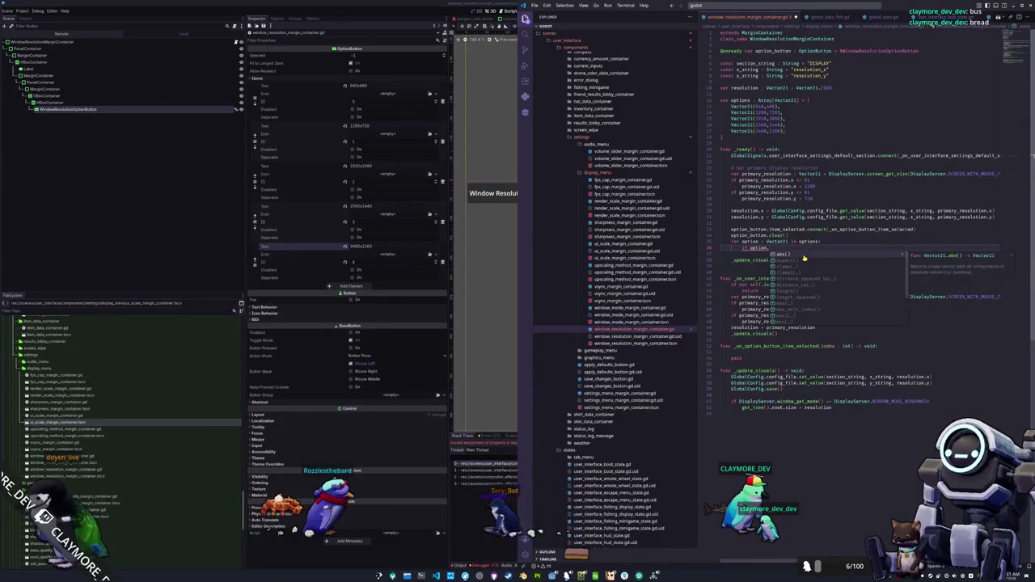
type("x ")
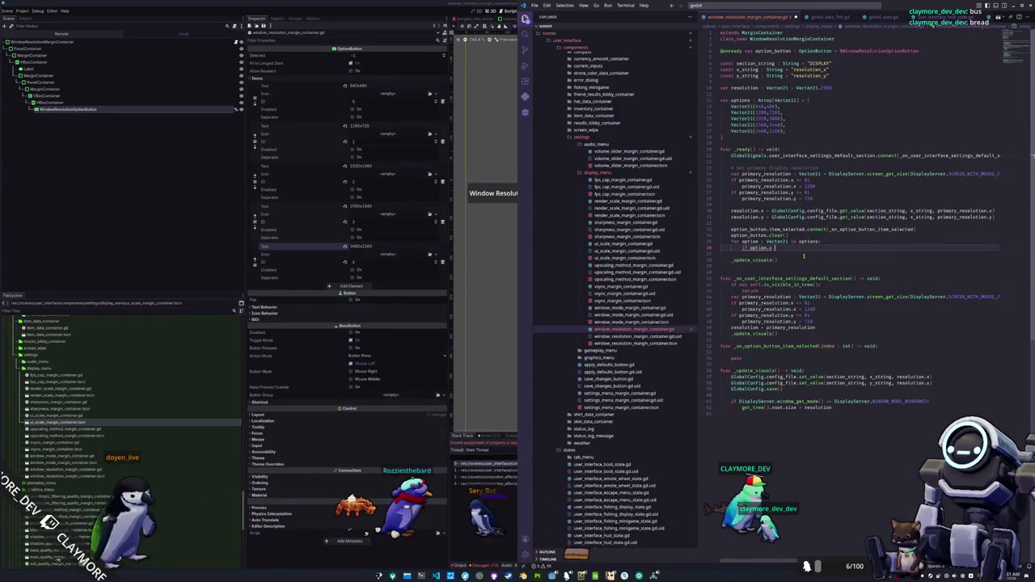
type("<= ")
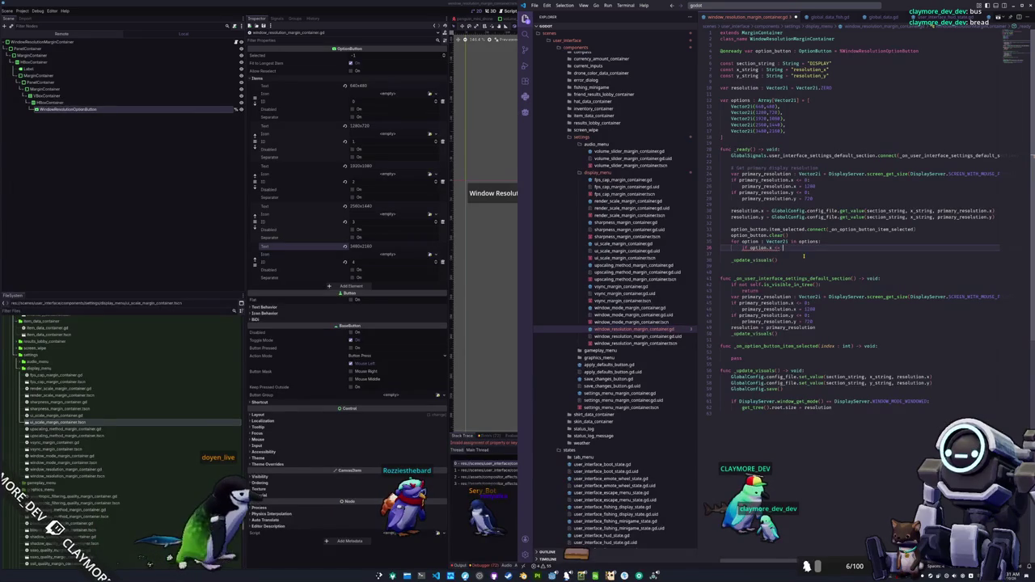
type("primary_resolution")
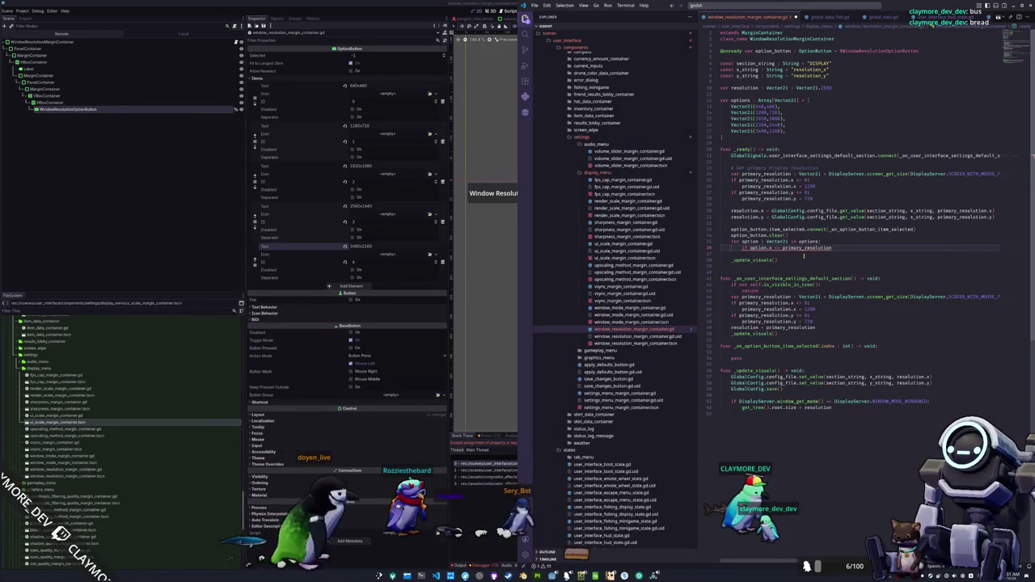
type(".x")
Replace SCREEN_WITH_MOUSE_FOCUS with SCREEN_PRIMARY for the screen size lookup
key("Up")
key("Up")
key("Up")
key("End")
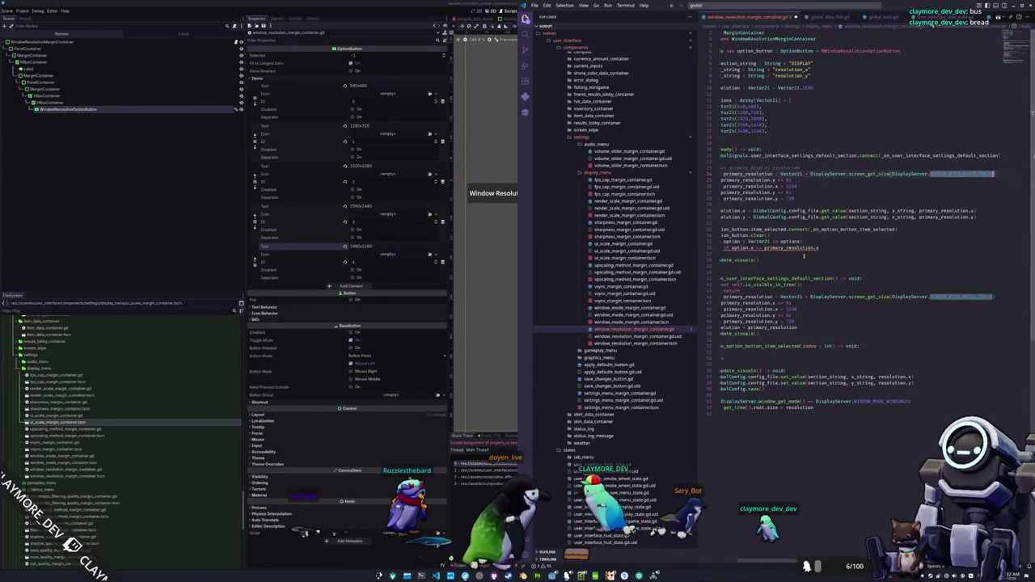
type("SC")
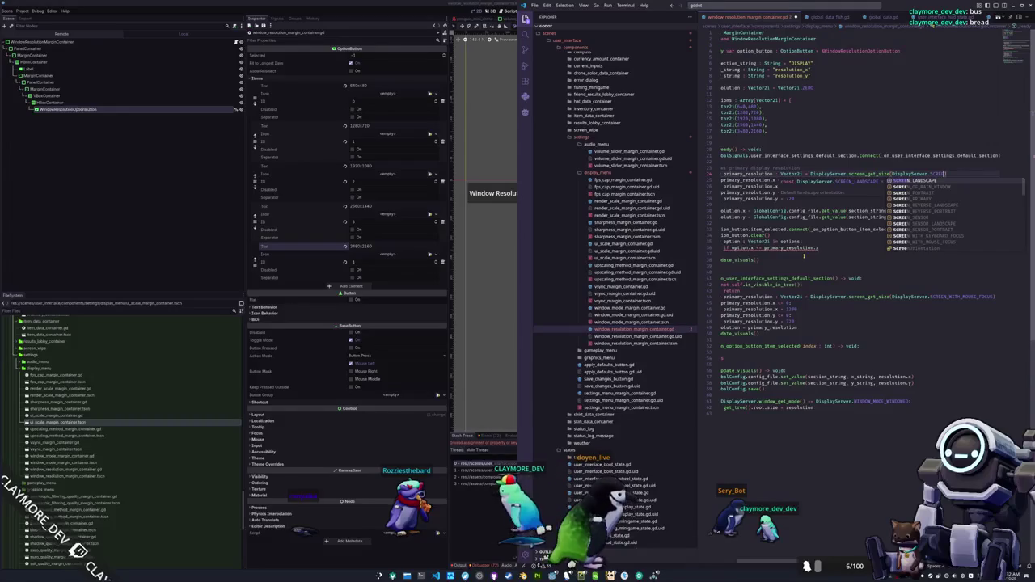
key("Return")
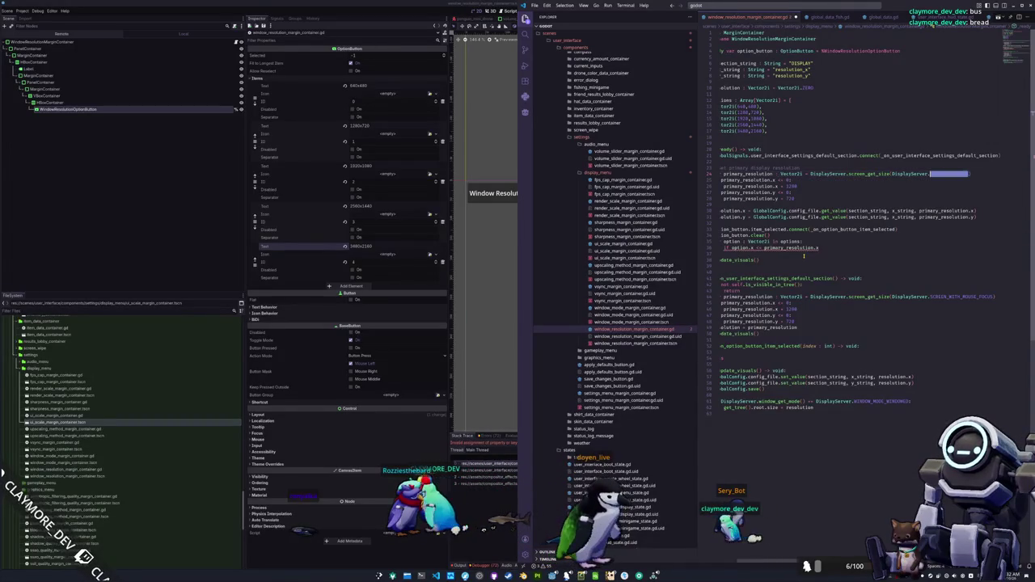
key("Down")
key("Down")
key("Down")
key("ctrl+shift+Right")
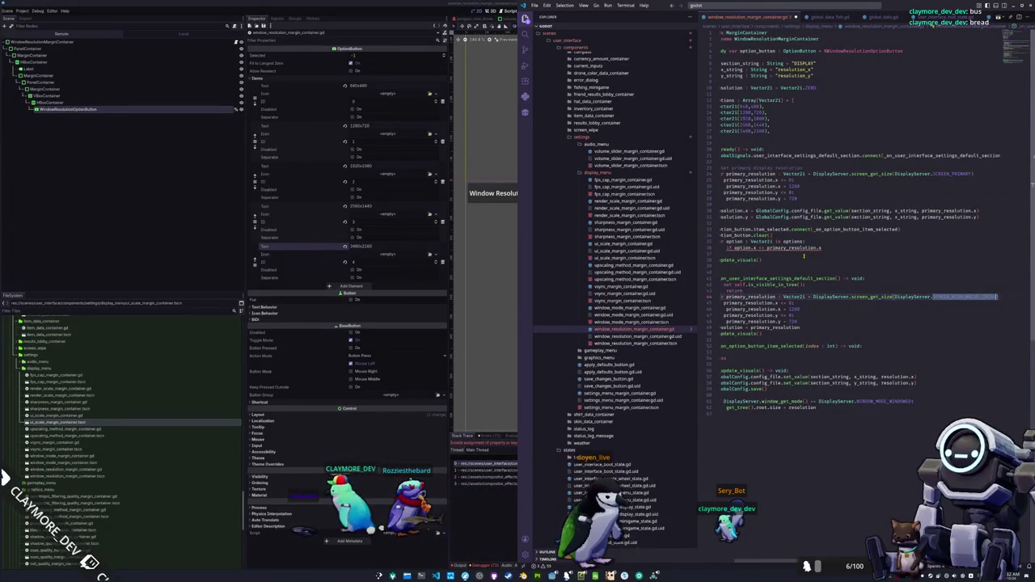
Finish the condition so options larger than primary_resolution in x and y are skipped
left_click(803, 254)
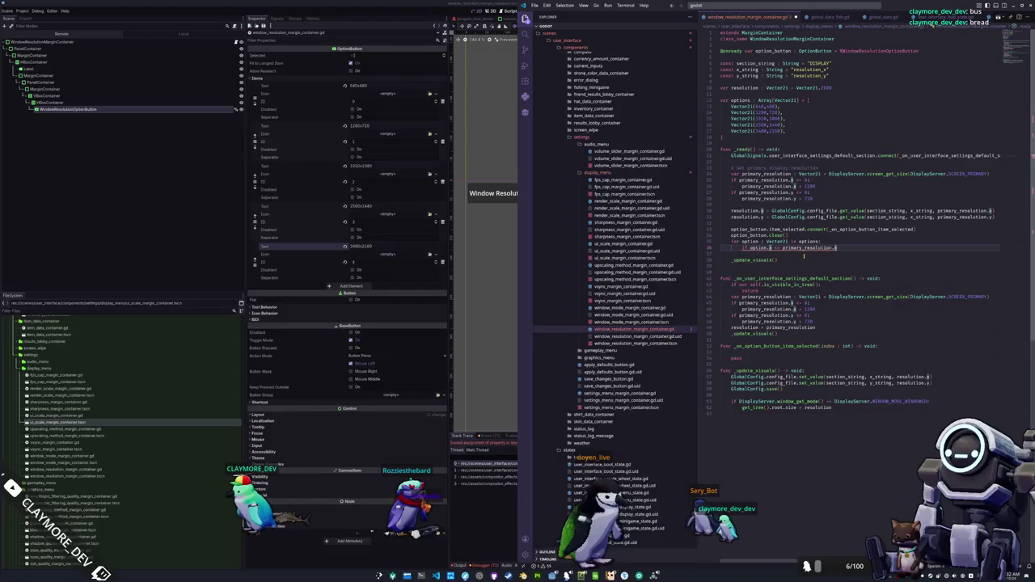
type("and option")
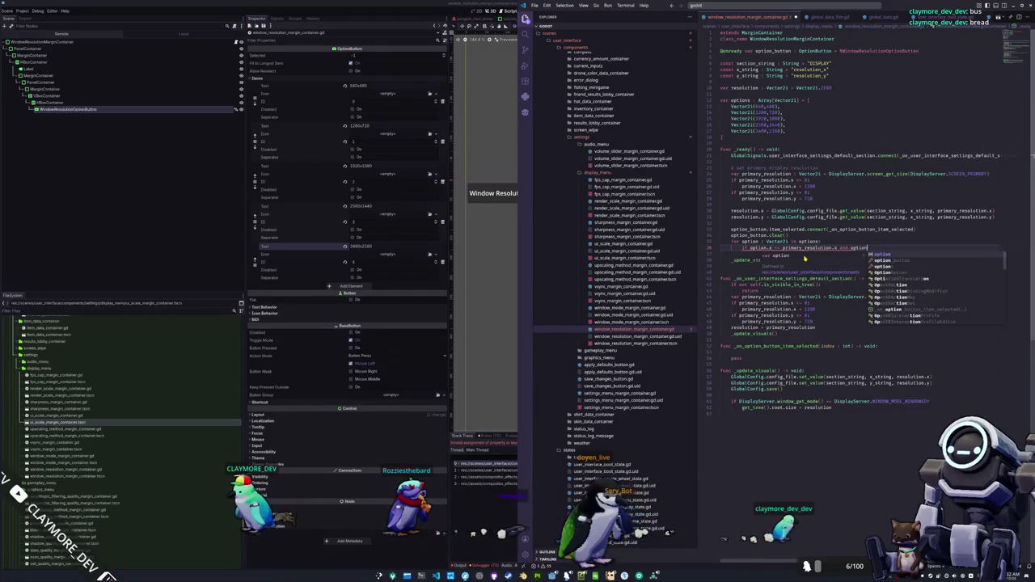
type(".y == ")
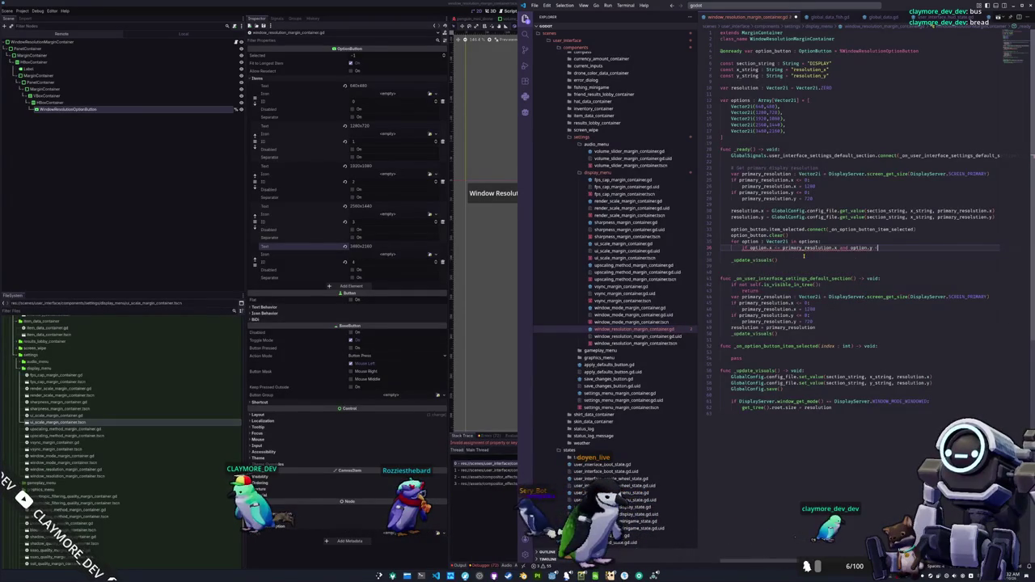
type("primary_resolution.y")
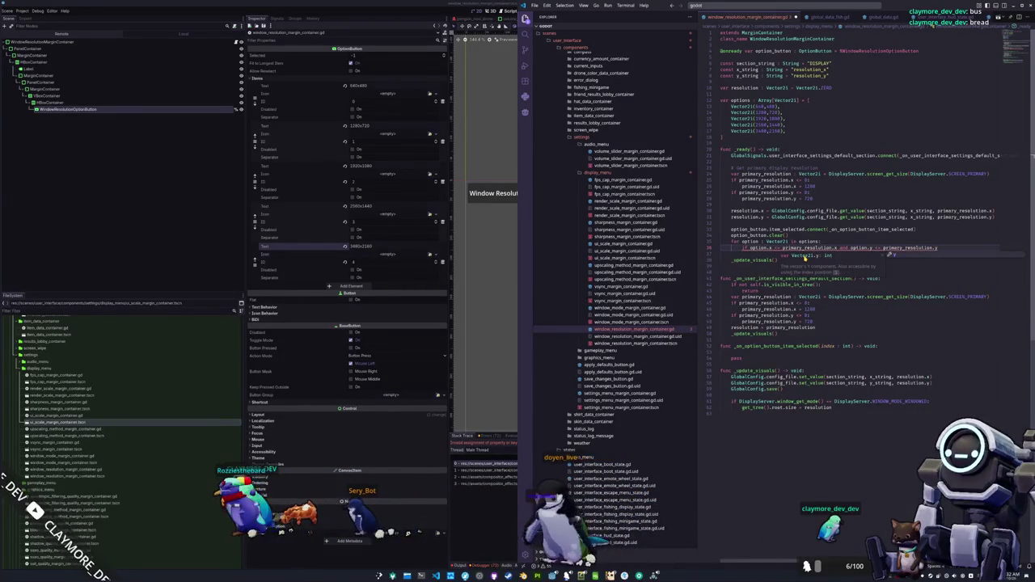
type(":")
key("Return")
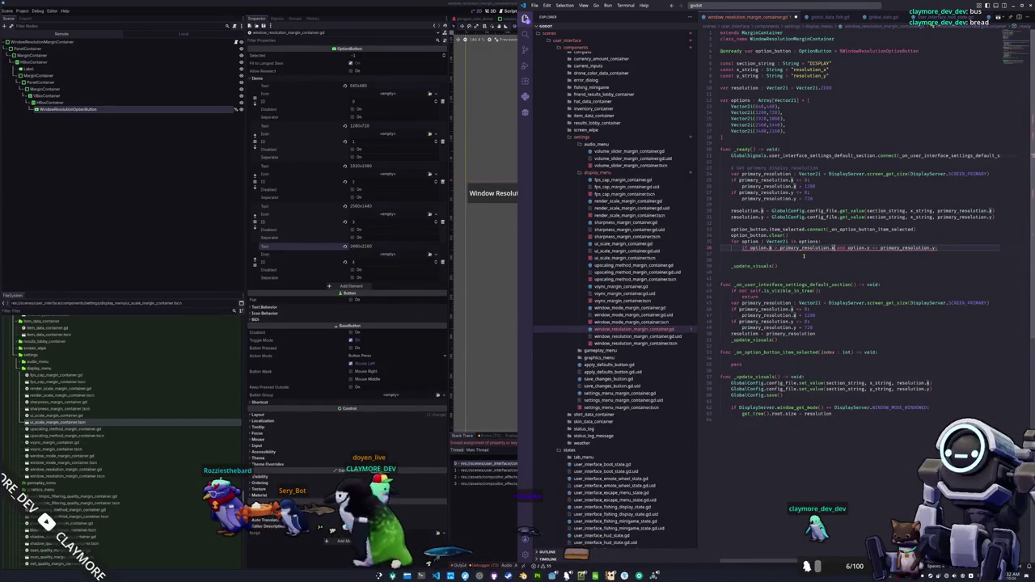
key("ctrl+shift+Left")
type(">")
key("Down")
After continue, add option_button.add_item("%dx%d" % [option.x, option.y]) for each kept resolution
type("con")
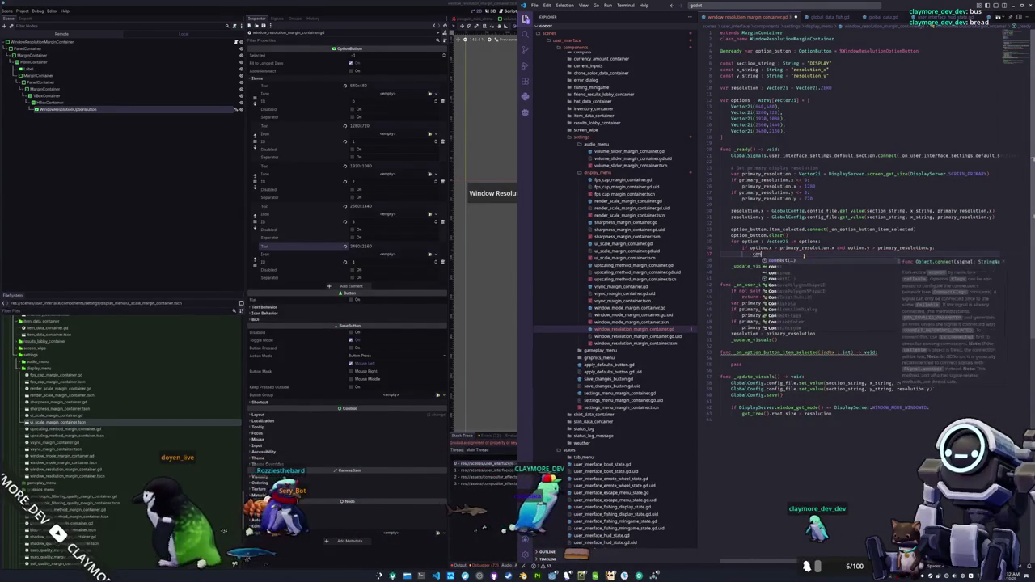
type("tinue")
key("Return")
type("option_button")
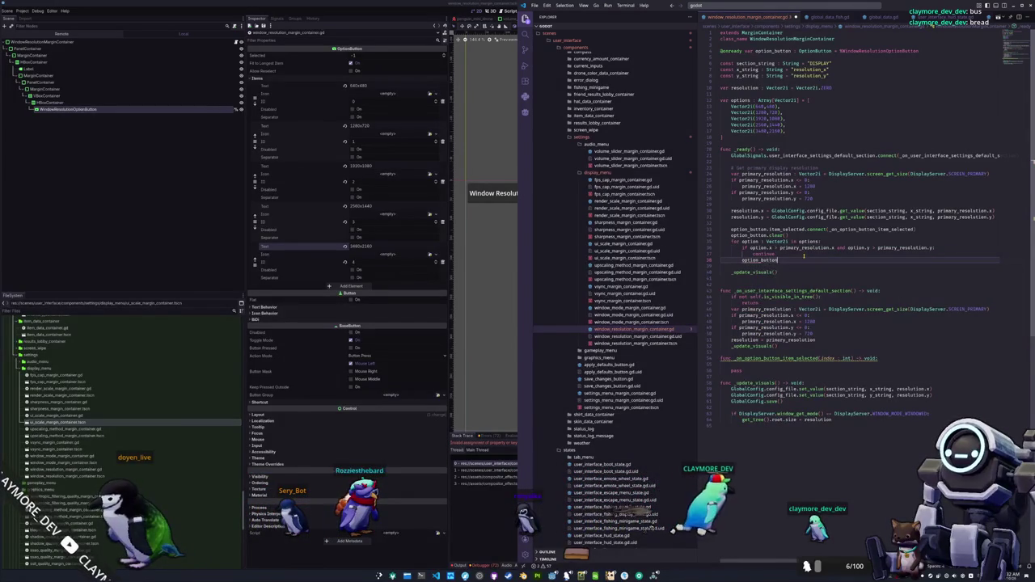
type(".add_item")
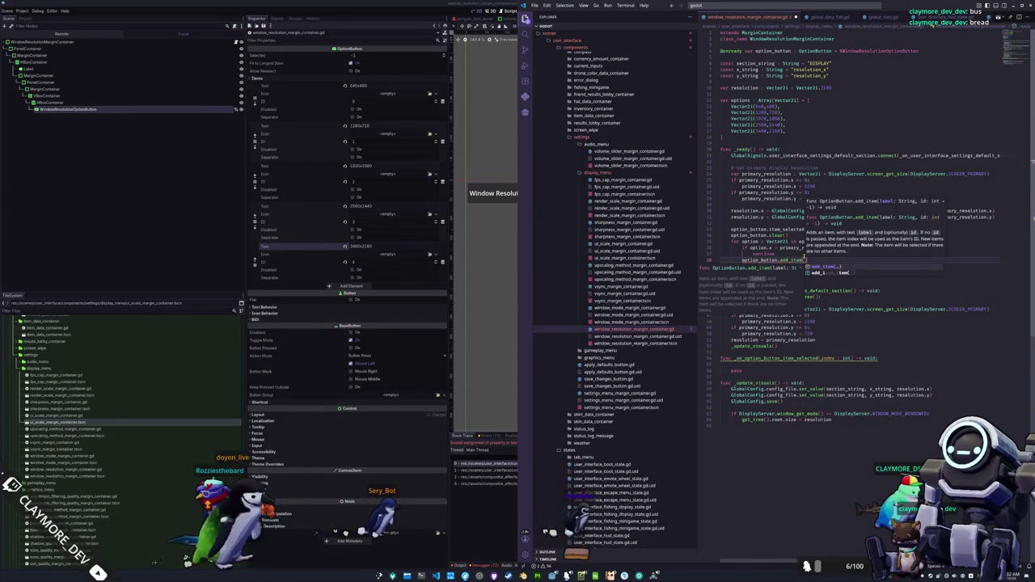
type("(\"")
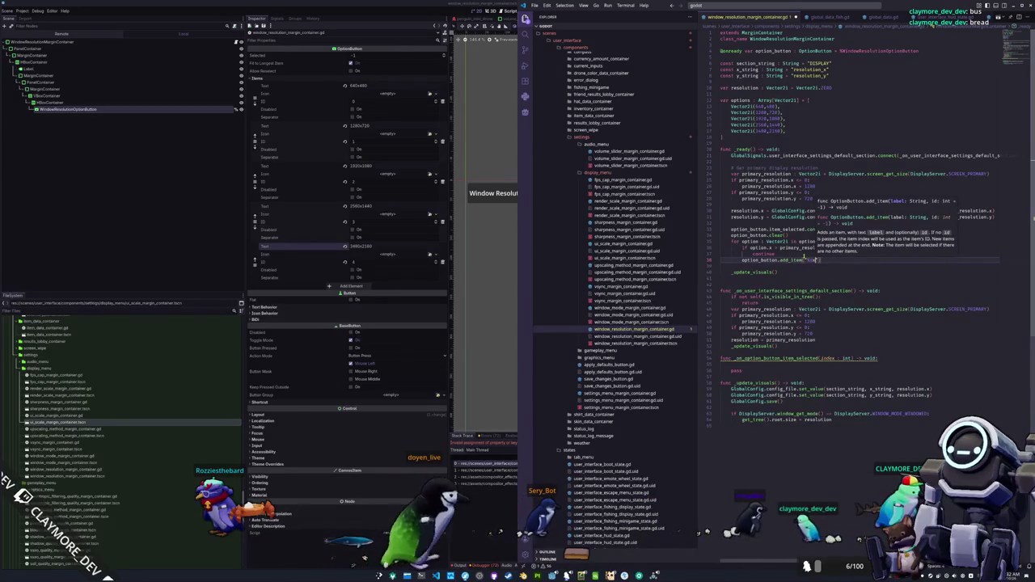
type("%dx%d\"")
type(" % [")
type("option.x, o")
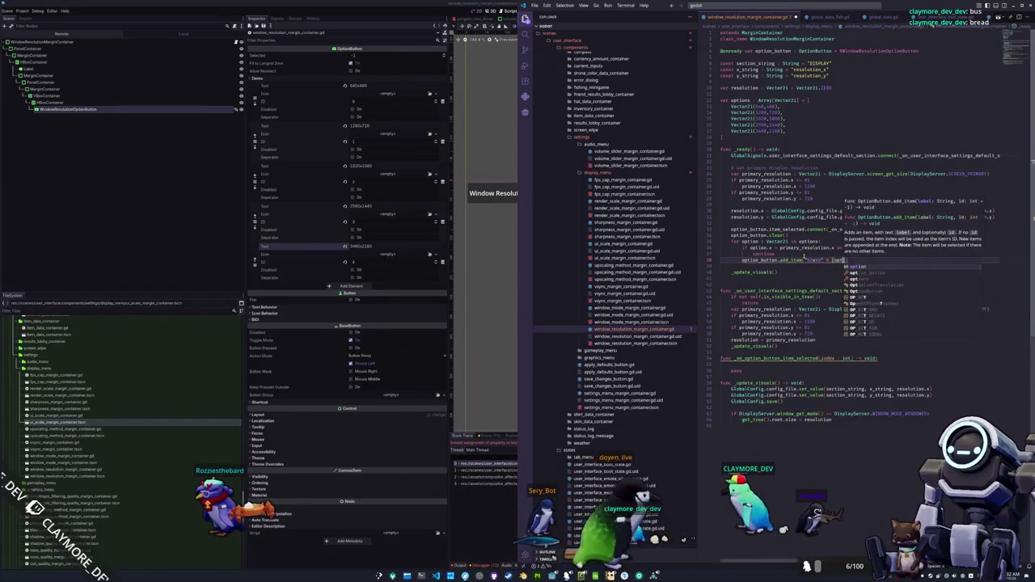
type("ption.y])")
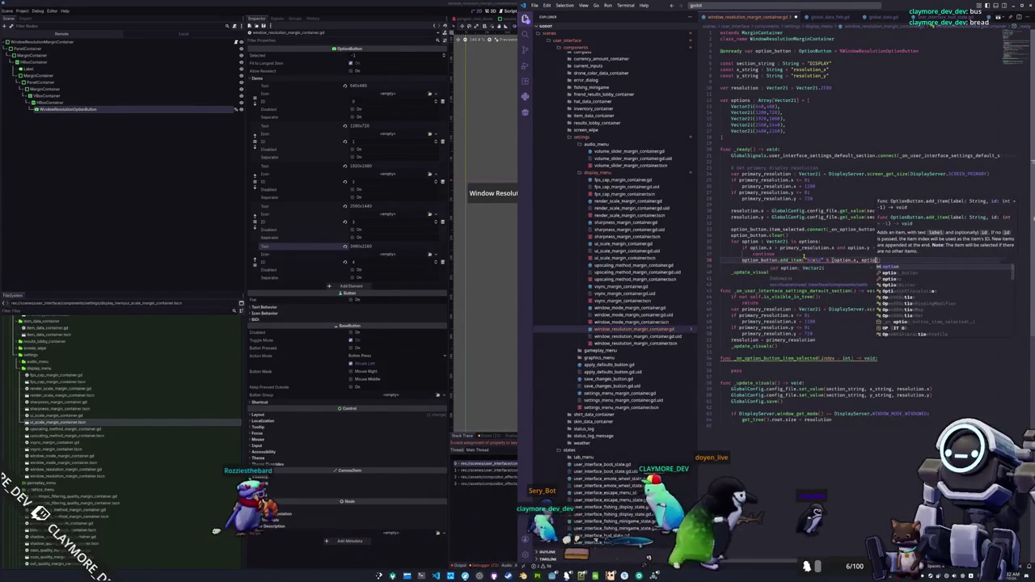
key("Down")
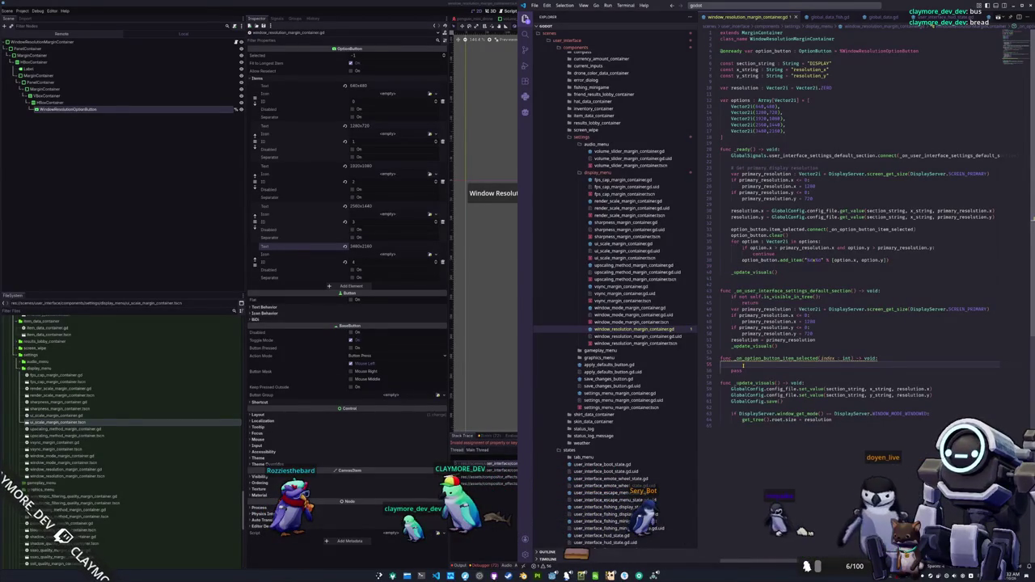
type("var option : Vector2i")
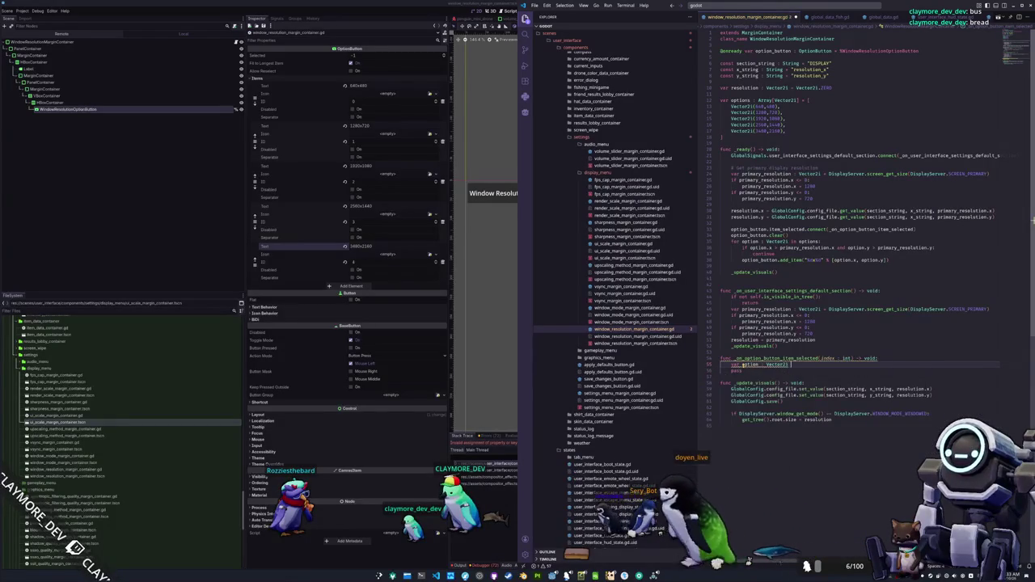
type(" = options[index")
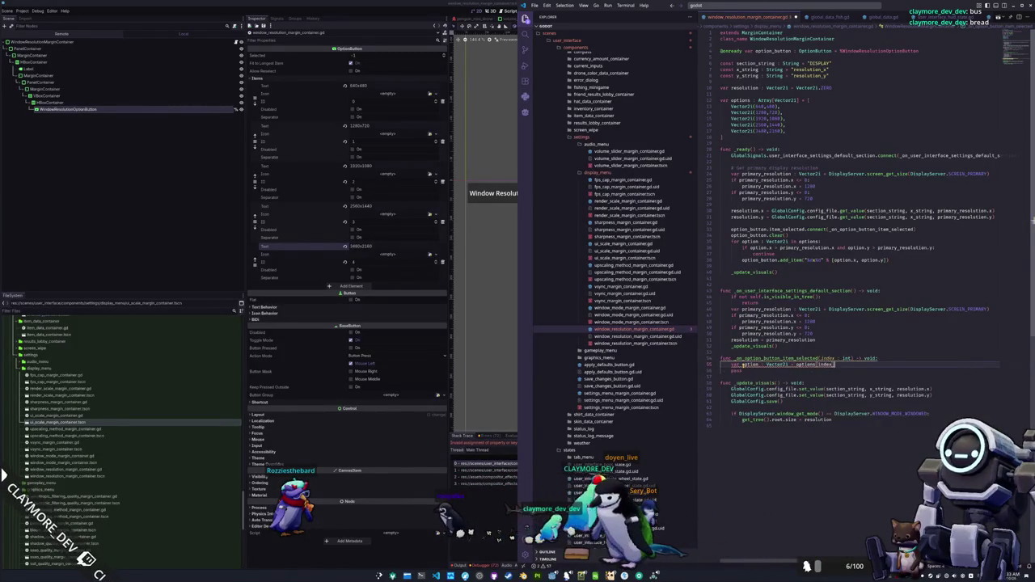
Call _update_visuals() after the options[index] lookup and delete the leftover pass
key("Return")
type("_upda")
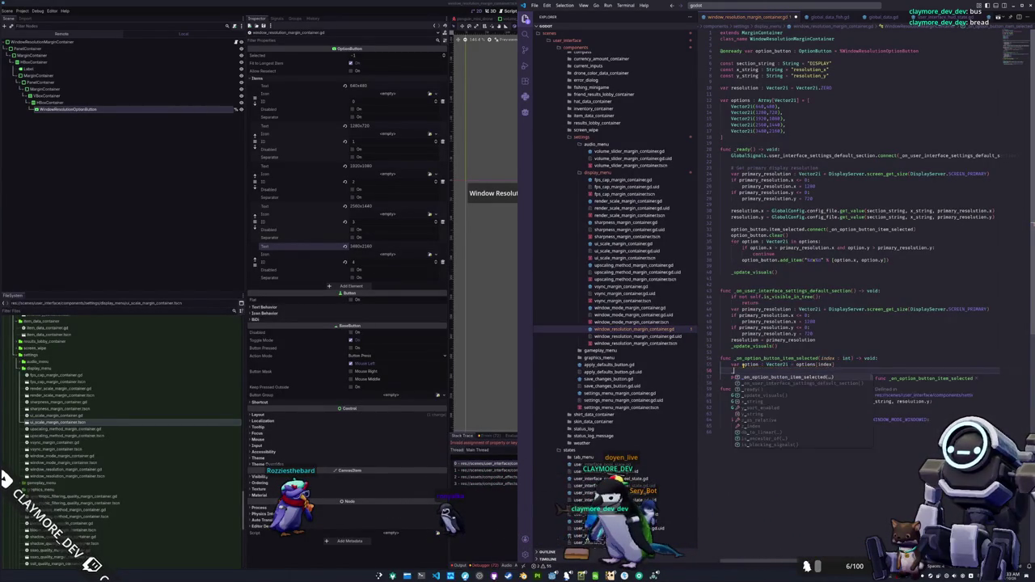
key("Return")
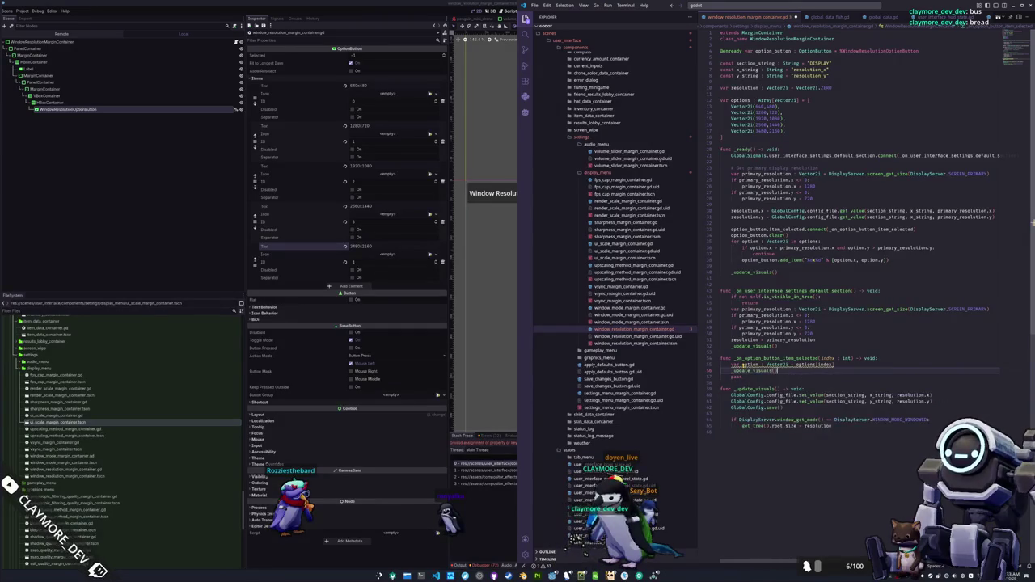
key("ctrl+shift+k")
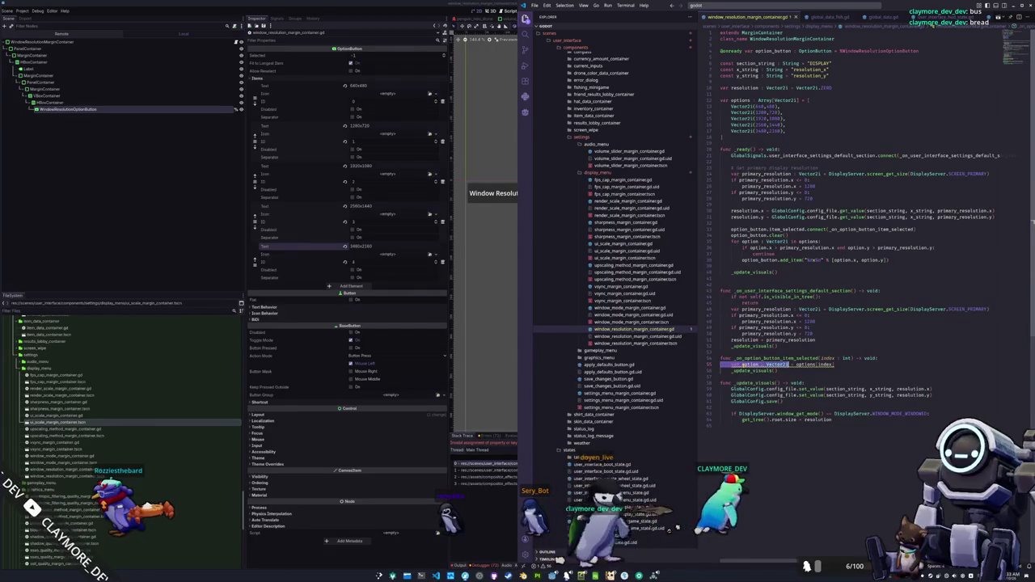
Store the lookup in the resolution field instead of a local option variable
left_click(750, 365)
key("shift+Home")
type("resolution")
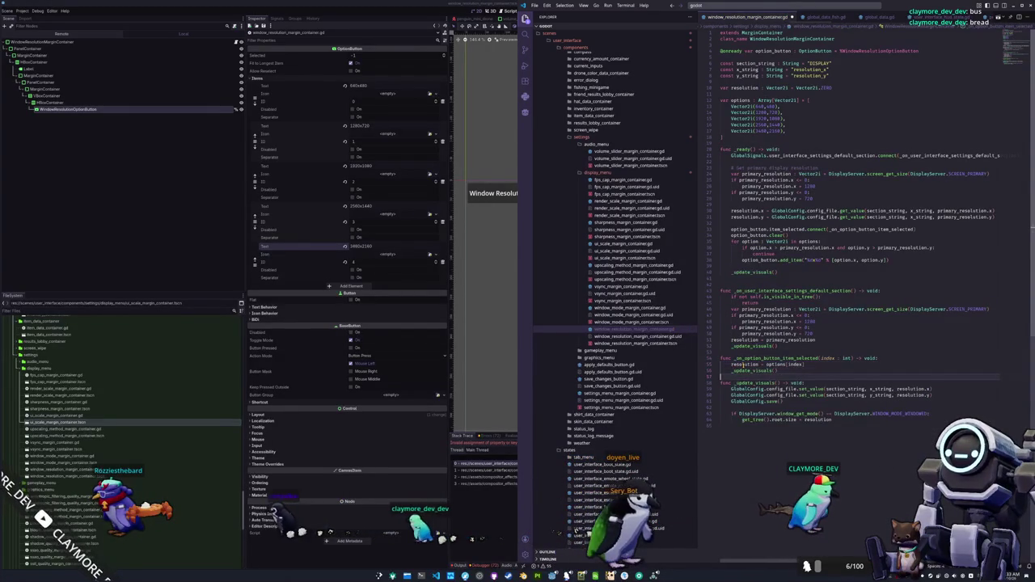
left_click(510, 395)
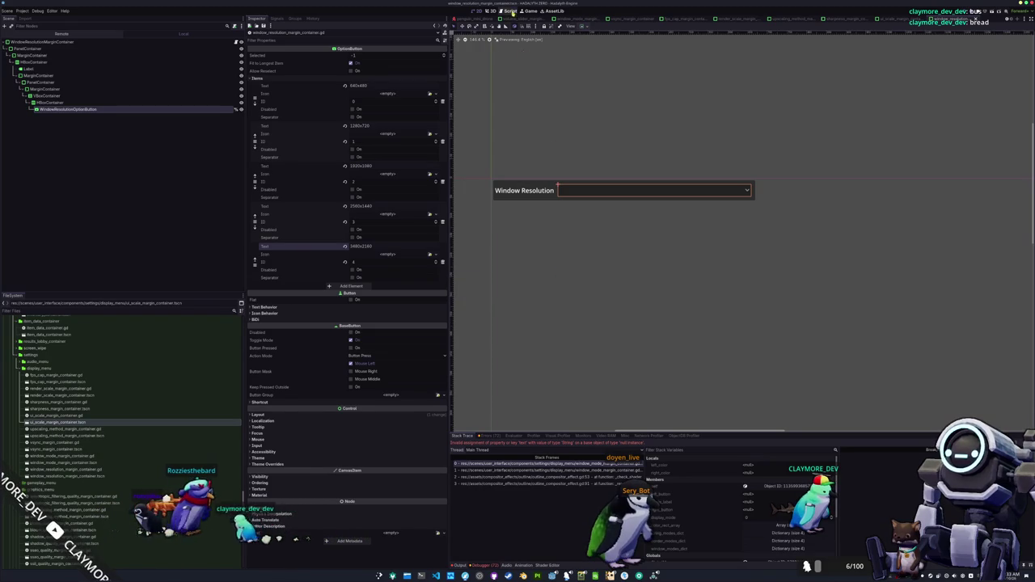
Restart the game and set Window Resolution to 3480x2160, then 2560x1440
key("F8")
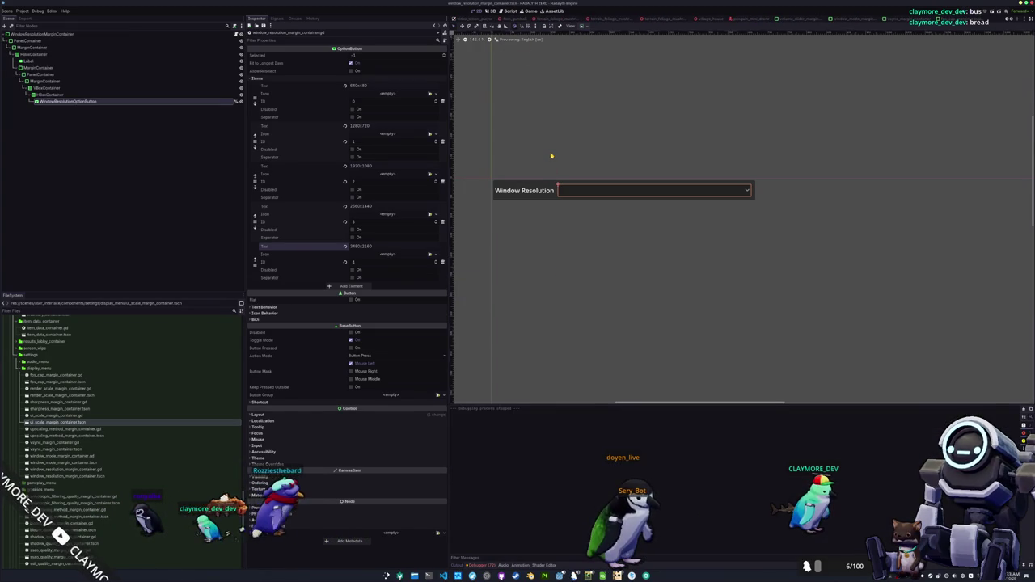
key("F6")
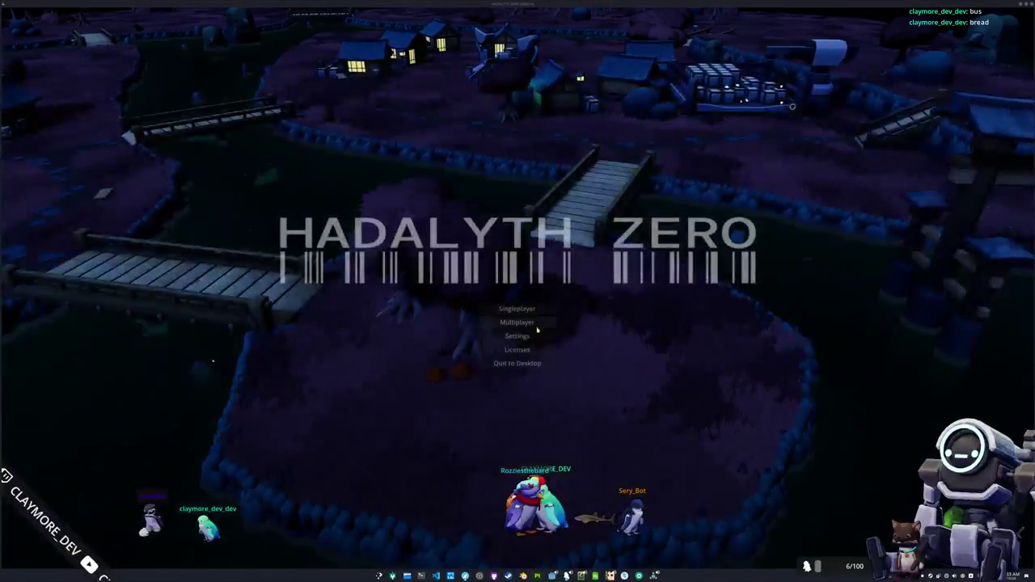
left_click(518, 335)
left_click(584, 198)
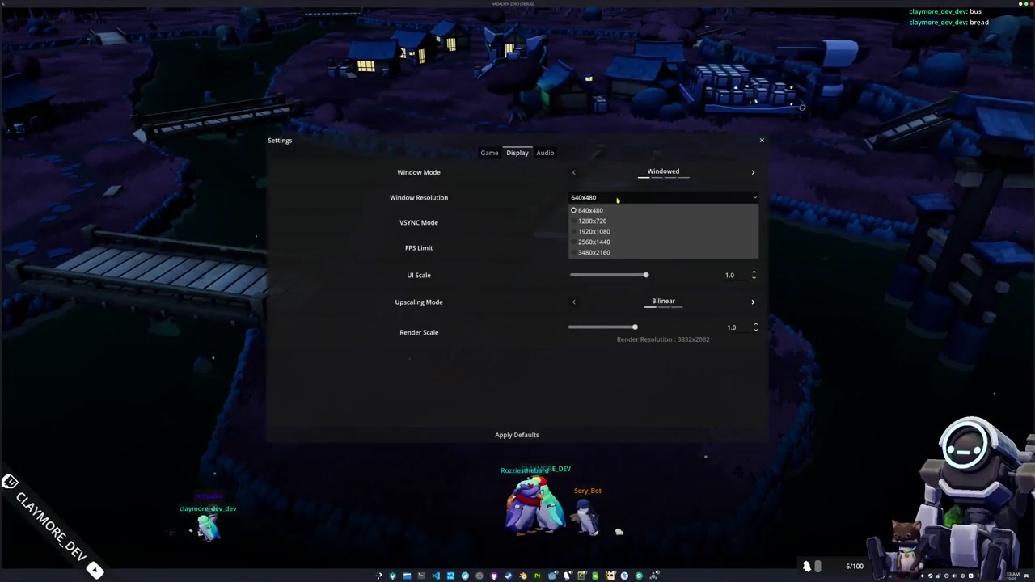
left_click(588, 253)
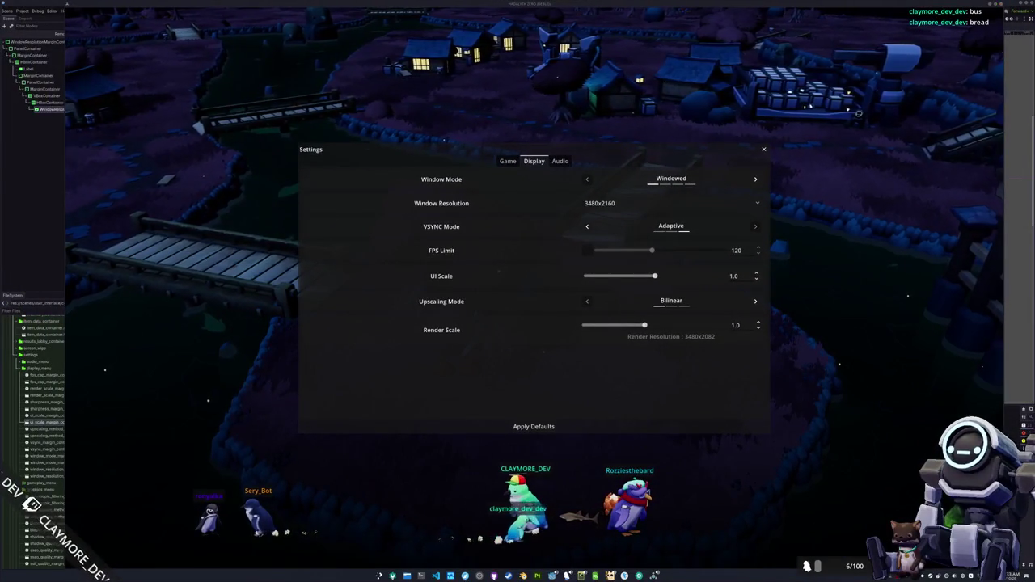
left_click(624, 205)
left_click(626, 246)
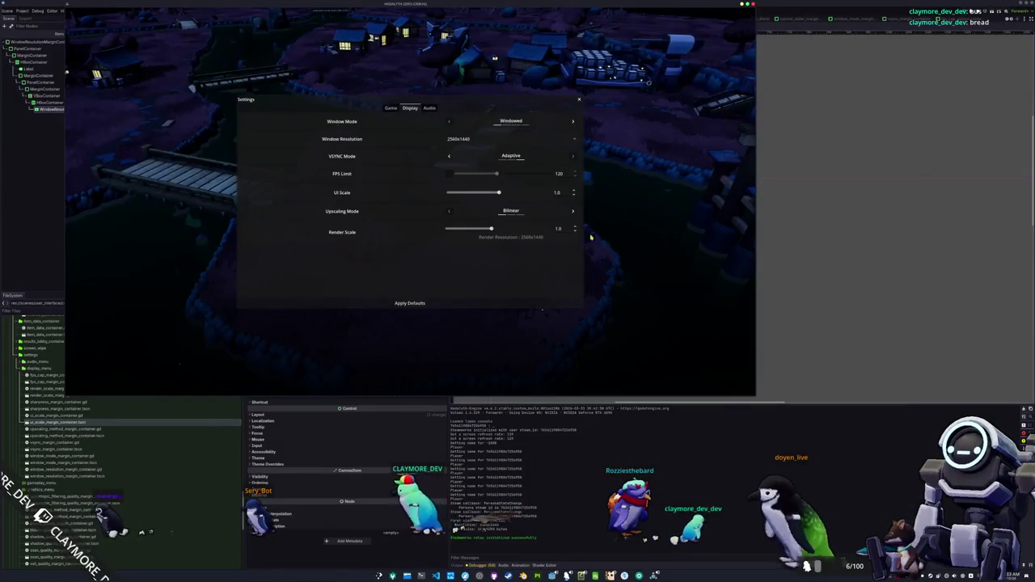
Center the game window, try 1280x720, then return to the largest 3480x2160 resolution
mouse_move(463, 4)
left_mouse_down()
mouse_move(639, 63)
mouse_move(590, 104)
left_mouse_up()
left_click(599, 247)
left_click(590, 264)
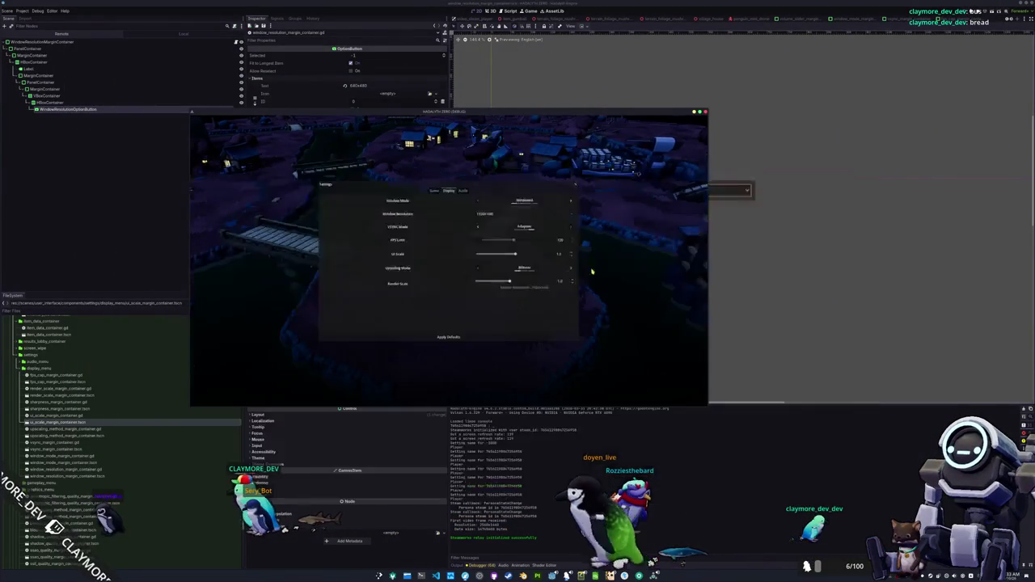
left_click(517, 216)
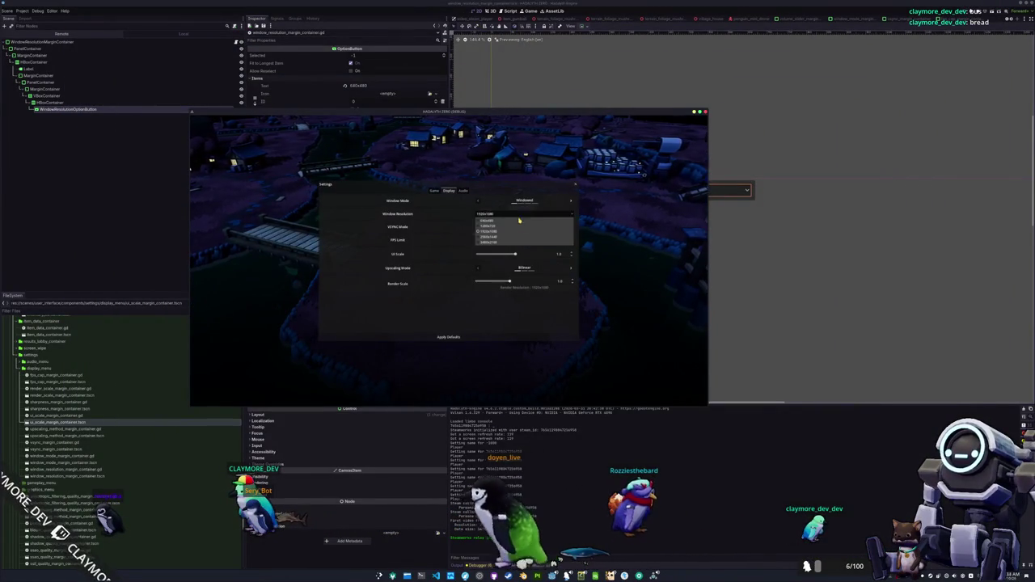
left_click(518, 243)
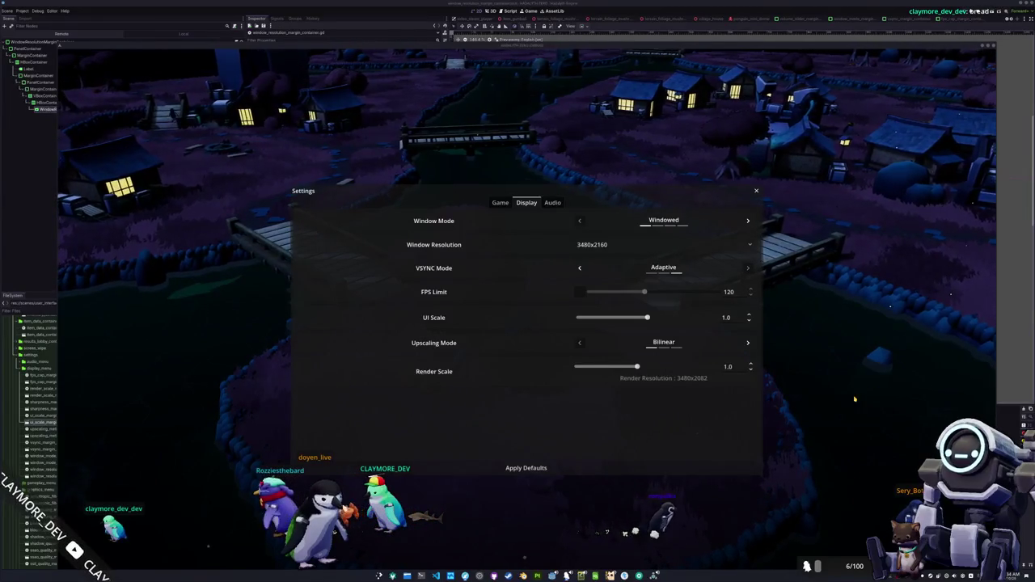
left_click(594, 245)
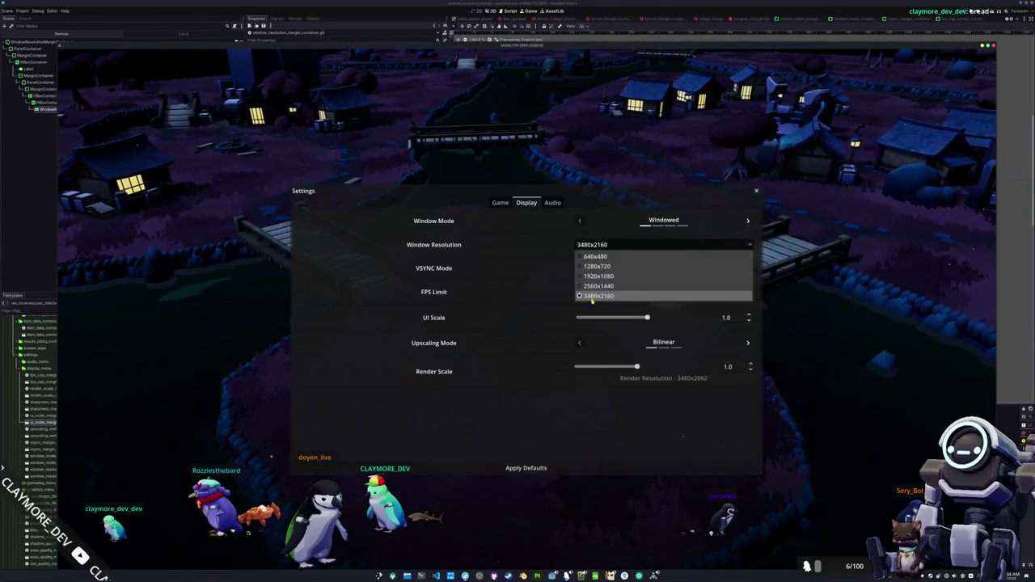
left_click(592, 301)
key("alt+Tab")
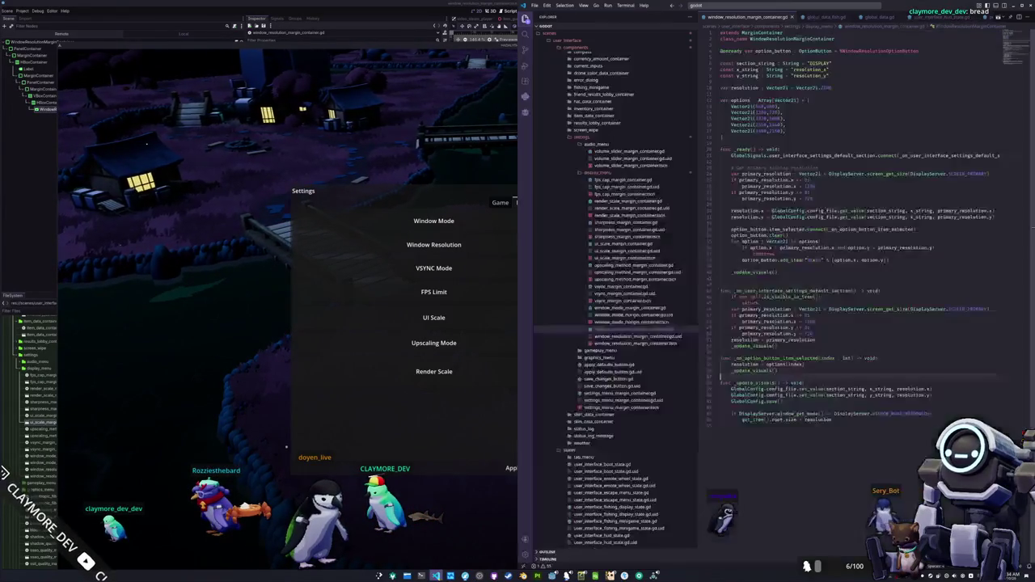
Correct the largest option's width from 3480 to 3840 on line 17
double_click(757, 130)
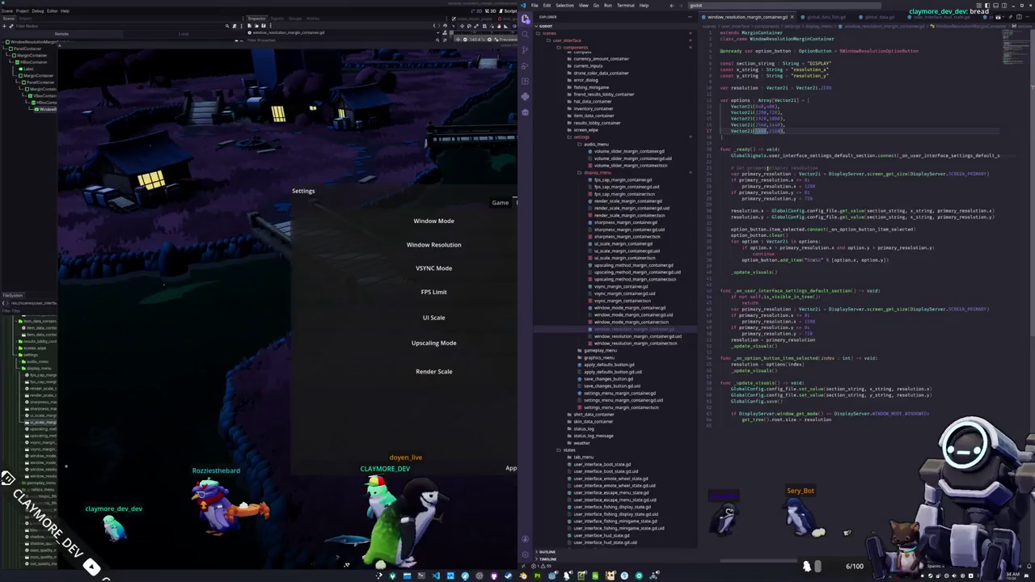
type("3840")
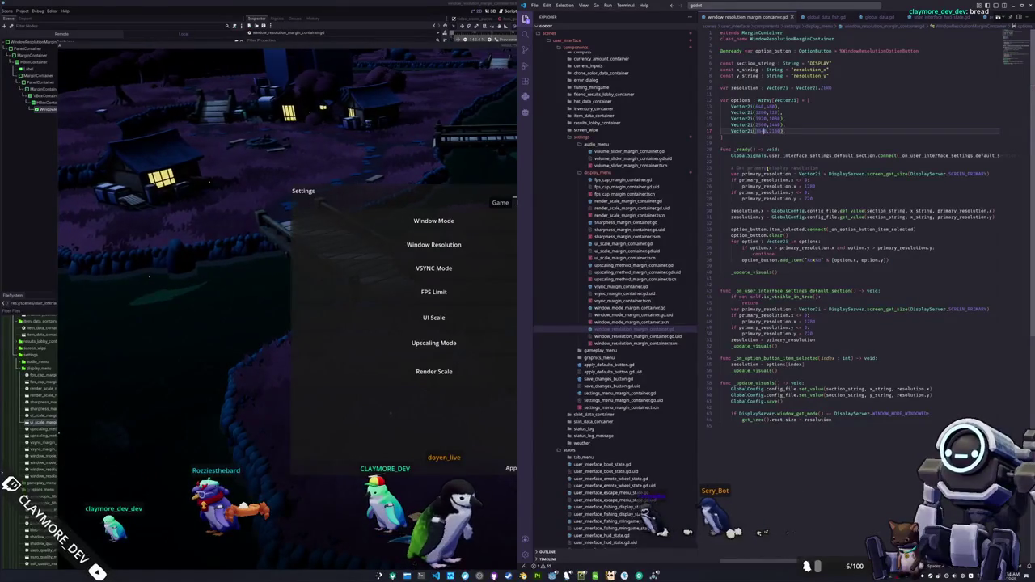
double_click(760, 125)
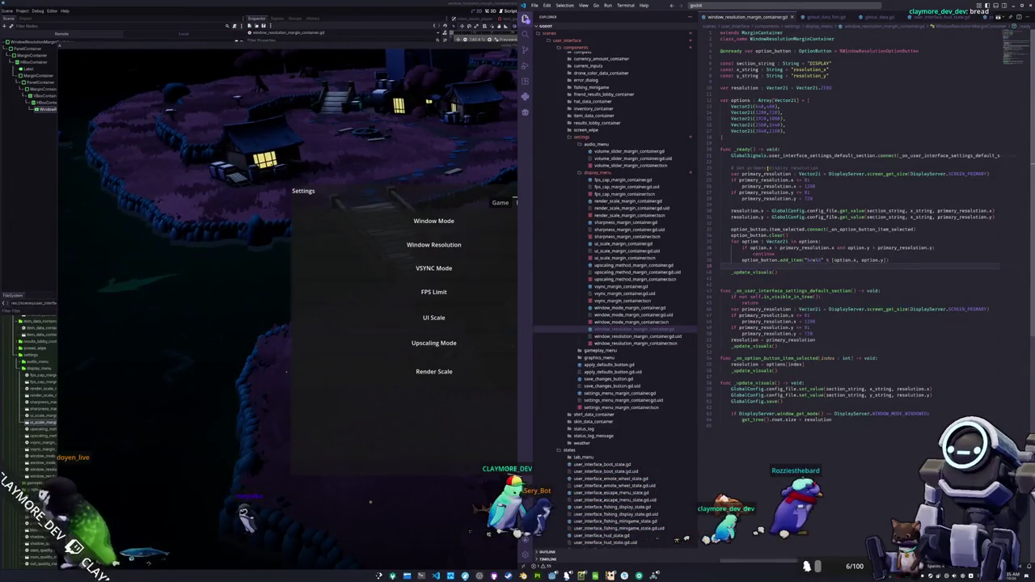
In the loop, when option matches resolution's x and y, call option_button.select(options.find(option))
key("Return")
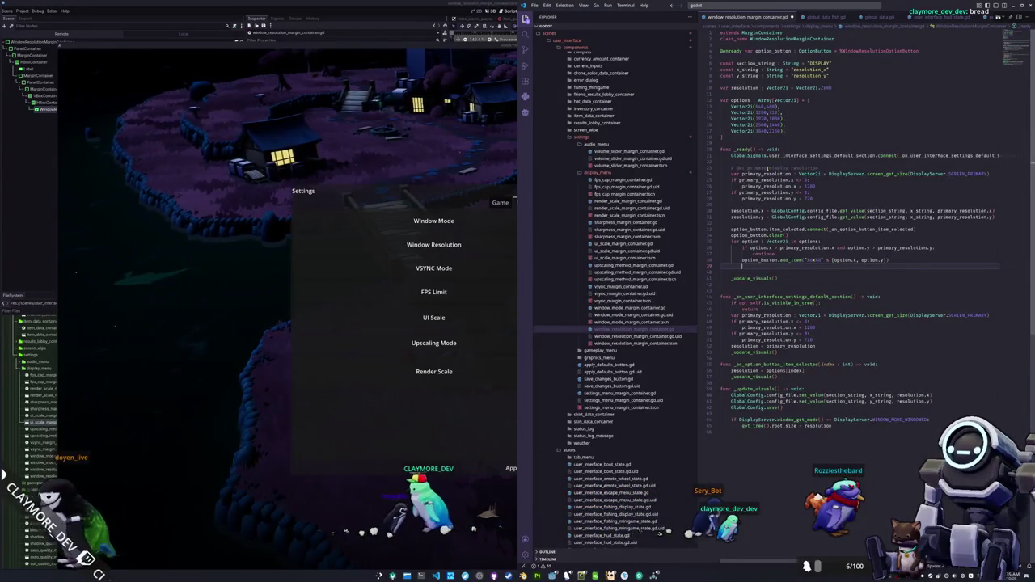
type("if option")
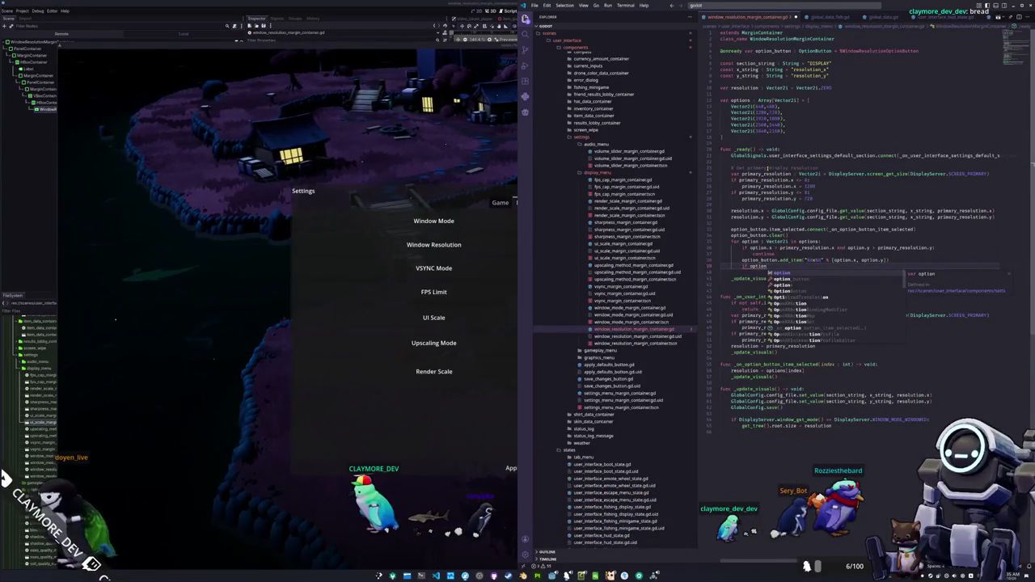
type(".x ")
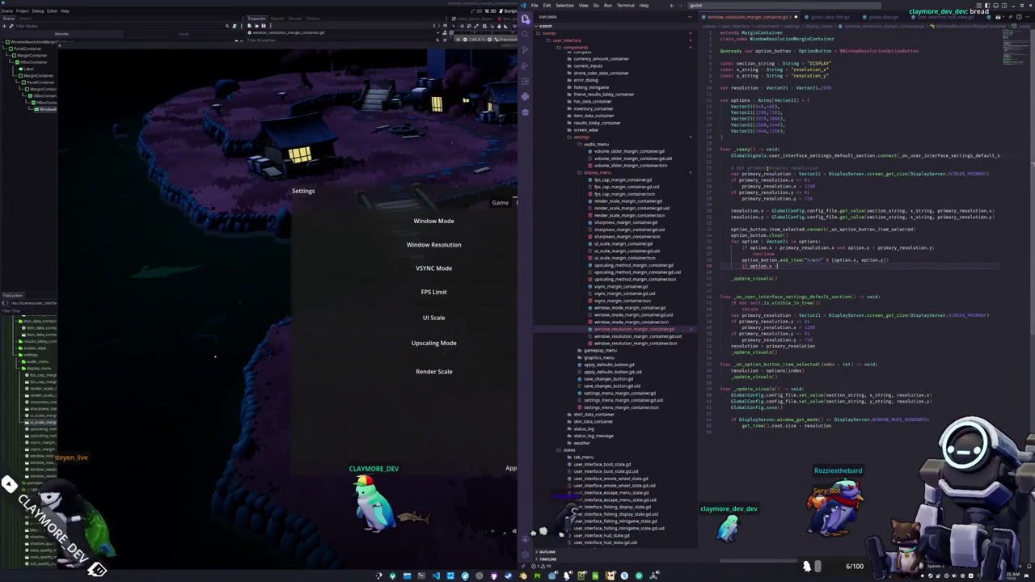
type("== reso")
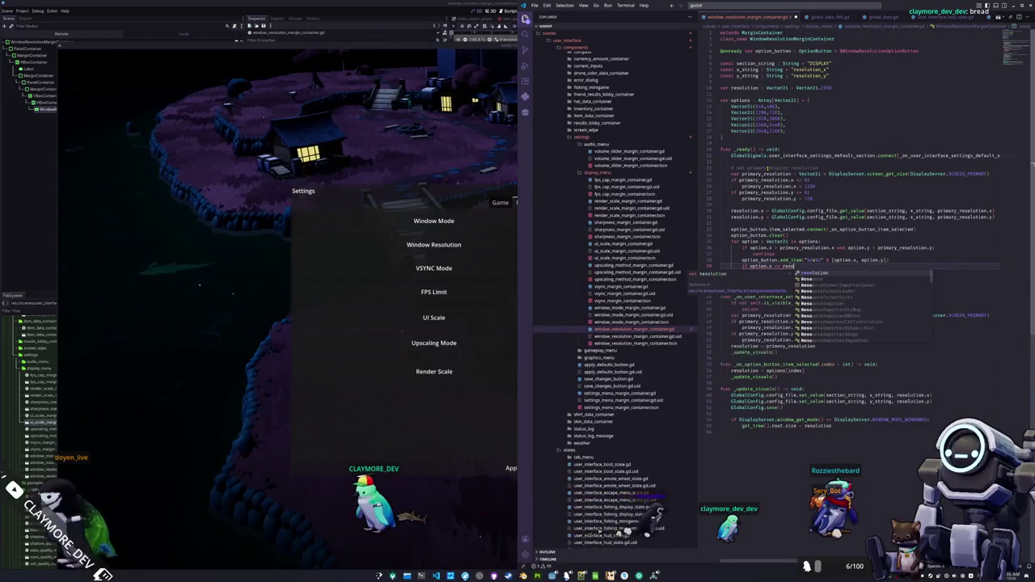
type("lution.x")
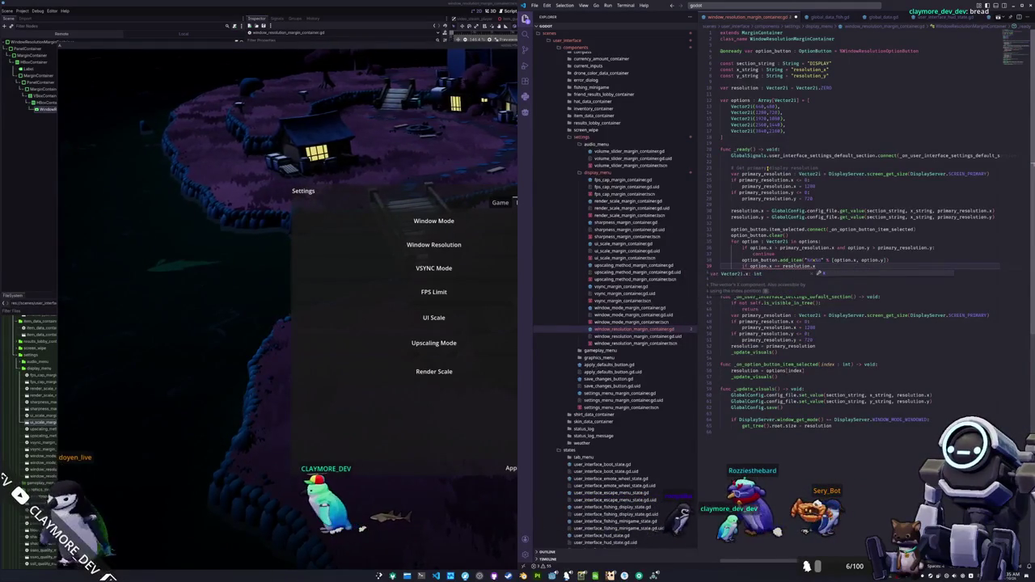
type(" and option")
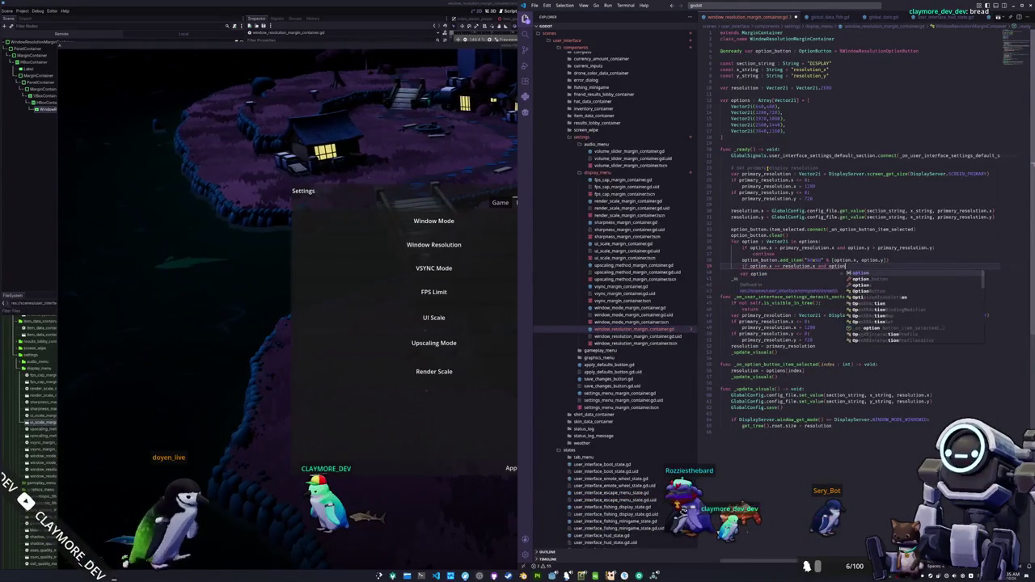
type(".y == reso")
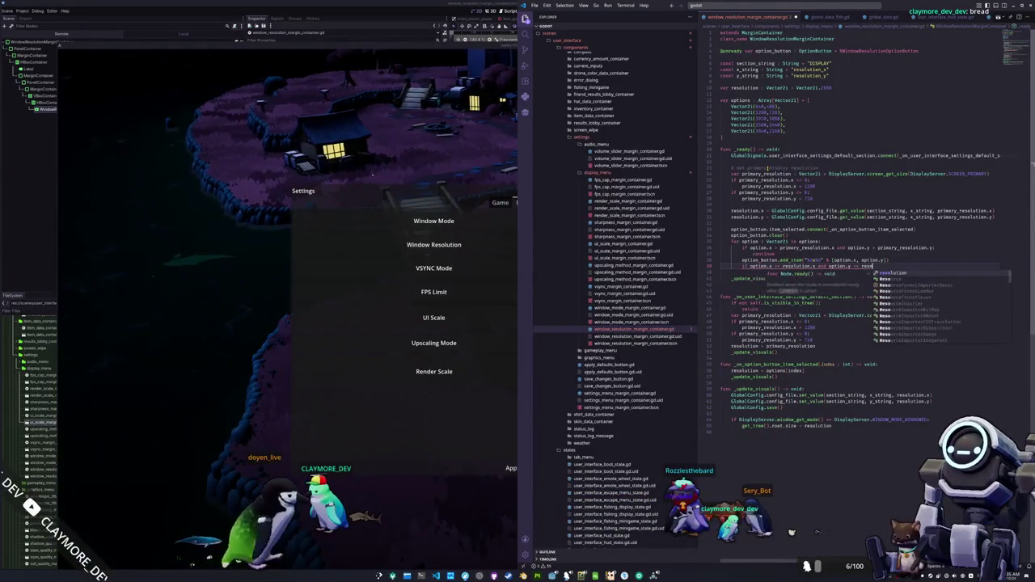
type("lution.y")
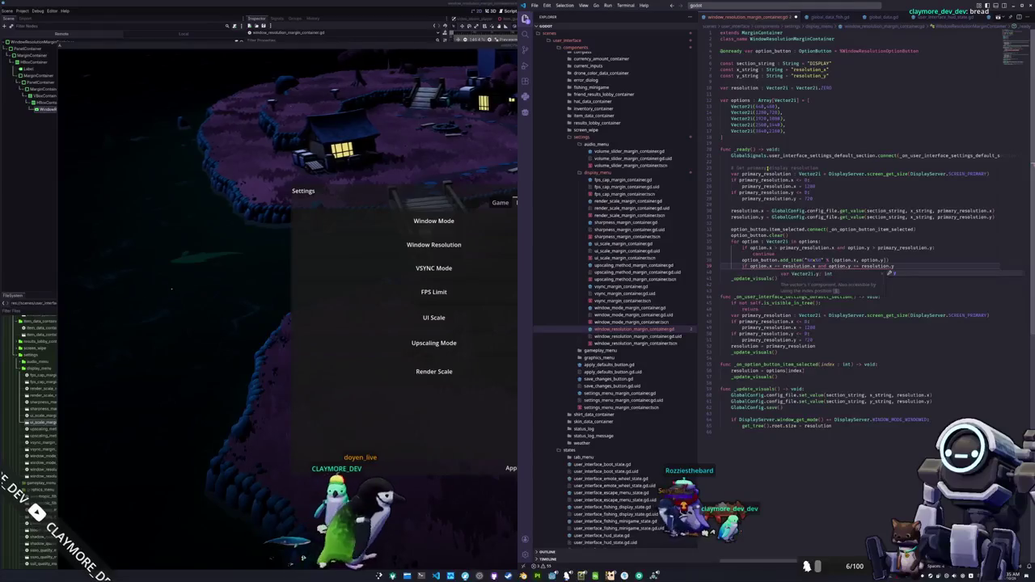
type(":")
key("Return")
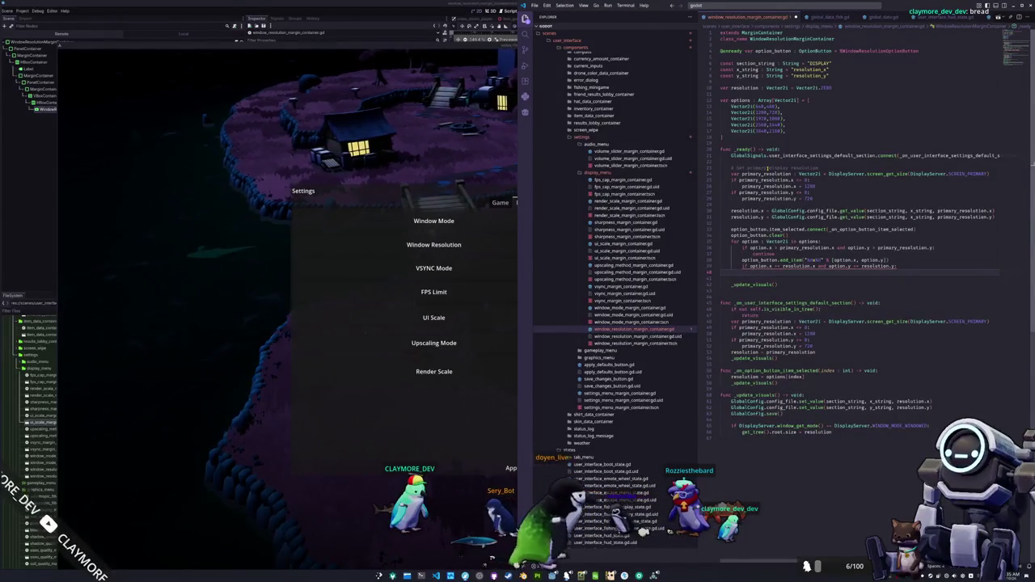
type("optio")
key("BackSpace")
key("BackSpace")
key("BackSpace")
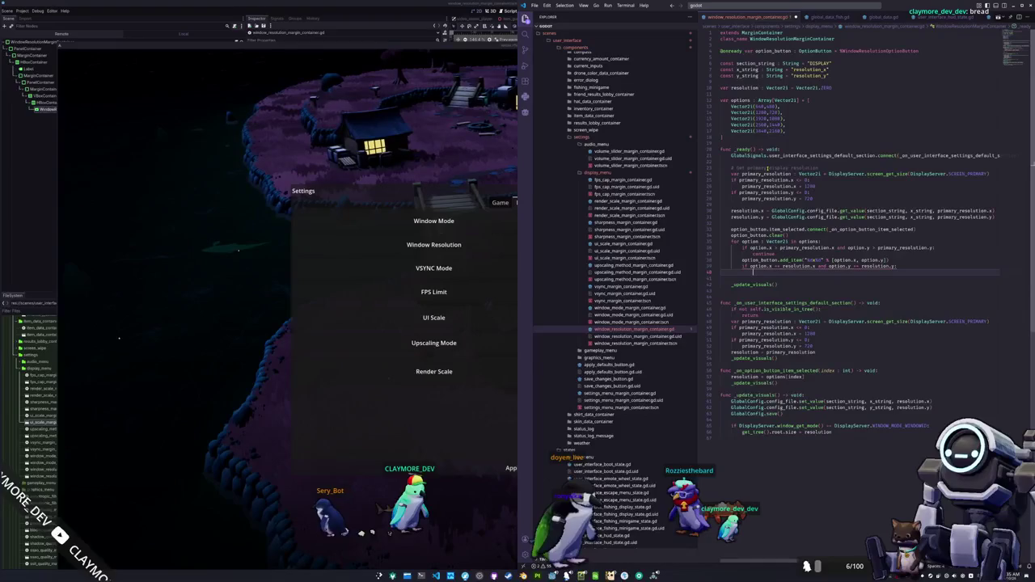
type("option")
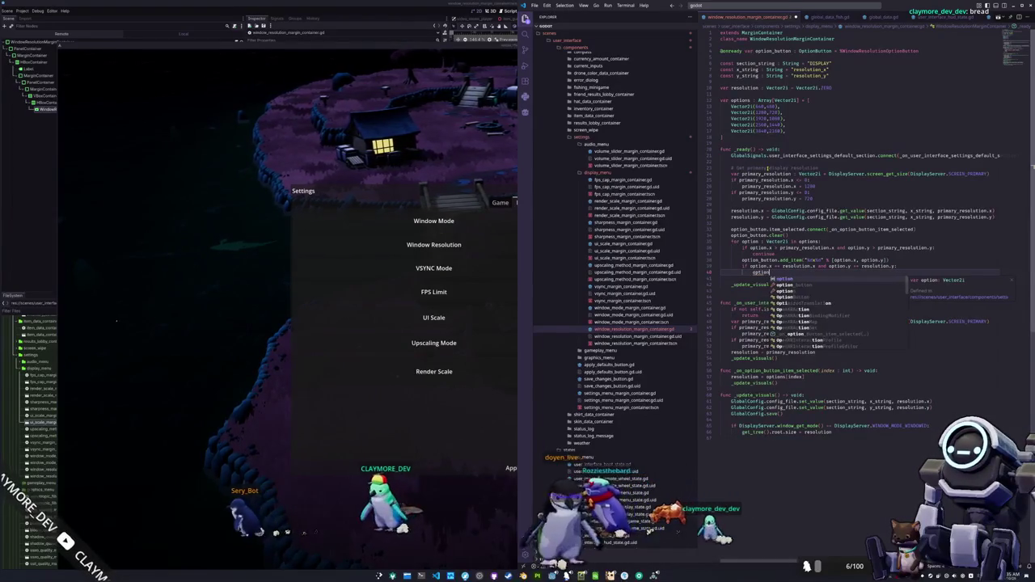
type("_button.se")
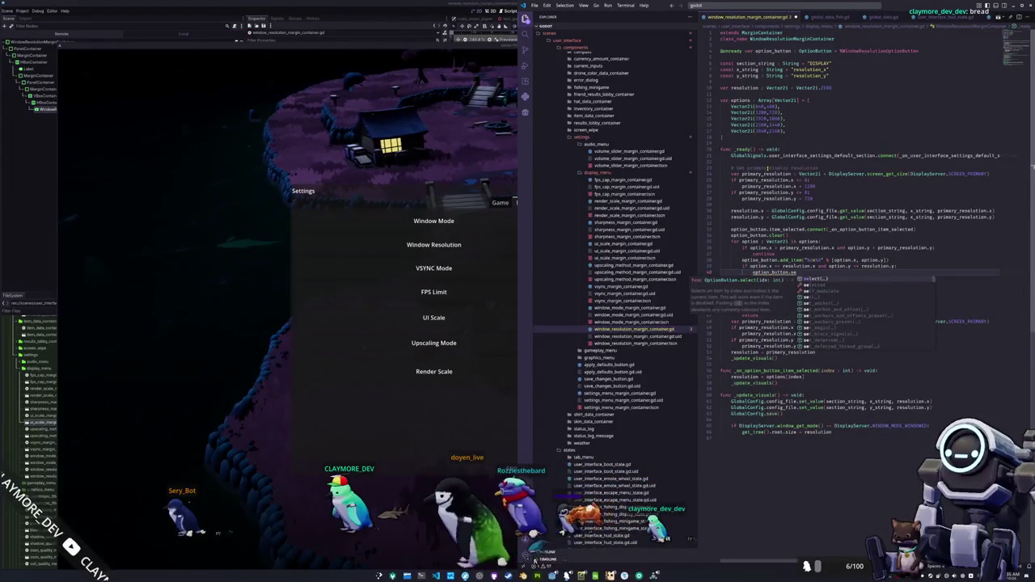
type("lect")
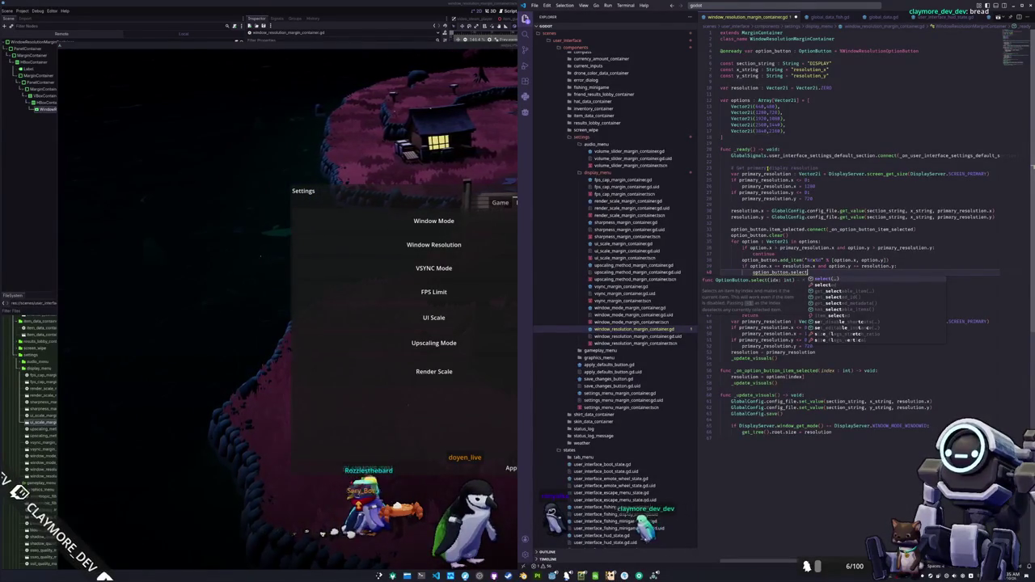
type("ed")
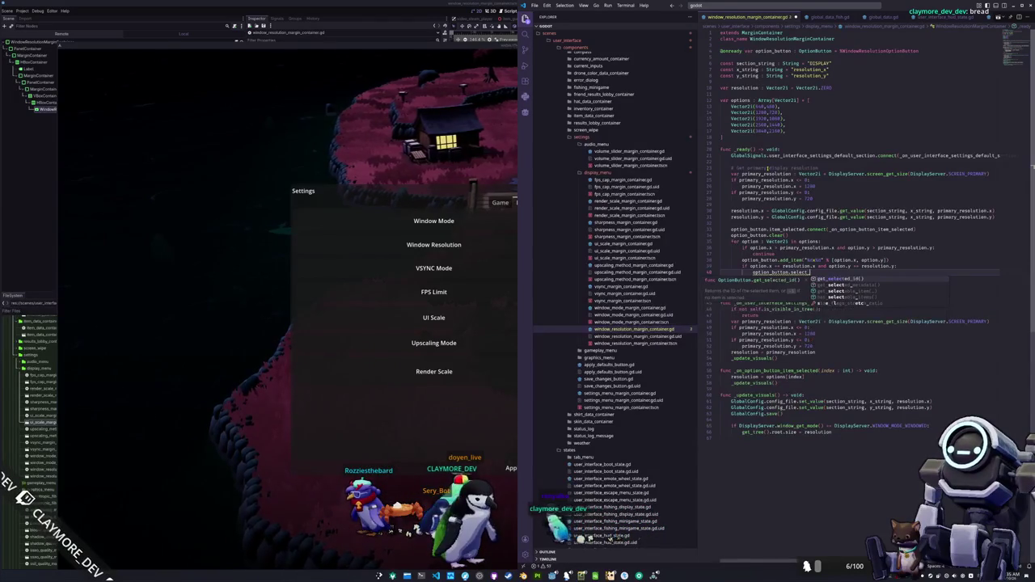
key("BackSpace")
key("BackSpace")
type("(")
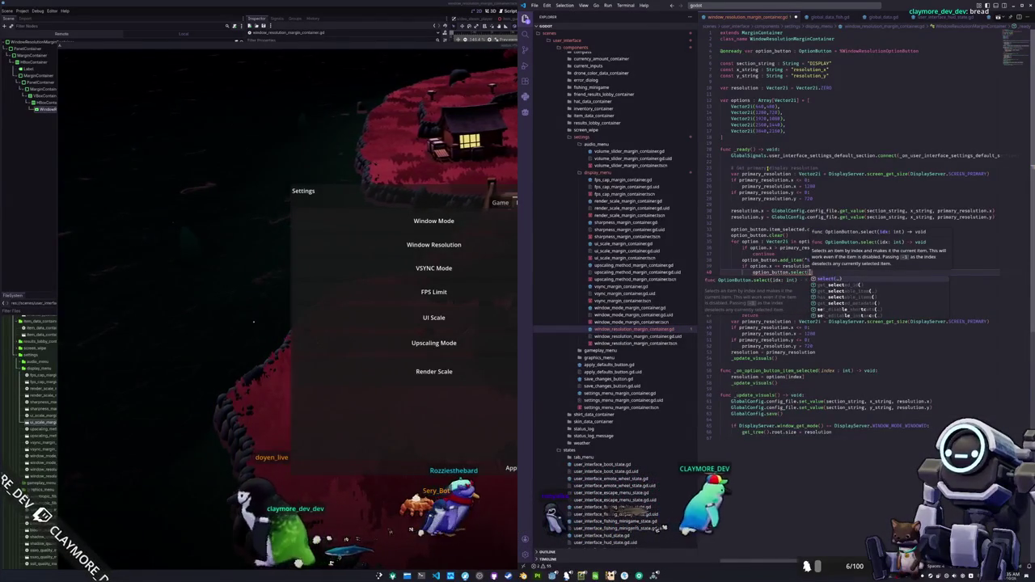
type("options.find")
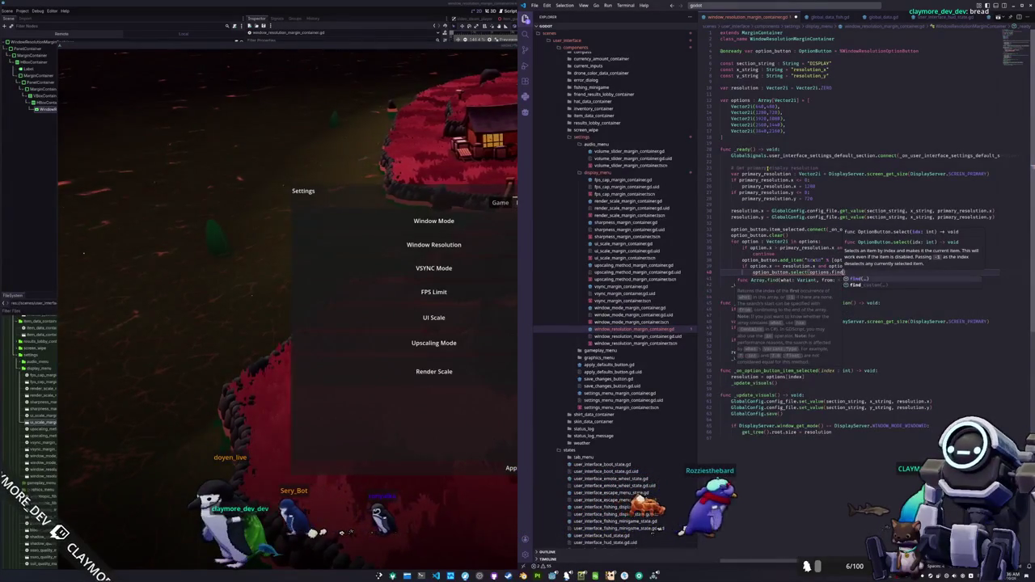
type("(option")
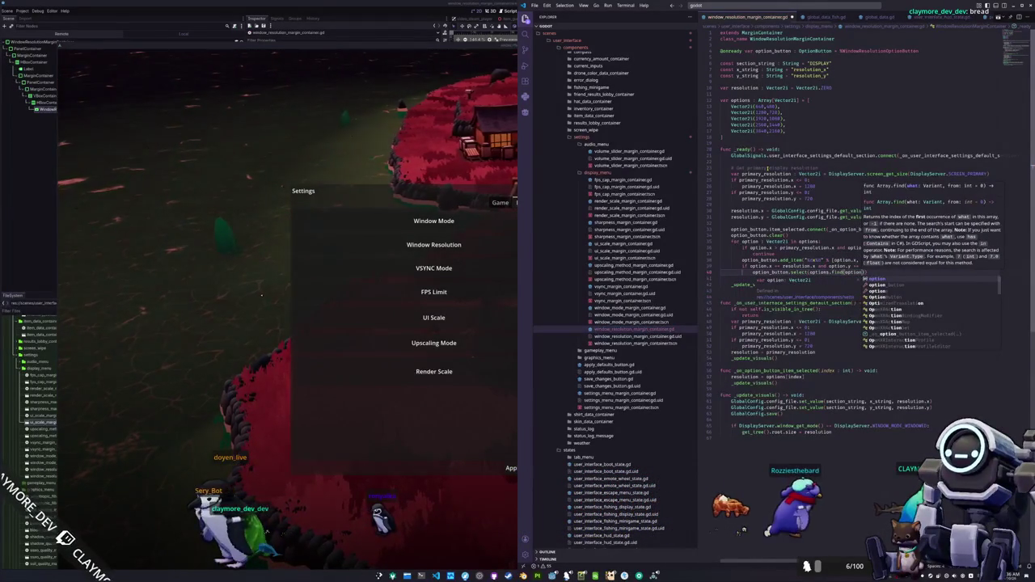
type("))")
key("Down")
key("Delete")
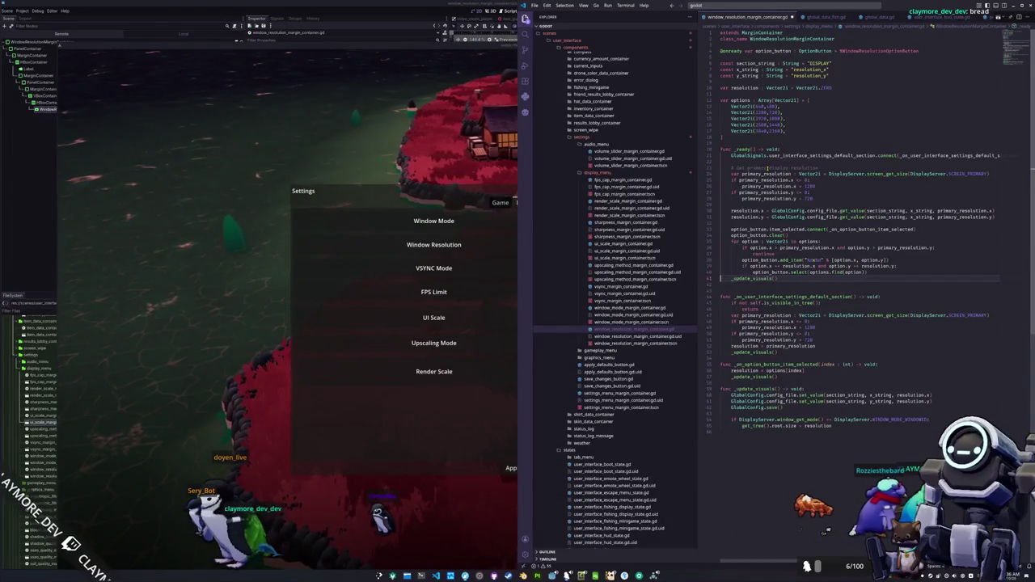
key("alt+Tab")
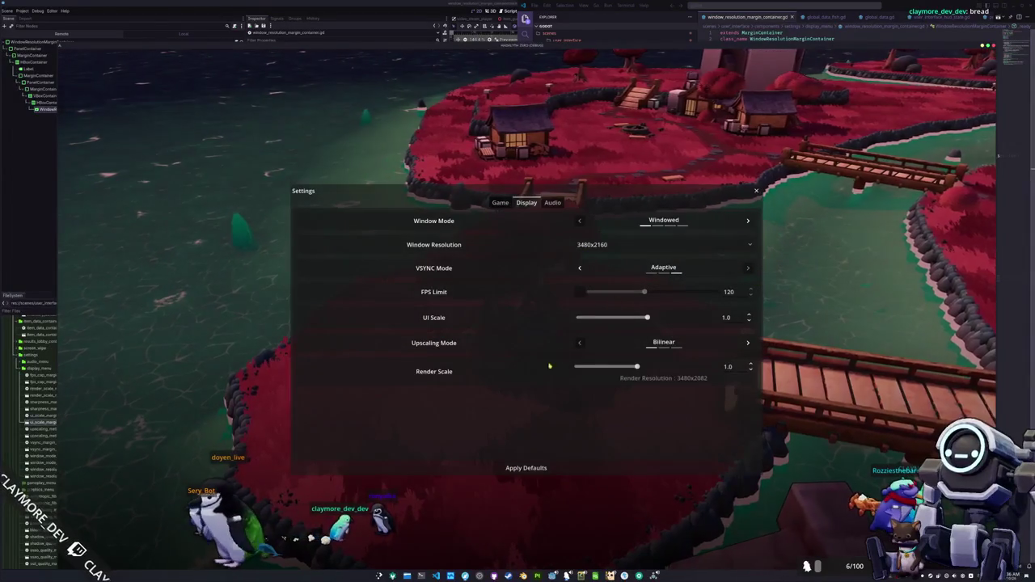
Pick a lower window resolution in the game, stop it, and select the option_button.select lines
left_click(603, 243)
left_click(603, 275)
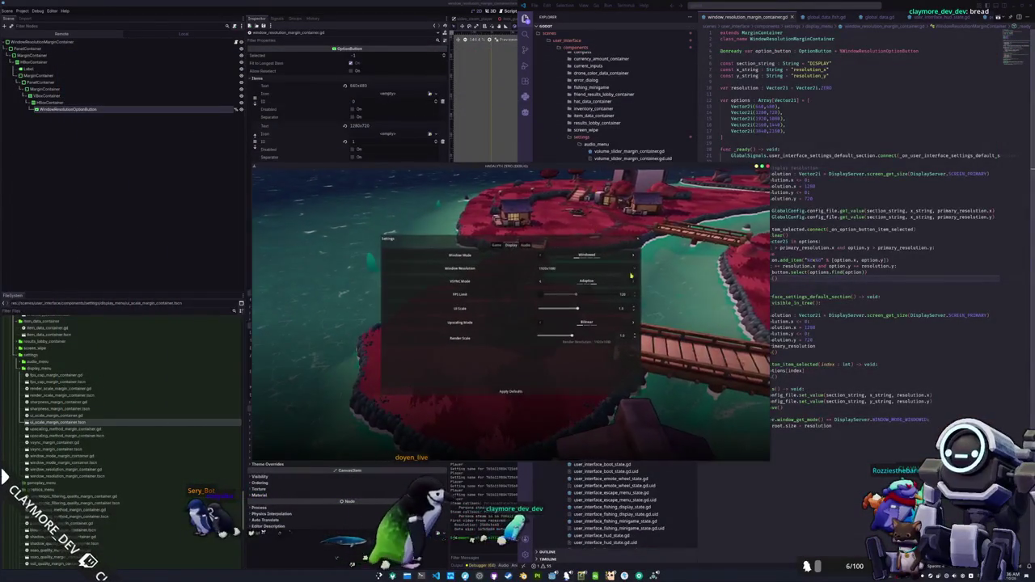
left_click(496, 404)
left_click(494, 402)
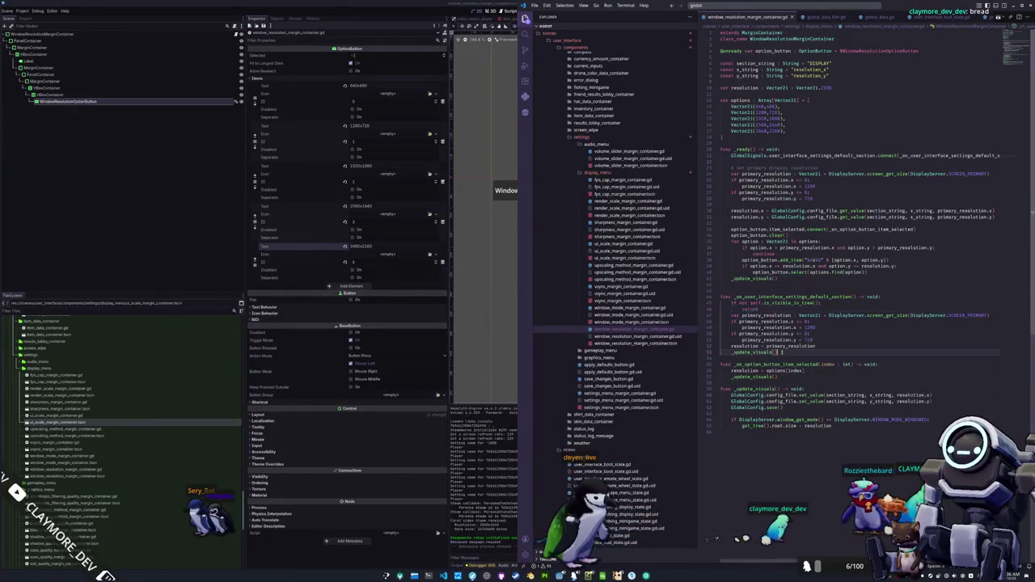
left_click(746, 284)
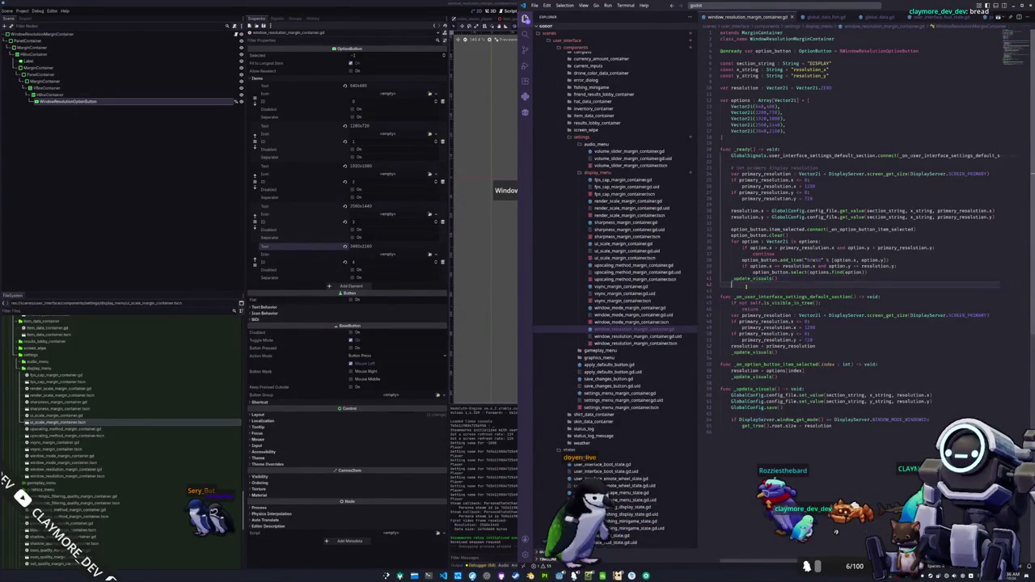
mouse_move(721, 272)
left_mouse_down()
mouse_move(870, 272)
mouse_move(732, 267)
left_mouse_up()
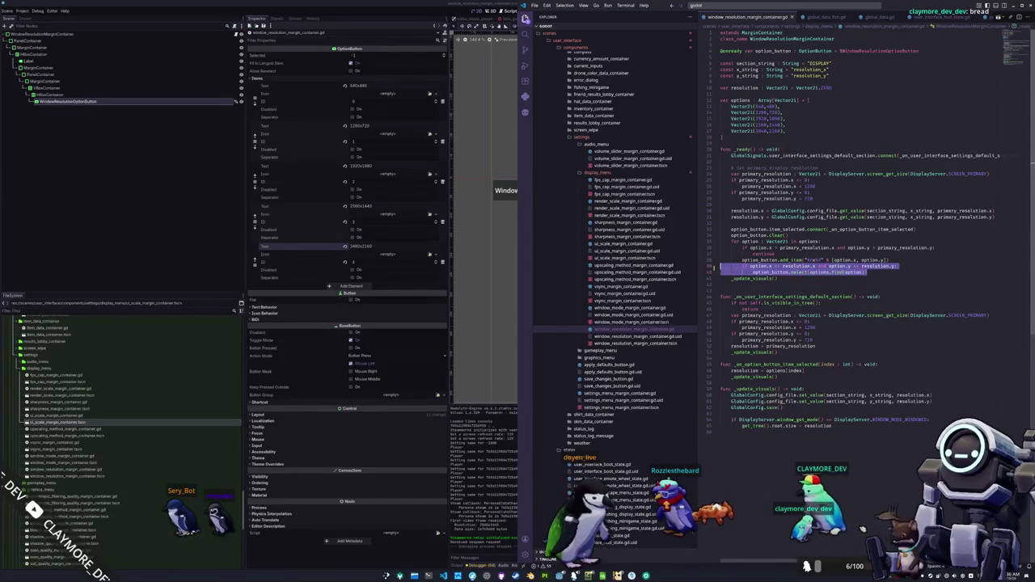
Paste the resolution-matching select check into _update_visuals under a new for option in options line
key("BackSpace")
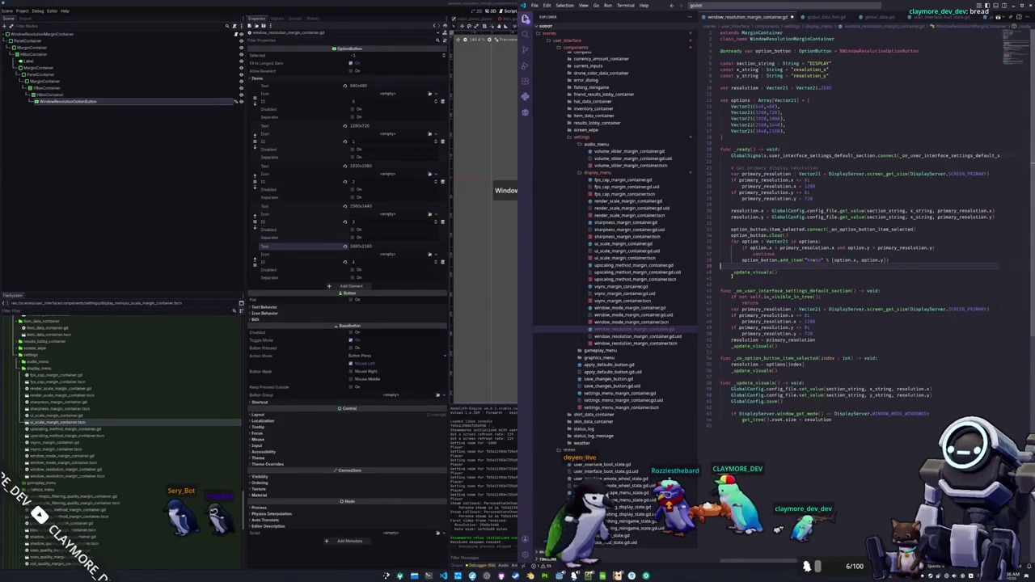
key("Delete")
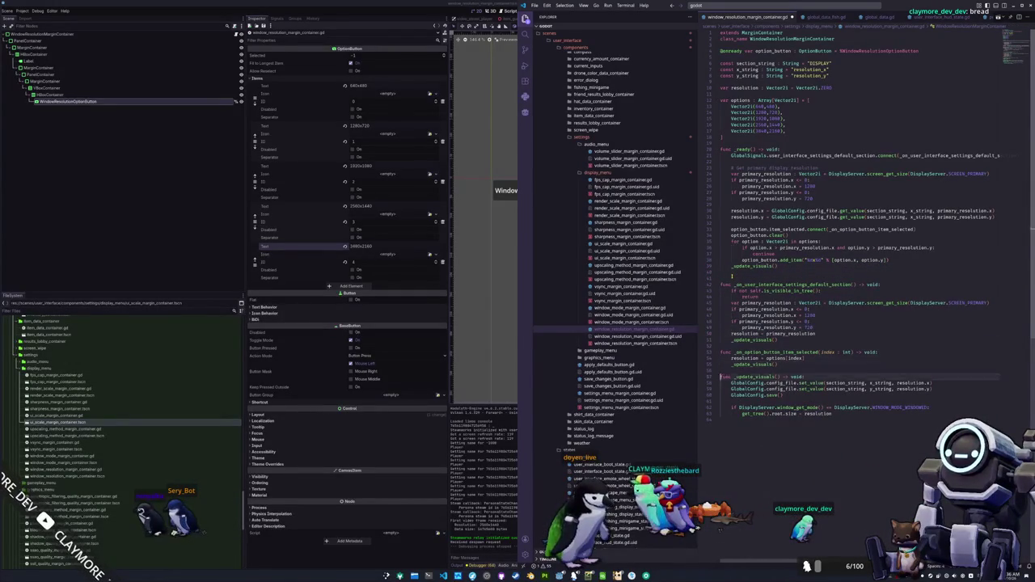
key("Tab")
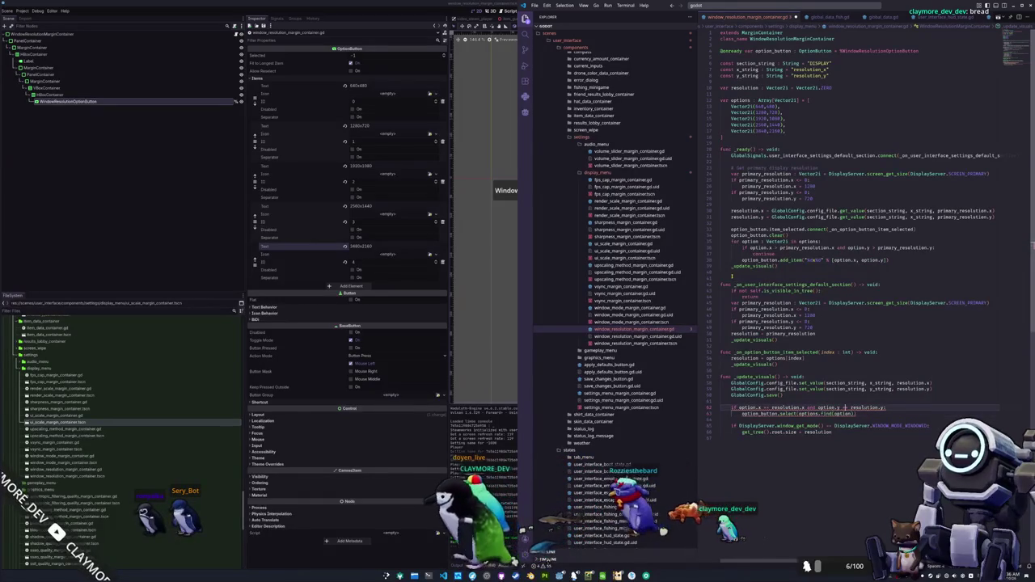
left_click(808, 408)
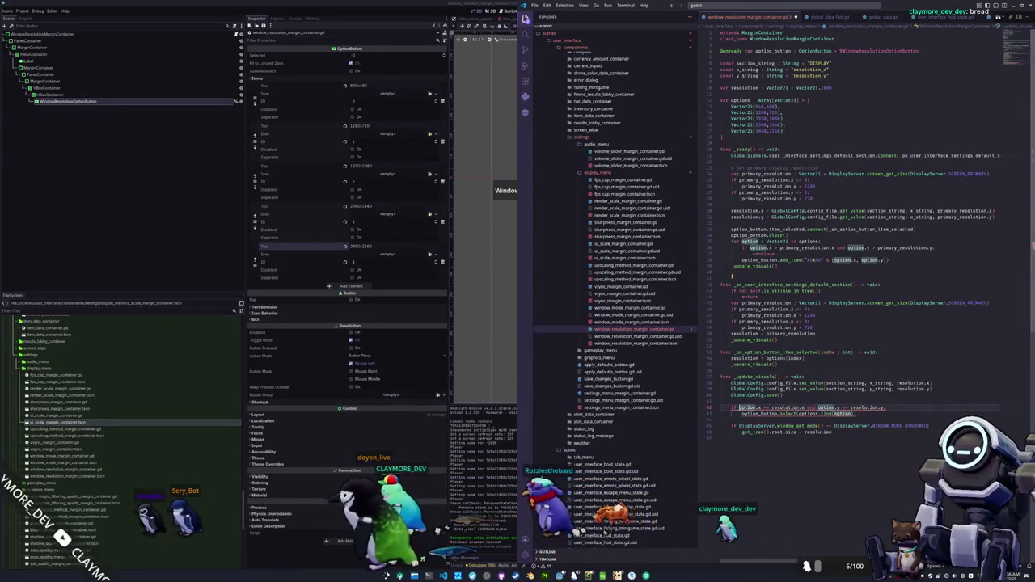
key("ctrl+shift+Return")
type("for option")
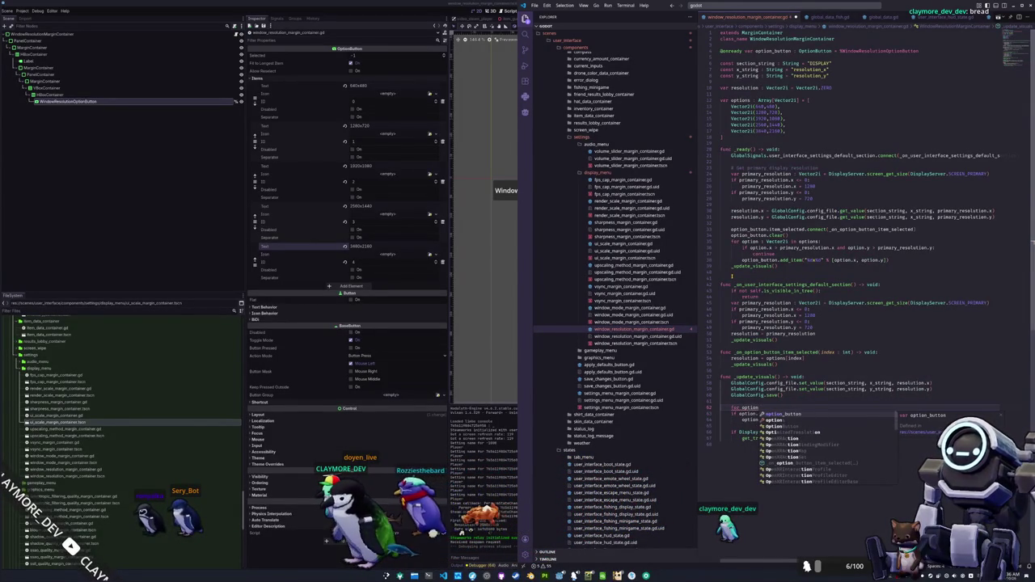
key("Return")
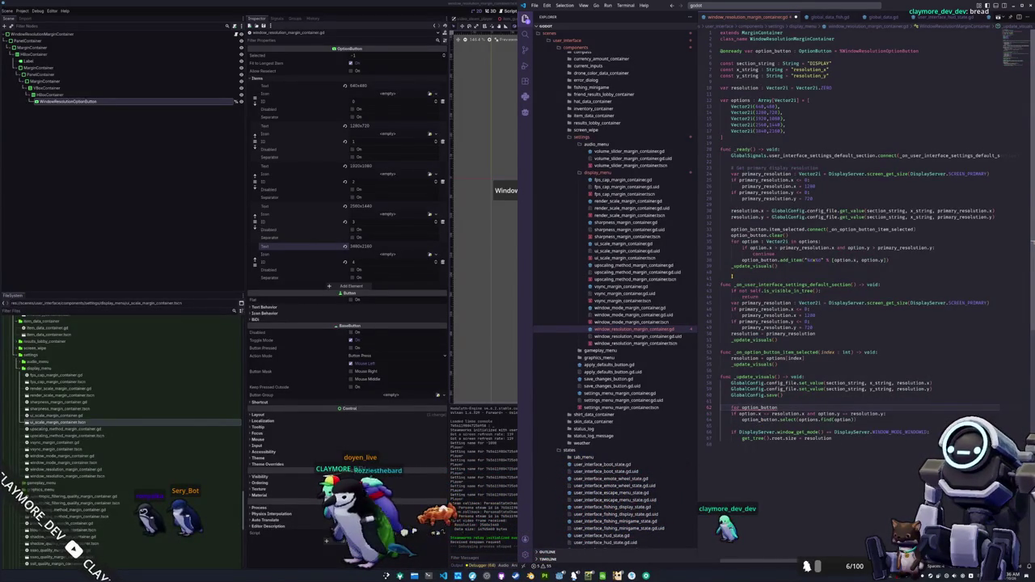
type("in options")
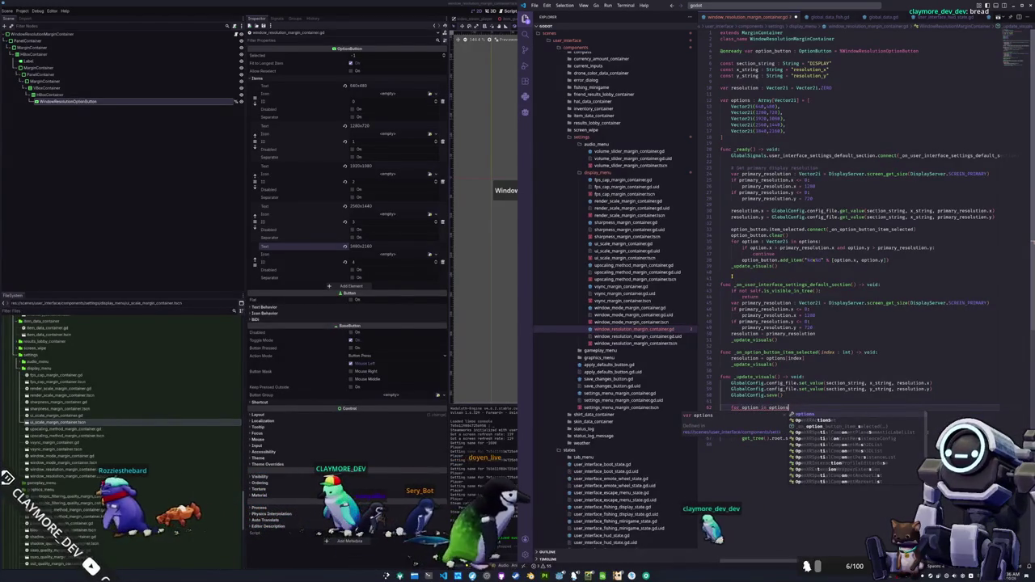
Loop for index : int in option_button.item_count and read option : Vector2i from options[index]
key("Tab")
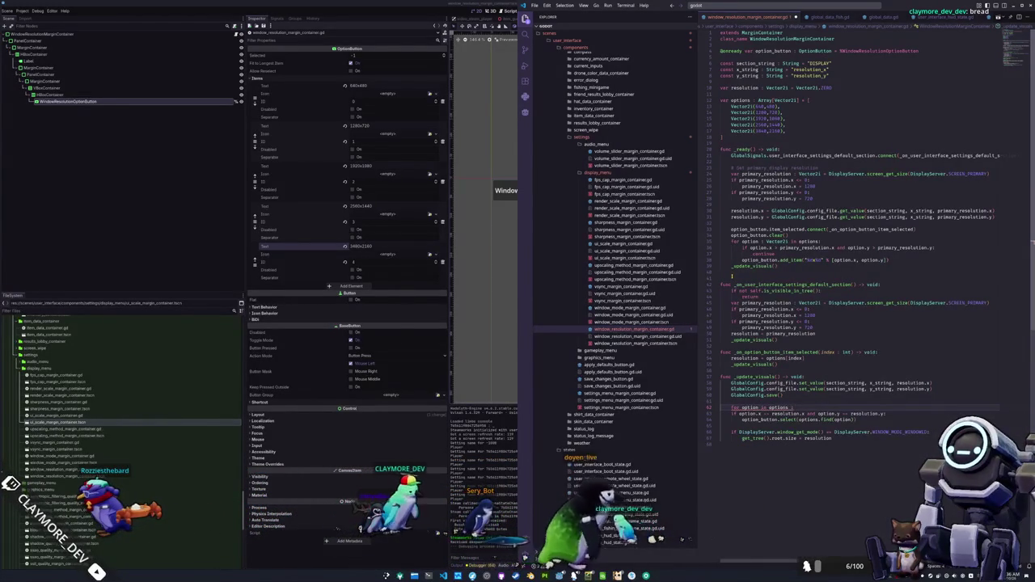
type(" Vector2")
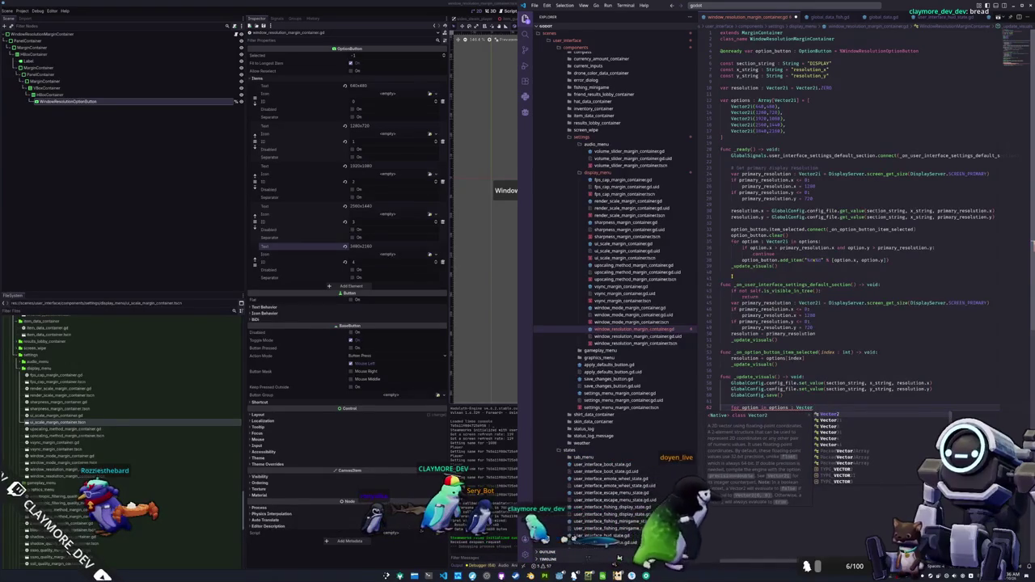
key("ctrl+z")
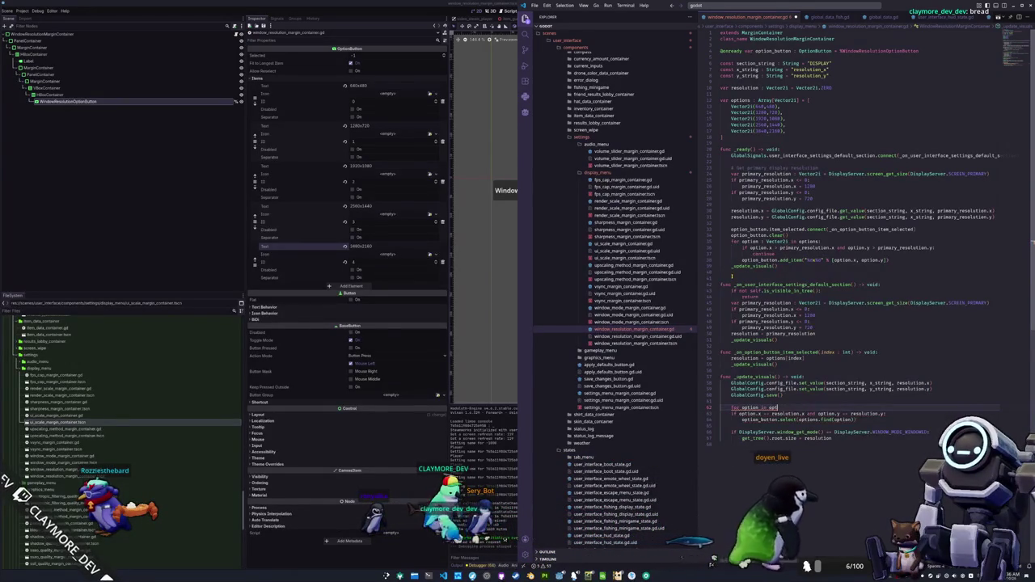
type("ion")
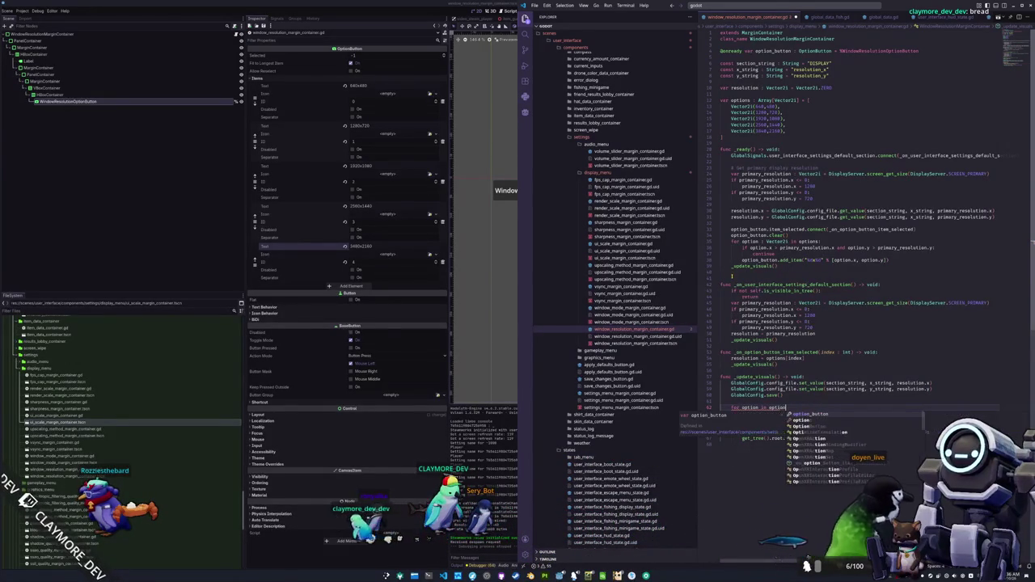
type("_button.get_")
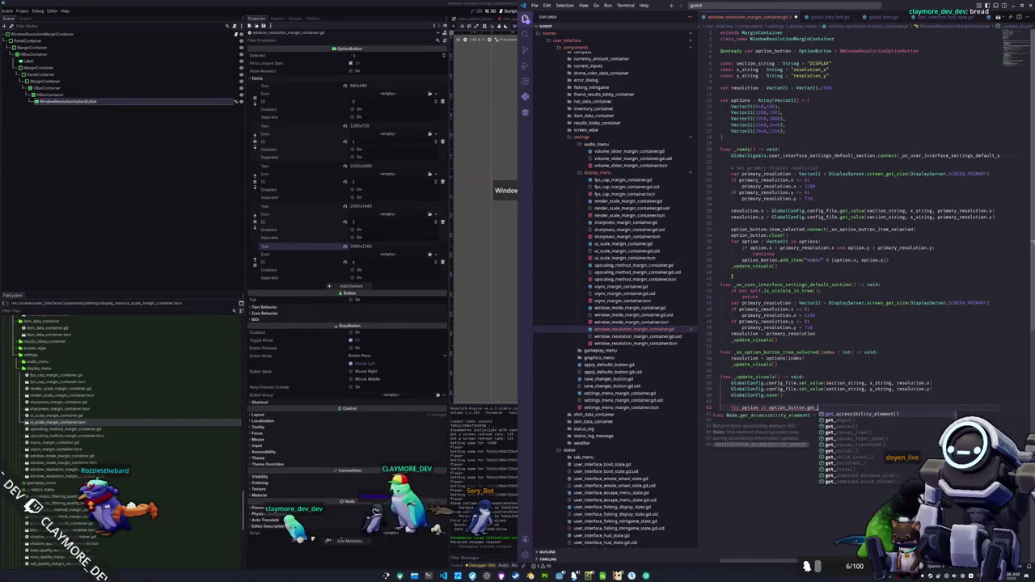
type("item")
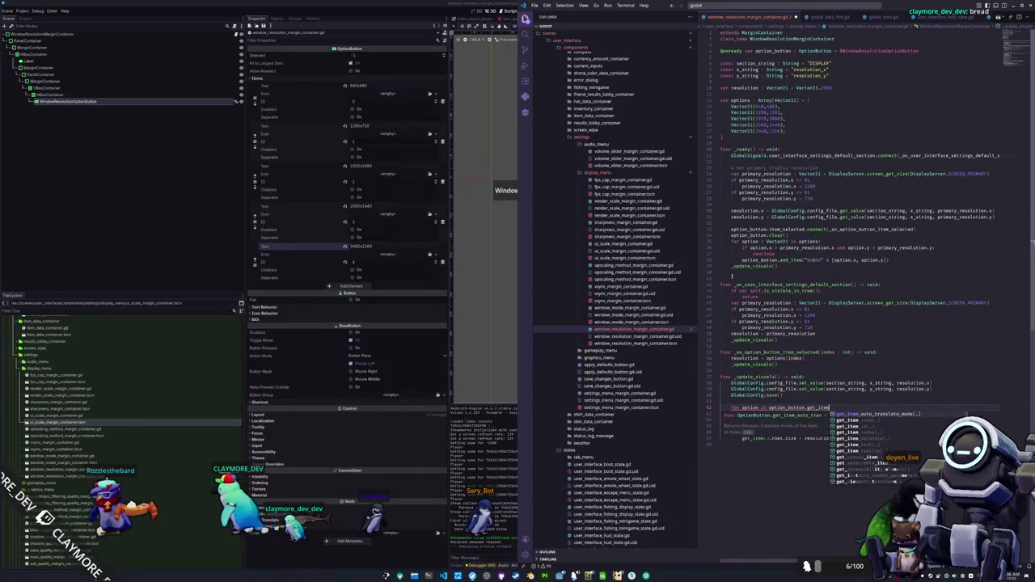
type("_")
key("BackSpace")
key("BackSpace")
key("BackSpace")
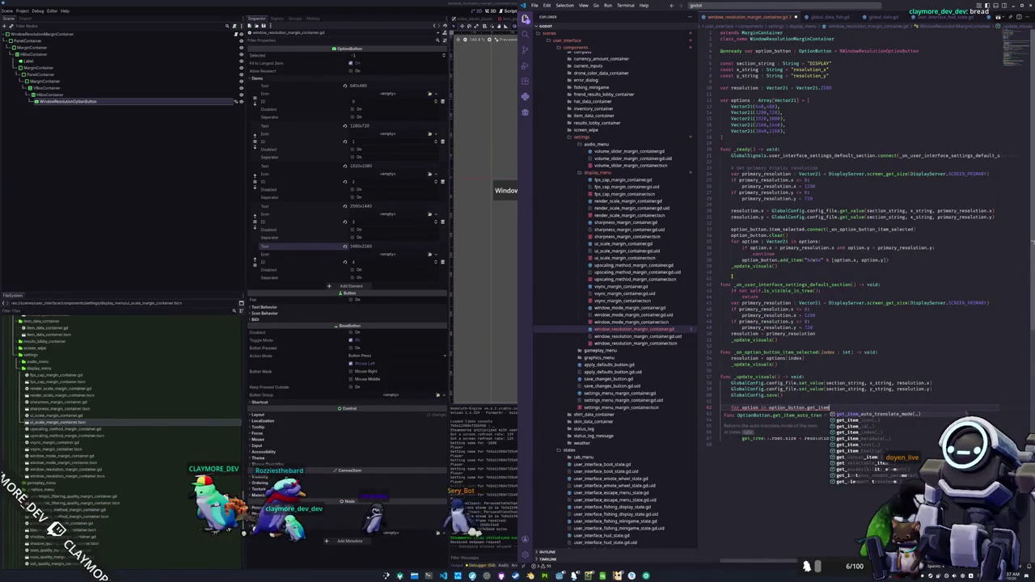
key("BackSpace")
type("cu")
key("BackSpace")
key("BackSpace")
key("BackSpace")
type("count")
key("Return")
type(":")
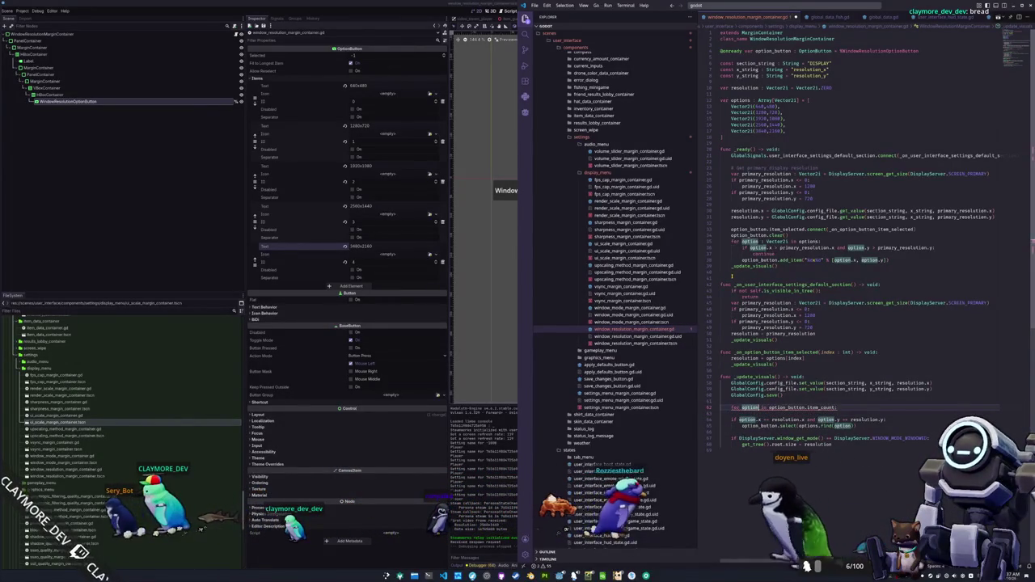
type("index: int")
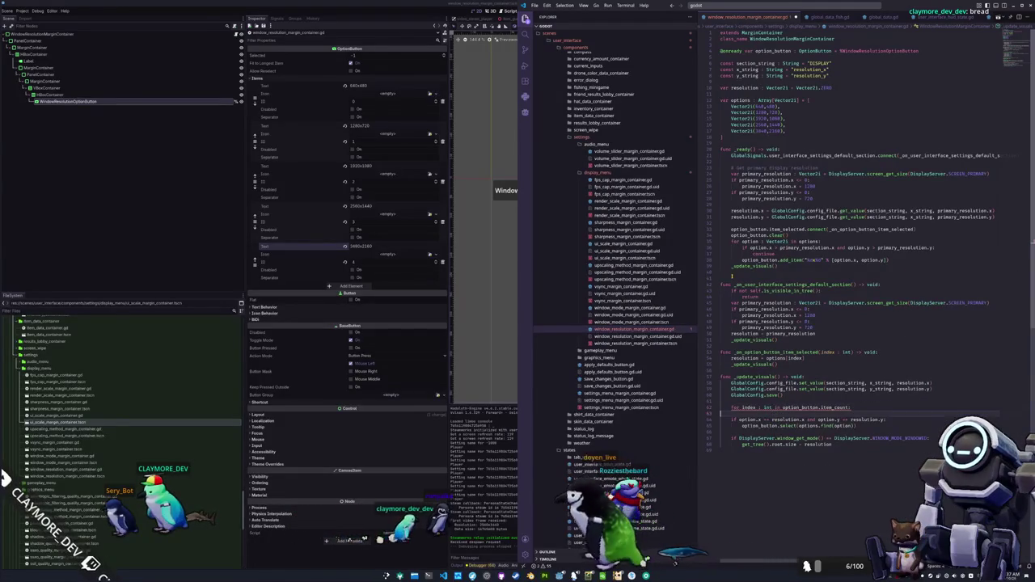
type("option_")
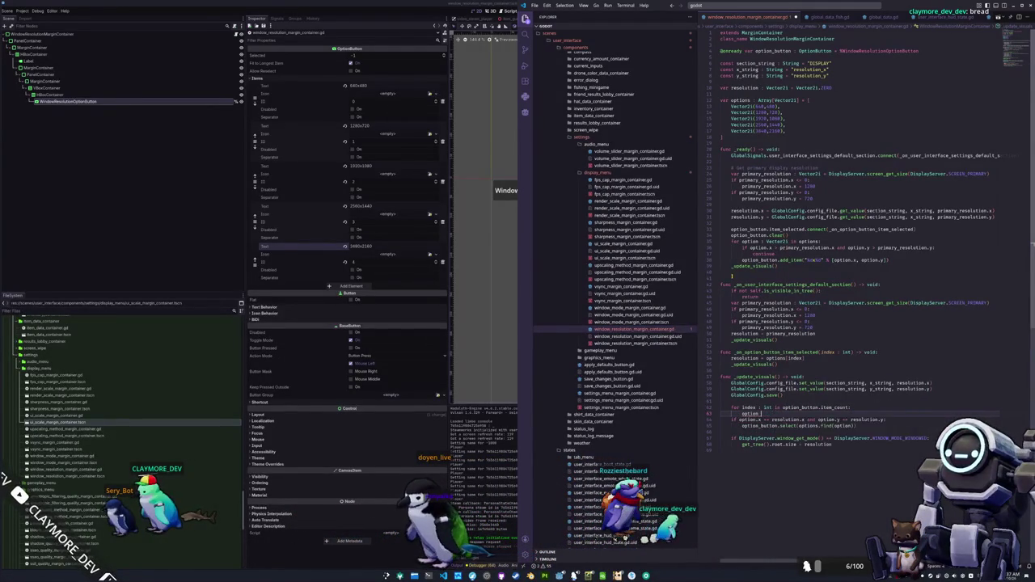
type("Vec")
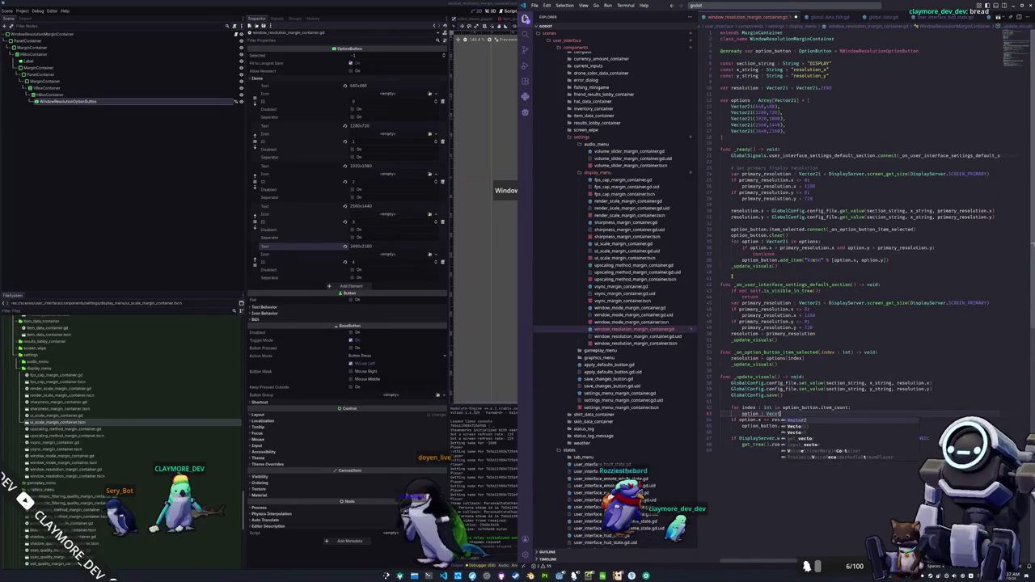
type("tor2i")
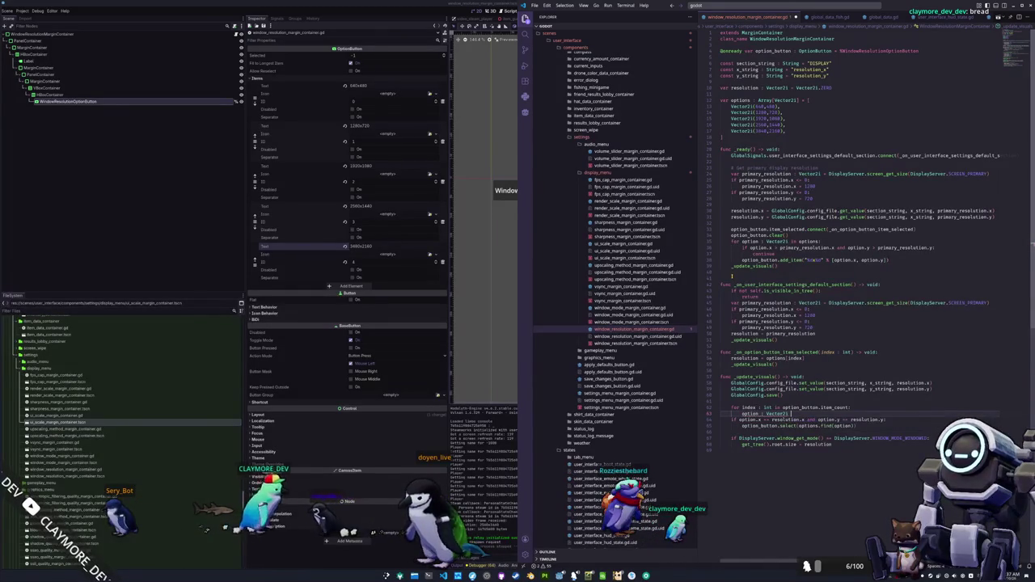
type(" = options[index")
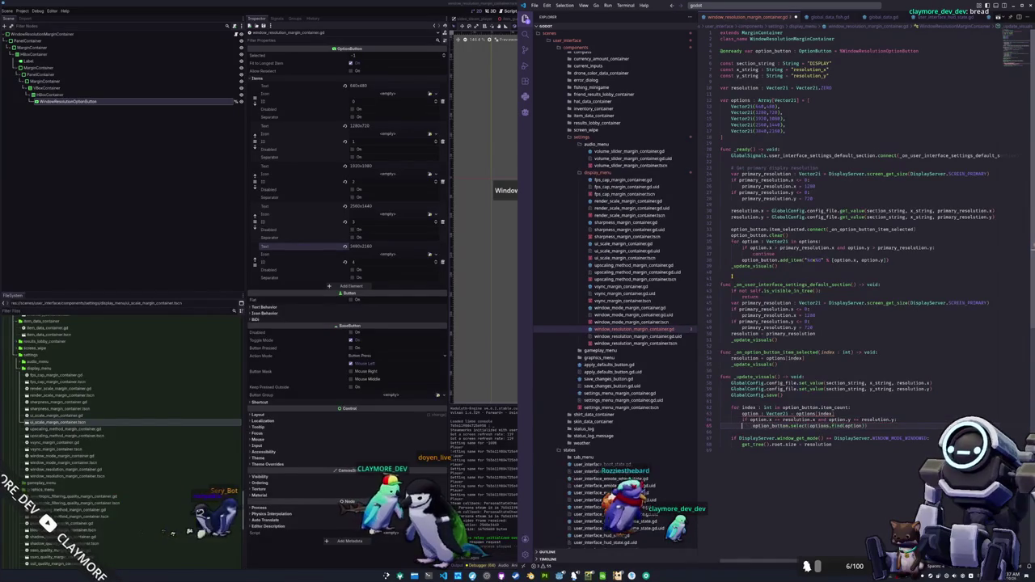
key("Left")
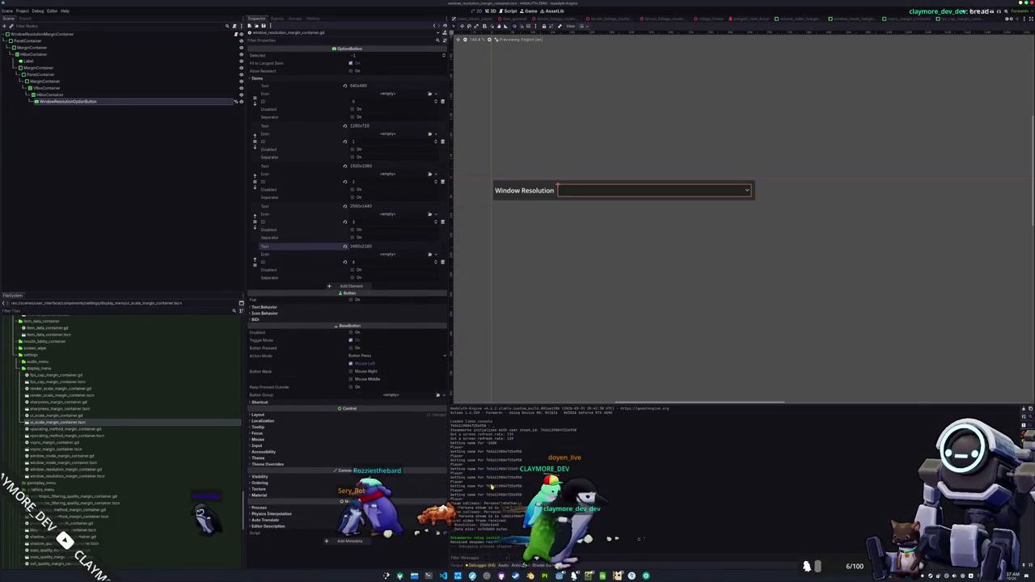
Run the project beside the script and set the game's resolution to 1920x1080
key("F5")
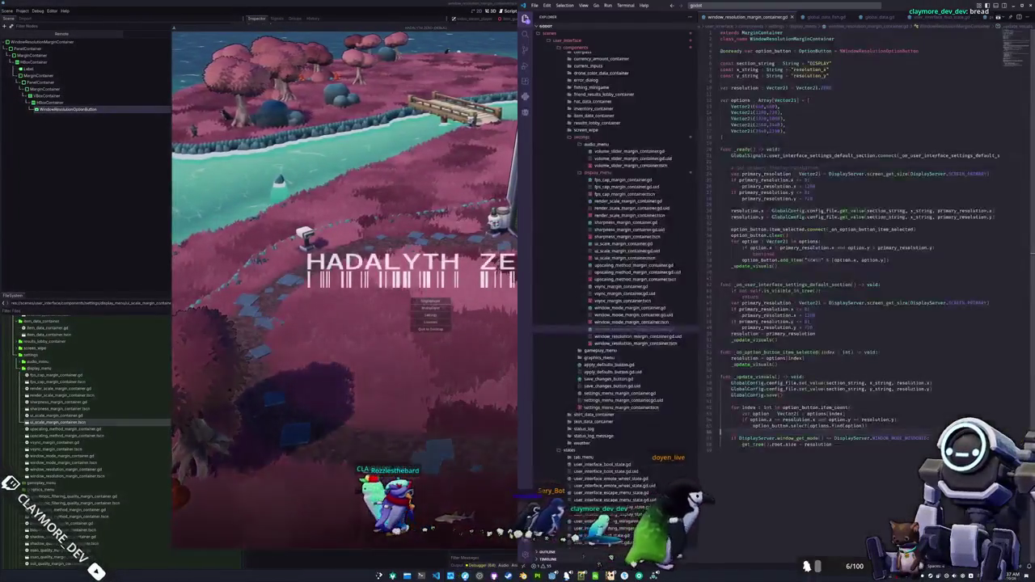
key("alt+Tab")
left_click(815, 205)
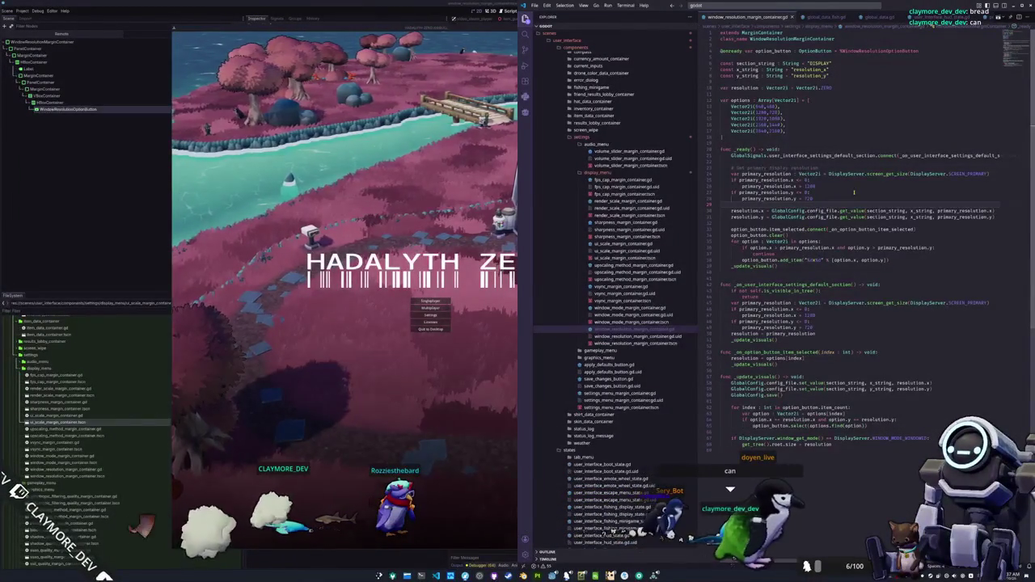
key("Down")
key("Down")
key("Down")
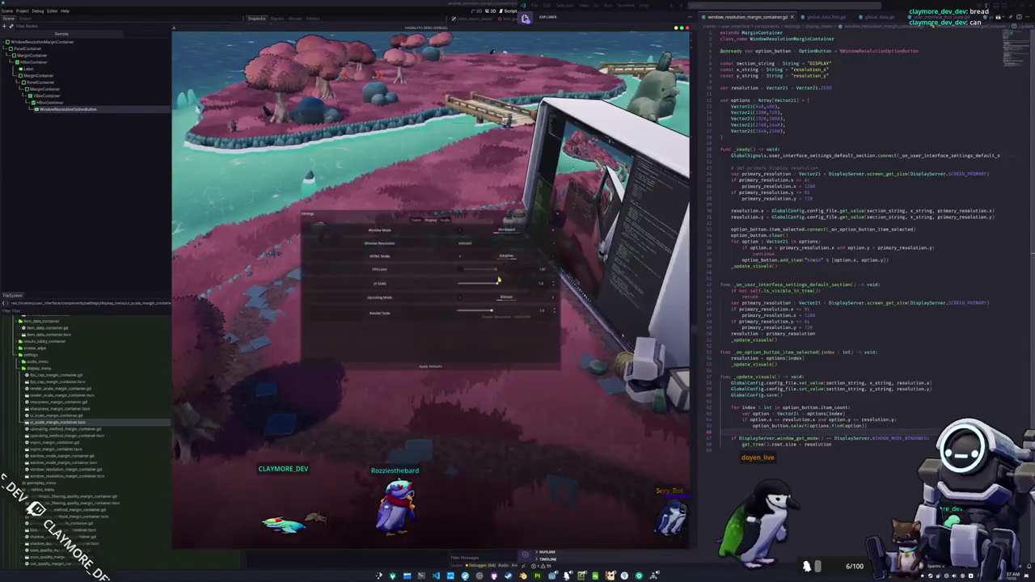
left_click(493, 245)
left_click(489, 264)
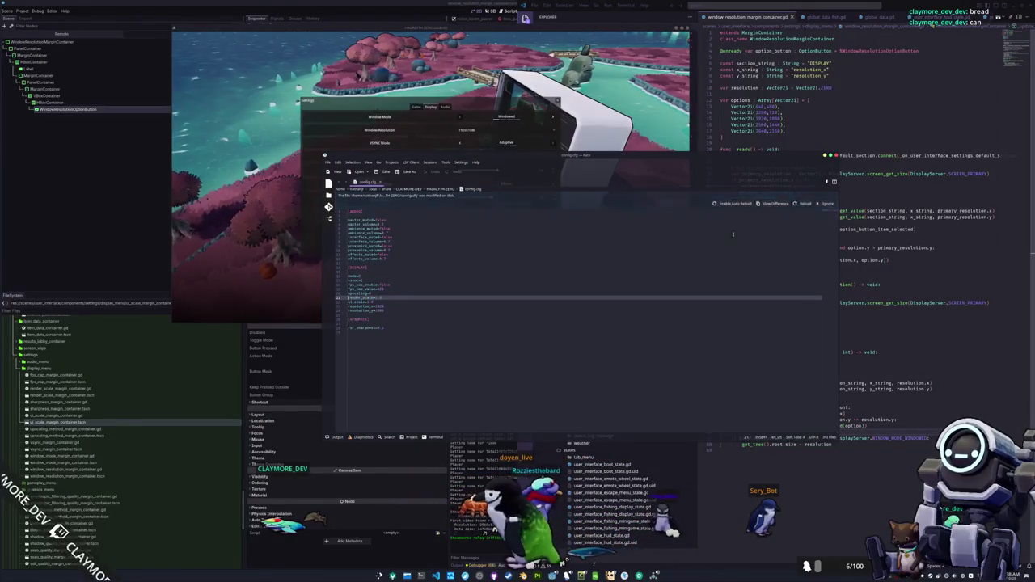
Close the in-game settings and the game, then relaunch it with F5
left_click(261, 300)
key("Escape")
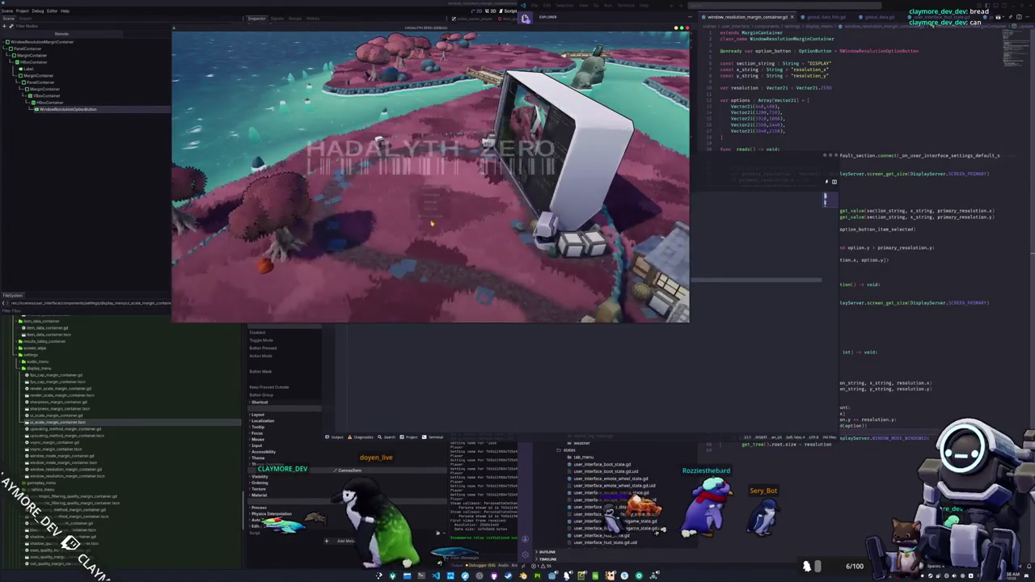
left_click(431, 217)
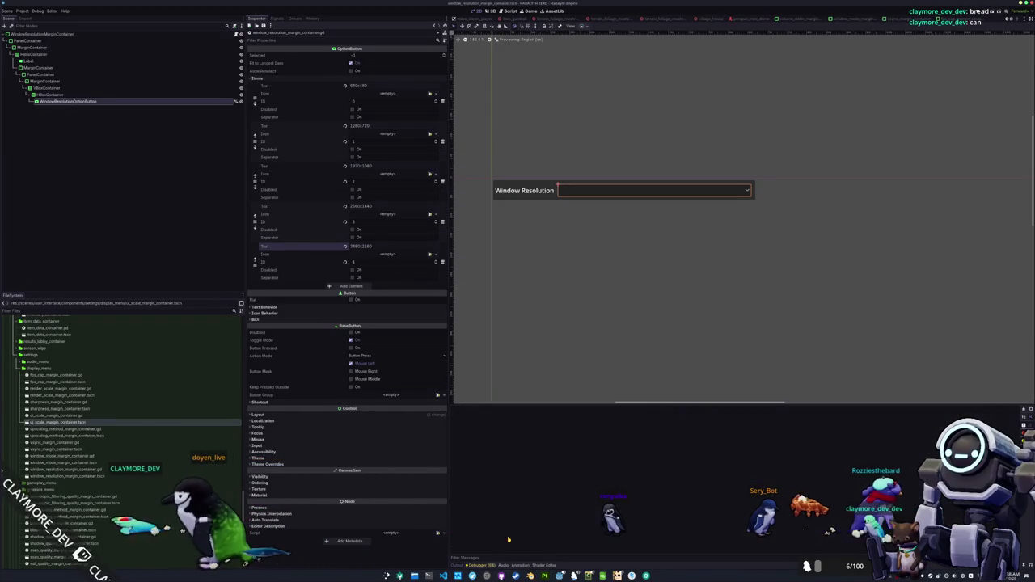
key("F5")
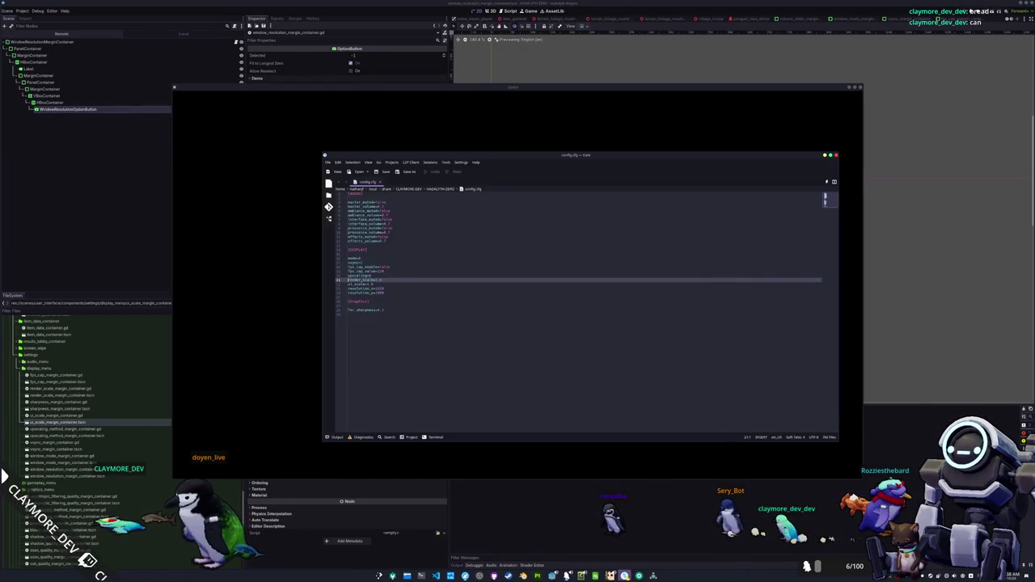
left_click(685, 296)
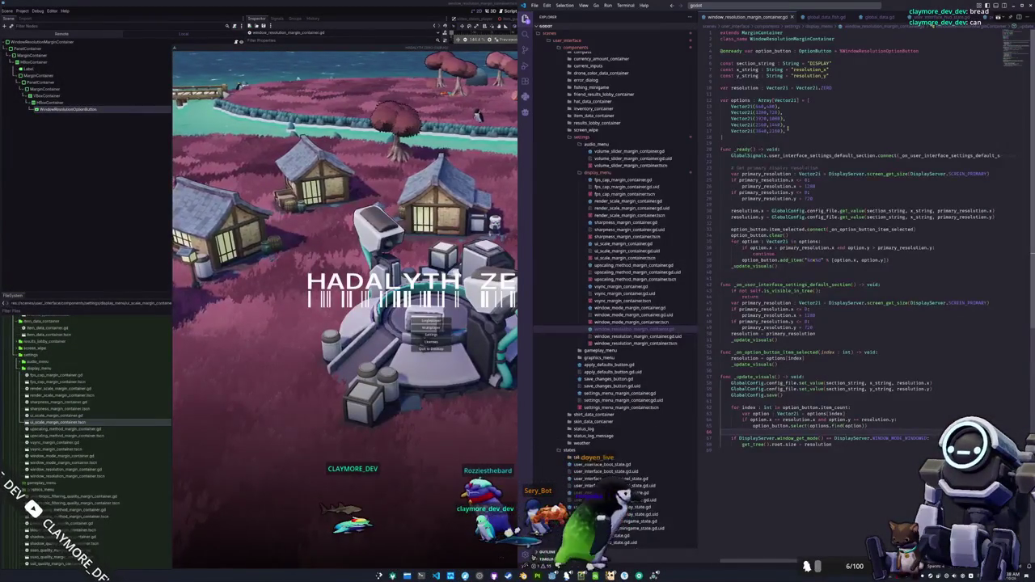
Review the Vector2, screen_get_size and get_tree().root.size lines in the script
double_click(741, 118)
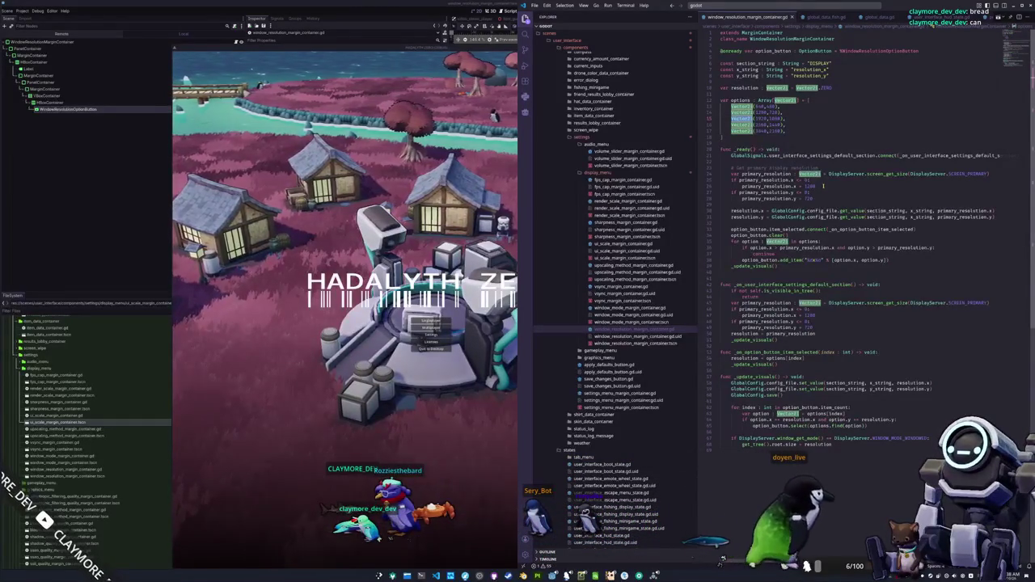
double_click(892, 175)
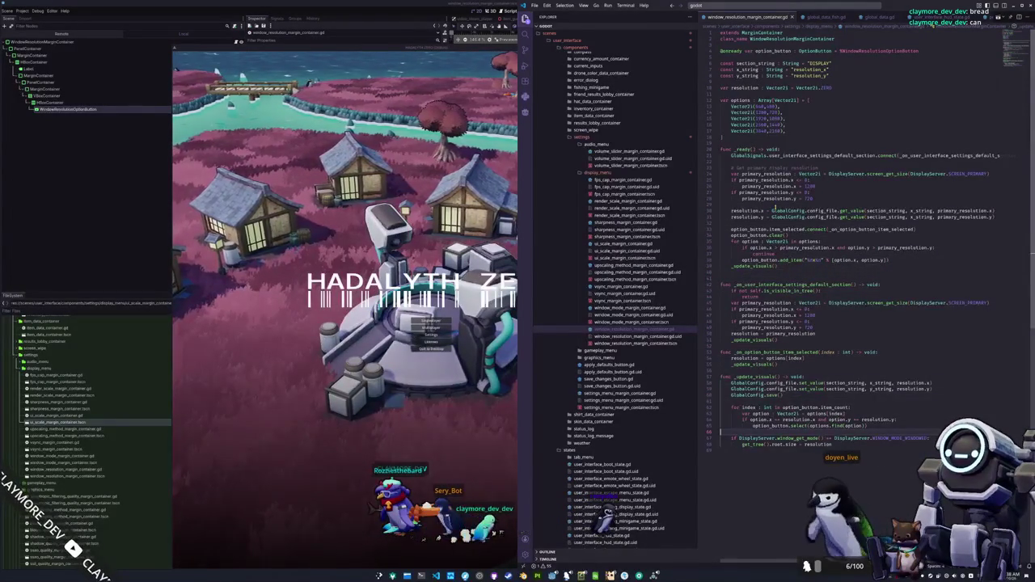
left_click(721, 444)
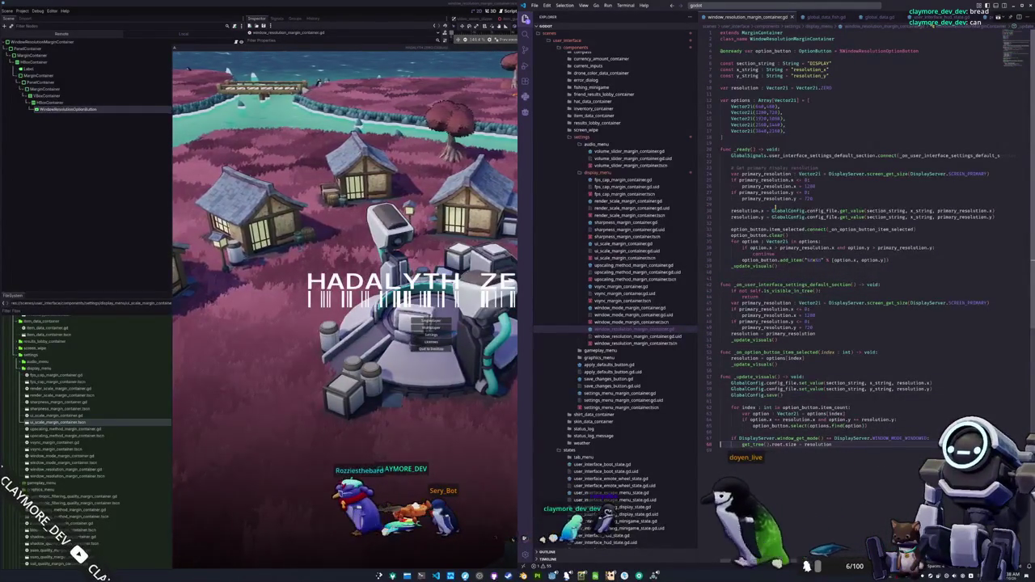
left_click(788, 444)
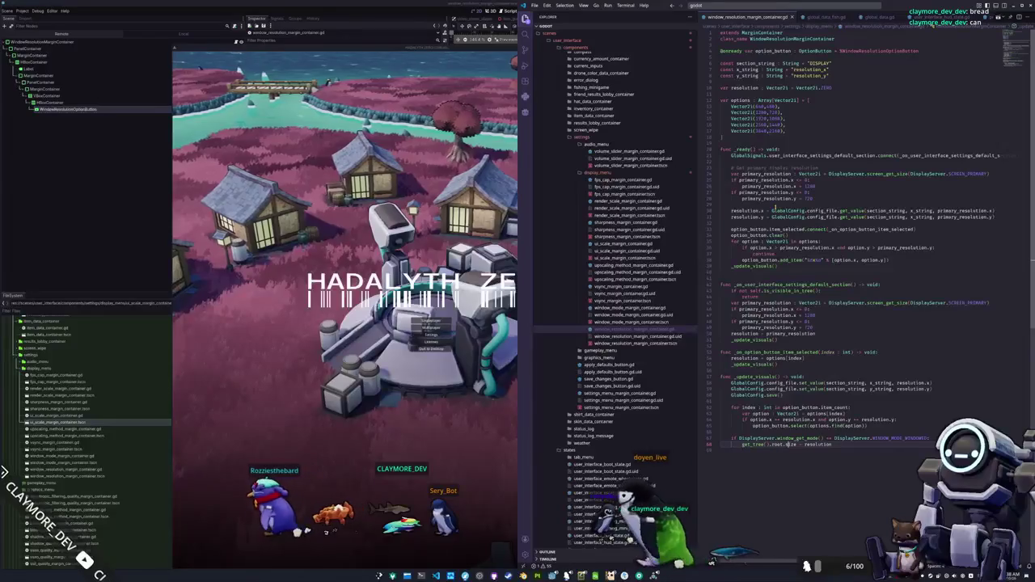
key("End")
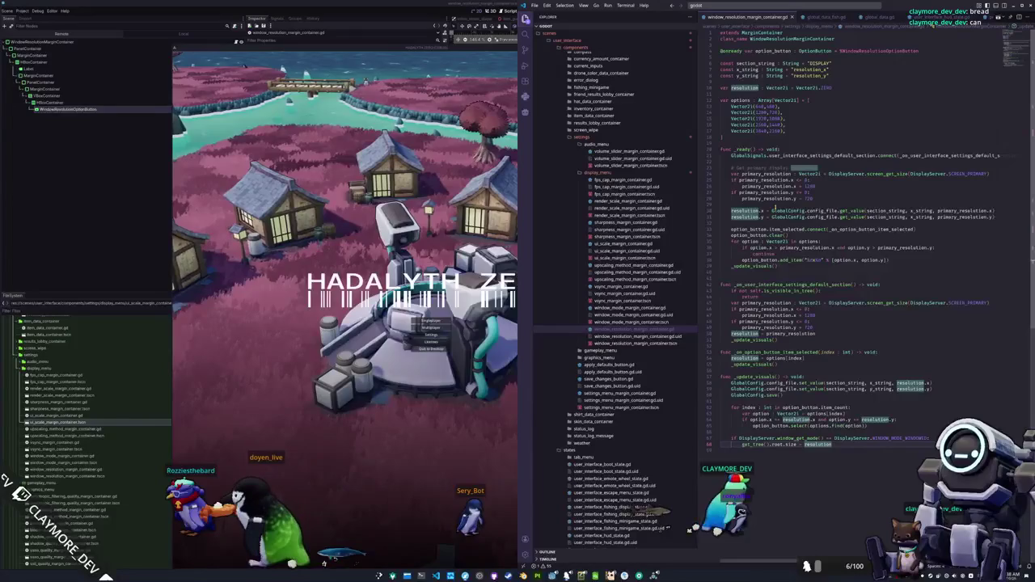
Change x_string to y_string on the resolution.y get_value line, then close the game
double_click(922, 216)
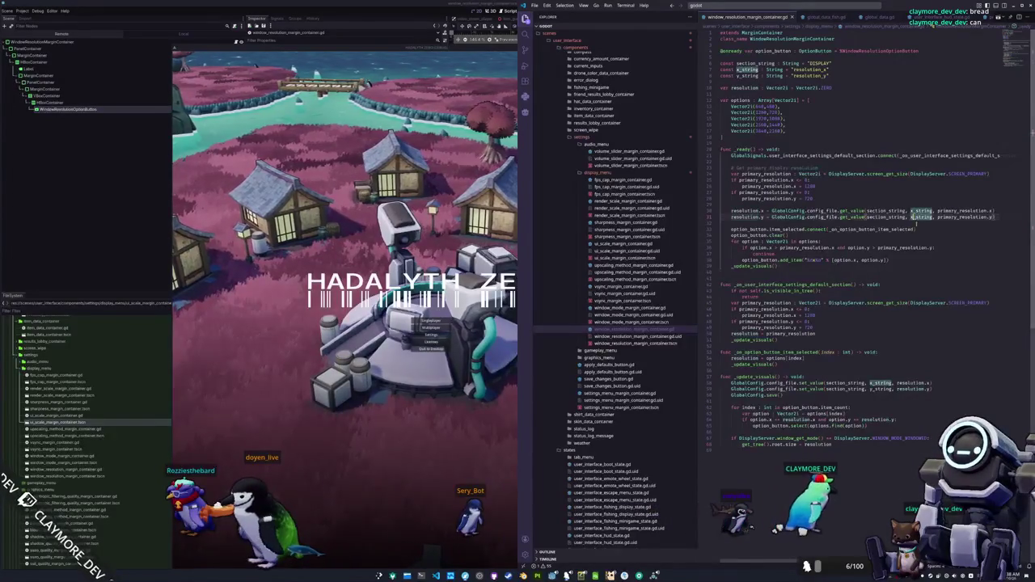
type("y")
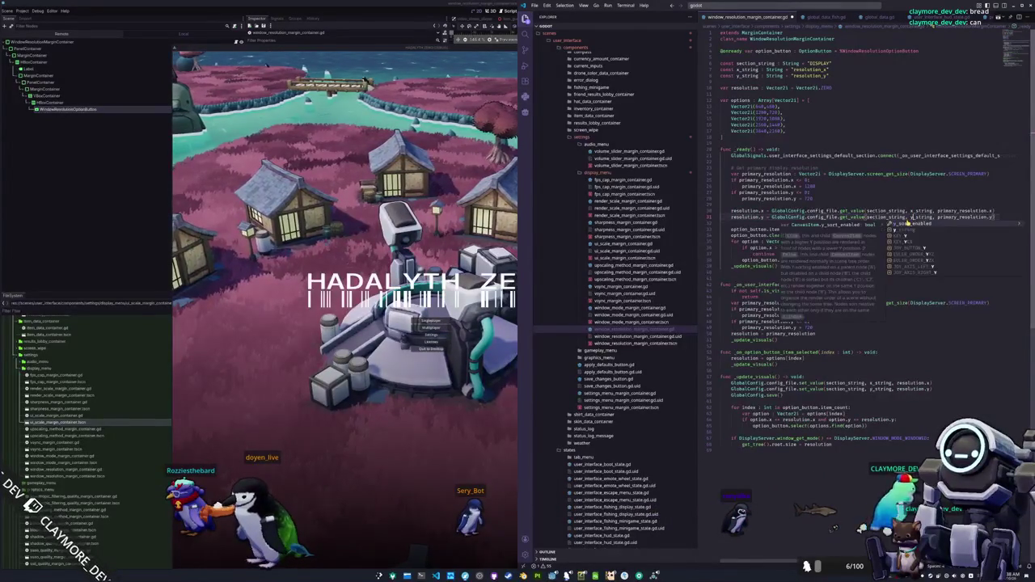
key("Escape")
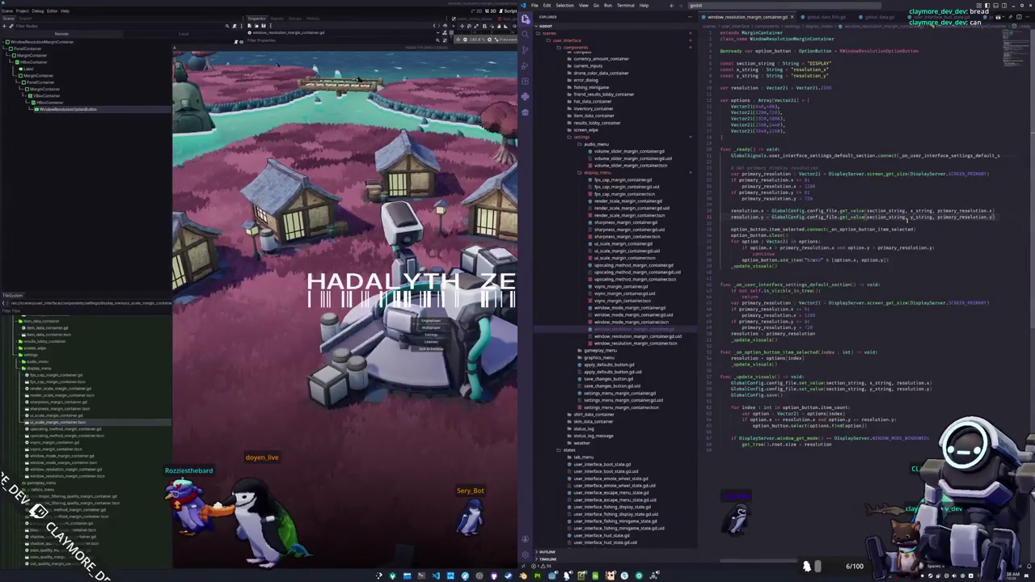
left_click(431, 349)
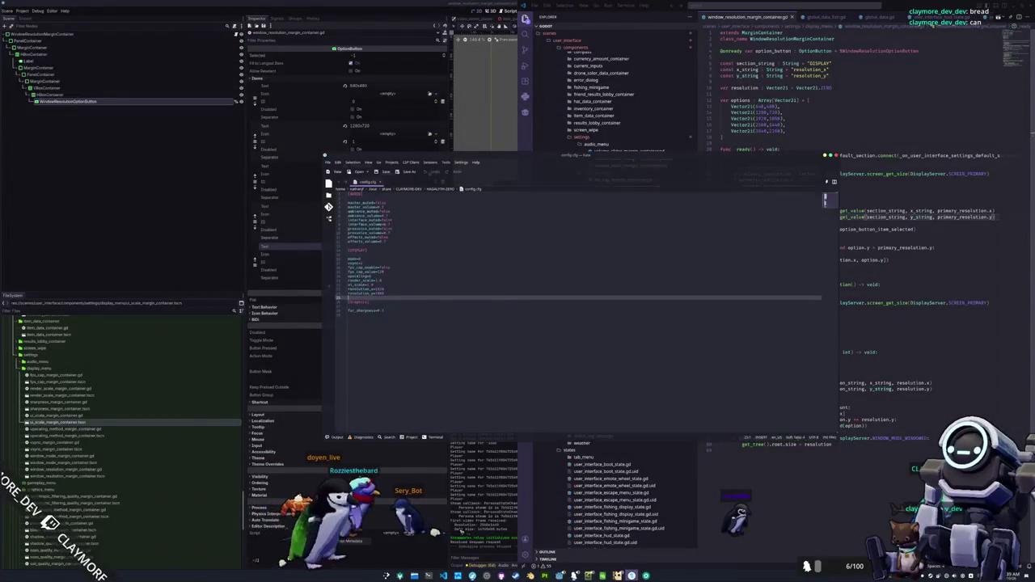
Reload config.cfg from disk, check its two resolution values, and rerun the game from Godot
left_click(803, 203)
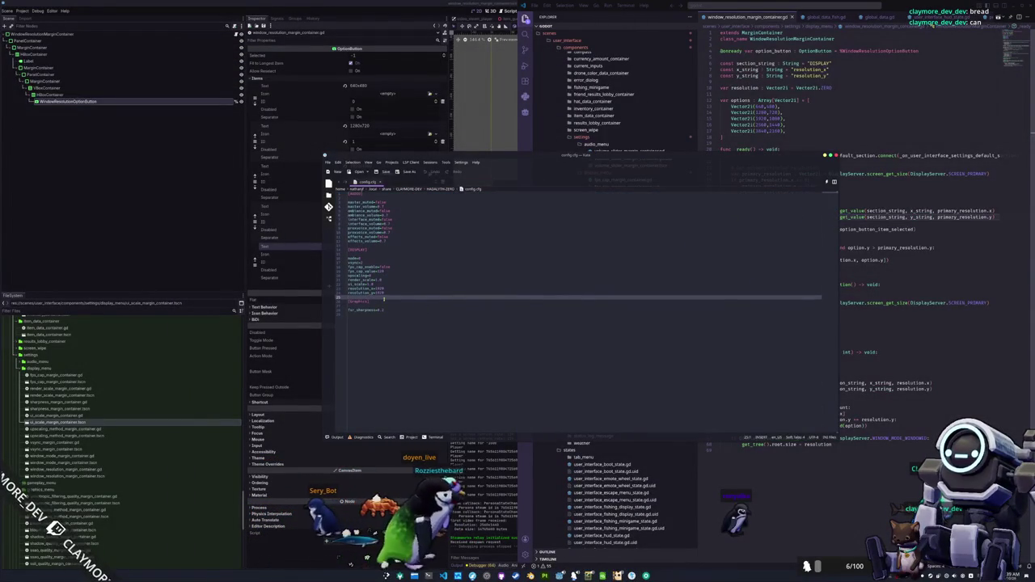
left_click_drag(374, 288, 385, 293)
key("Right")
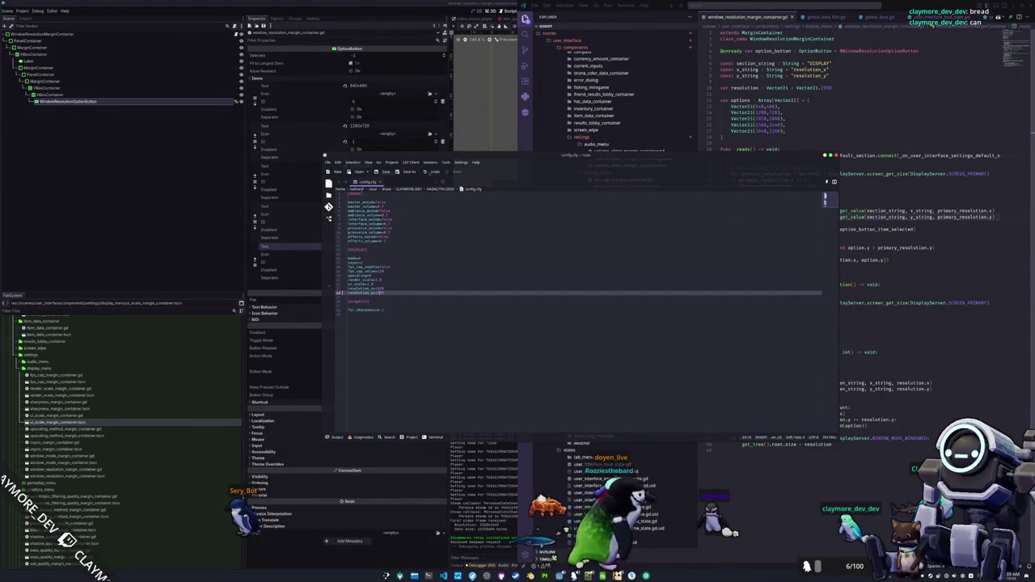
left_click(617, 575)
key("F6")
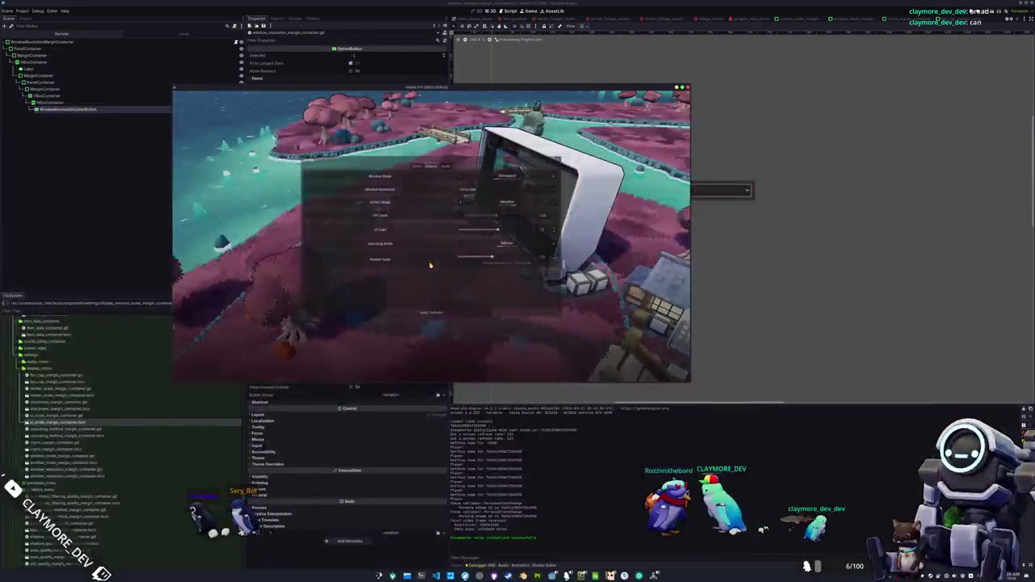
Switch the game's Window Resolution to 2560x1440 and move its window higher
left_click(479, 189)
left_click(476, 212)
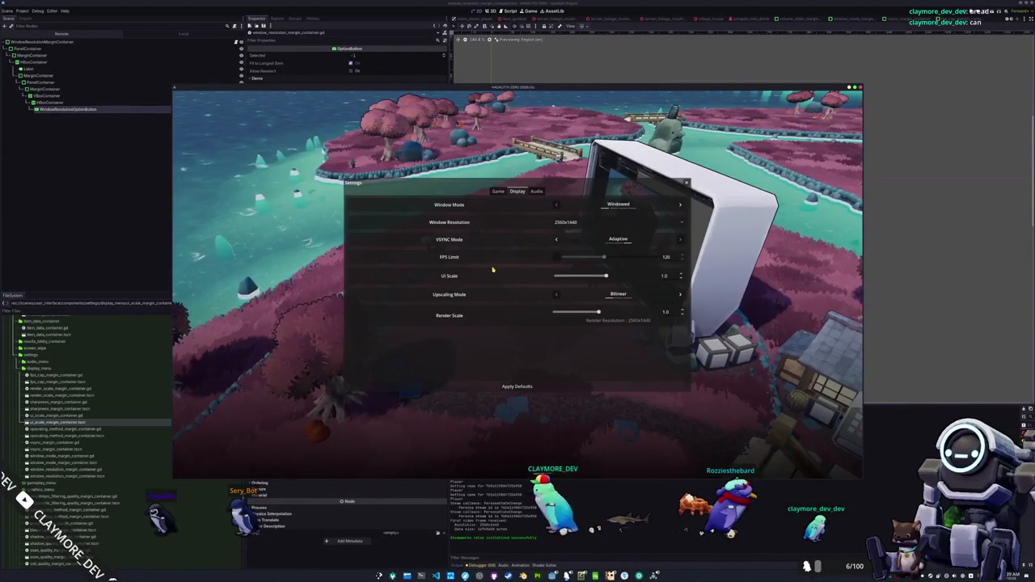
mouse_move(454, 91)
left_mouse_down()
mouse_move(855, 189)
mouse_move(1034, 181)
mouse_move(693, 138)
mouse_move(490, 63)
mouse_move(477, 78)
left_mouse_up()
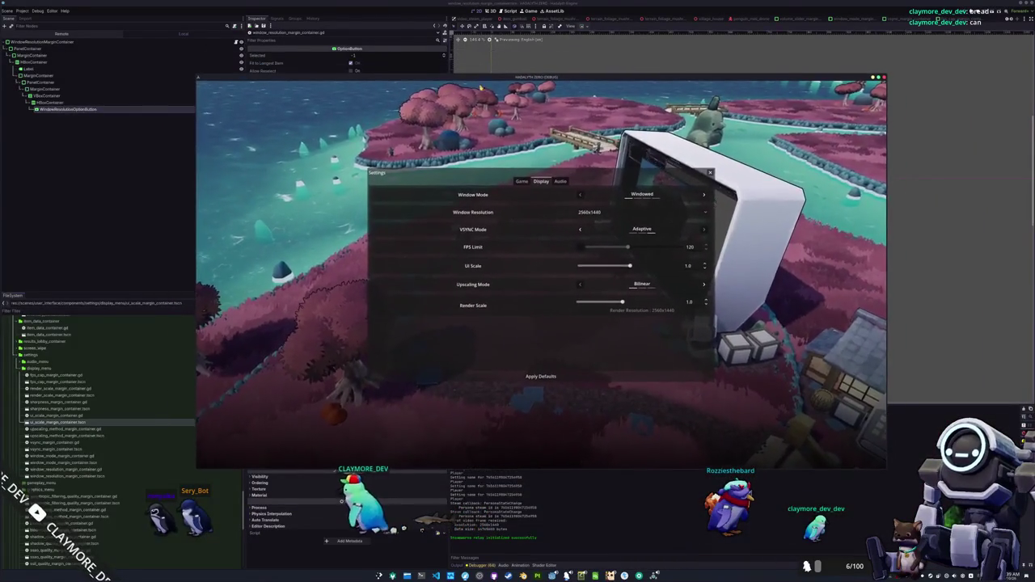
Try smaller and larger resolutions, finish on 1920x1080, and bring config.cfg to the front
left_click(589, 214)
left_click(592, 222)
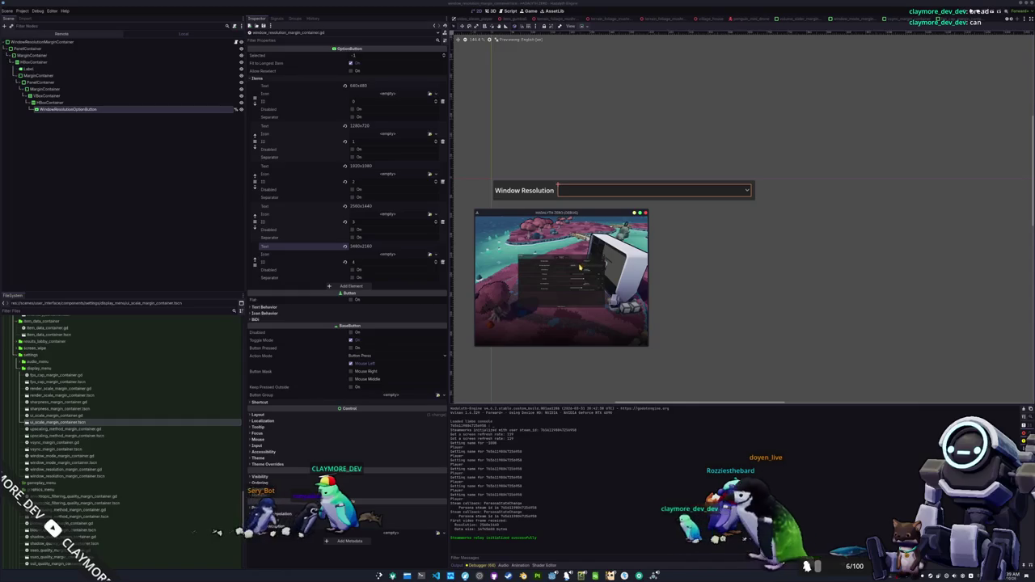
left_click(579, 272)
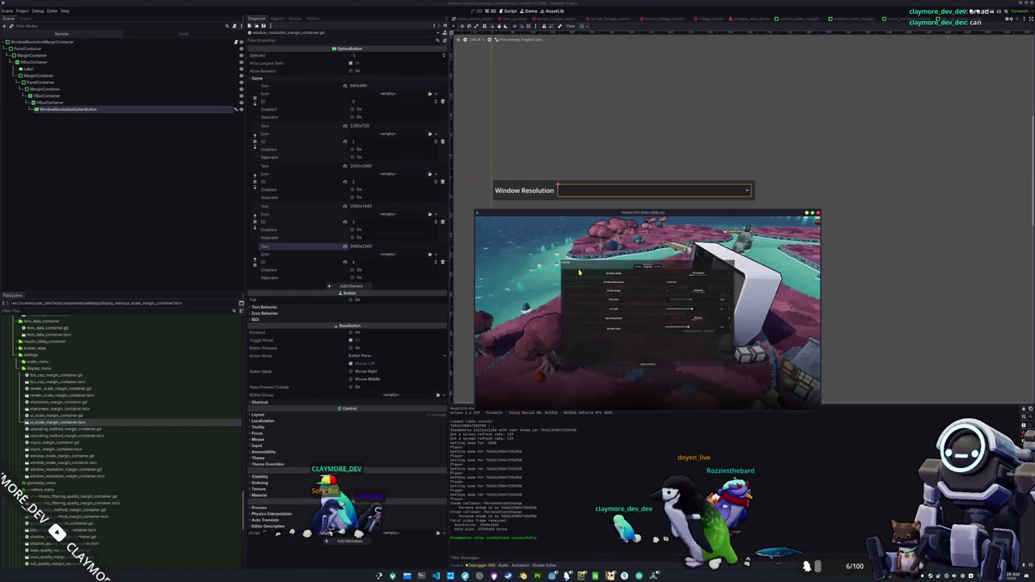
left_click(686, 288)
left_click(687, 298)
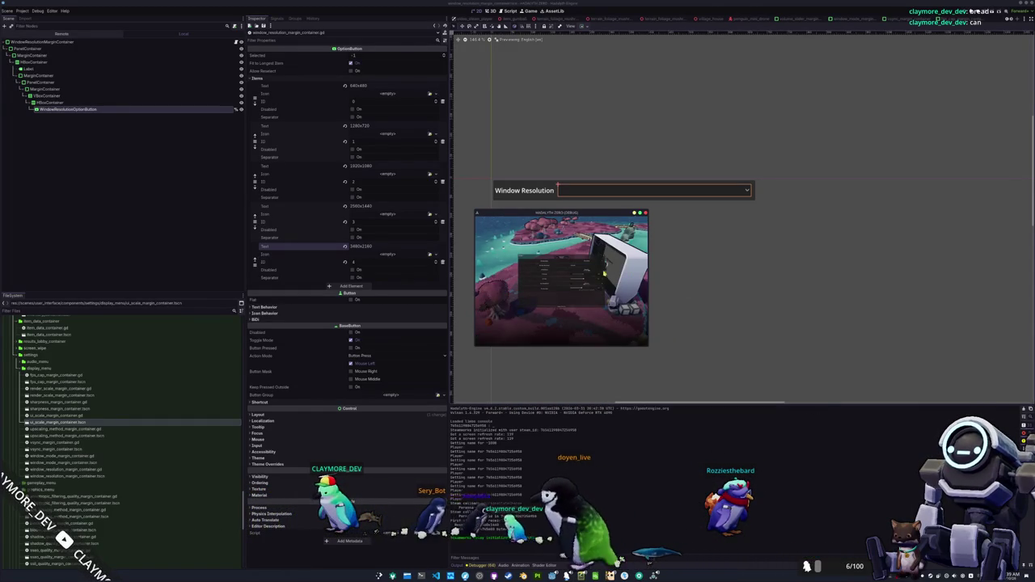
left_click(605, 272)
left_click(587, 275)
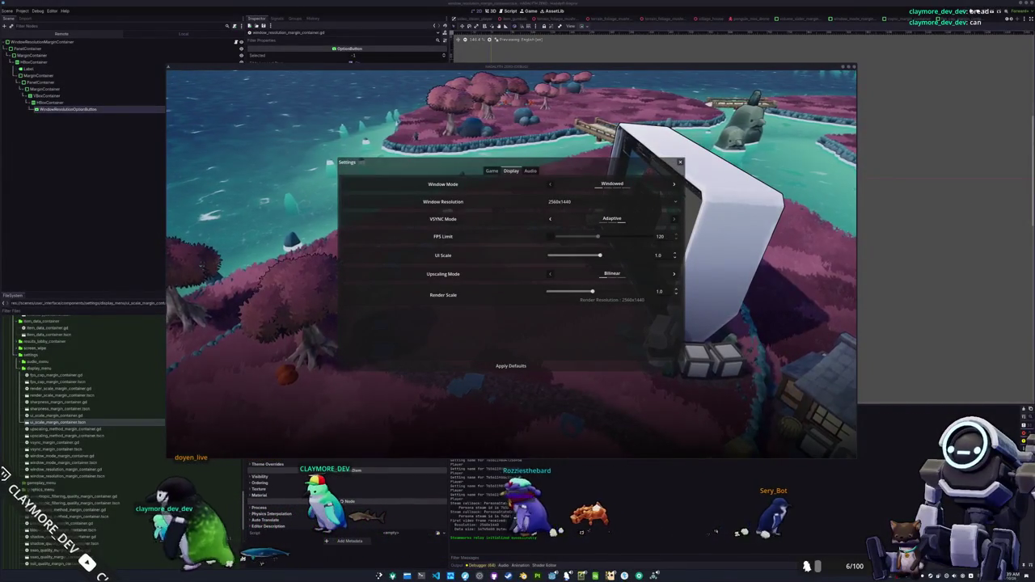
left_click(566, 204)
left_click(558, 214)
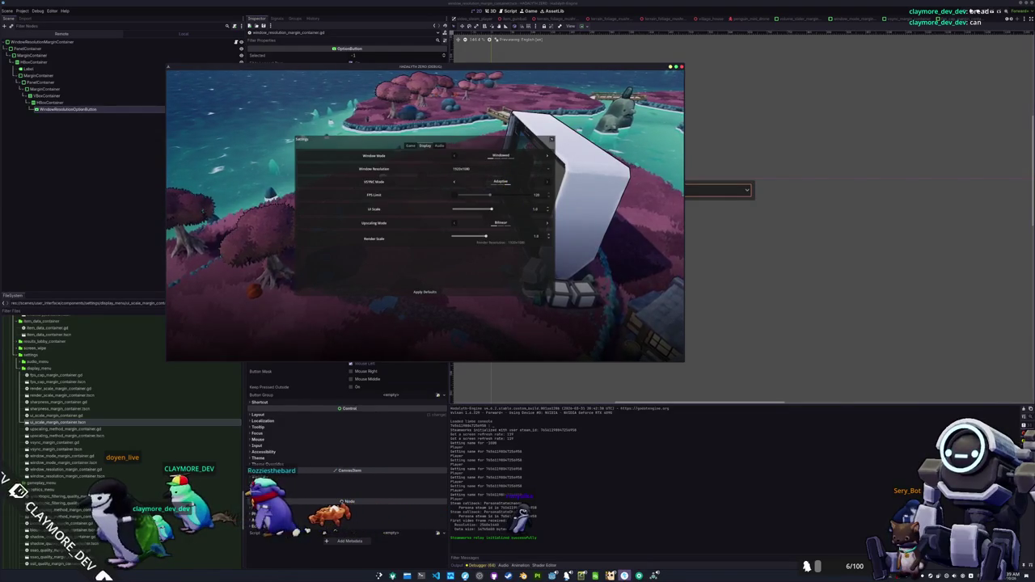
key("alt+Tab")
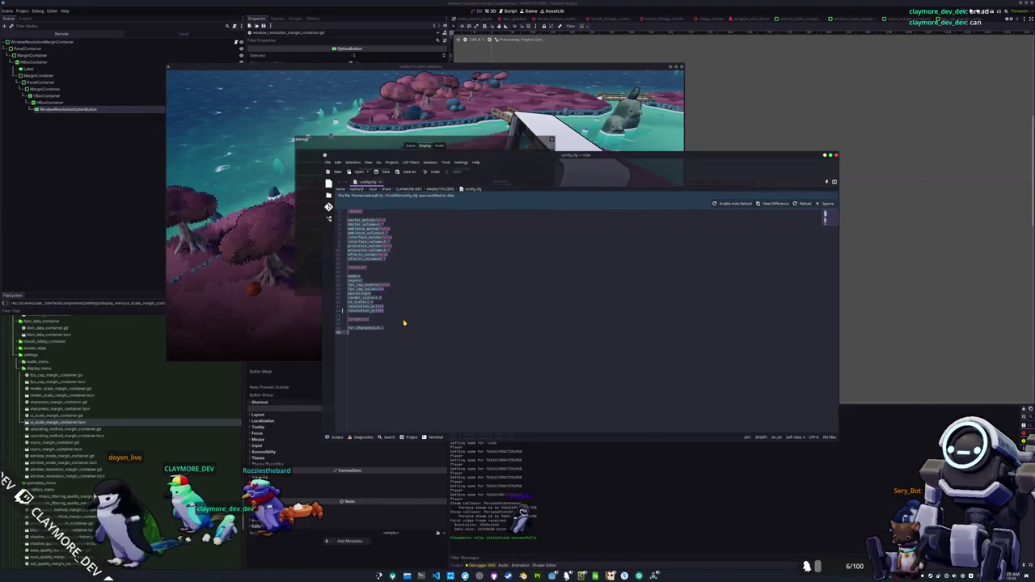
Delete all of config.cfg's contents, close the game, and rerun it with F5
key("ctrl+a")
key("Delete")
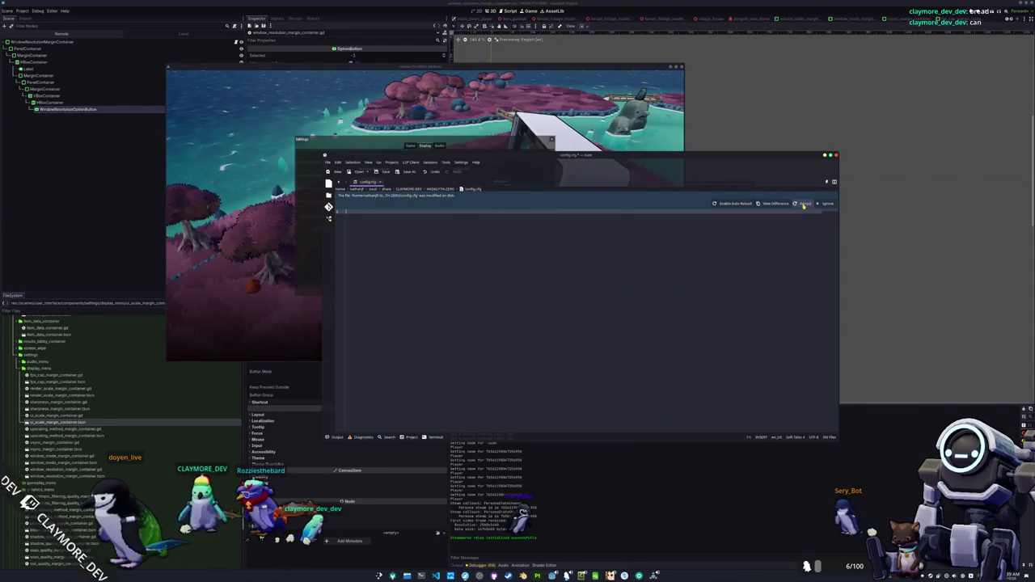
left_click(803, 203)
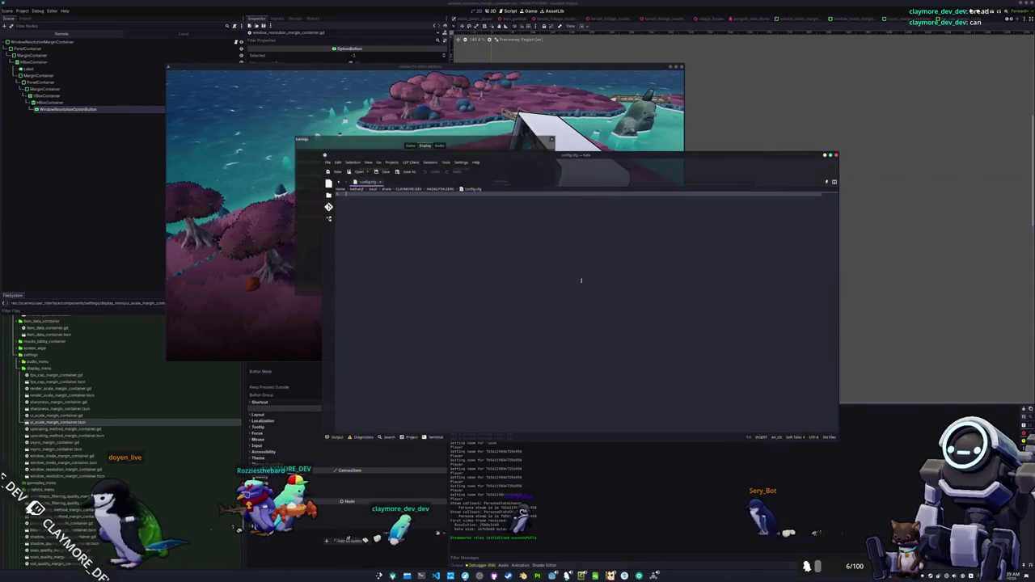
key("alt+Tab")
left_click(681, 68)
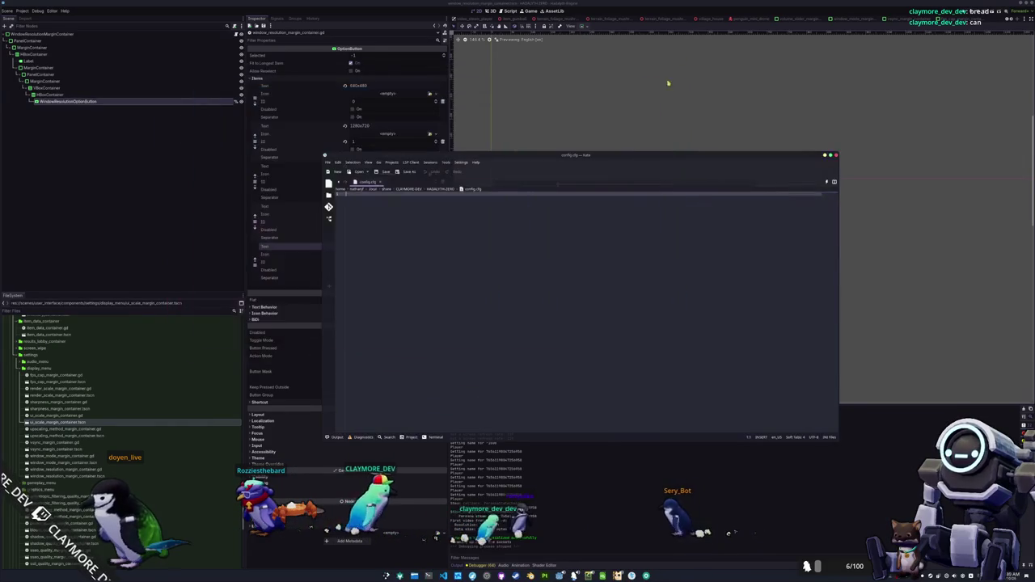
key("alt+Tab")
key("F5")
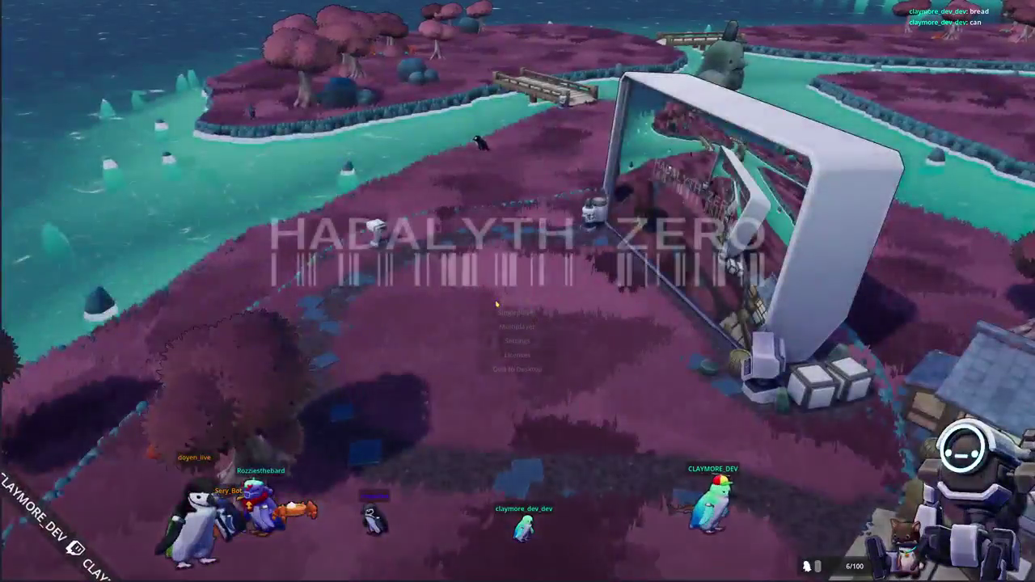
Set the game to windowed mode, try 1920x1080 then 2560x1440, and stop it
left_click(501, 340)
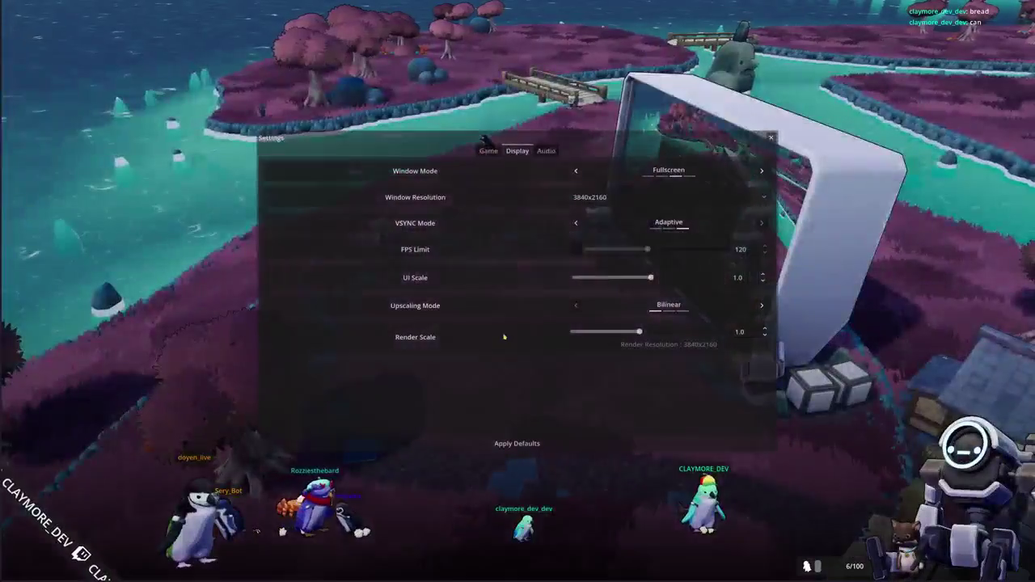
left_click(575, 170)
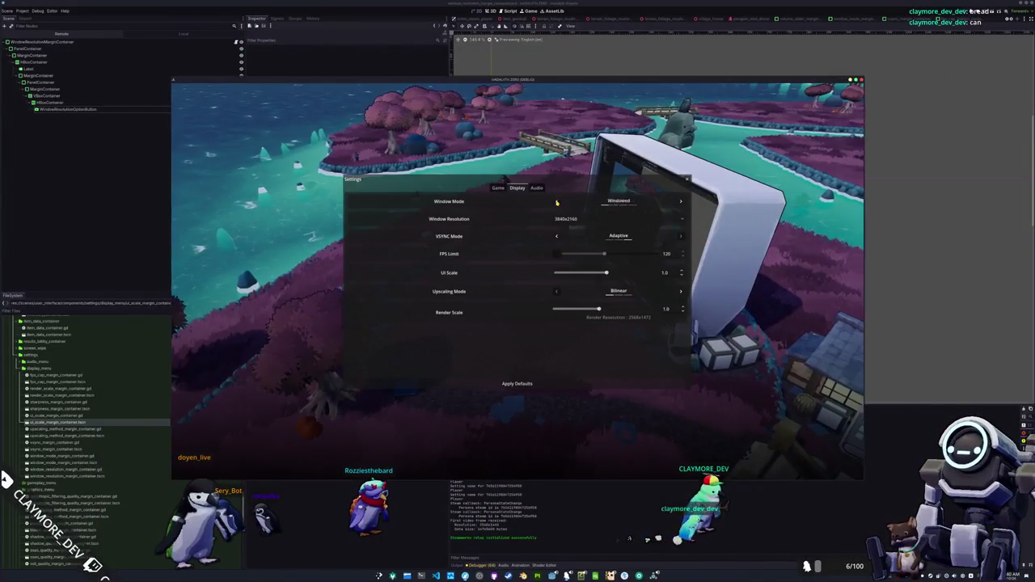
left_click(566, 218)
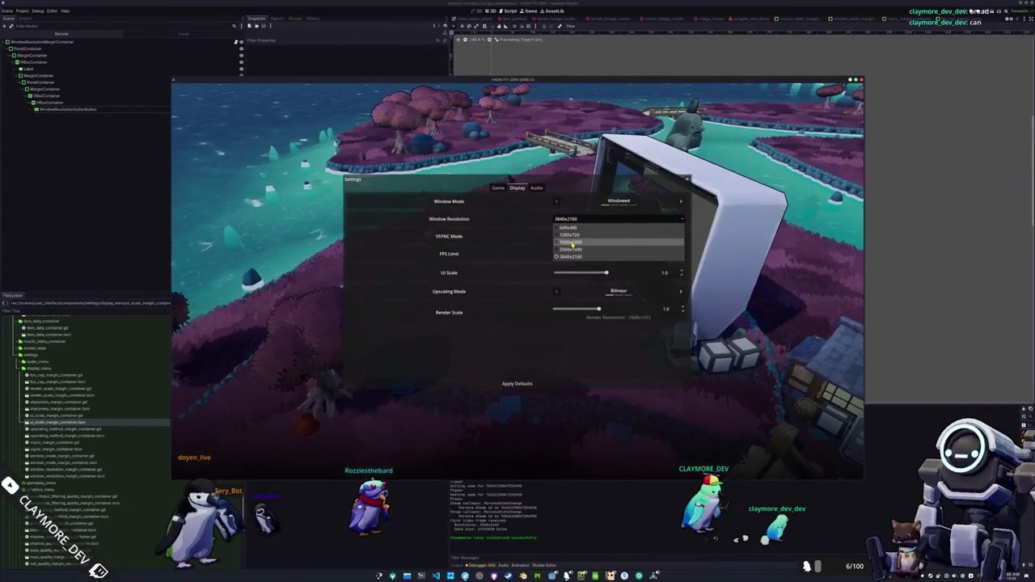
left_click(572, 242)
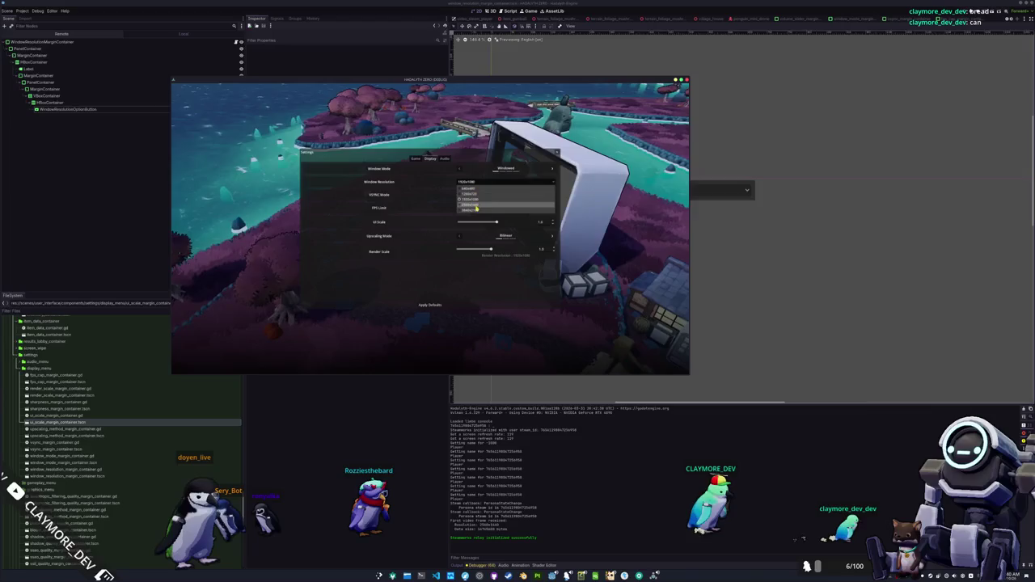
left_click(476, 207)
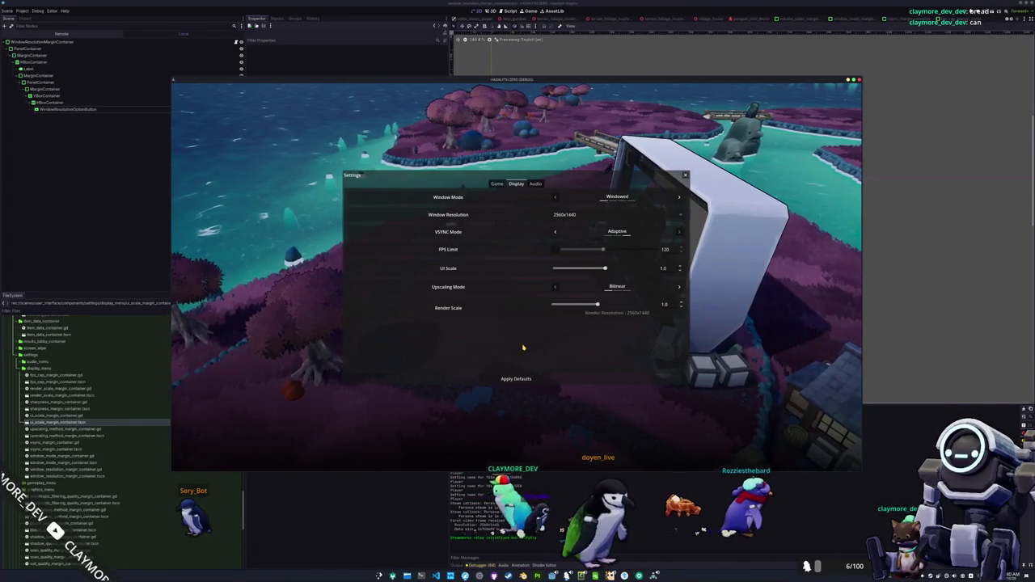
key("F5")
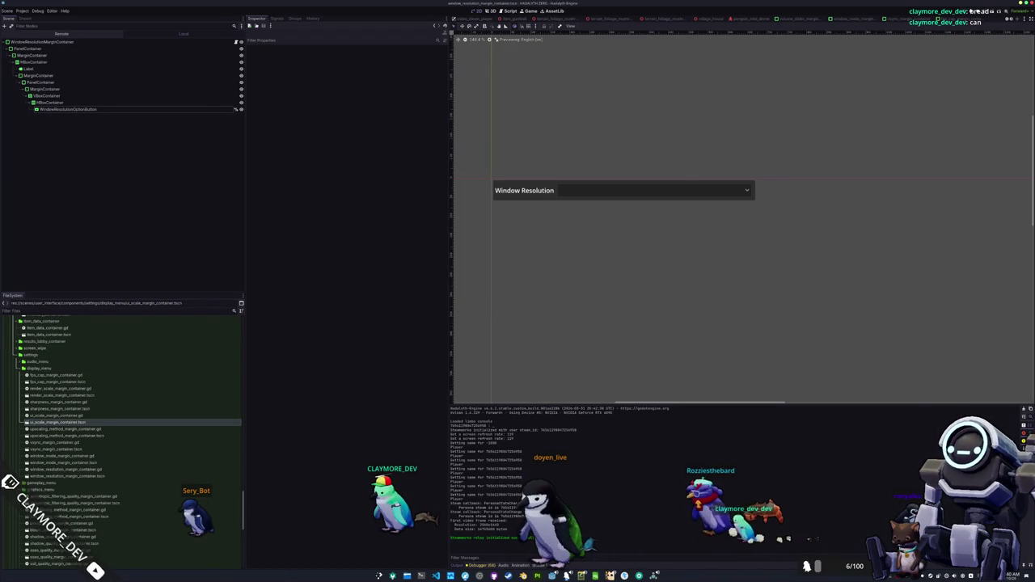
Open window_mode_margin_container.tscn from the FileSystem dock and its script in VS Code
left_click(531, 194)
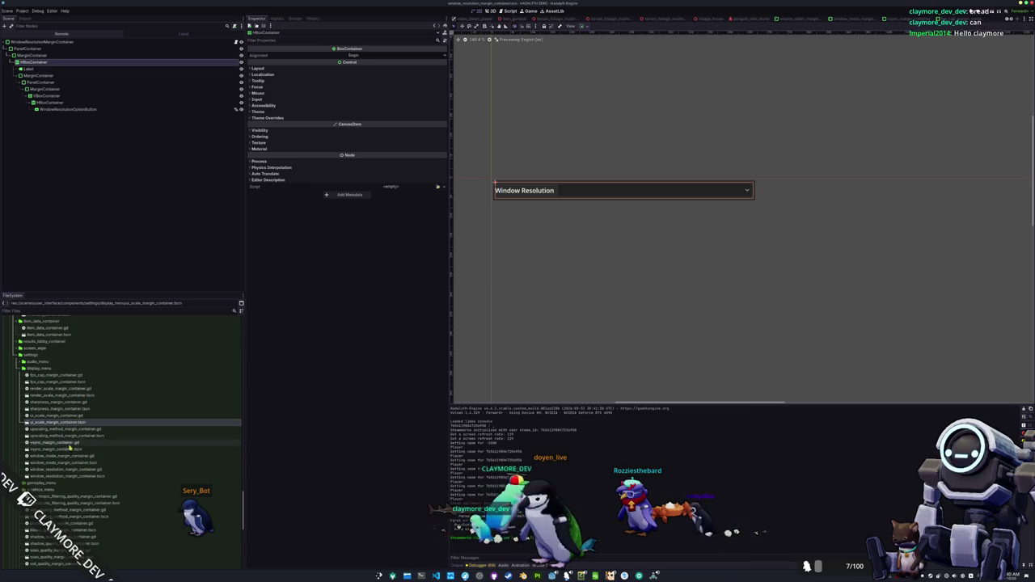
left_click(64, 469)
double_click(65, 463)
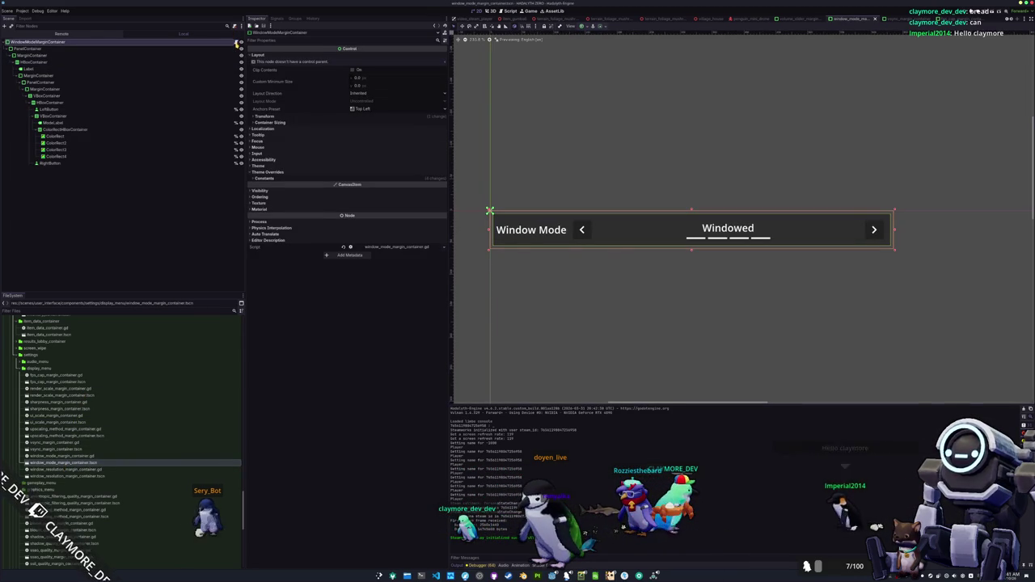
key("alt+Tab")
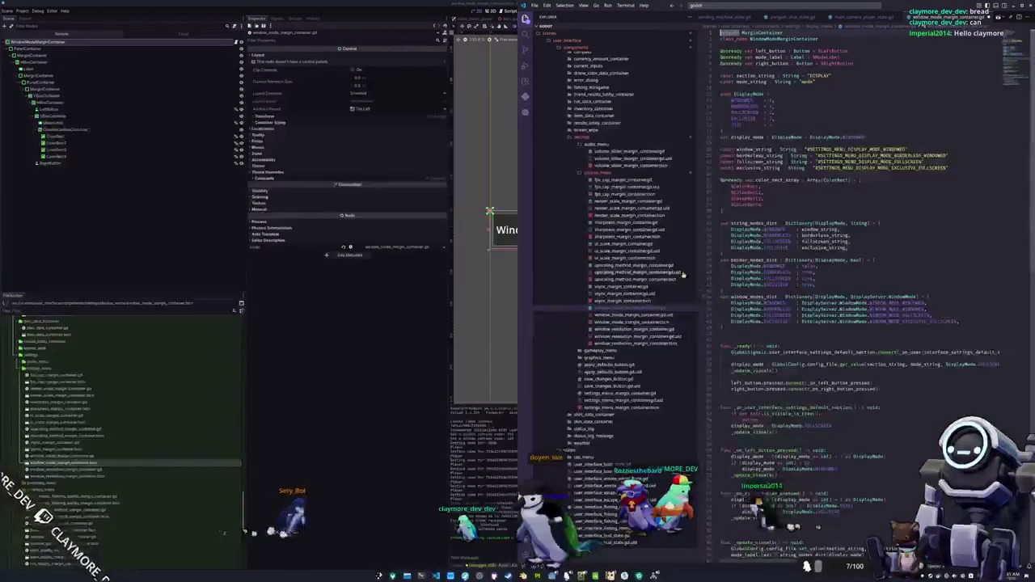
Move GlobalConfig.save() to right after the set_value line in _update_visuals
scroll(881, 229, "down", 5)
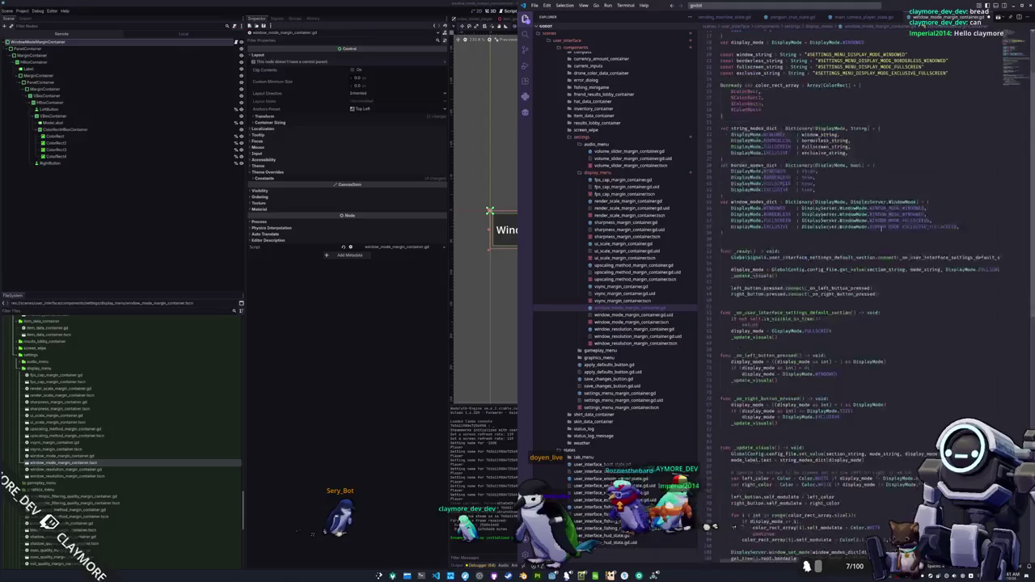
scroll(1009, 96, "down", 7)
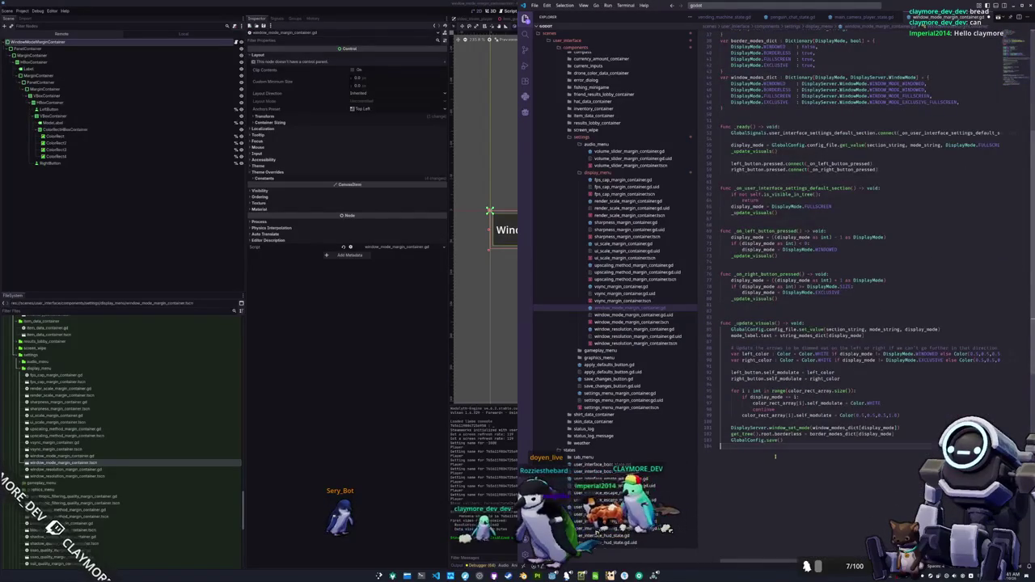
key("ctrl+x")
key("ctrl+v")
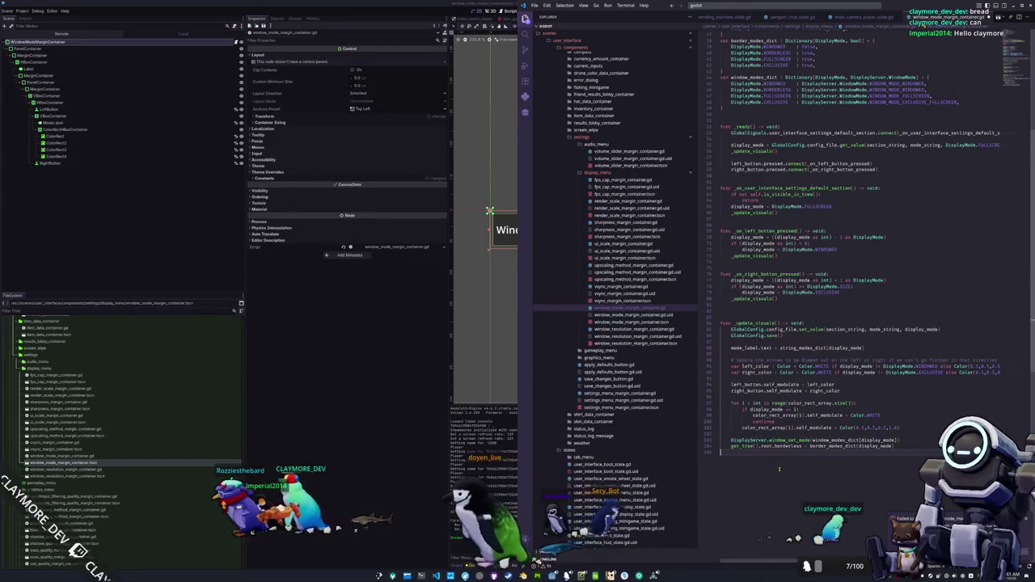
Add GlobalSignals.user_interface_display_mode_updated.emit() and jump to the GlobalSignals definition
key("Return")
type("GlobalSignal")
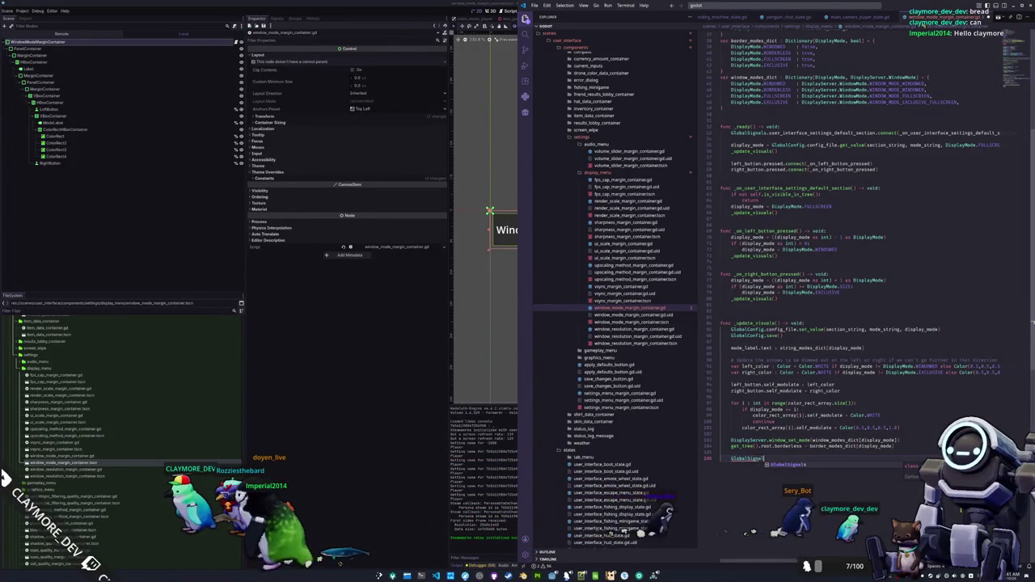
type("s.user_in")
type("terface_setti")
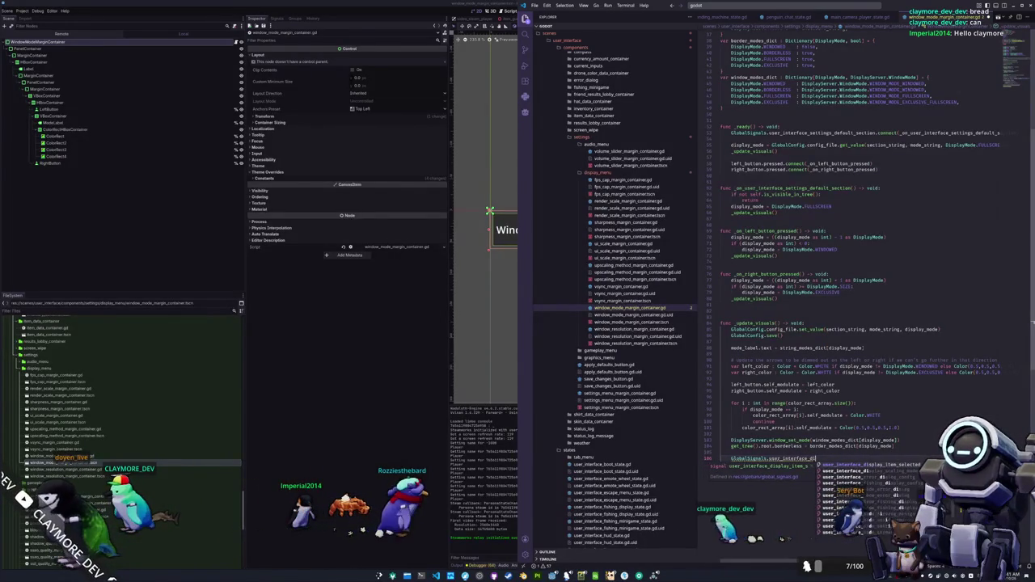
type("y_mode_up")
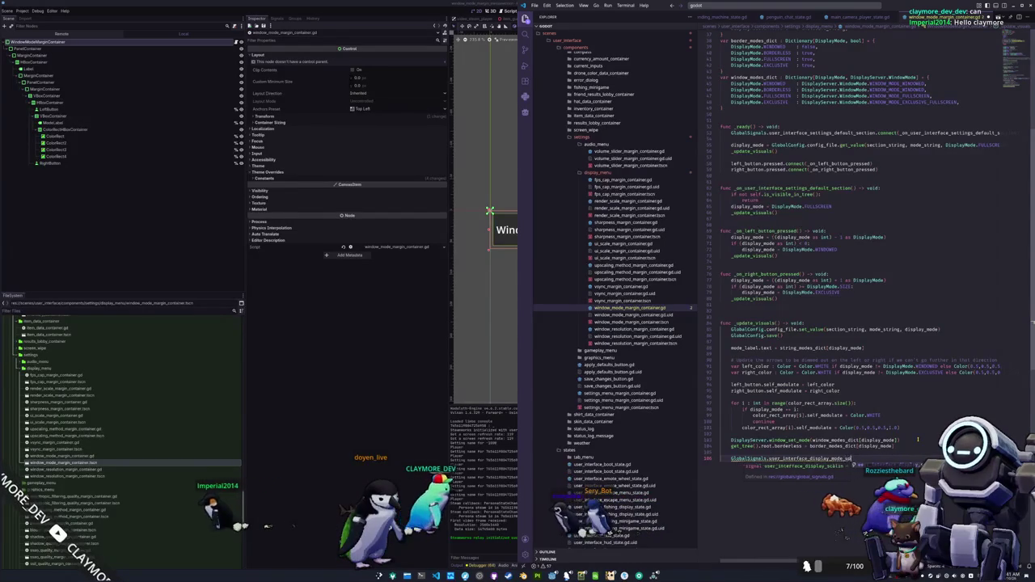
type("dated.emit(")
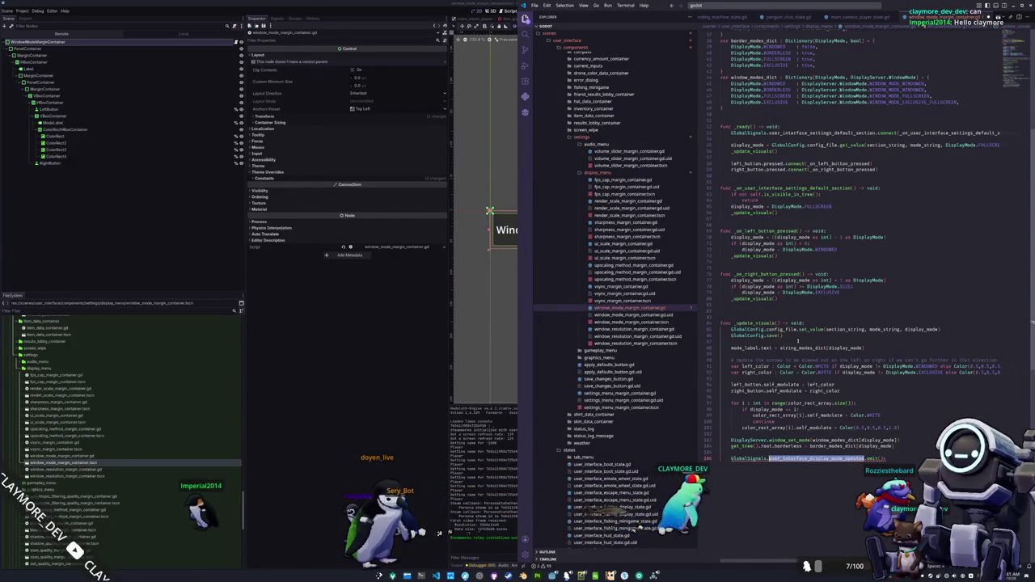
key("F12")
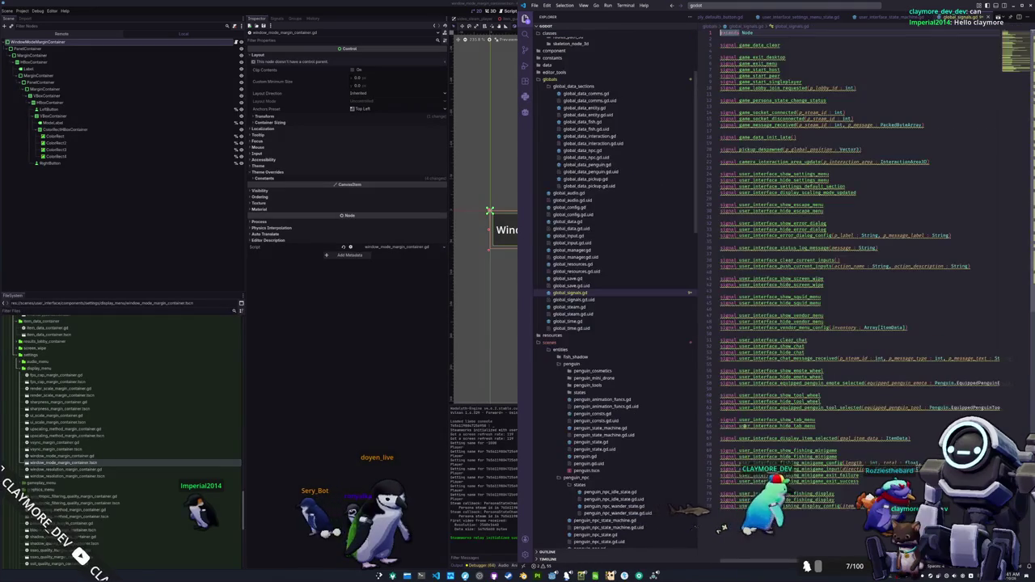
Declare 'signal user_interface_display_mode_updated' below the settings signals in global_signals.gd
left_click(733, 198)
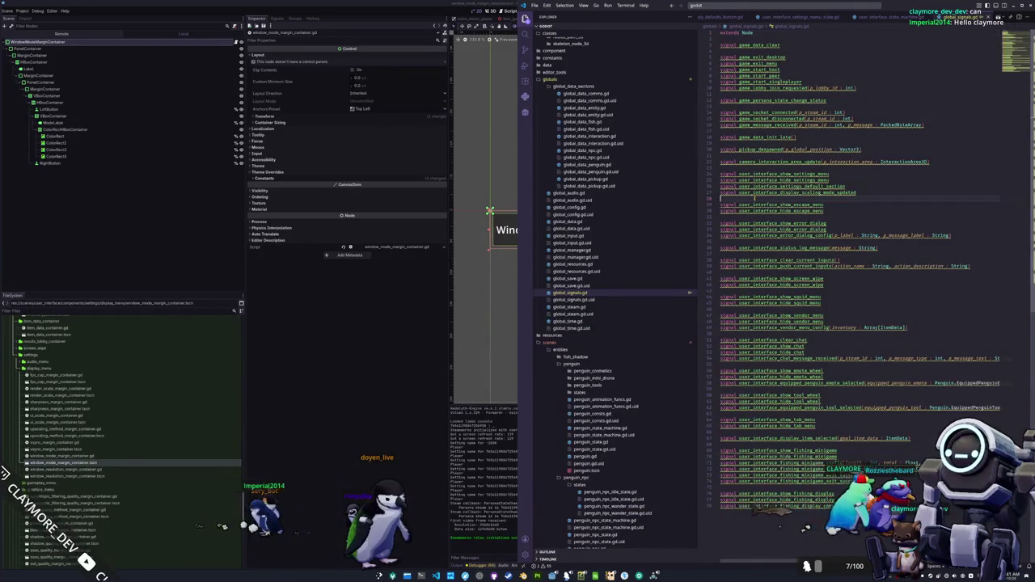
key("Up")
key("Up")
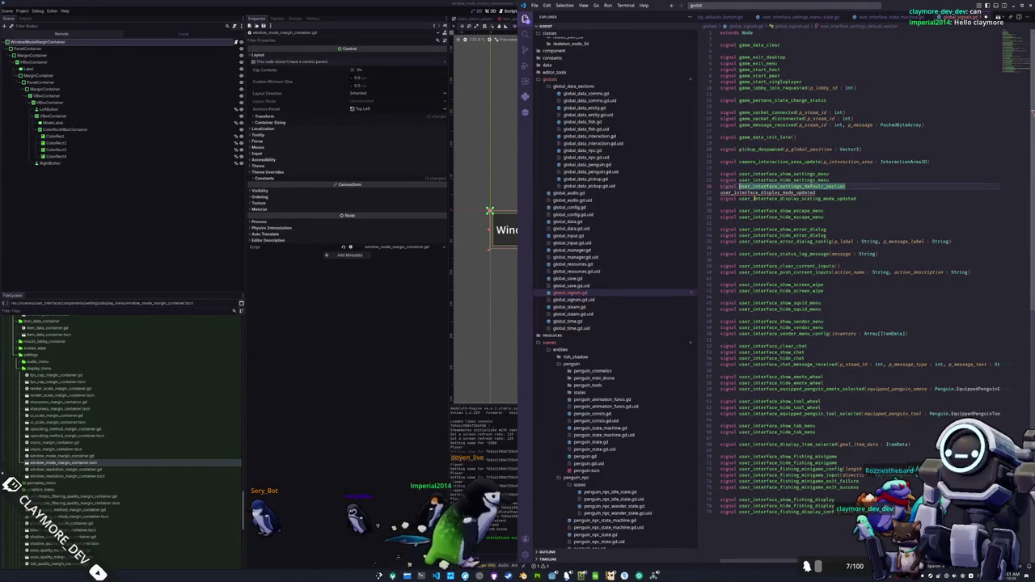
key("Home")
type("signal")
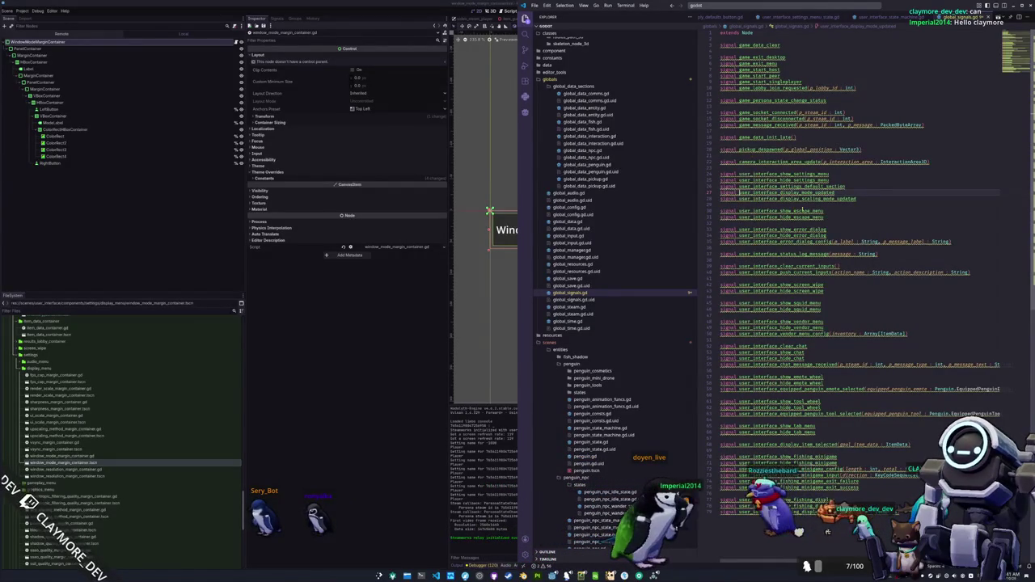
mouse_move(844, 186)
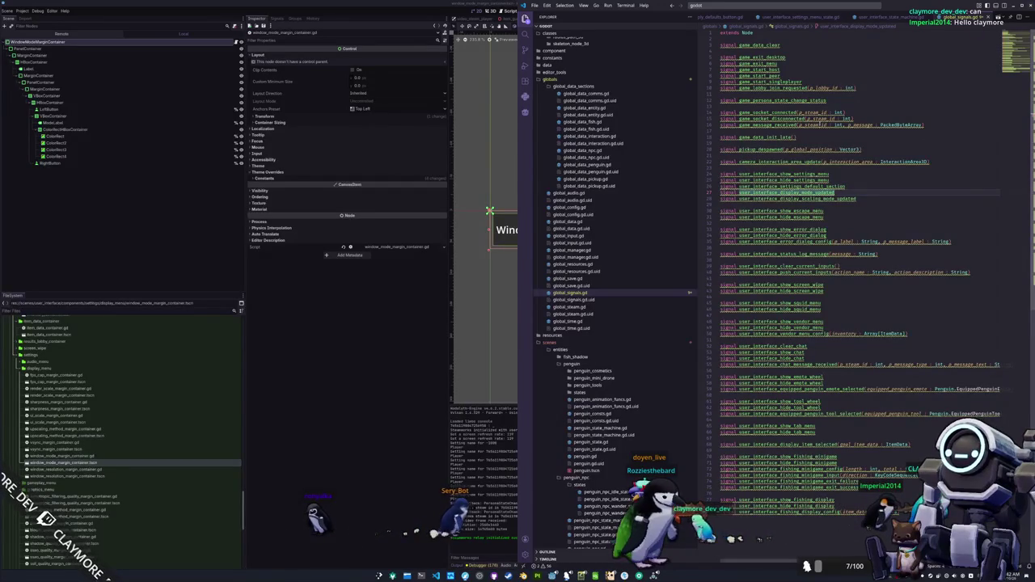
left_click(797, 16)
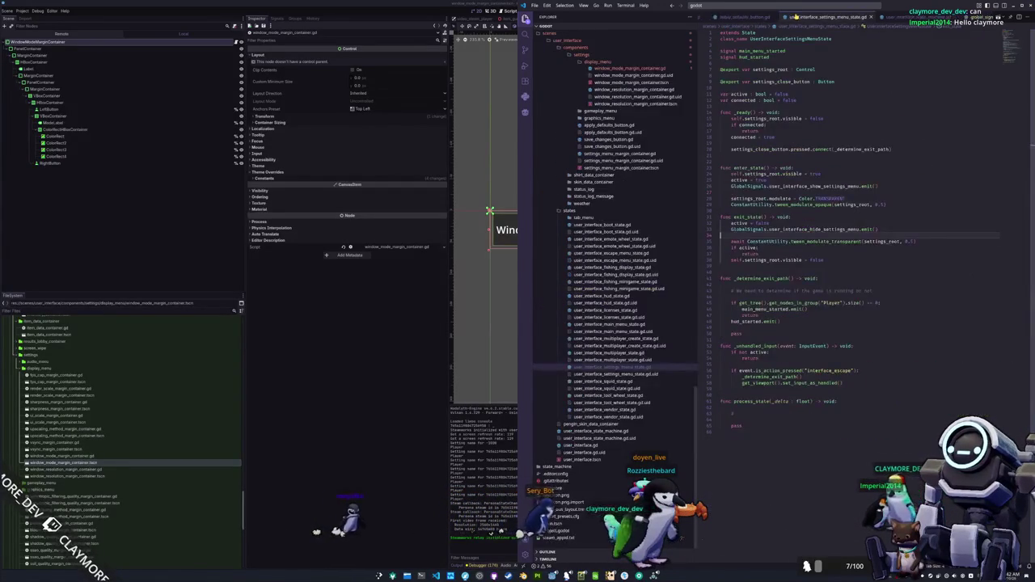
Open window_resolution_margin_container.gd via quick search and add blank lines in _ready
left_click(800, 6)
type("resolution")
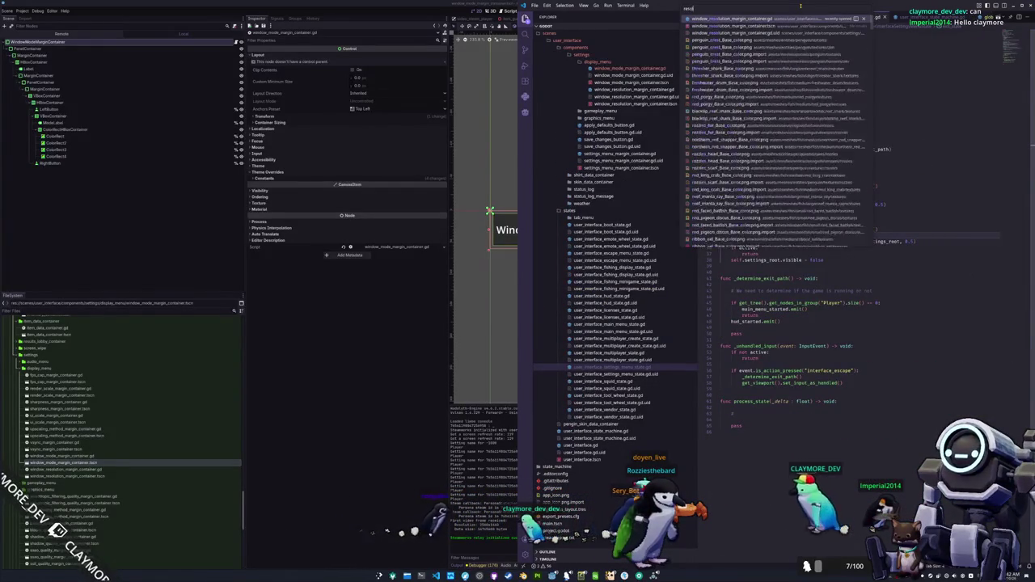
key("Return")
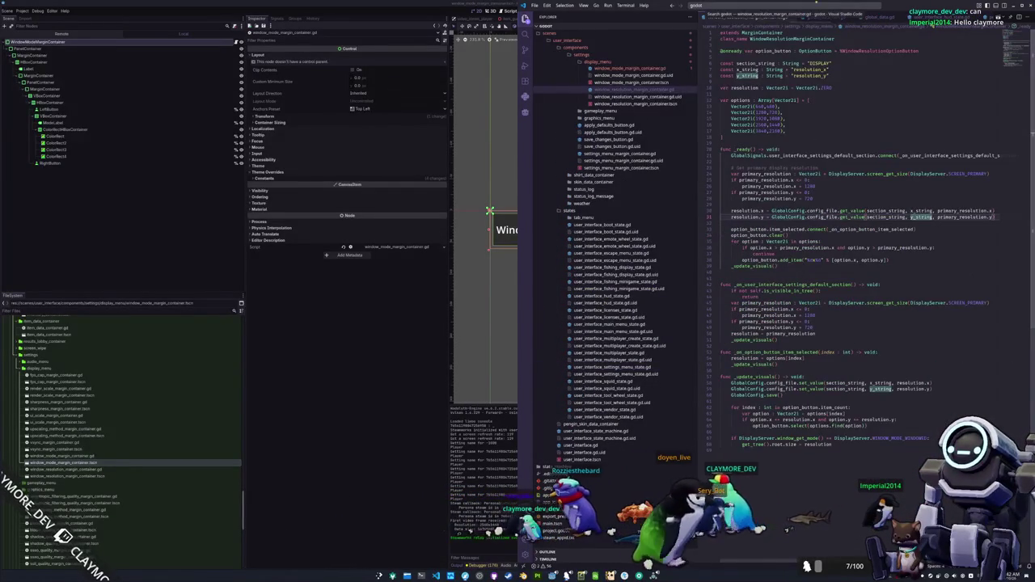
key("Return")
key("Return")
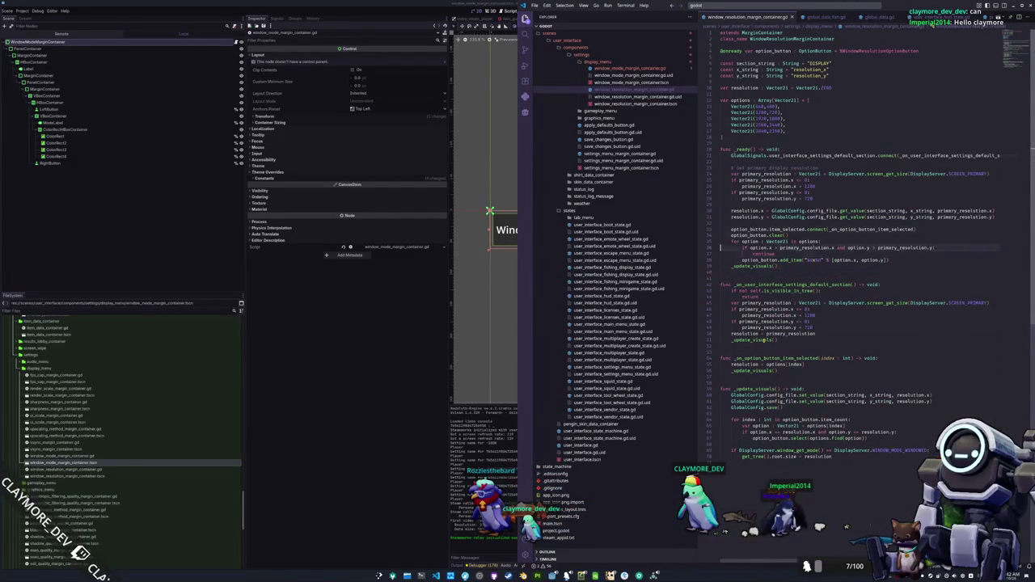
key("Return")
Connect GlobalSignals.user_interface_display_mode_updated to _on_user_interface_display_mode_updated in _ready
type("GlobalSignals.")
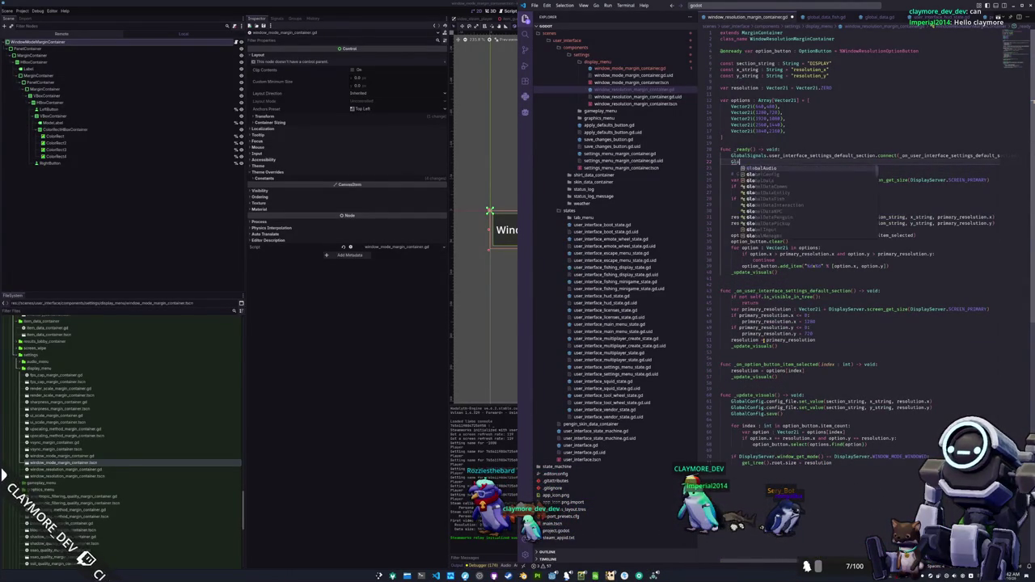
type("user")
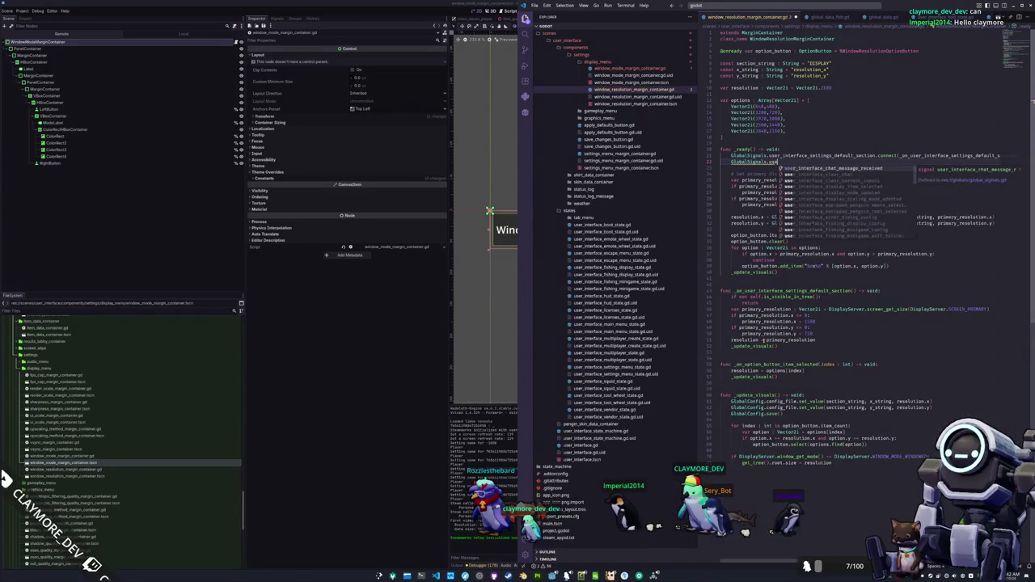
type("_interface_")
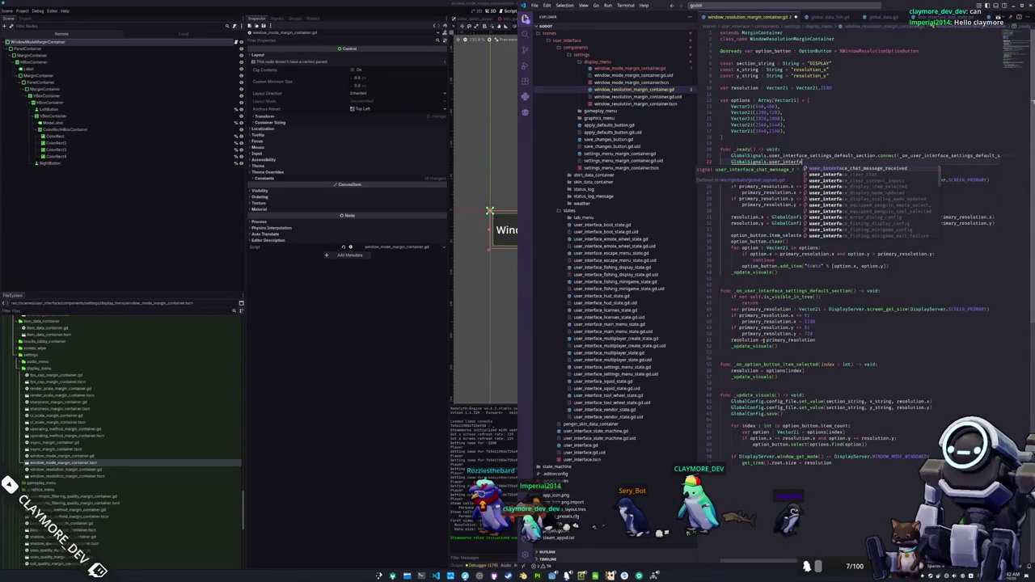
type("settings")
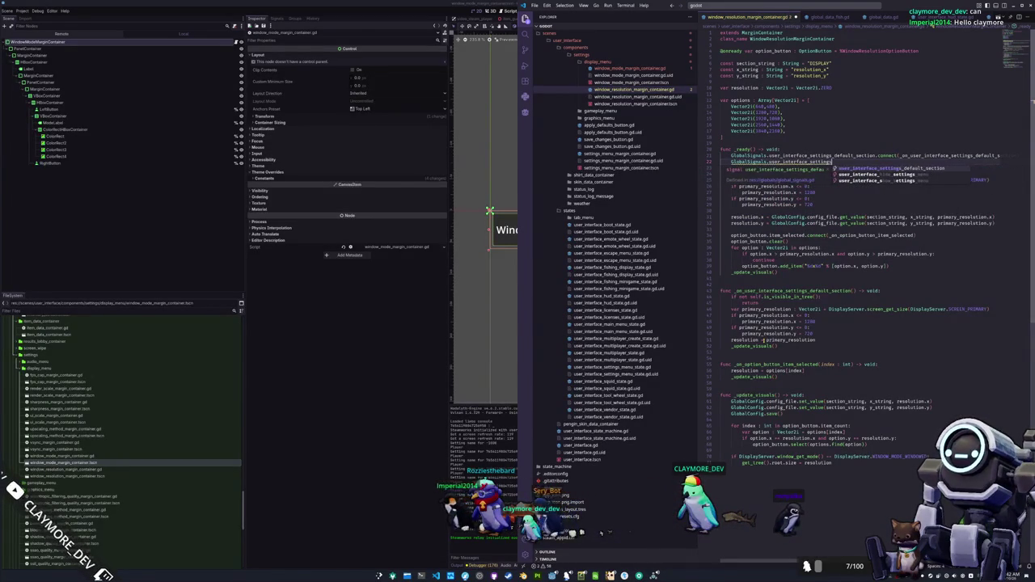
key("BackSpace")
key("BackSpace")
key("BackSpace")
key("BackSpace")
key("BackSpace")
key("BackSpace")
key("BackSpace")
key("BackSpace")
type("display_")
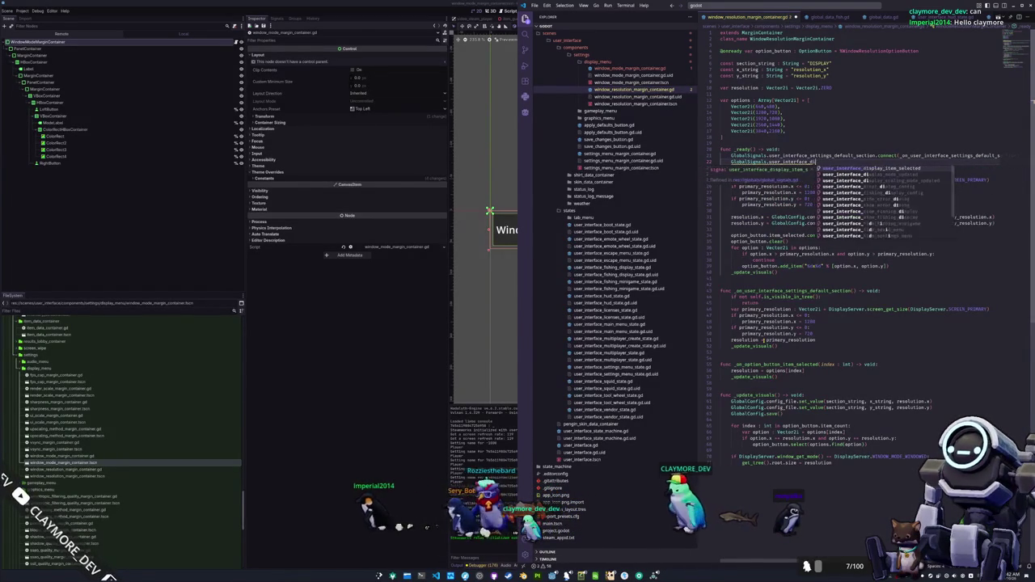
type("m")
key("Return")
type(".connect(")
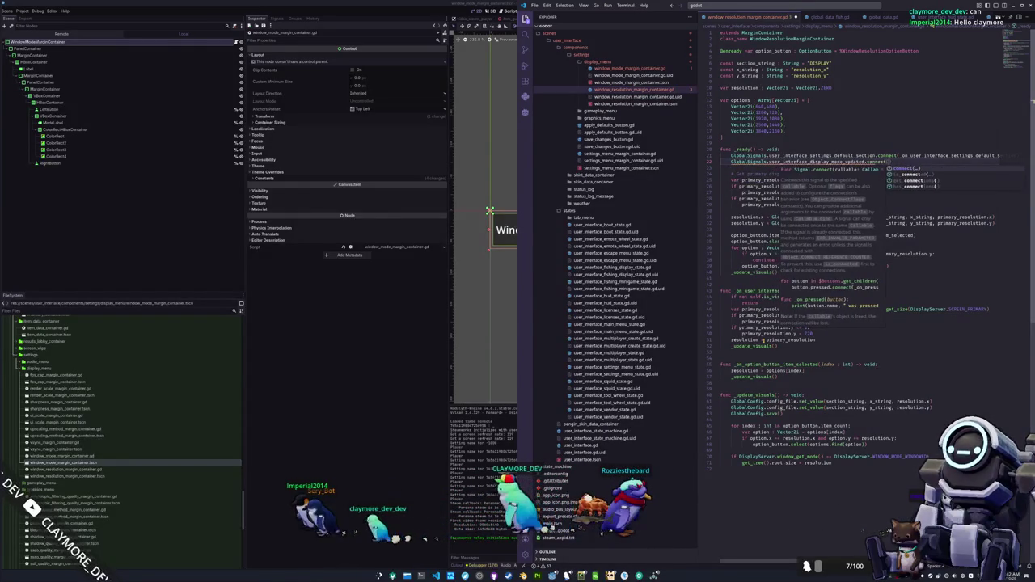
key("Return")
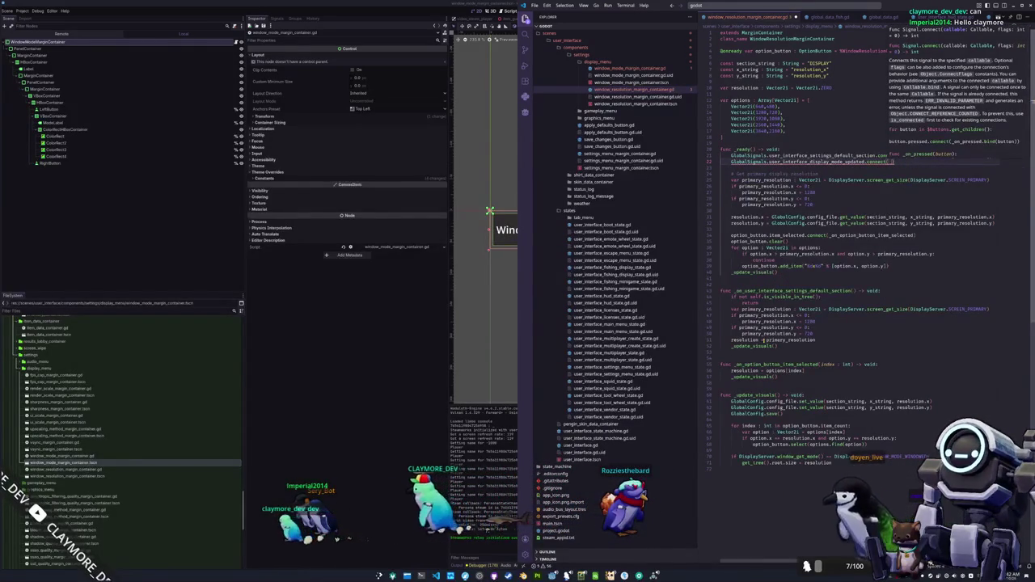
type("_on_user_interface_display_mode_updat")
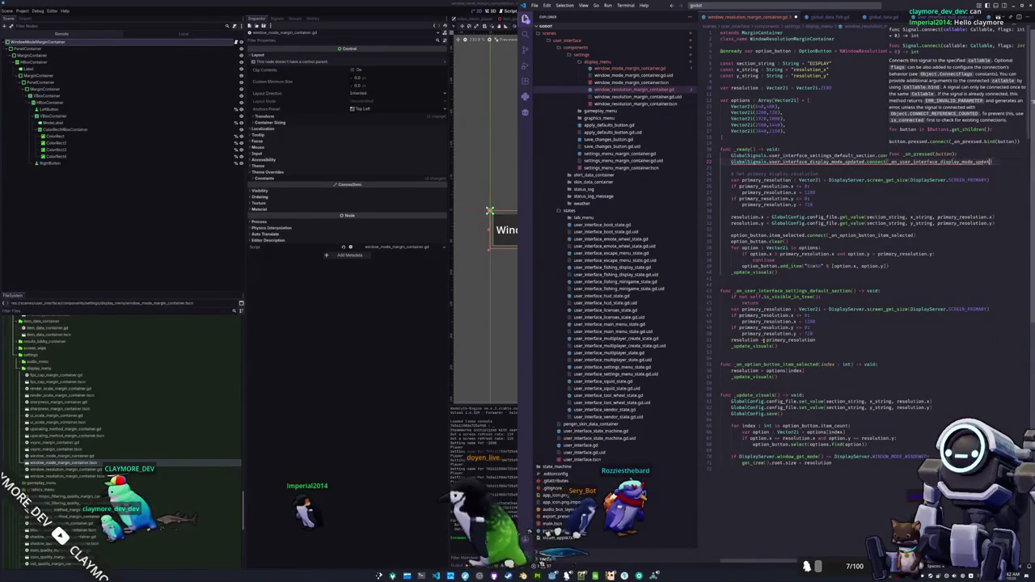
type("ed")
key("Return")
Add a 'func _on_user_interface_display_mode_updated() -> void:' stub below _ready
left_click(728, 284)
key("Return")
type("func _o")
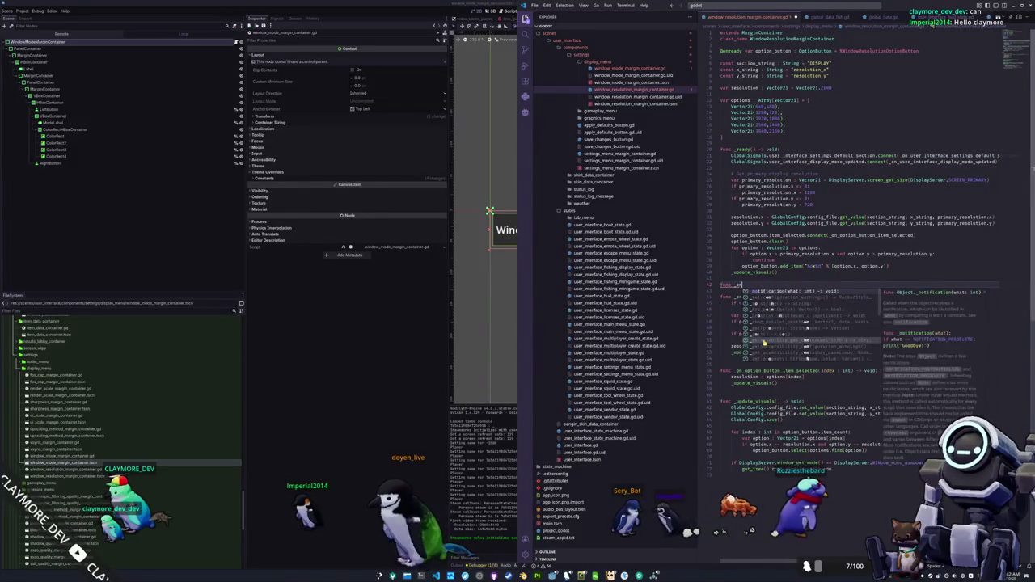
key("Return")
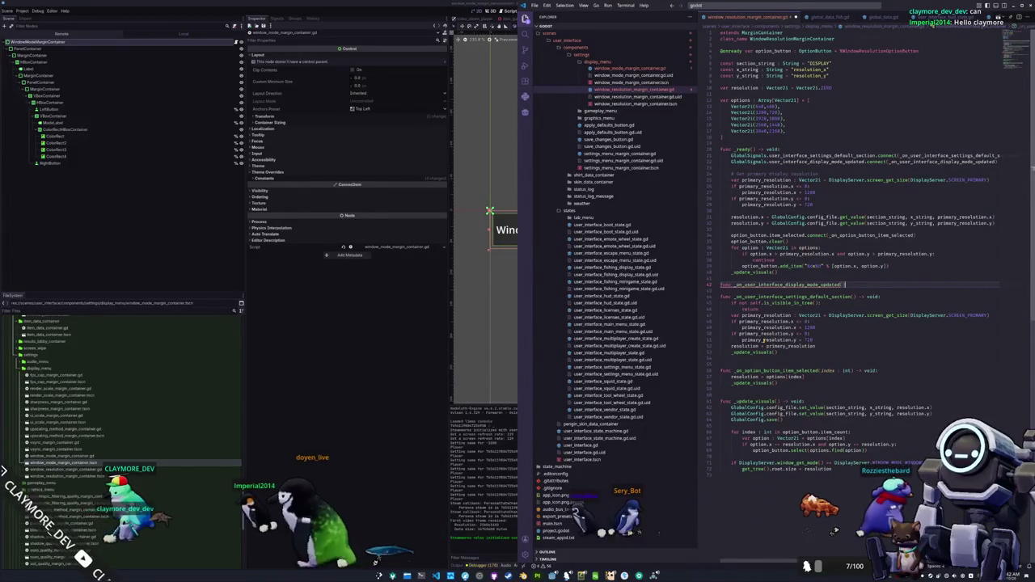
type(" -> void:")
key("Return")
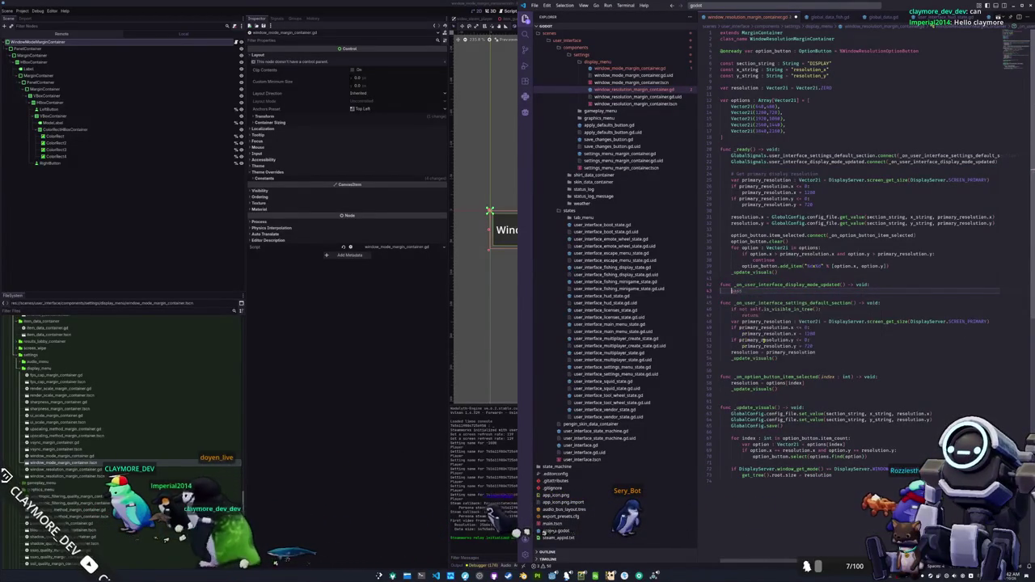
scroll(629, 260, "up", 9)
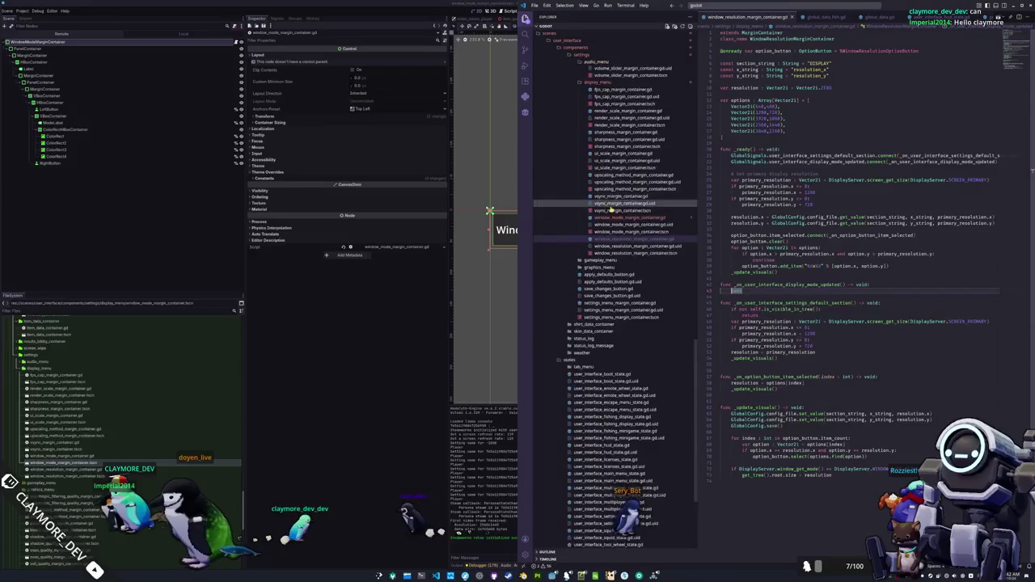
left_click(631, 260)
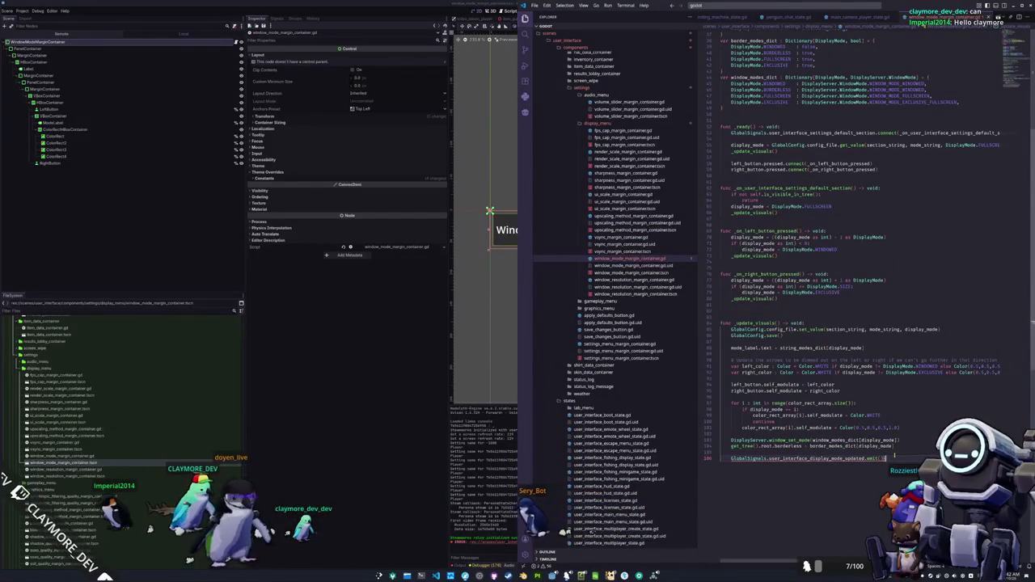
scroll(639, 235, "up", 1)
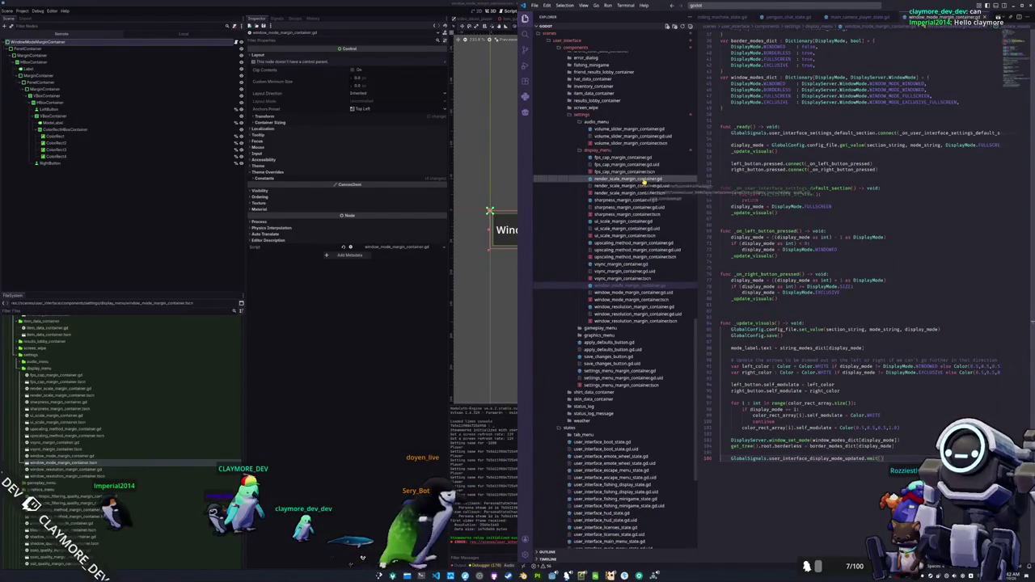
left_click(647, 179)
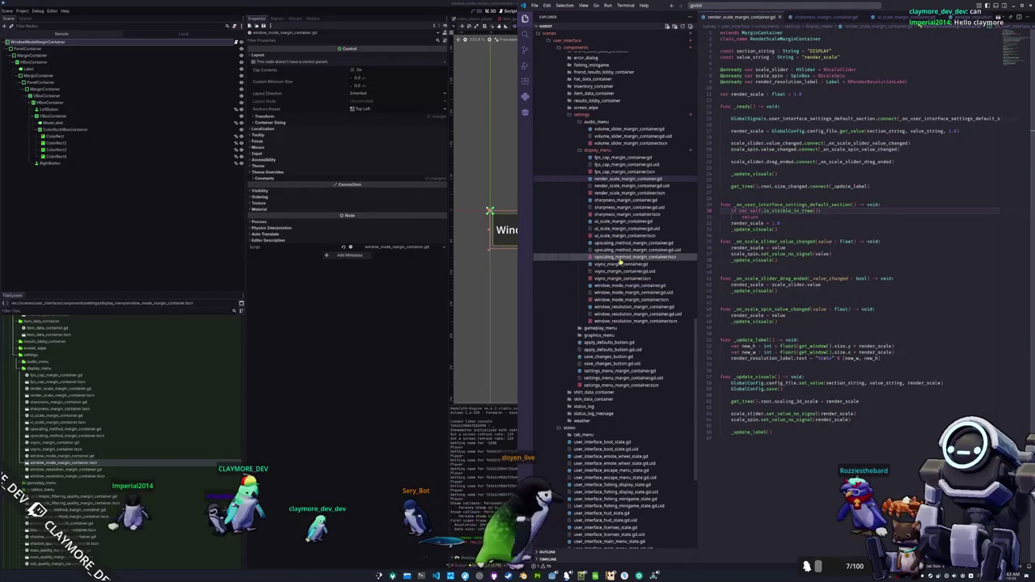
left_click(631, 199)
double_click(768, 198)
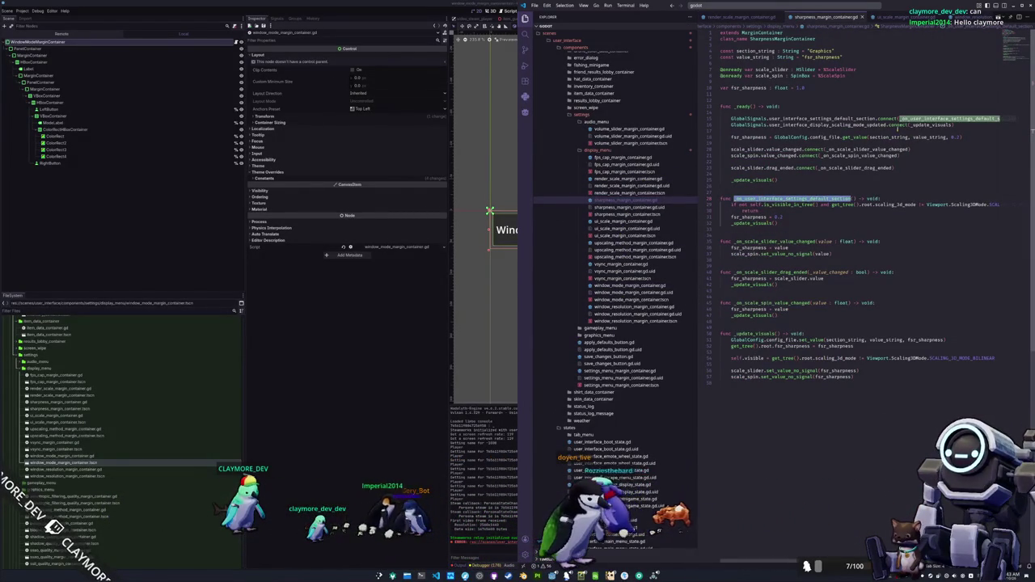
double_click(930, 126)
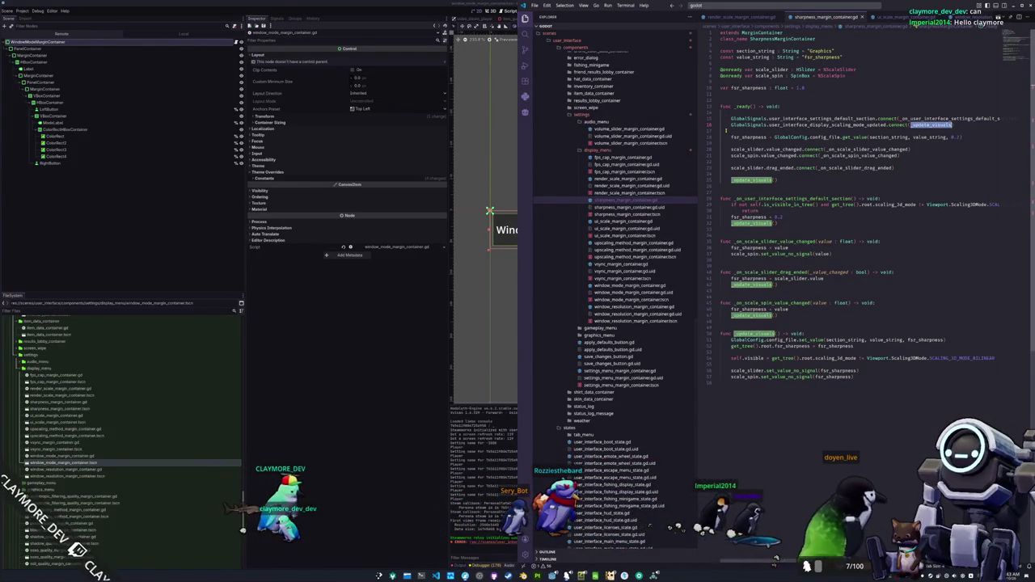
scroll(898, 16, "down", 2)
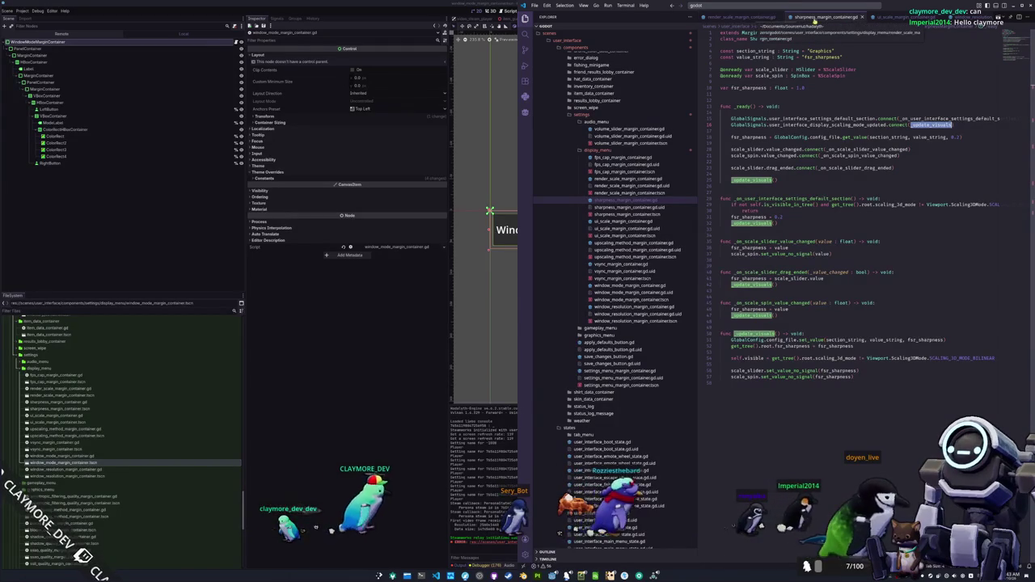
left_click(898, 17)
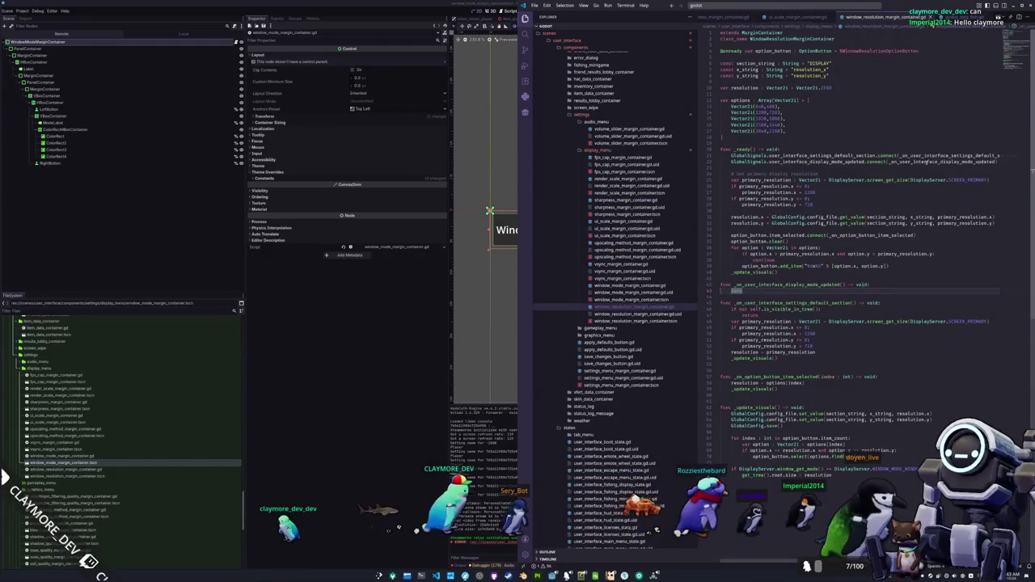
Make _update_visuals the callback in line 22's display-mode-updated connect() call
type("_up")
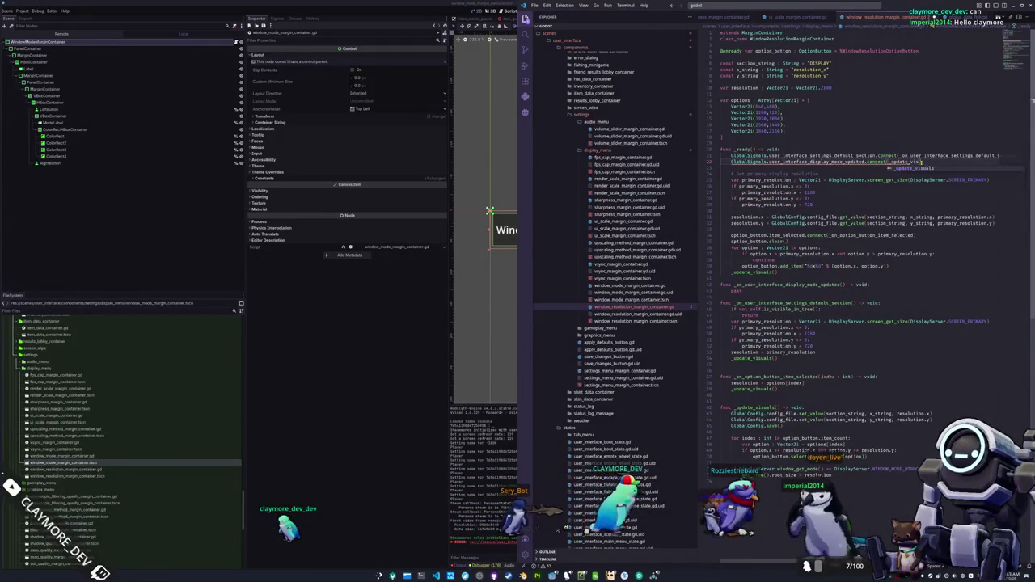
key("Return")
key("Down")
key("Down")
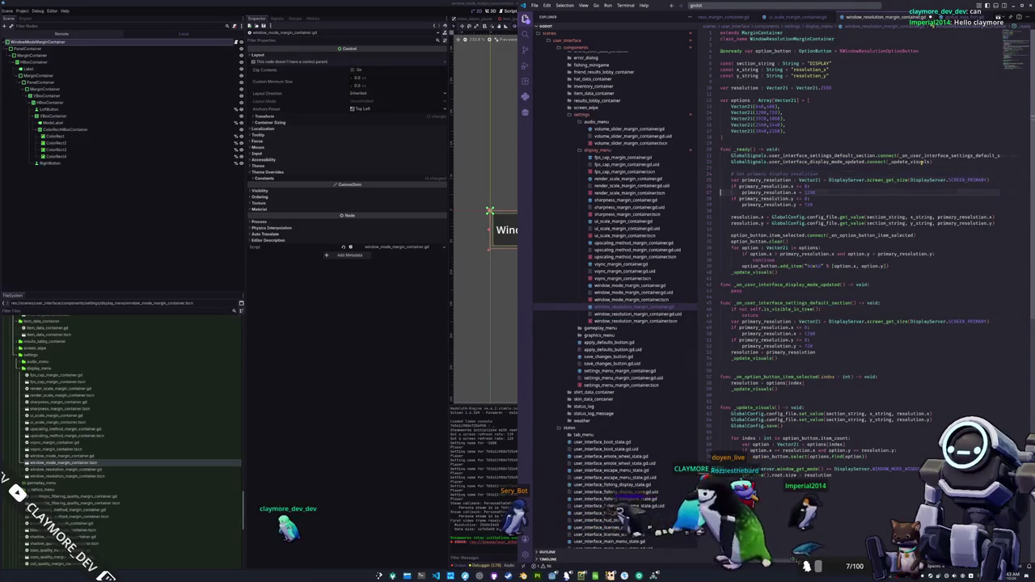
Give the windowed-mode check in _update_visuals an else branch setting self.visible = false
key("Down")
key("Down")
key("Down")
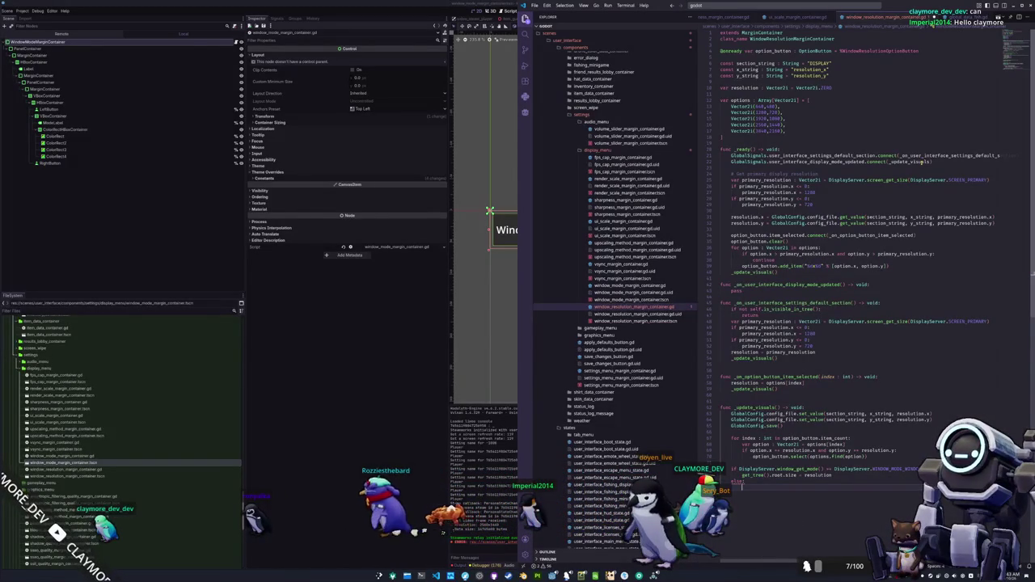
key("Return")
type("self.vis")
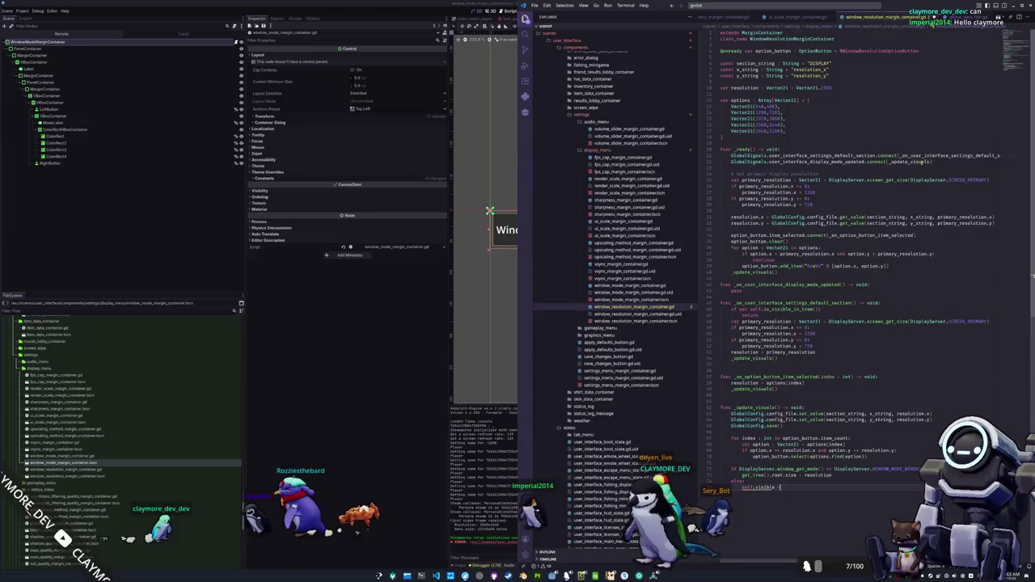
type("ible = false")
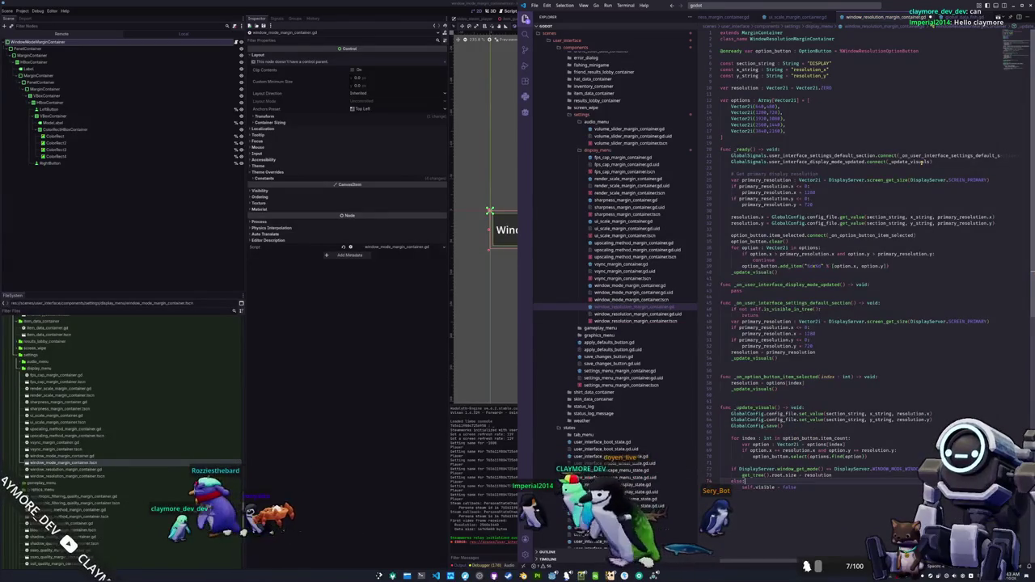
Save, delete the empty display-mode handler, and append 'and DisplayServer.window_get_mode() !=' to the is_visible_in_tree check
double_click(780, 309)
left_click(742, 290)
key("Return")
key("ctrl+s")
key("shift+Up")
key("shift+Up")
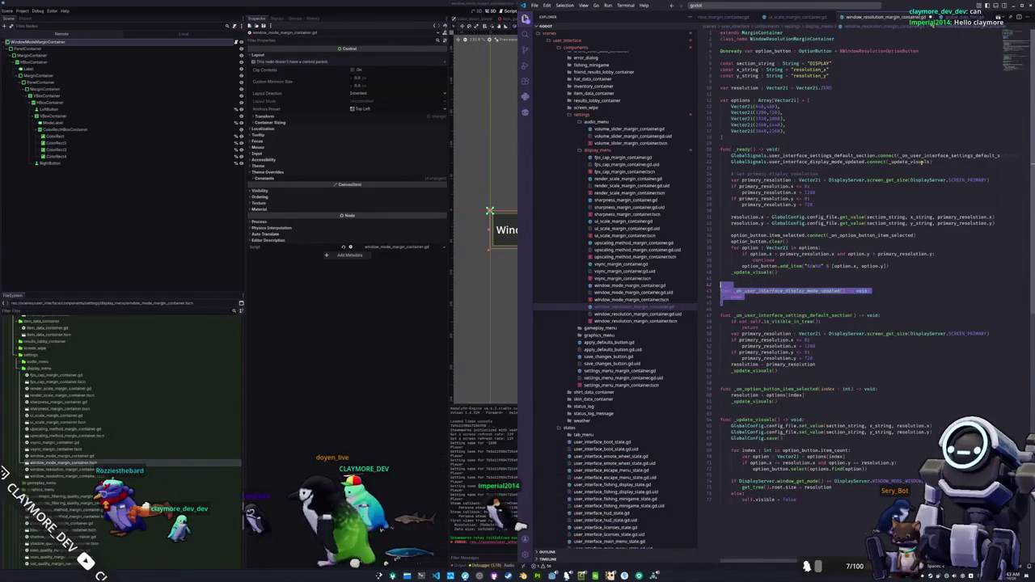
key("BackSpace")
key("Up")
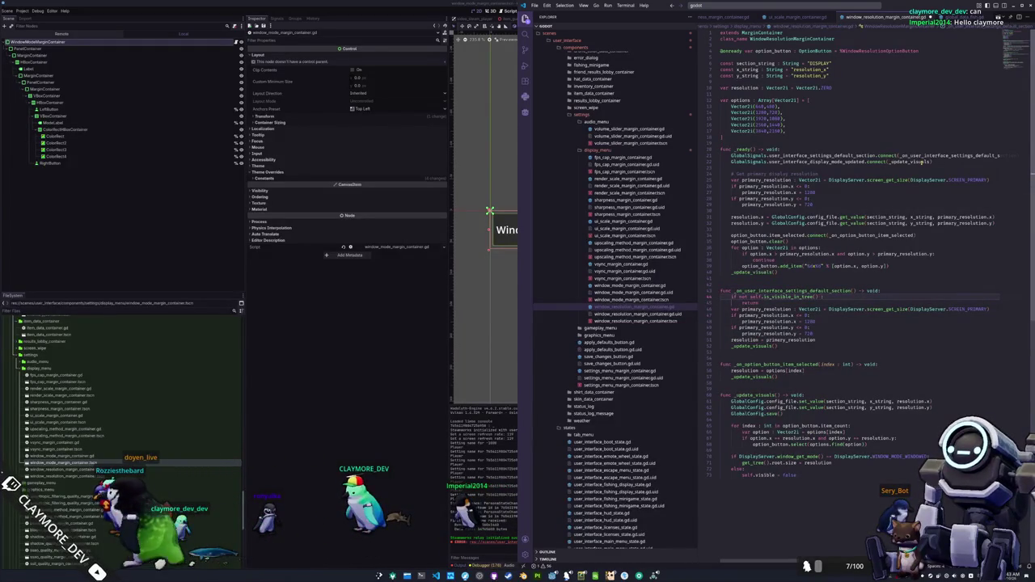
type("and ")
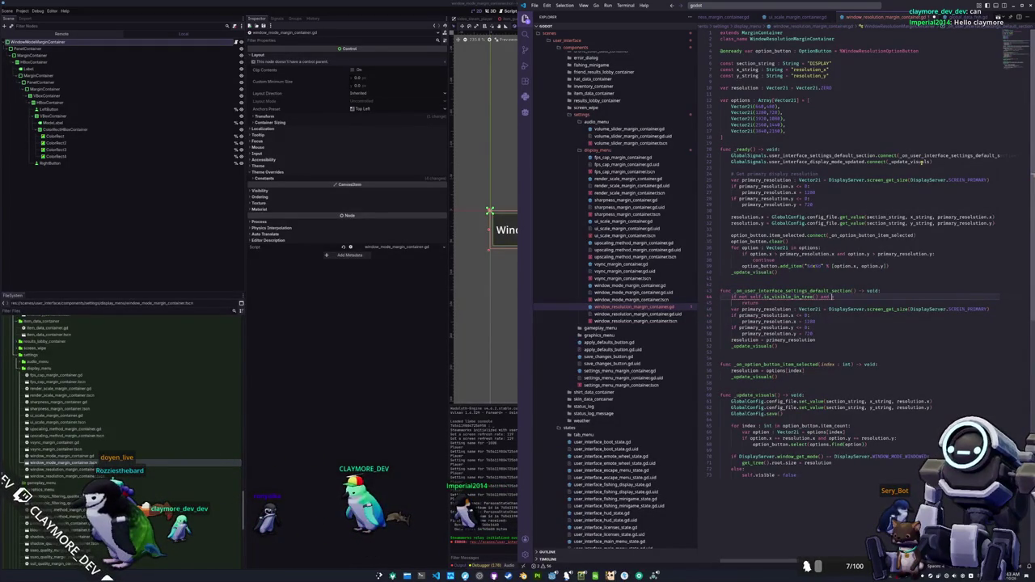
type("DisplayServer.")
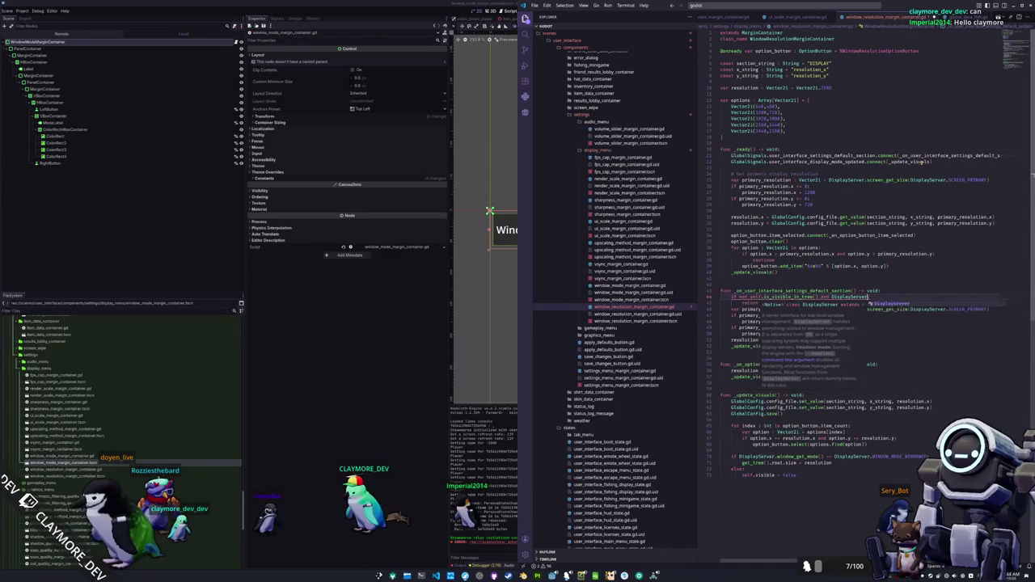
type("window_get_")
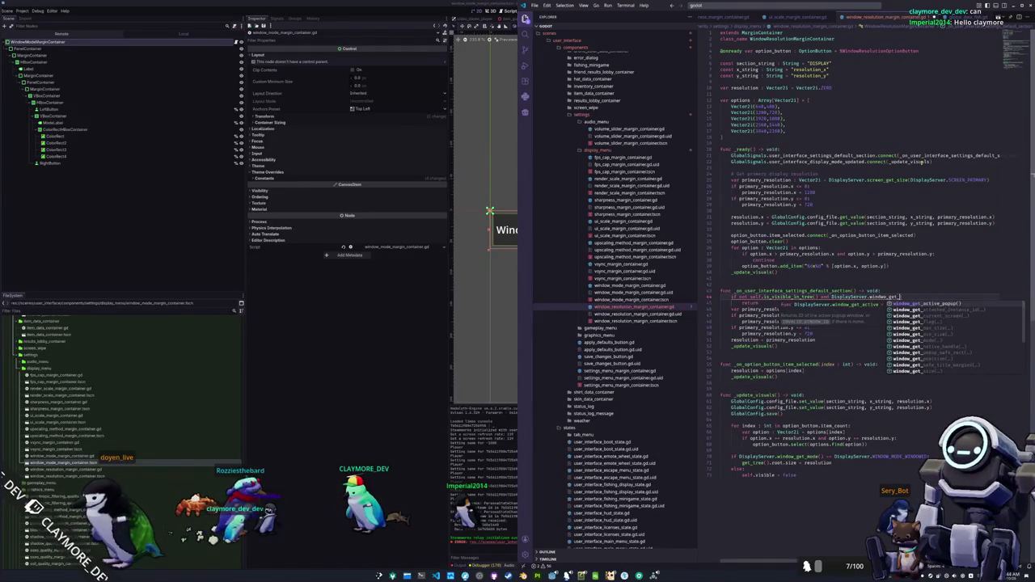
type("mode() !=")
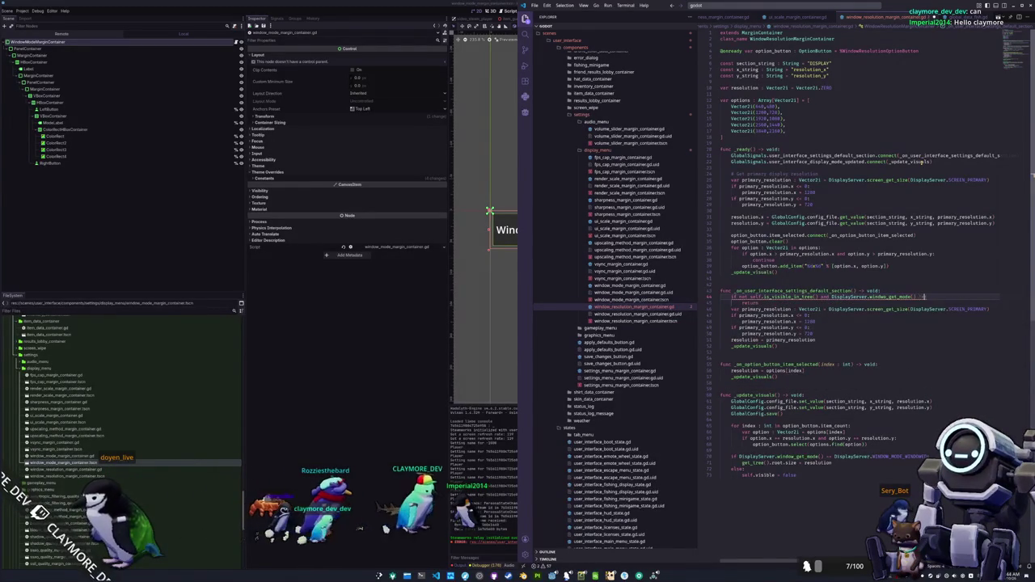